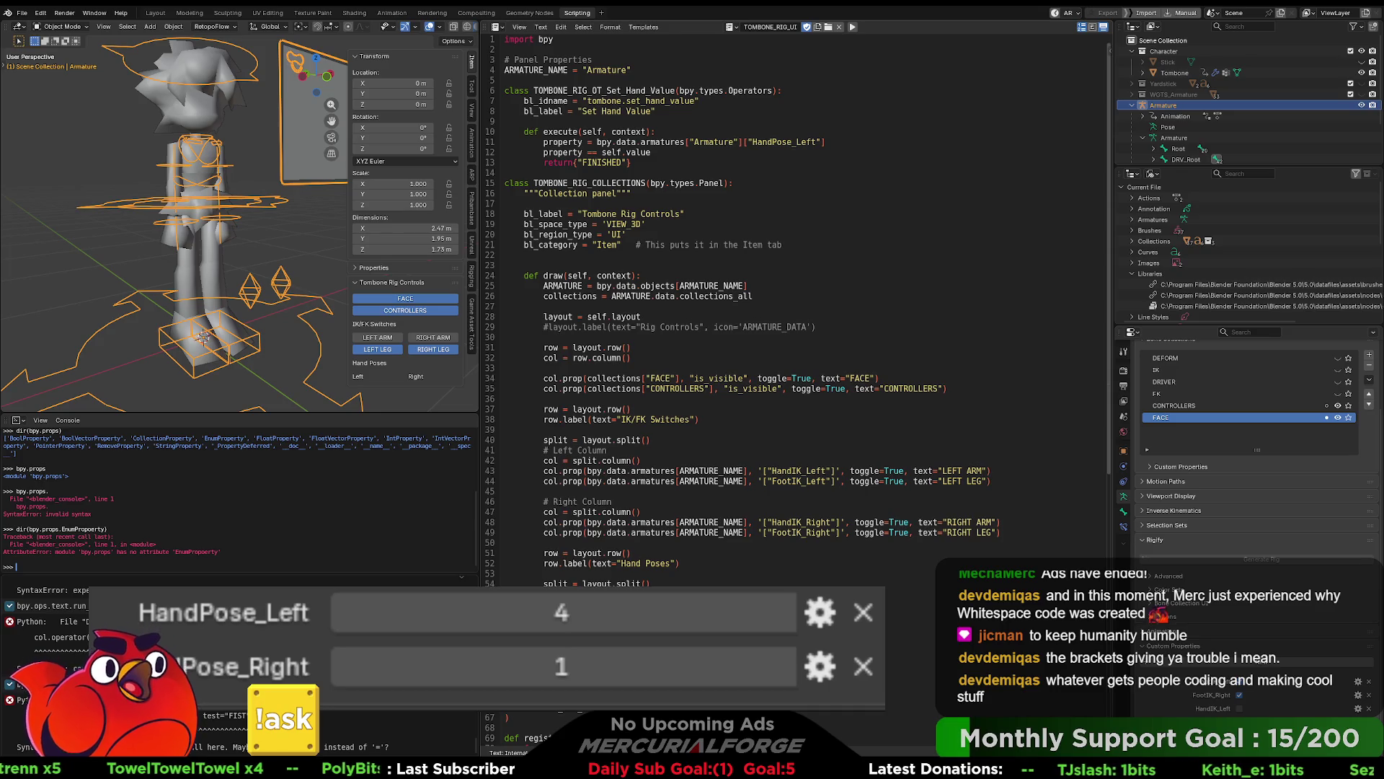
Step: Add and remove a line near the script's end, then run the rig-controls script
key("Return")
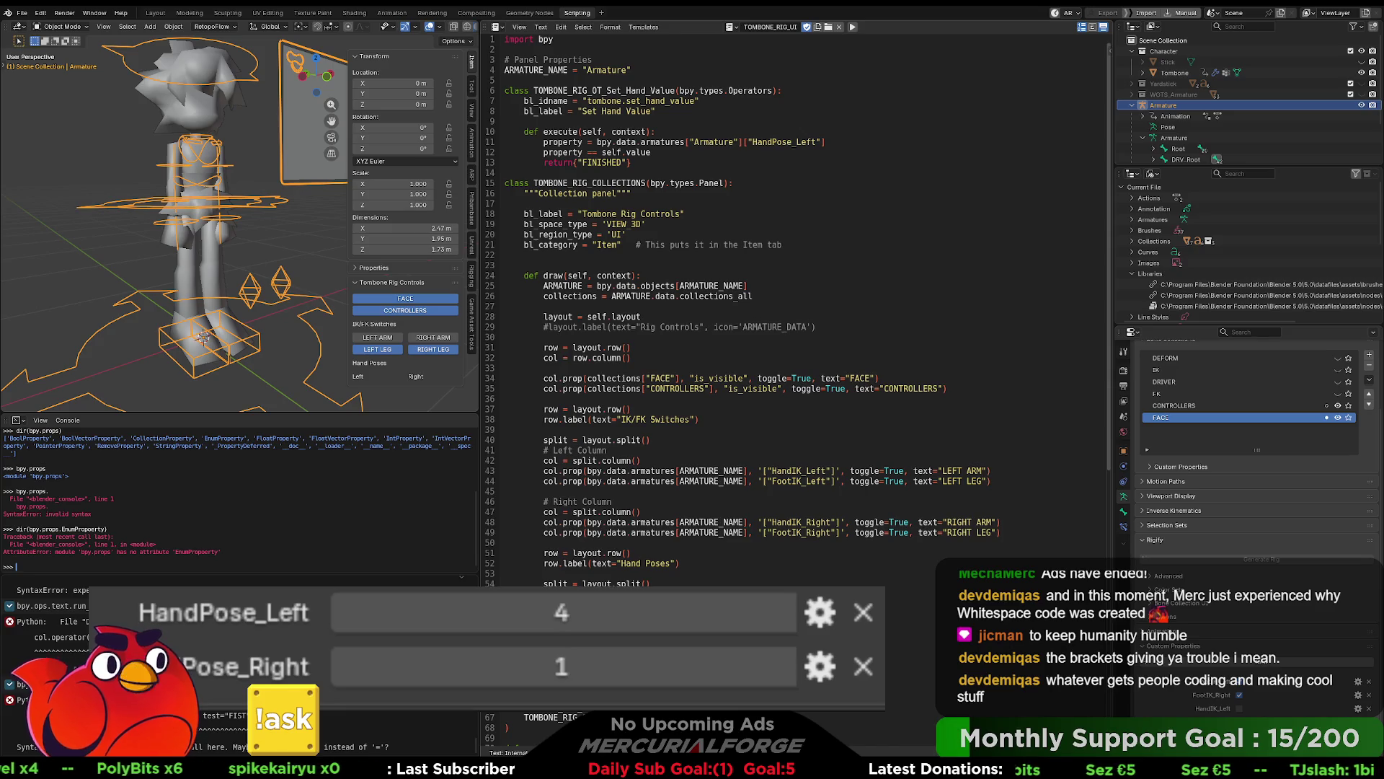
key("BackSpace")
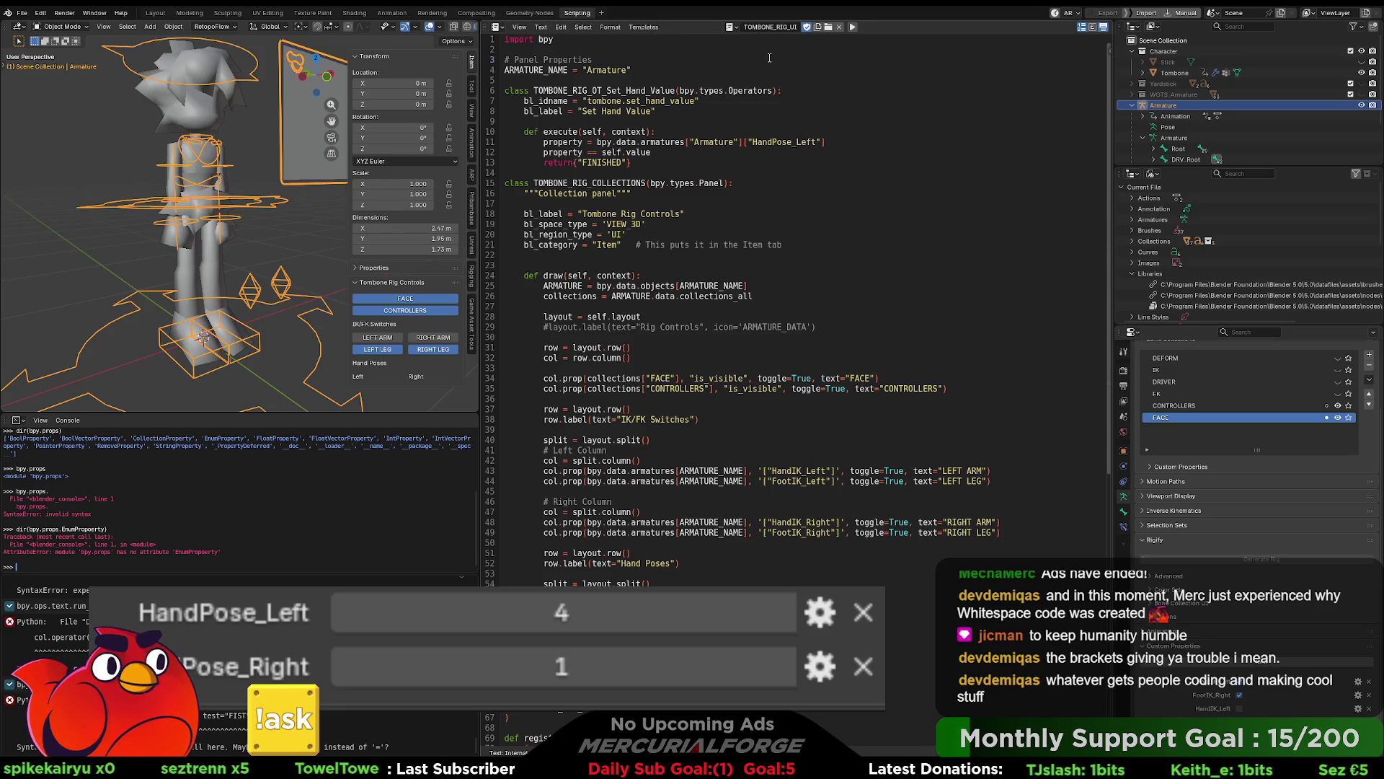
left_click(852, 26)
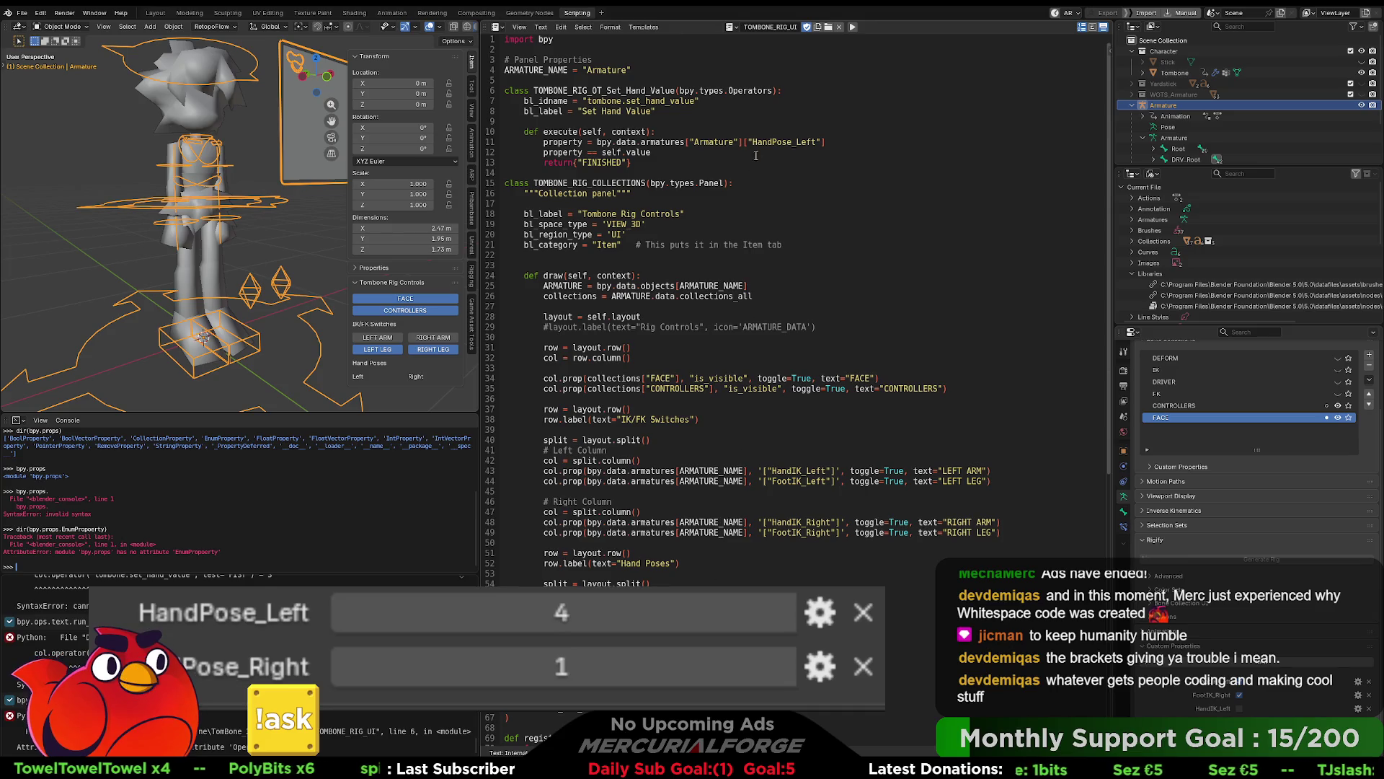
Step: Change the line 6 base class from bpy.types.Operators to bpy.types.Operator and rerun the script
left_click(772, 90)
key("BackSpace")
left_click(853, 27)
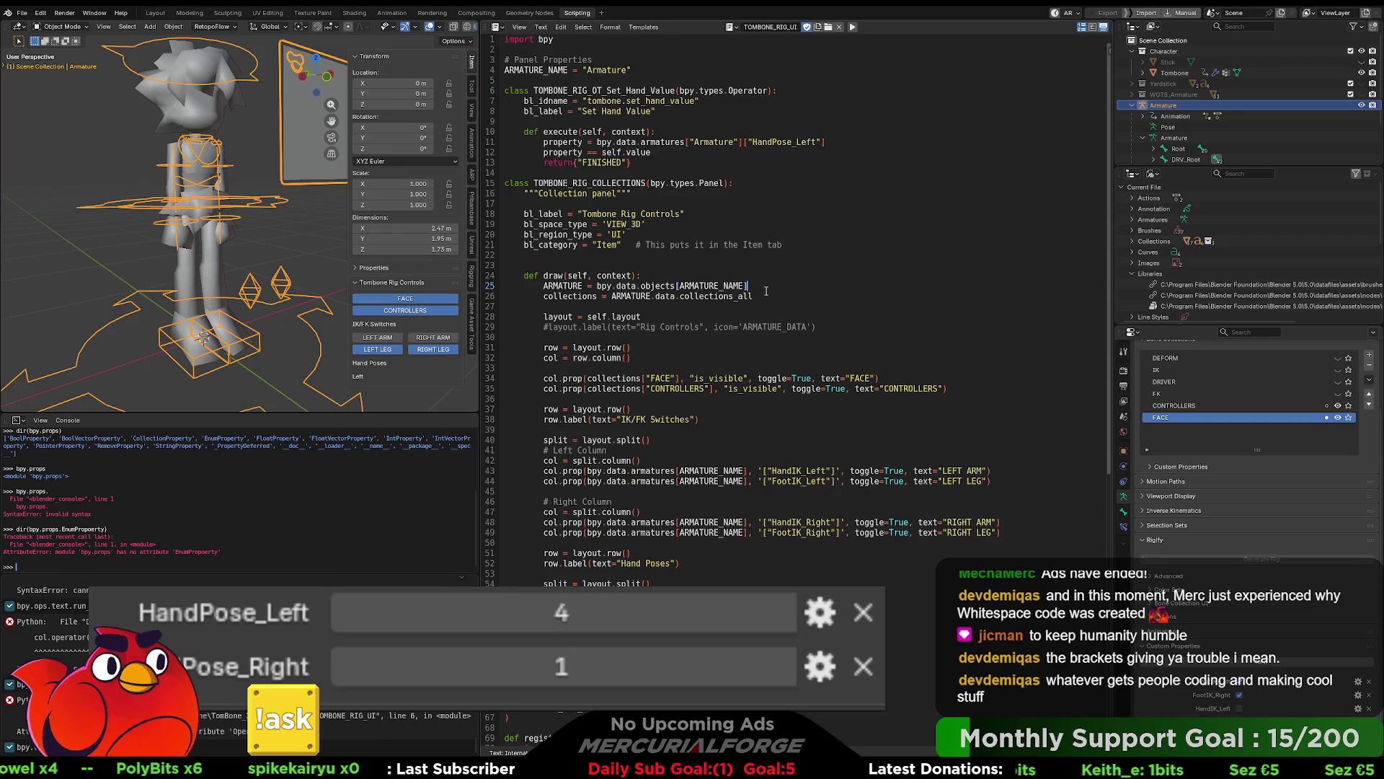
scroll(650, 461, "down", 8)
scroll(669, 464, "up", 8)
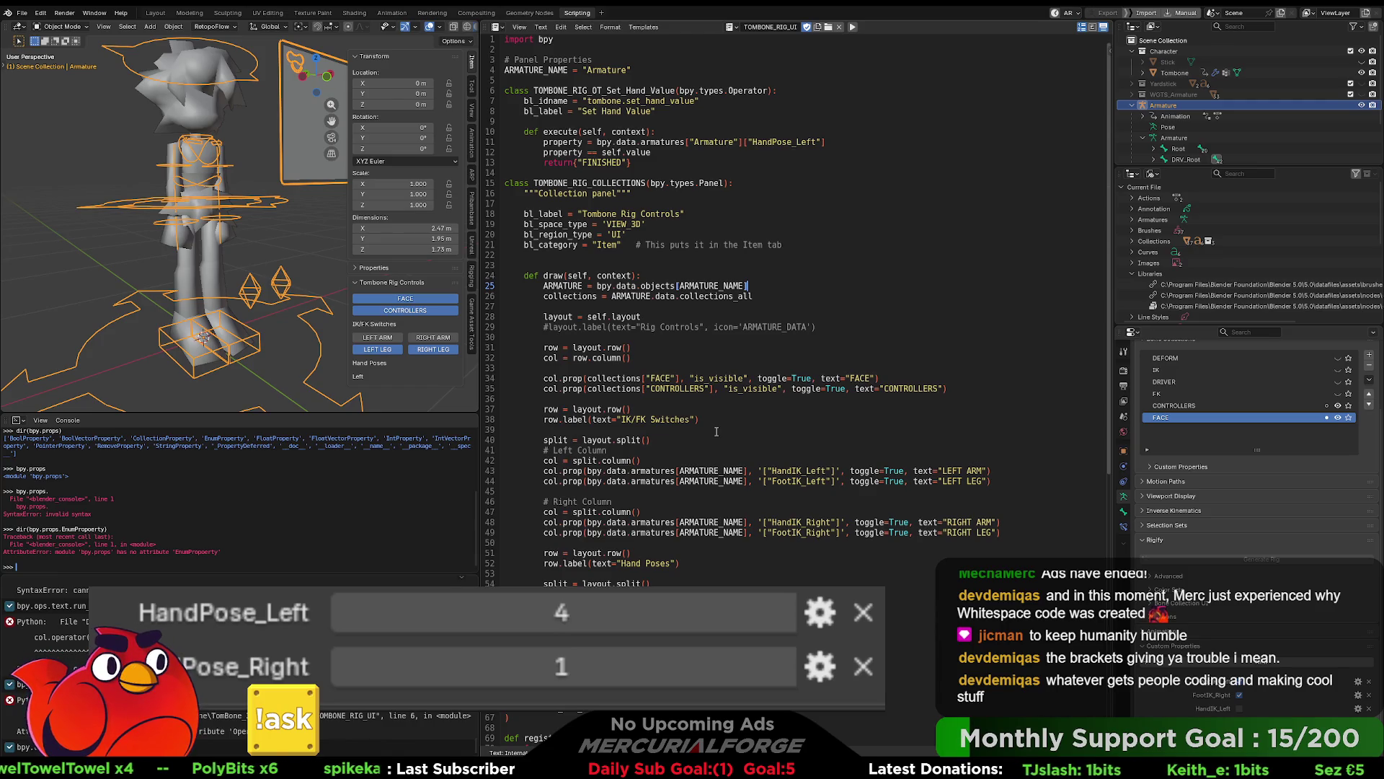
Step: Rerun the script, read the traceback's TypeError about the invalid 'test' keyword, and open find and replace
left_click(716, 431)
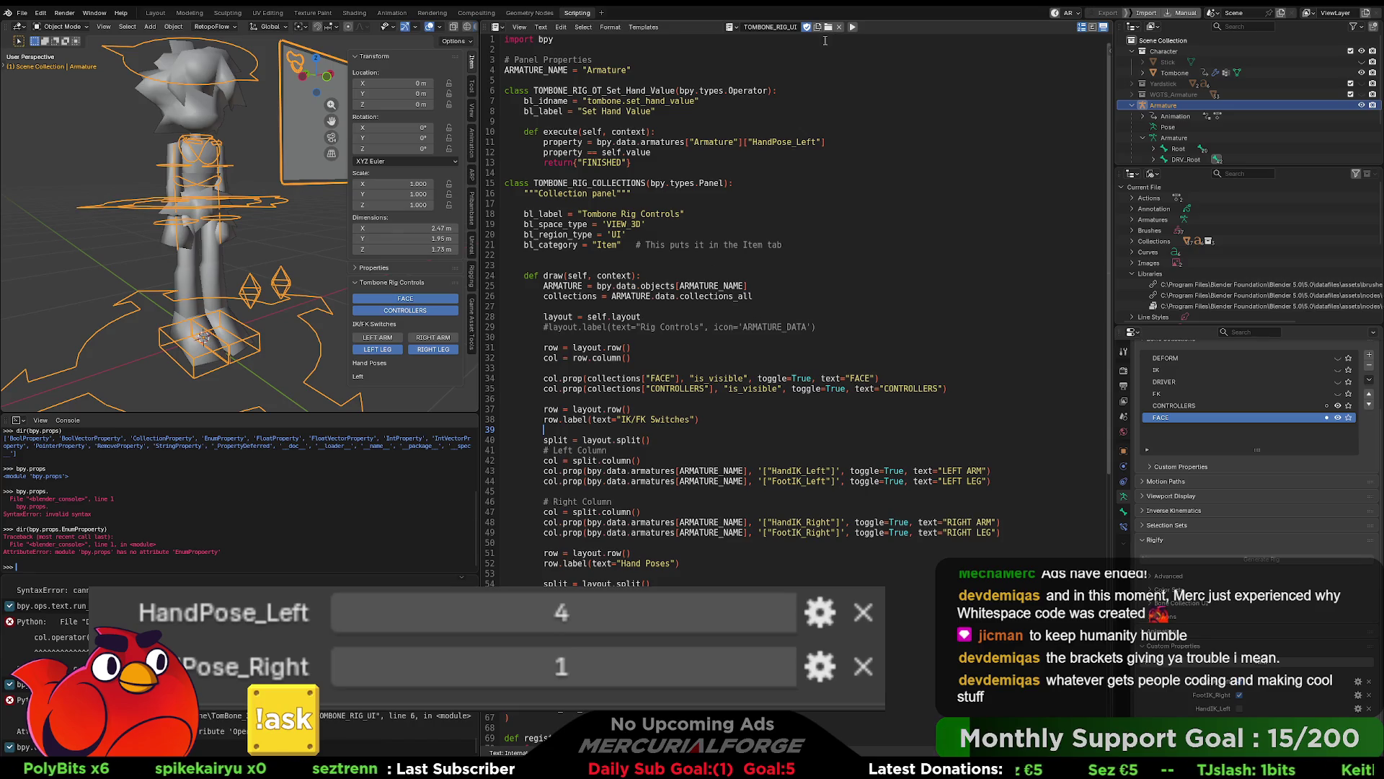
left_click(852, 26)
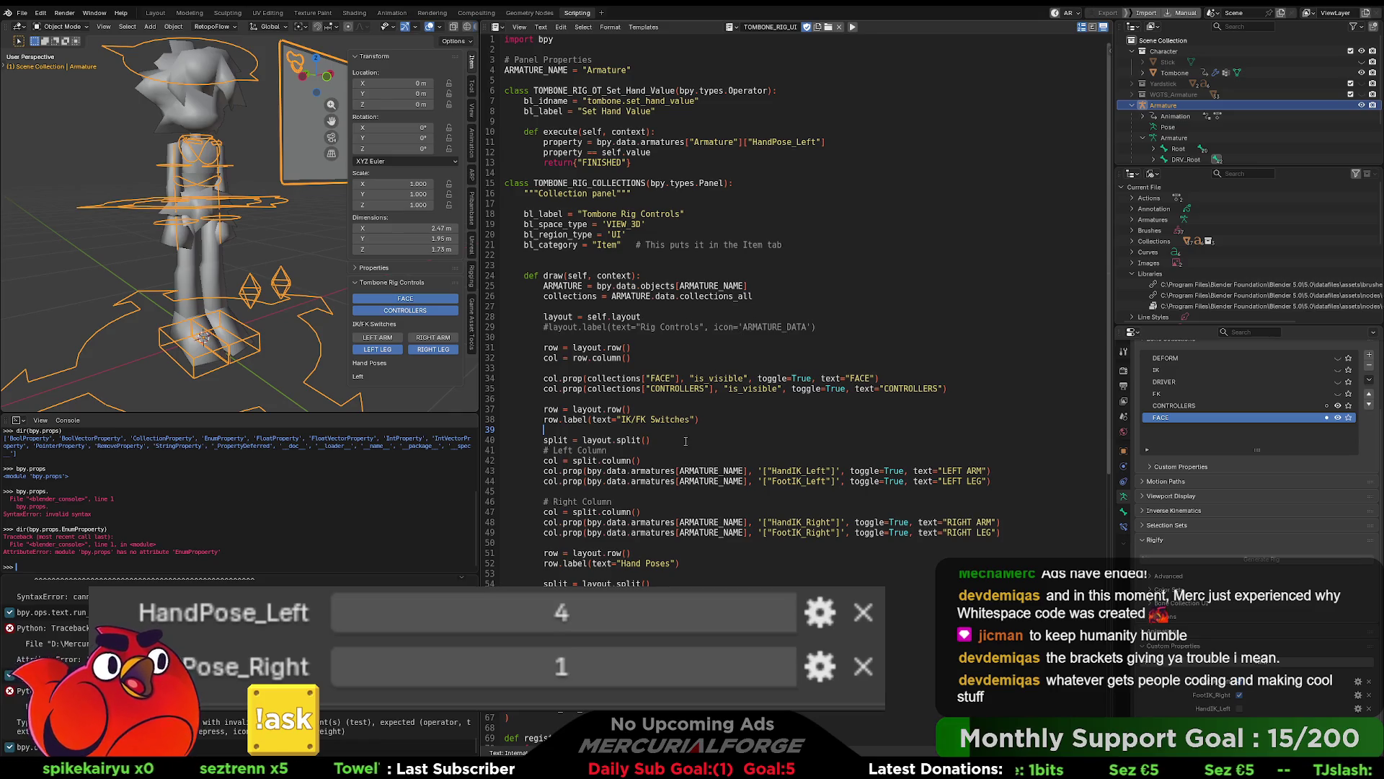
left_click(852, 27)
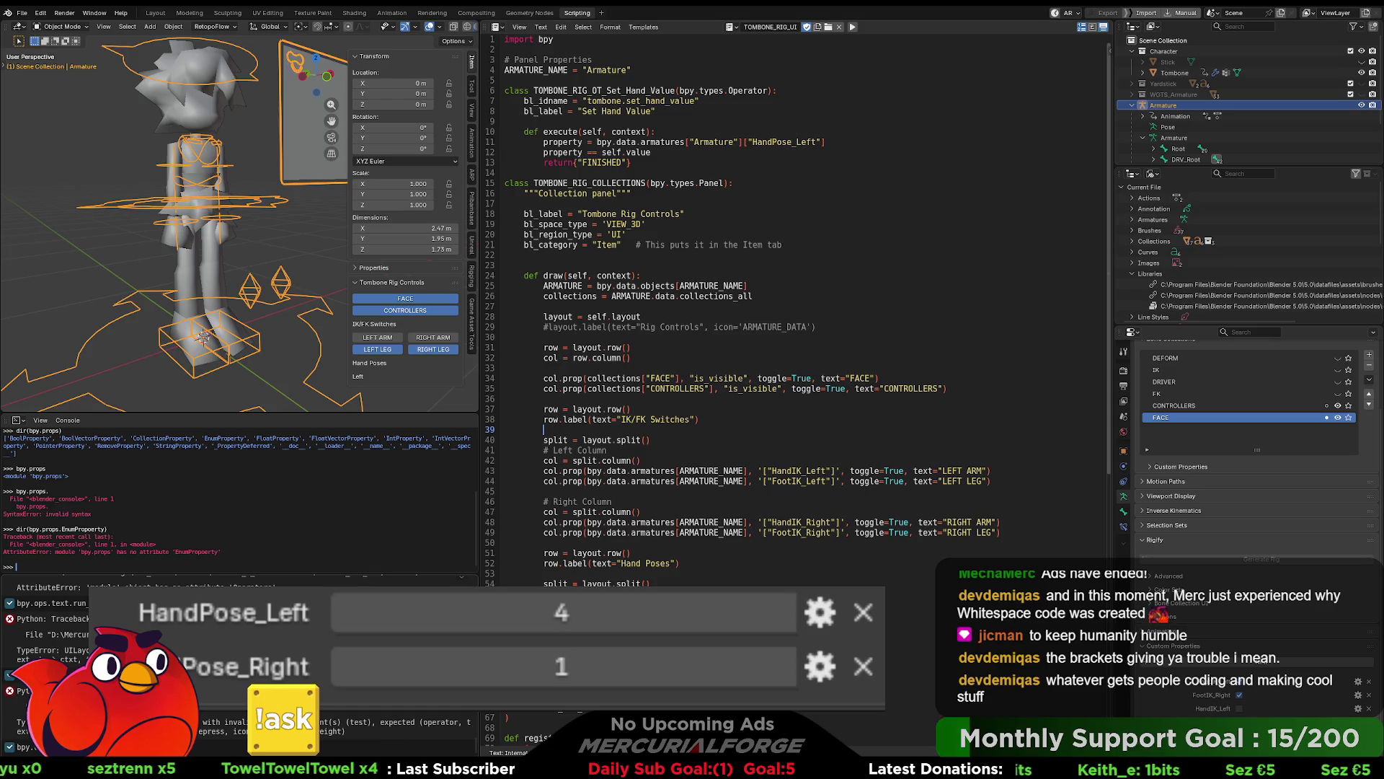
scroll(207, 731, "up", 1)
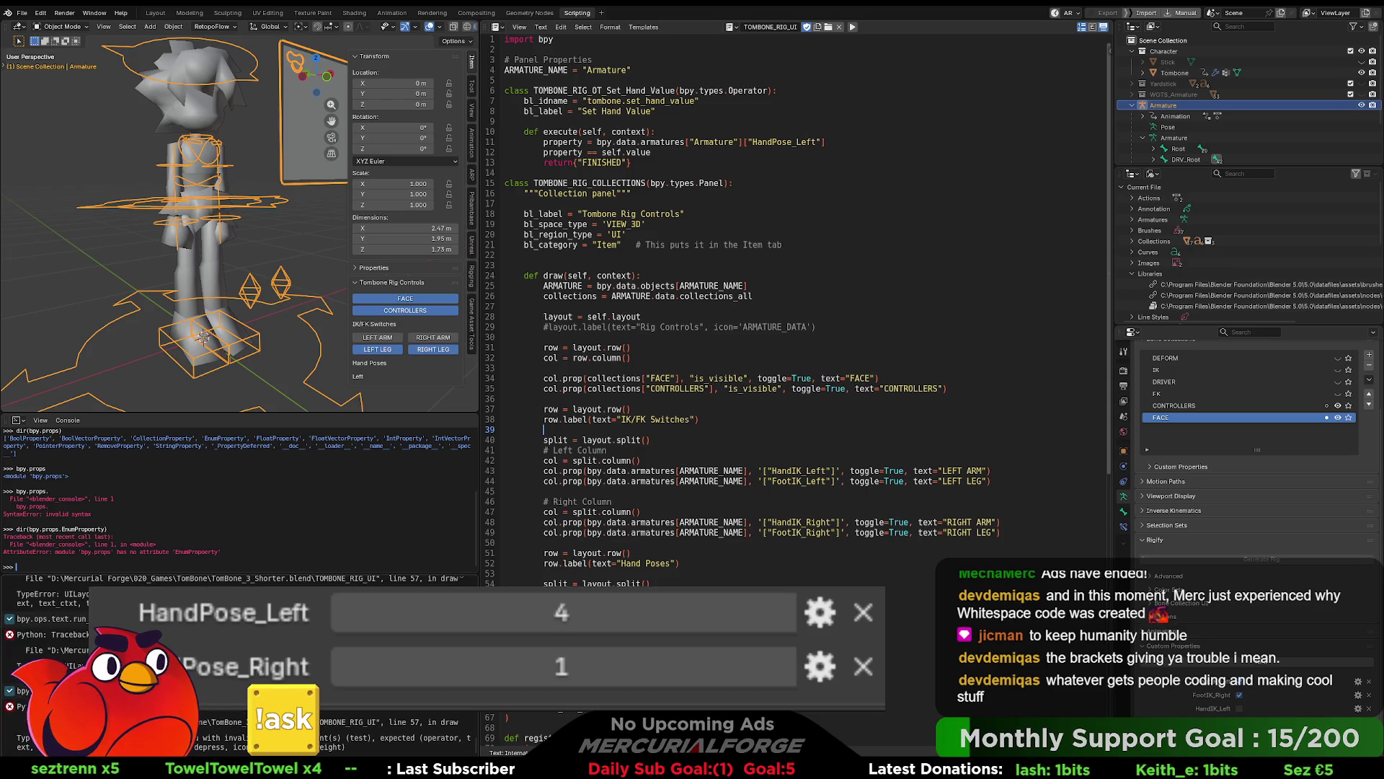
left_click(207, 731)
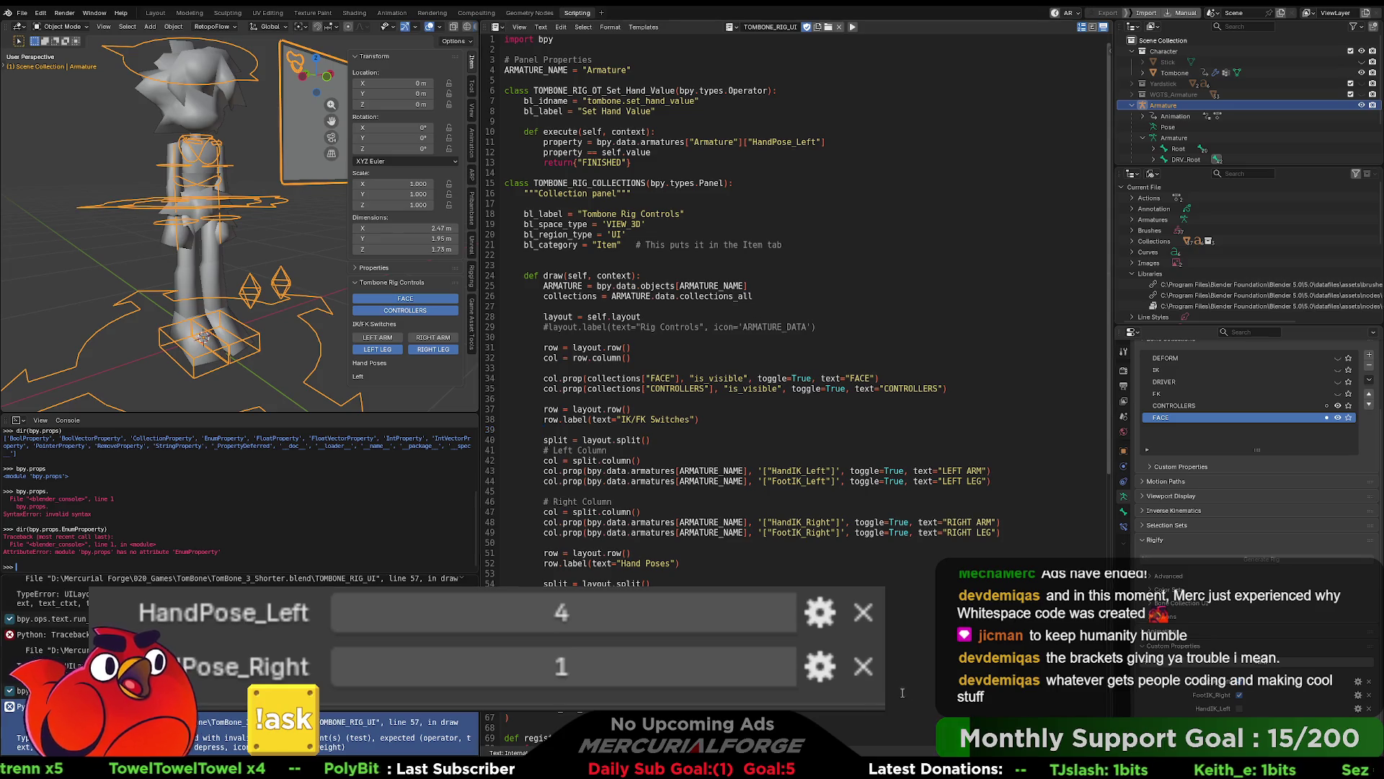
left_click(852, 27)
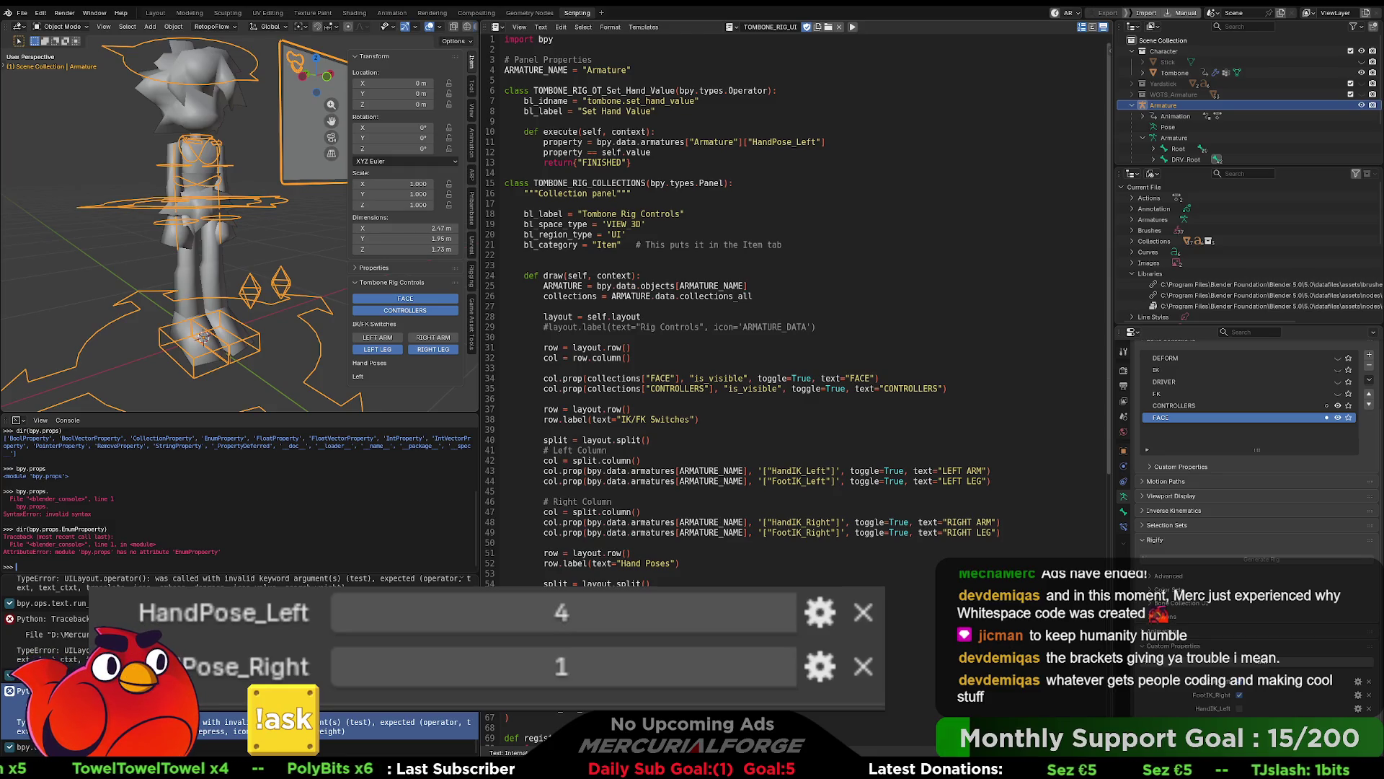
key("ctrl+f")
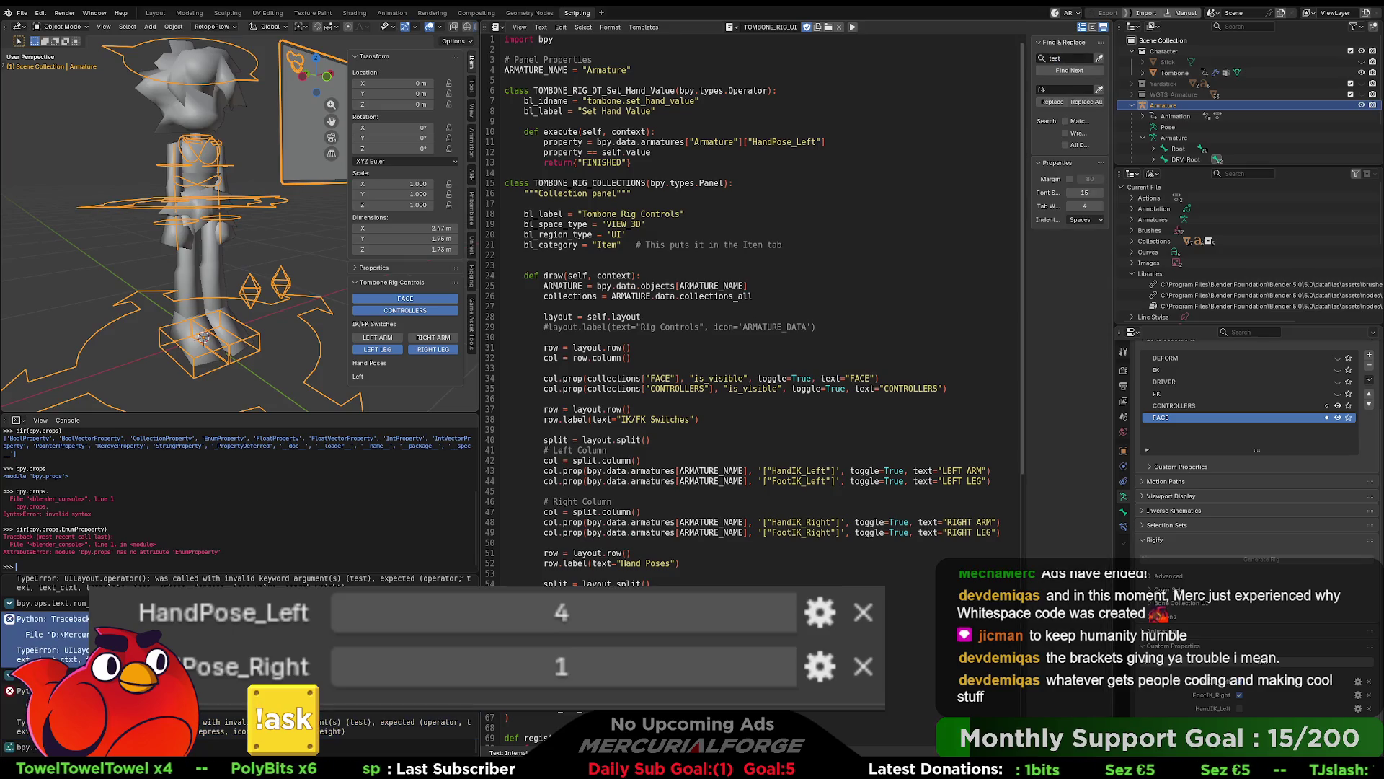
Step: Paste and undo a line, then jump through the first 'test' matches in the script
key("ctrl+v")
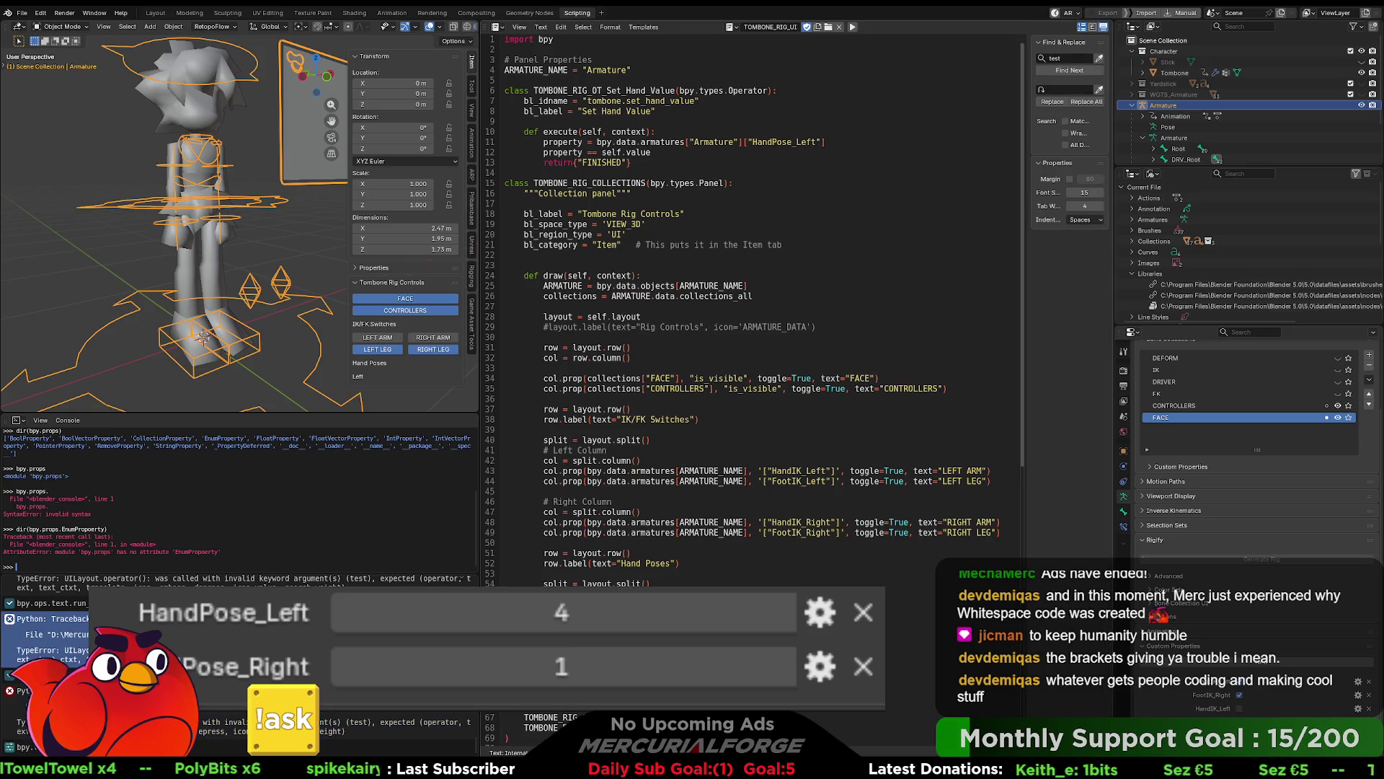
key("ctrl+z")
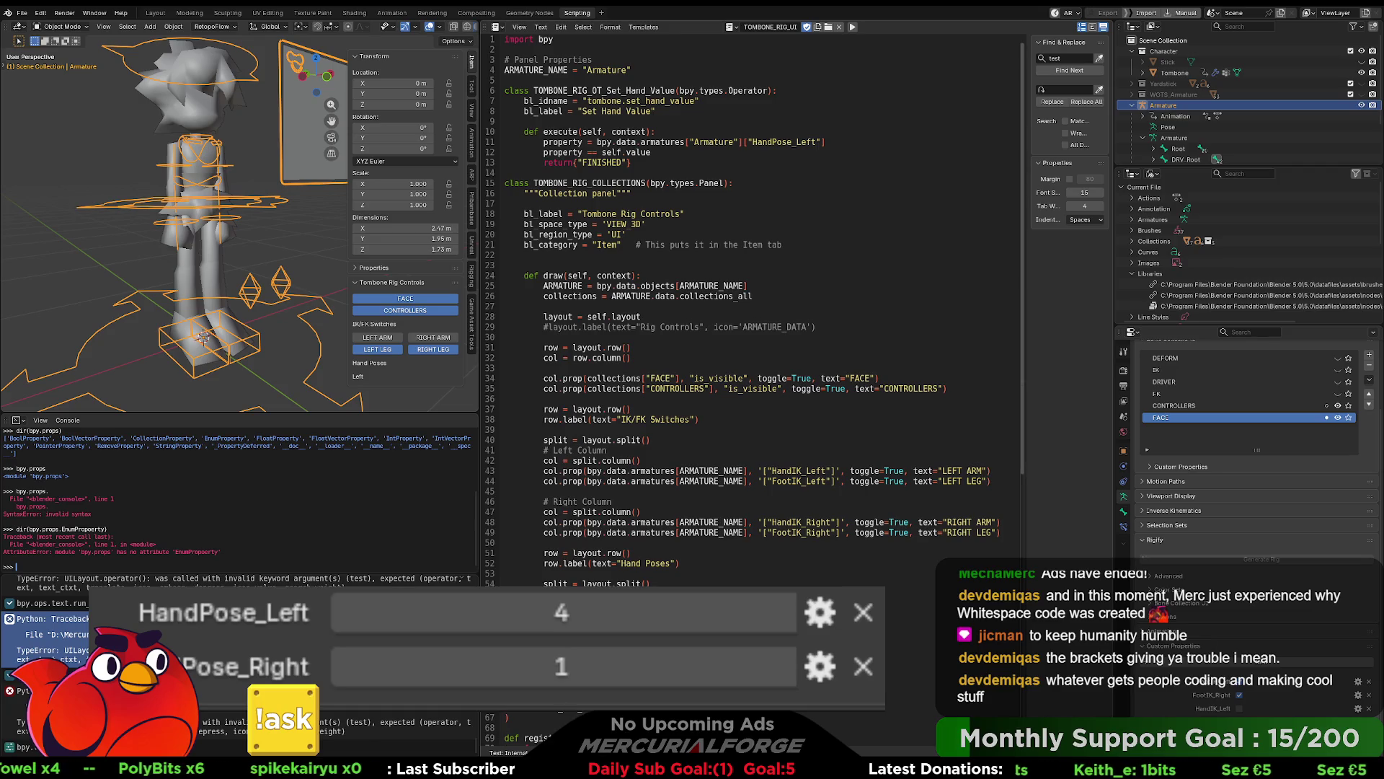
left_click(1080, 72)
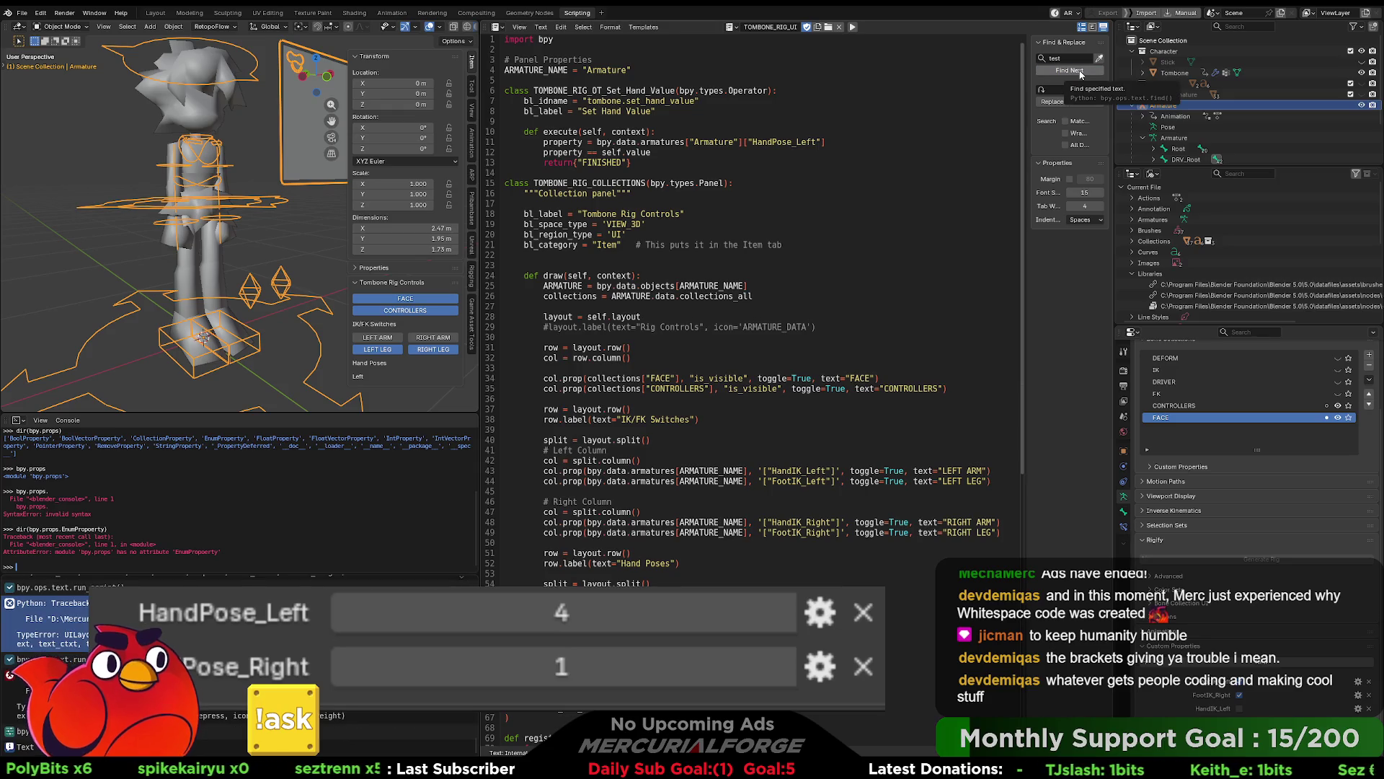
left_click(1081, 72)
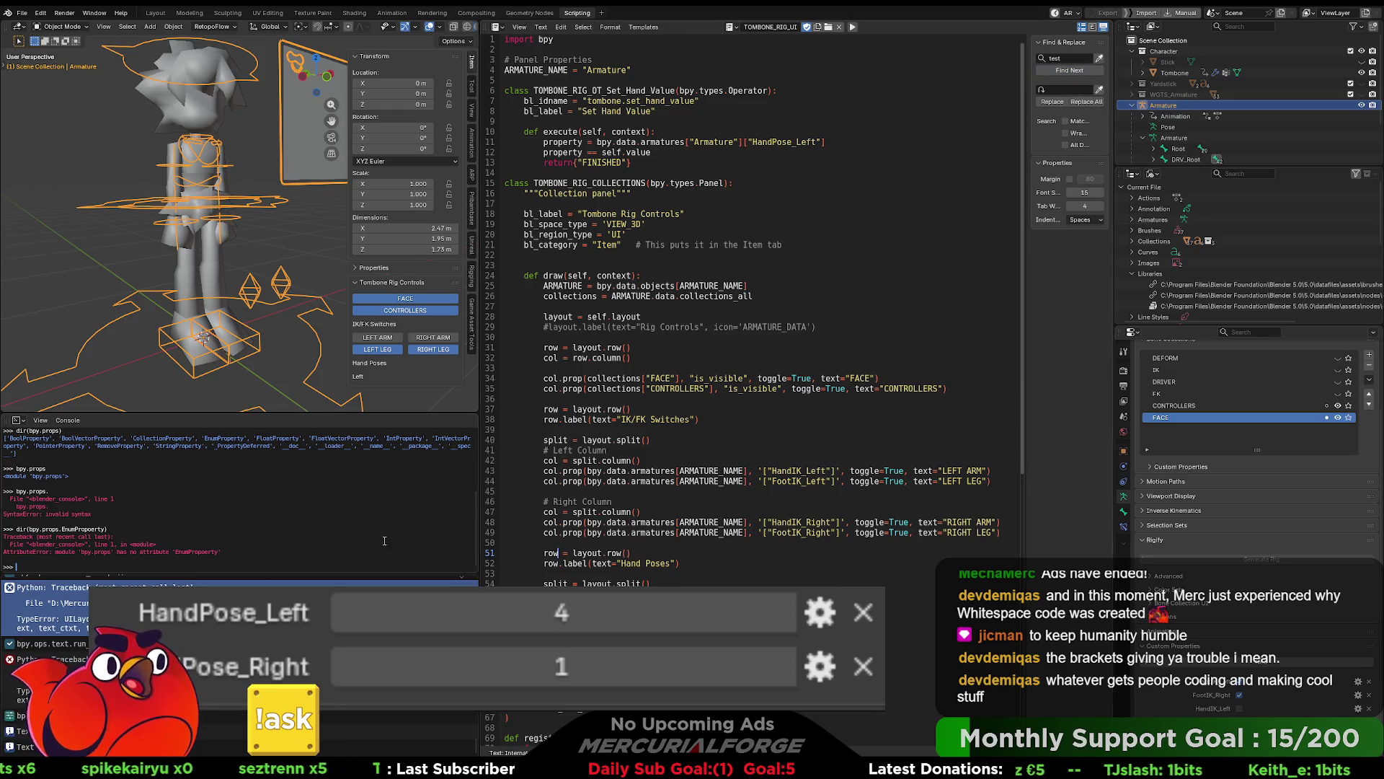
Step: Review lines 47–51 and the # Right Column section, then step to further 'test' matches
left_click(668, 551)
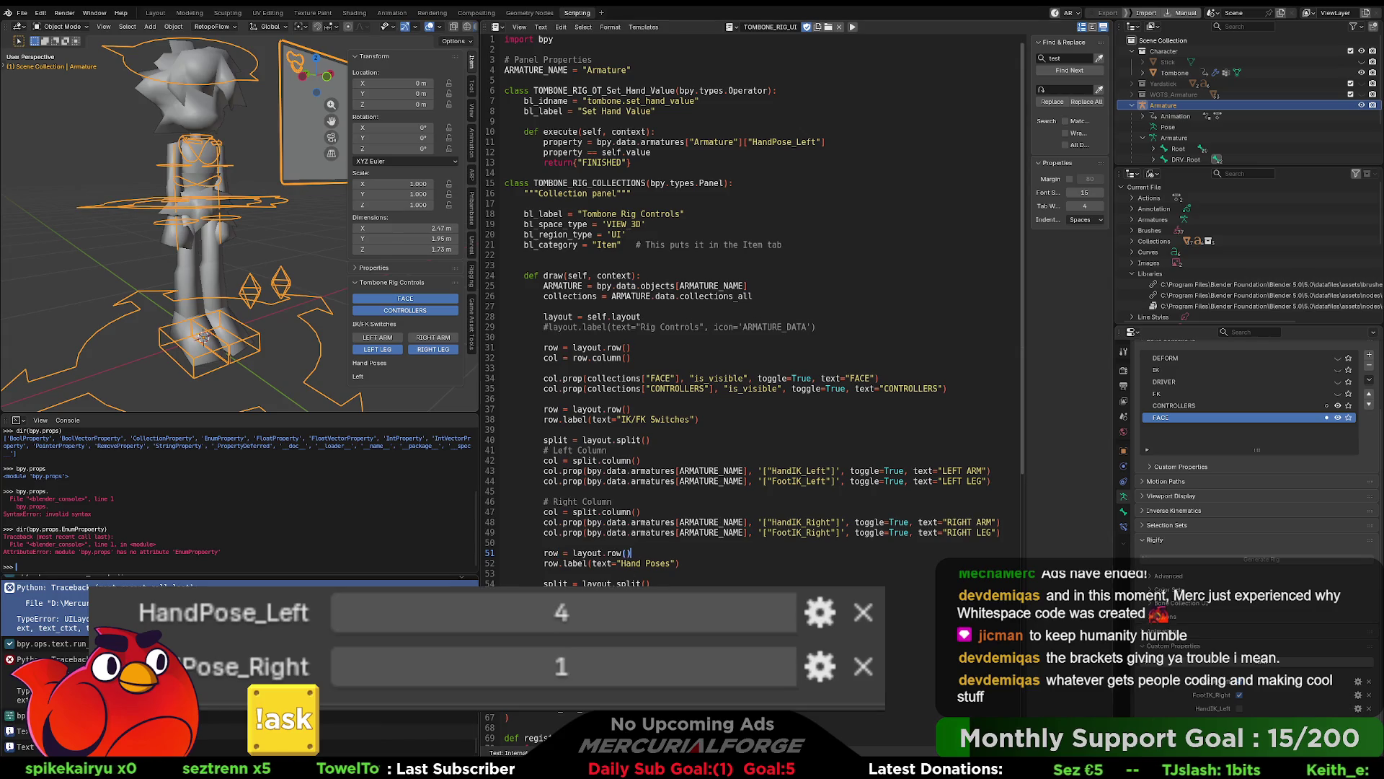
scroll(84, 615, "down", 1)
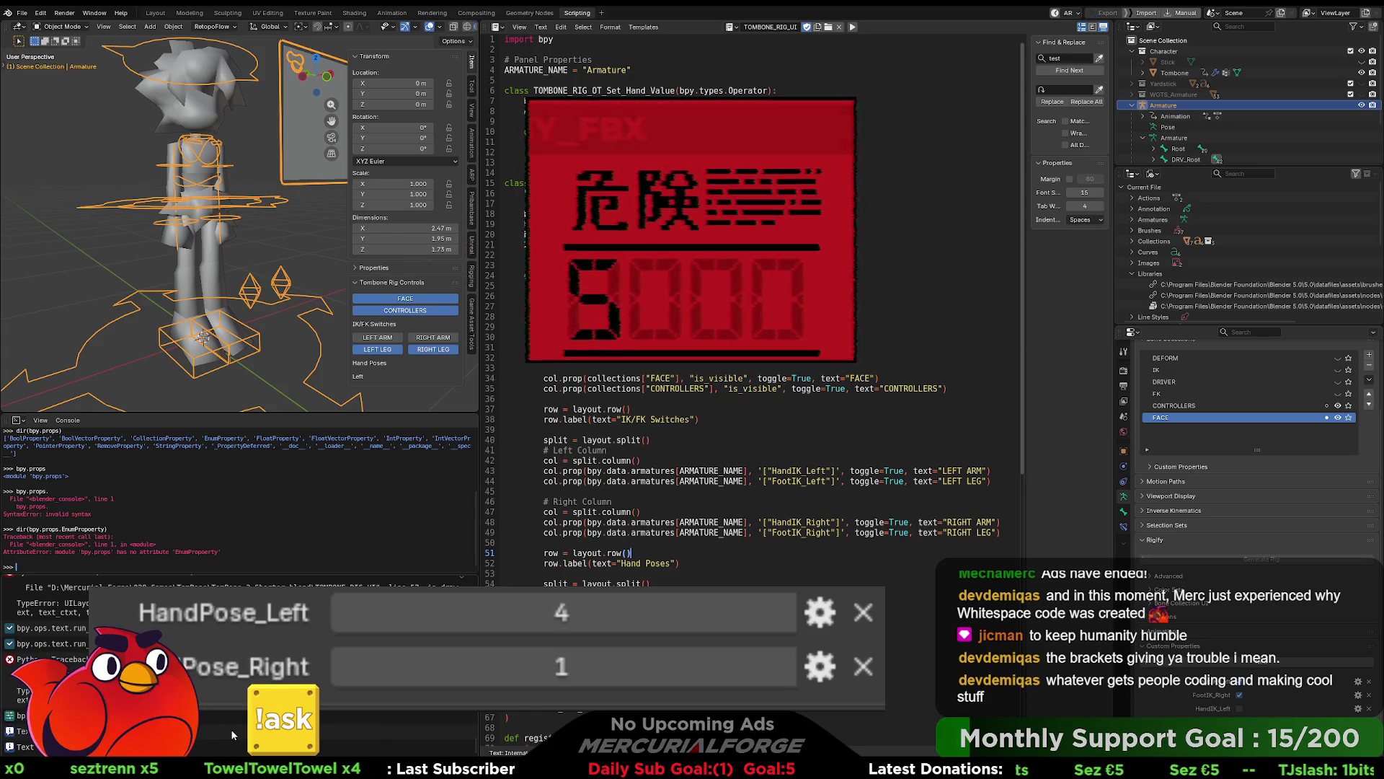
left_click(813, 511)
left_click(815, 501)
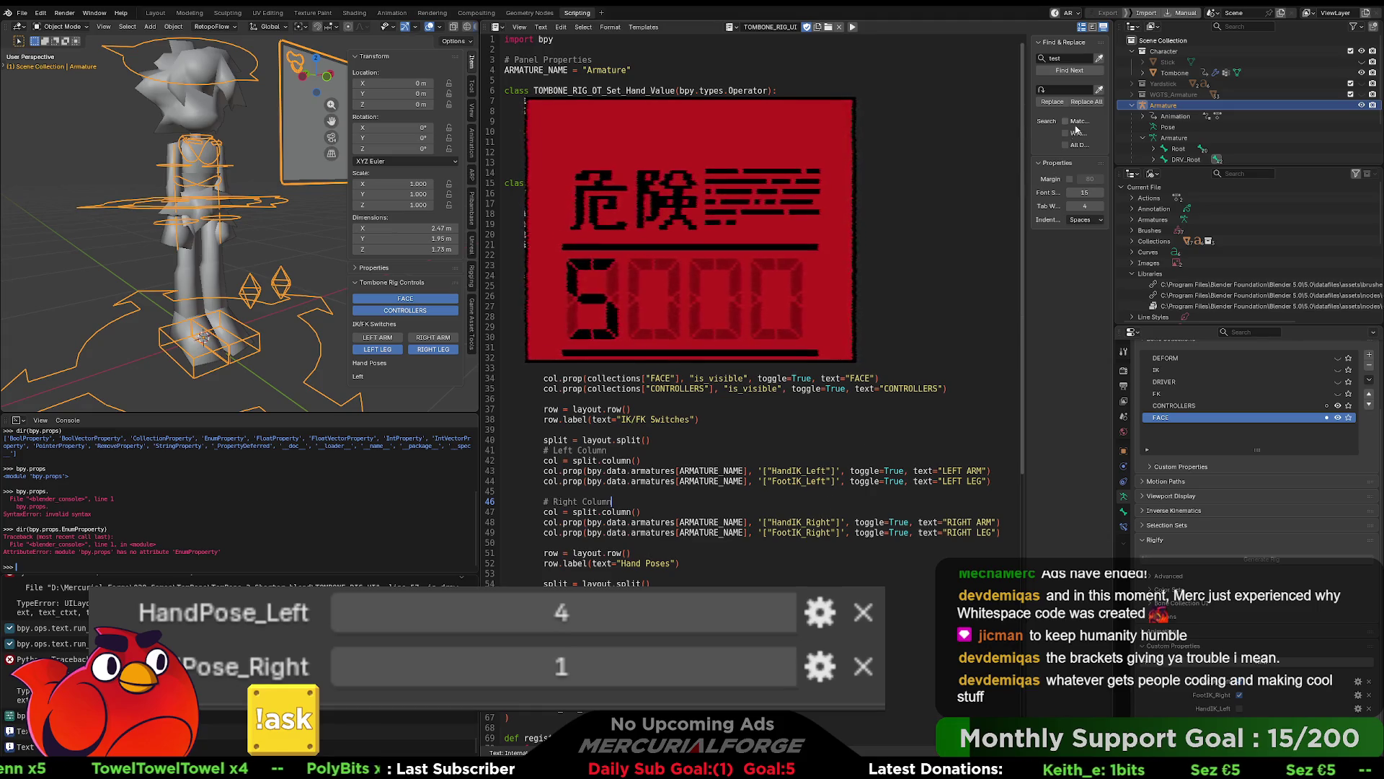
left_click(1067, 71)
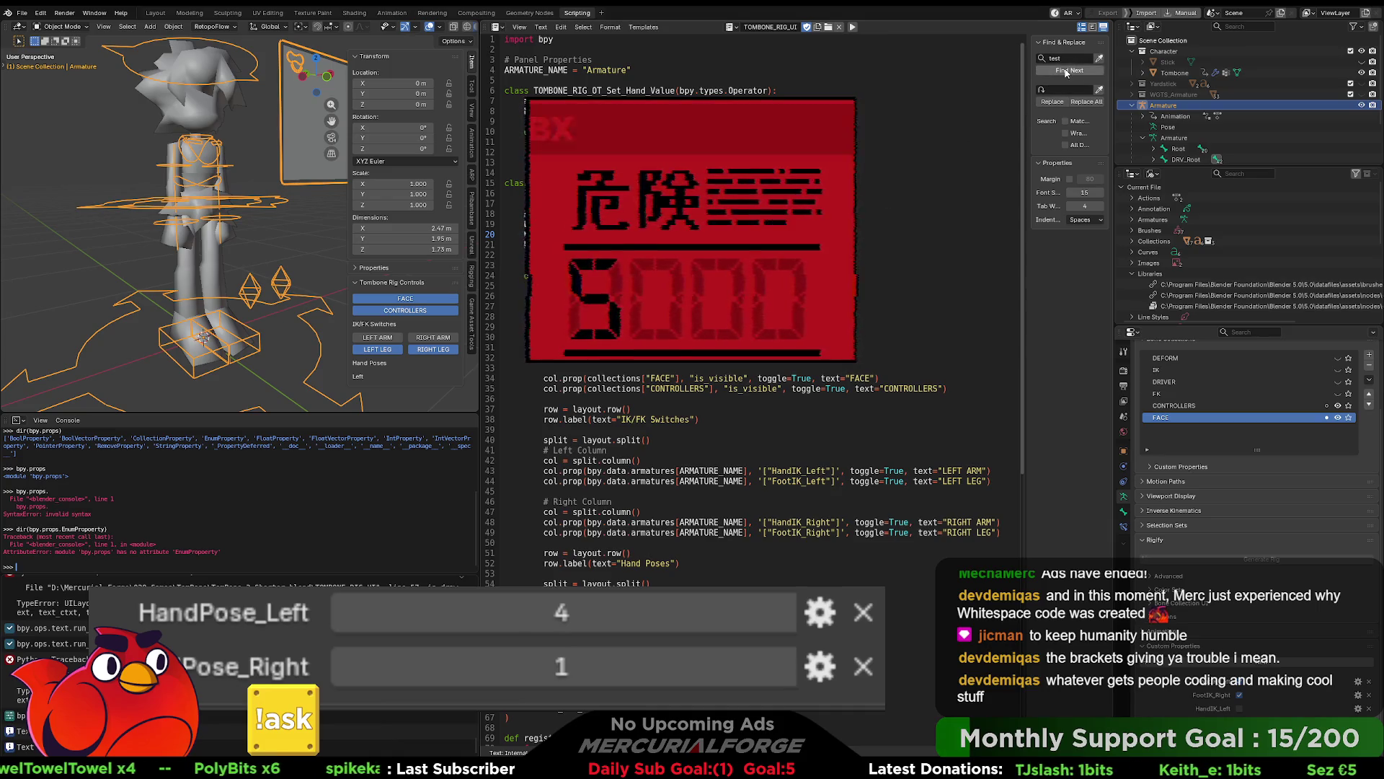
left_click(1066, 71)
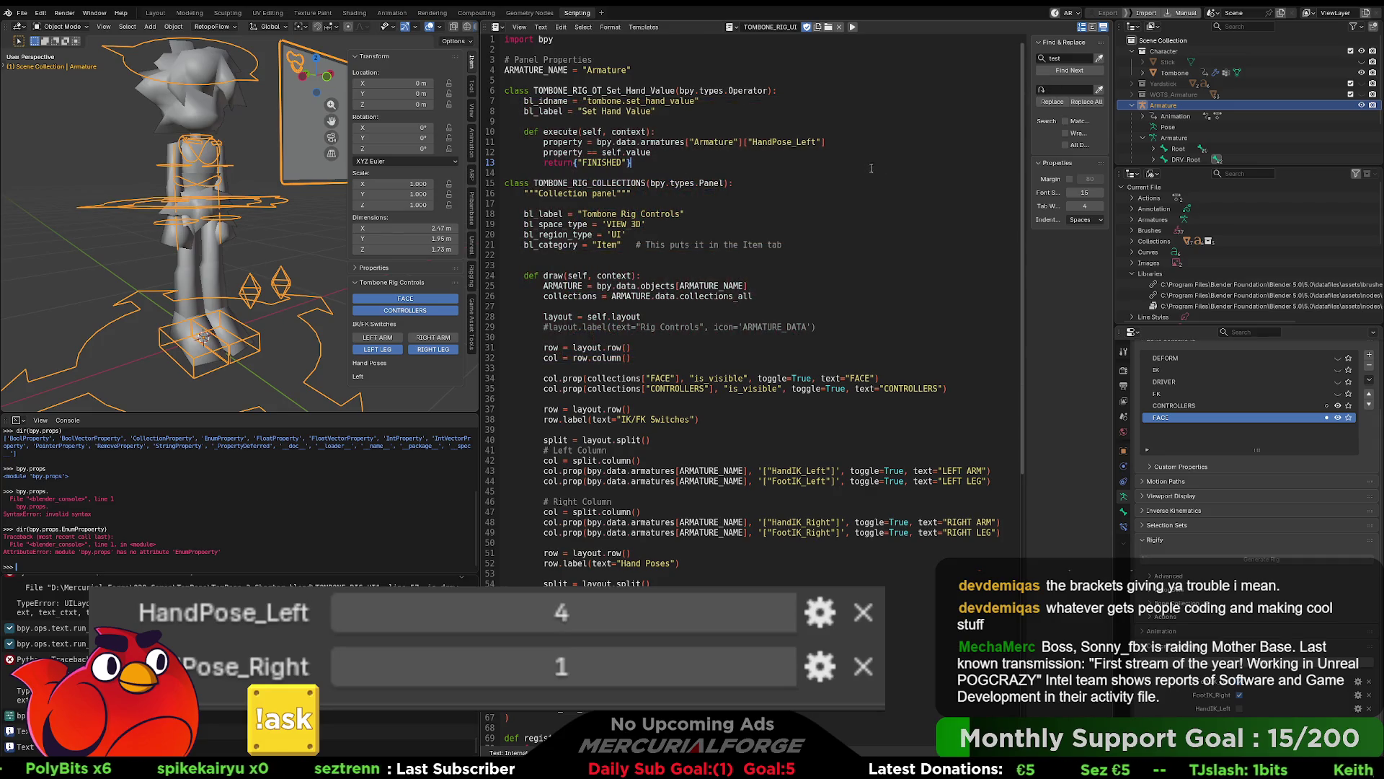
Step: Review empty lines 9, 14 and 30, then run the script to add the FIST hand-pose button
left_click(869, 170)
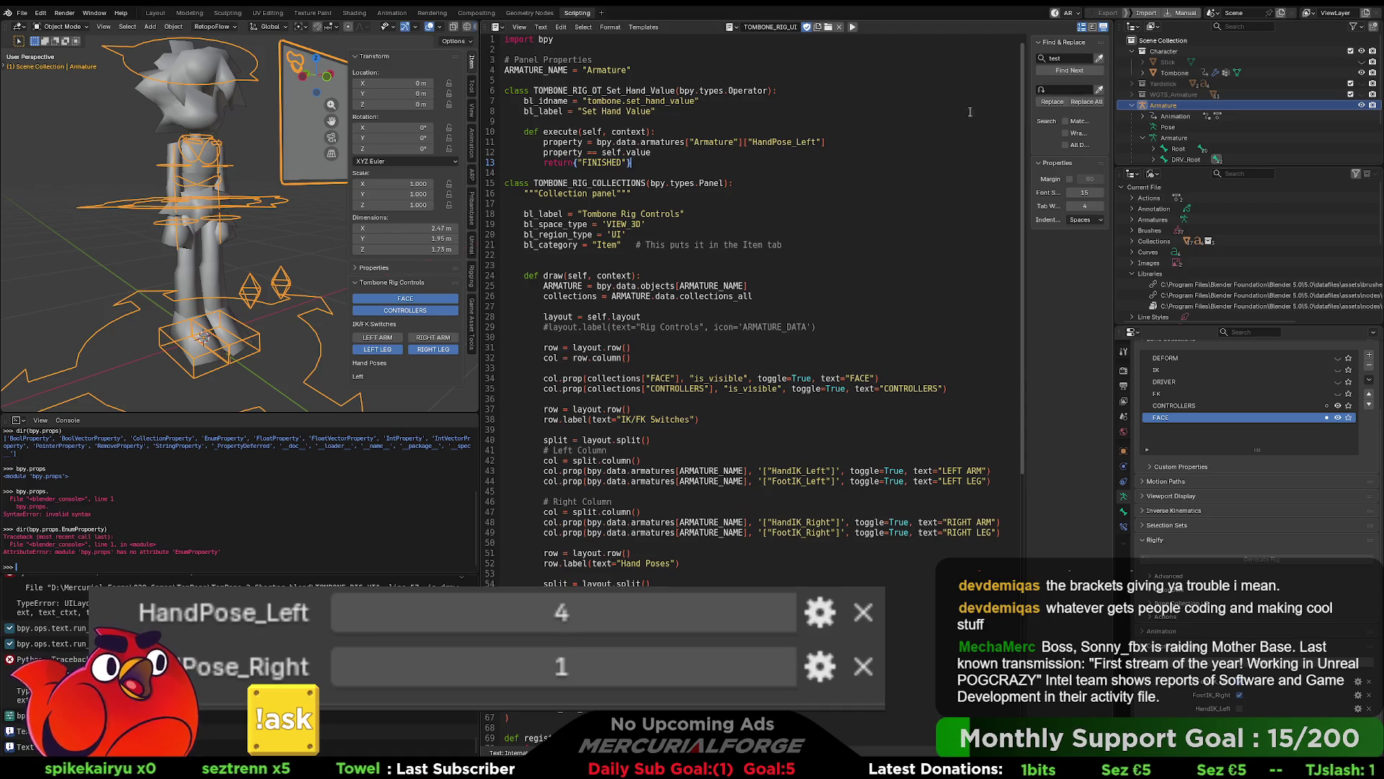
left_click(820, 117)
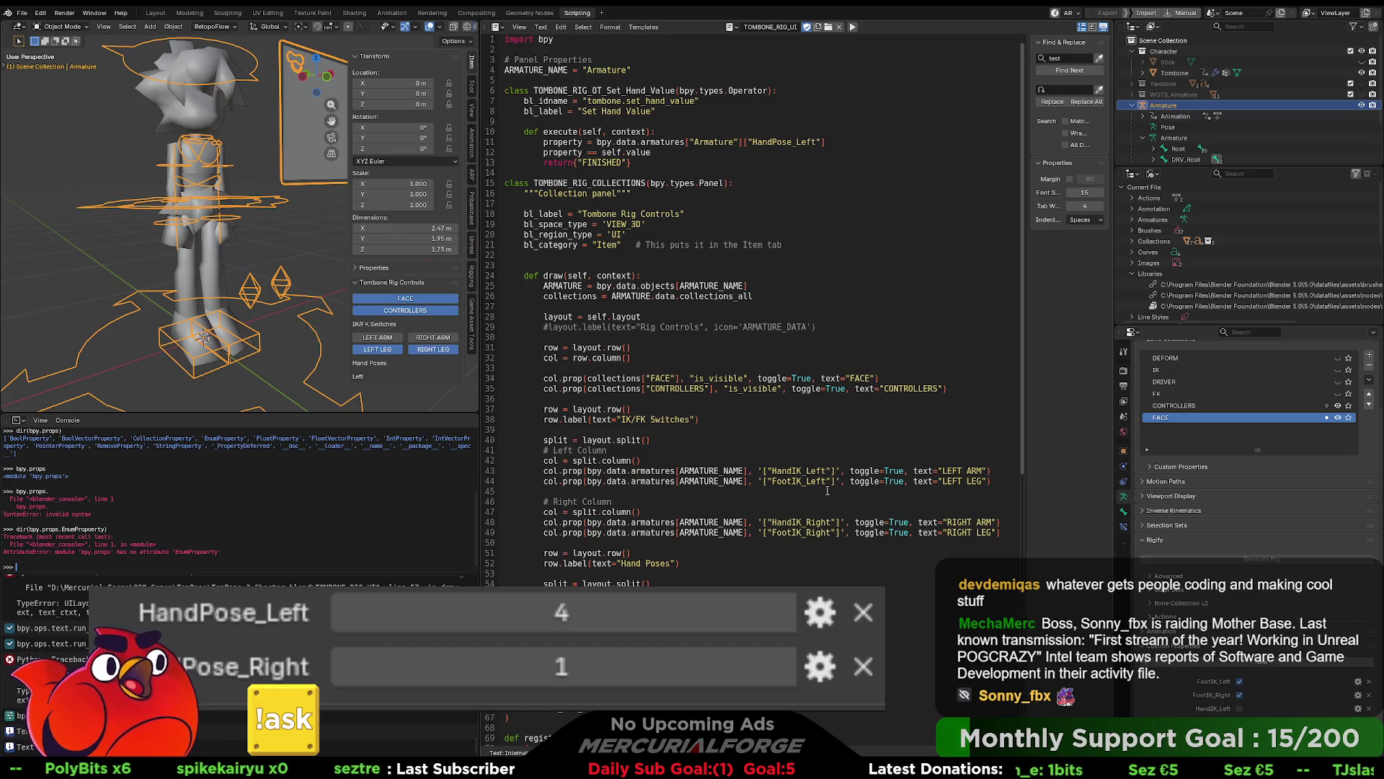
left_click(800, 337)
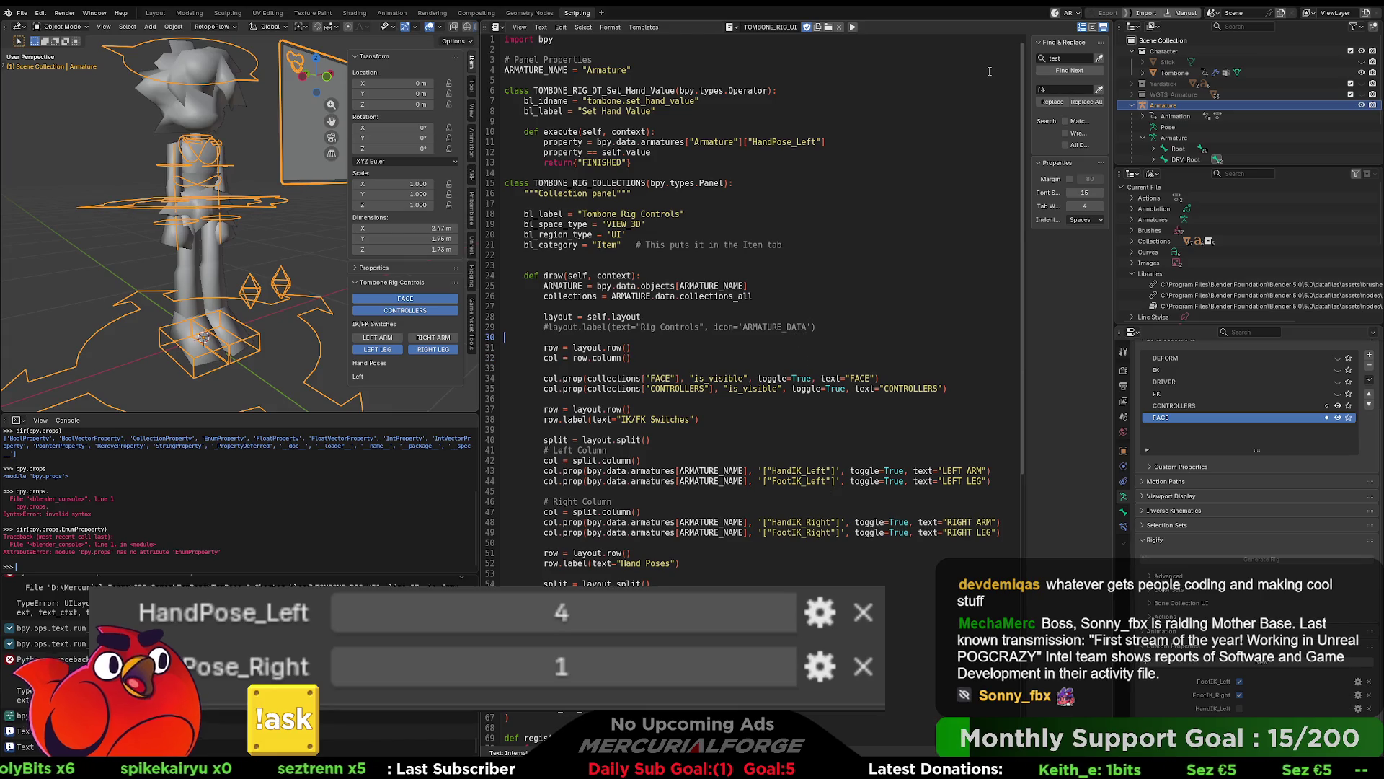
left_click(854, 29)
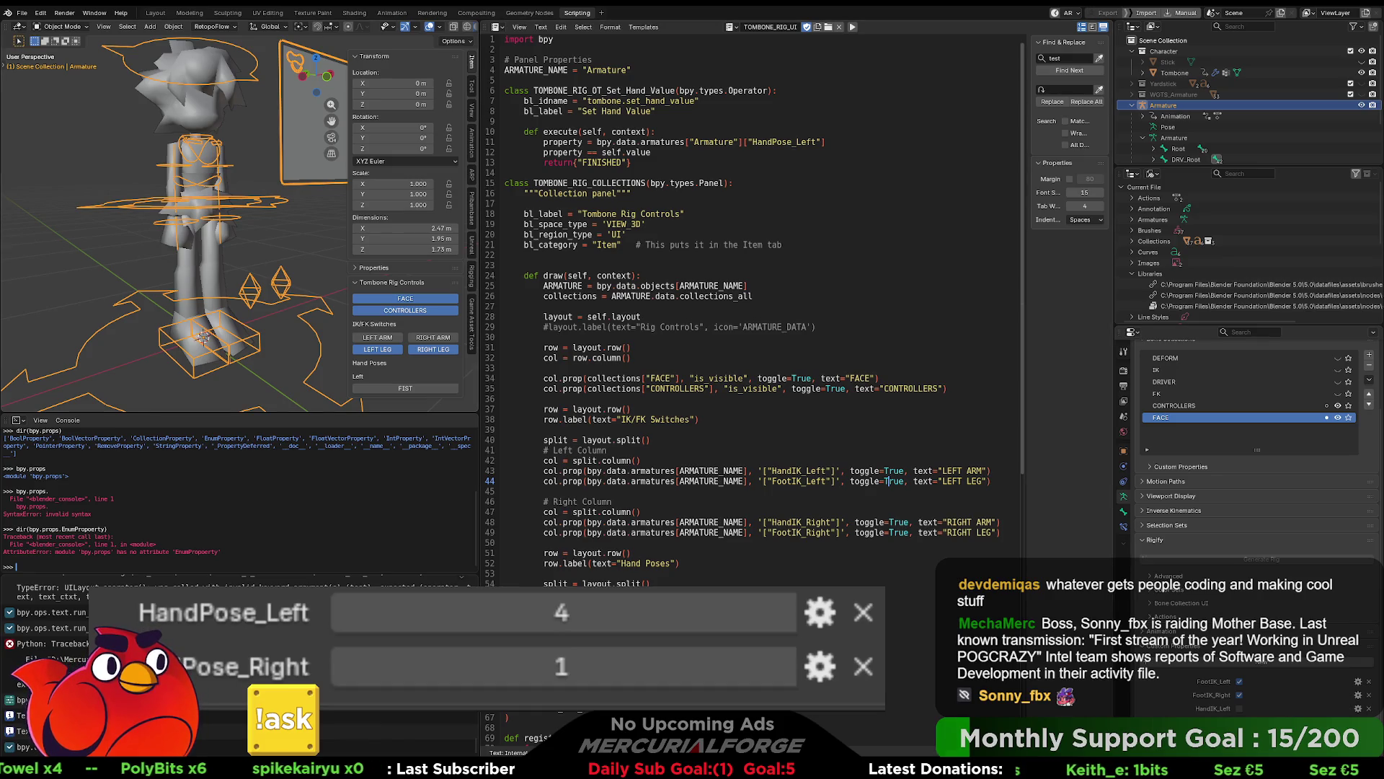
left_click(632, 358)
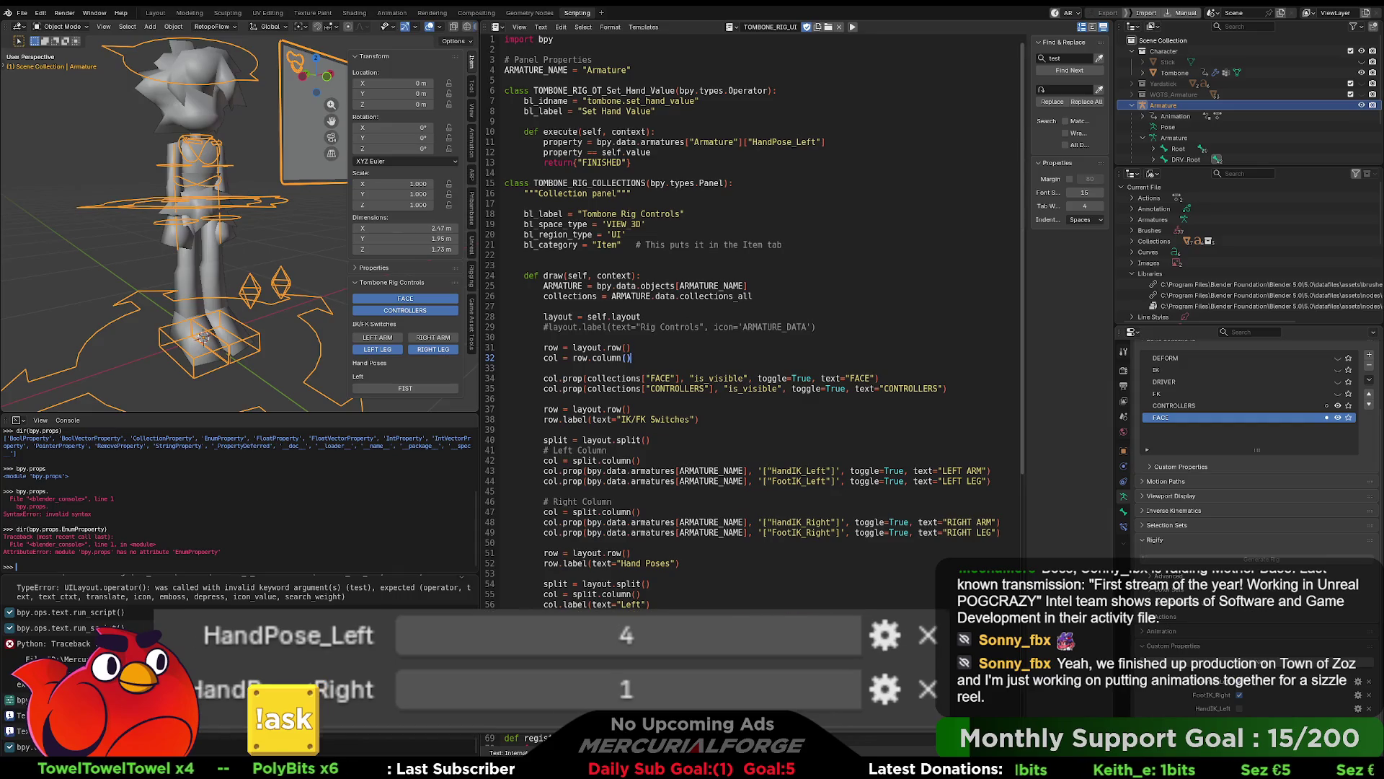
Step: Deselect the character and armature in the 3D viewport
left_click(430, 404)
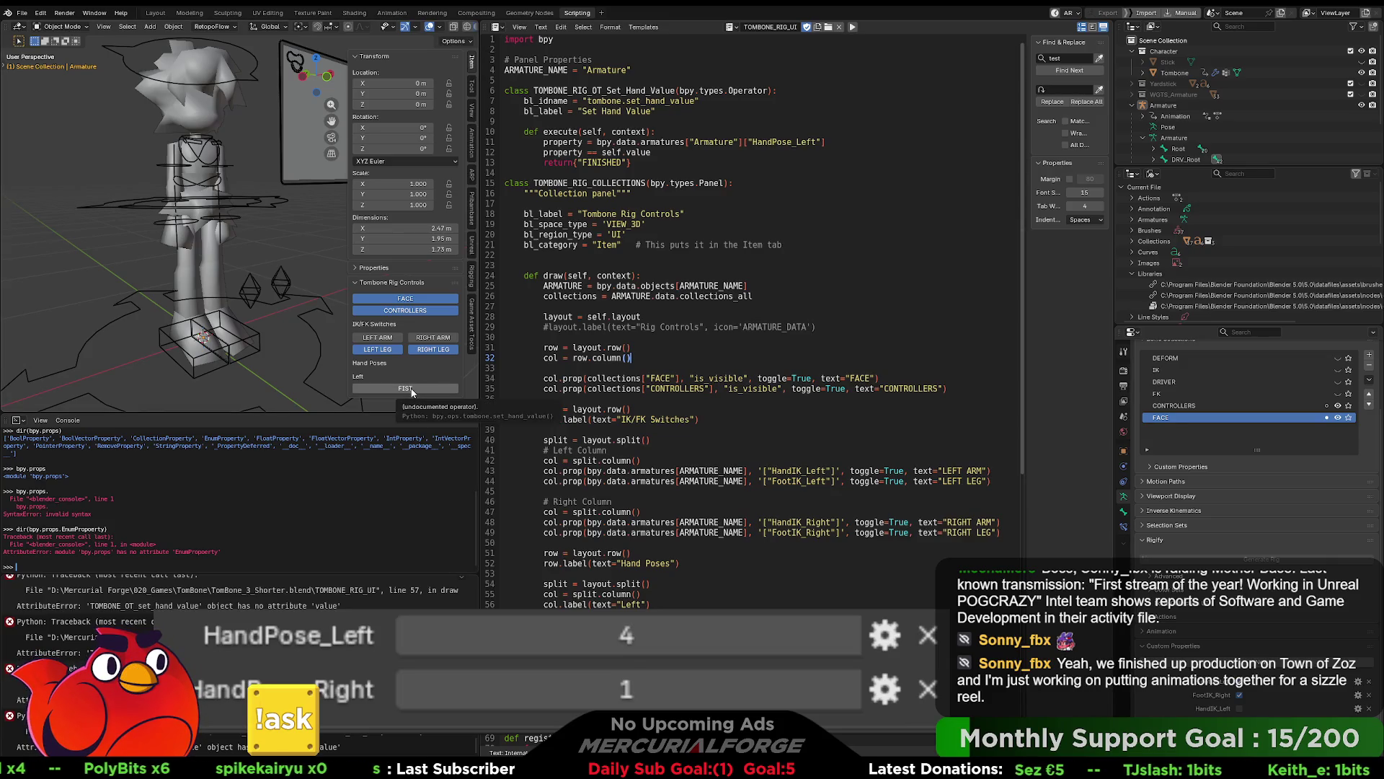
Step: Apply the FIST pose to the left hand, then bring up the Town of Zoz store page and play its trailer
left_click(405, 389)
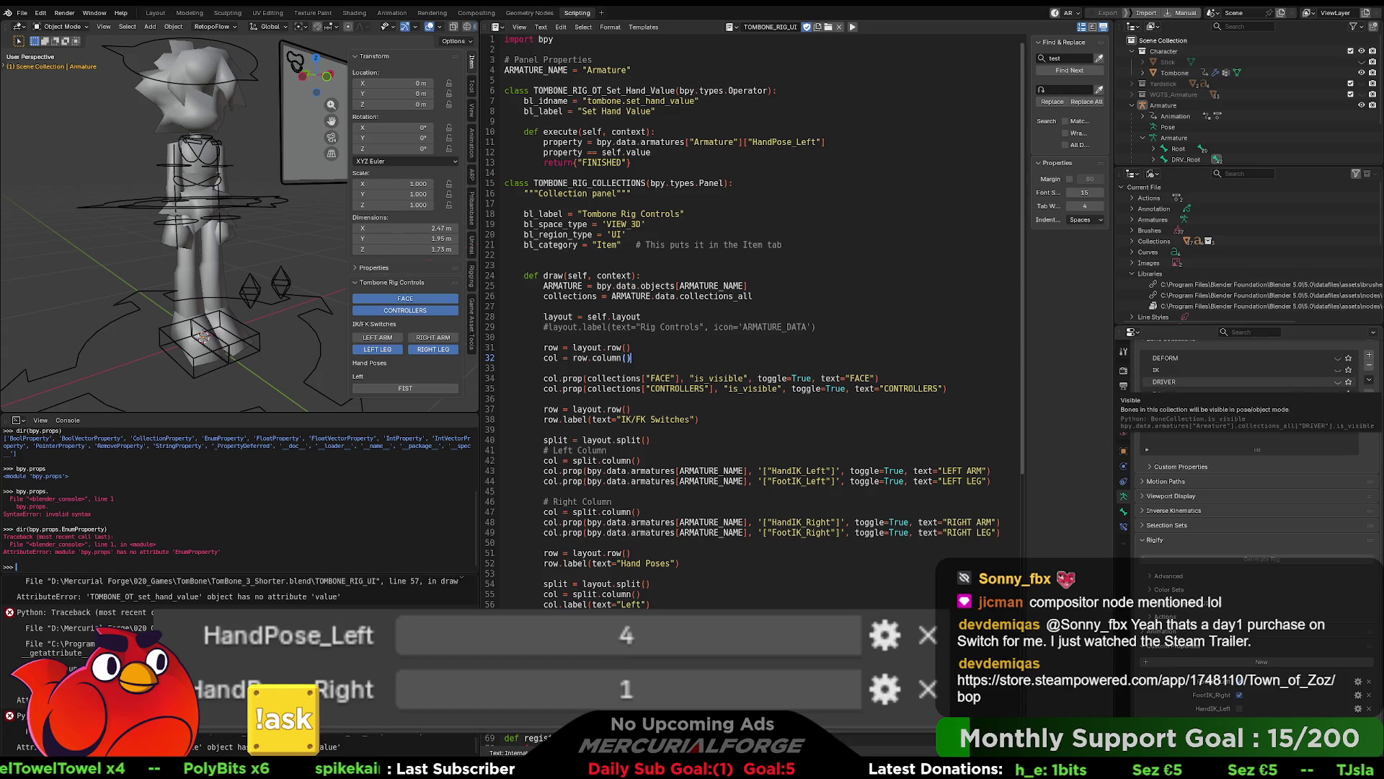
key("alt+Tab")
left_click(605, 346)
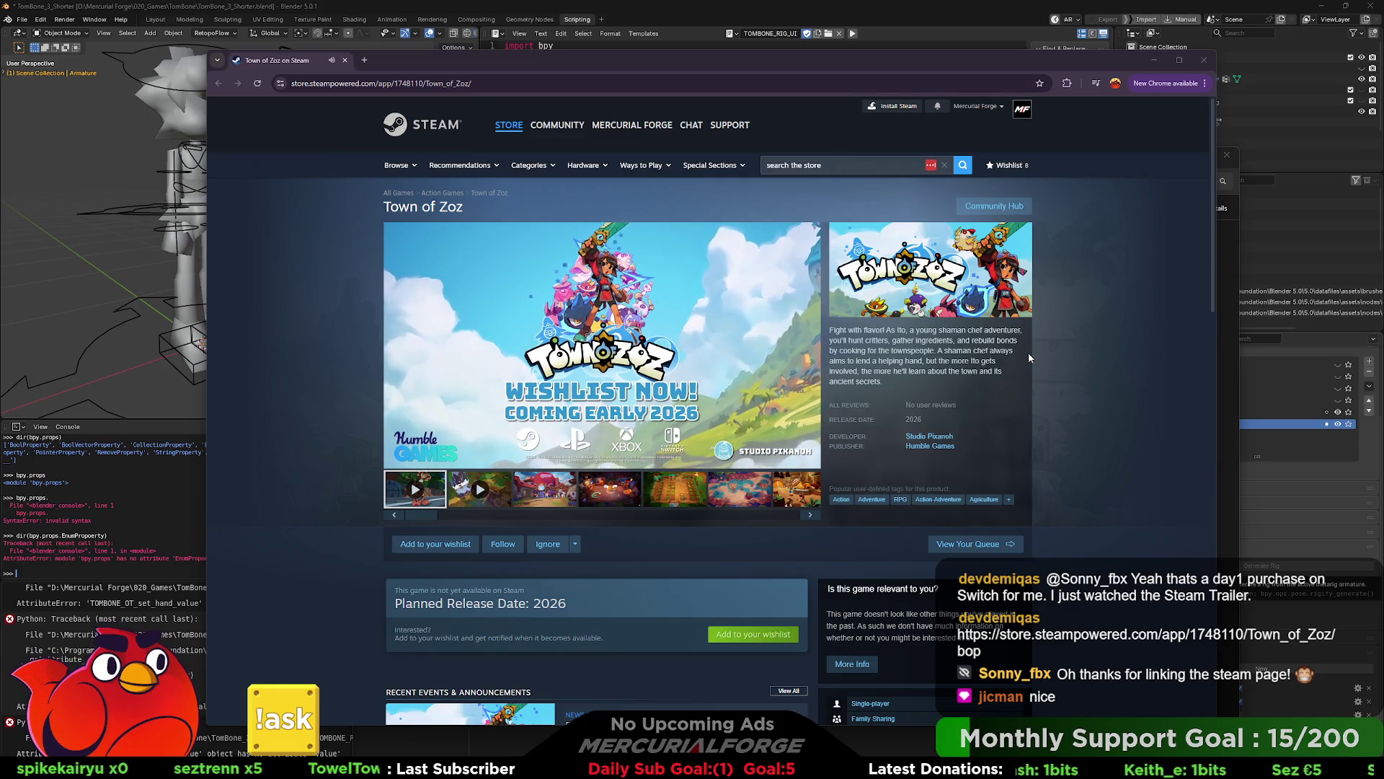
Step: Open the kitchen screenshot full-size and advance to screenshot 7 of 13
left_click(544, 493)
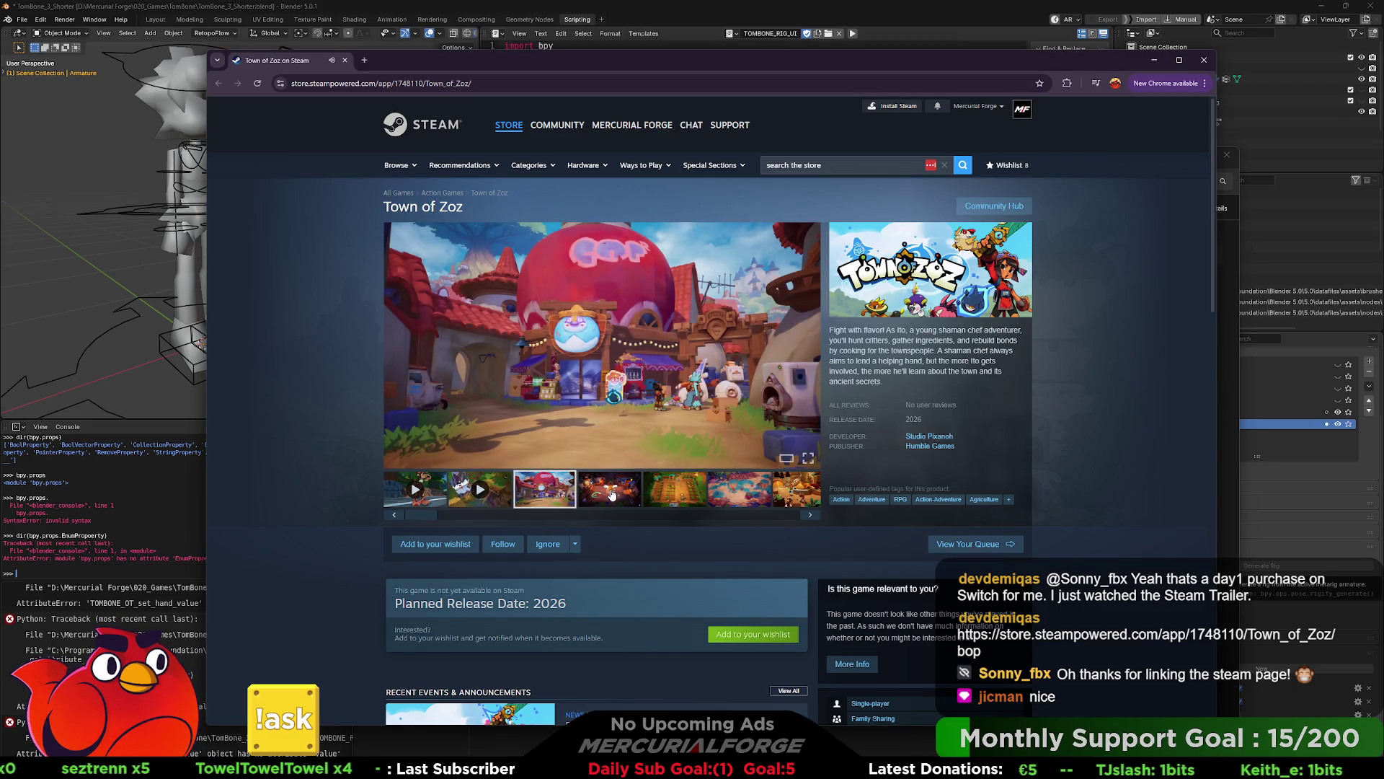
left_click(610, 490)
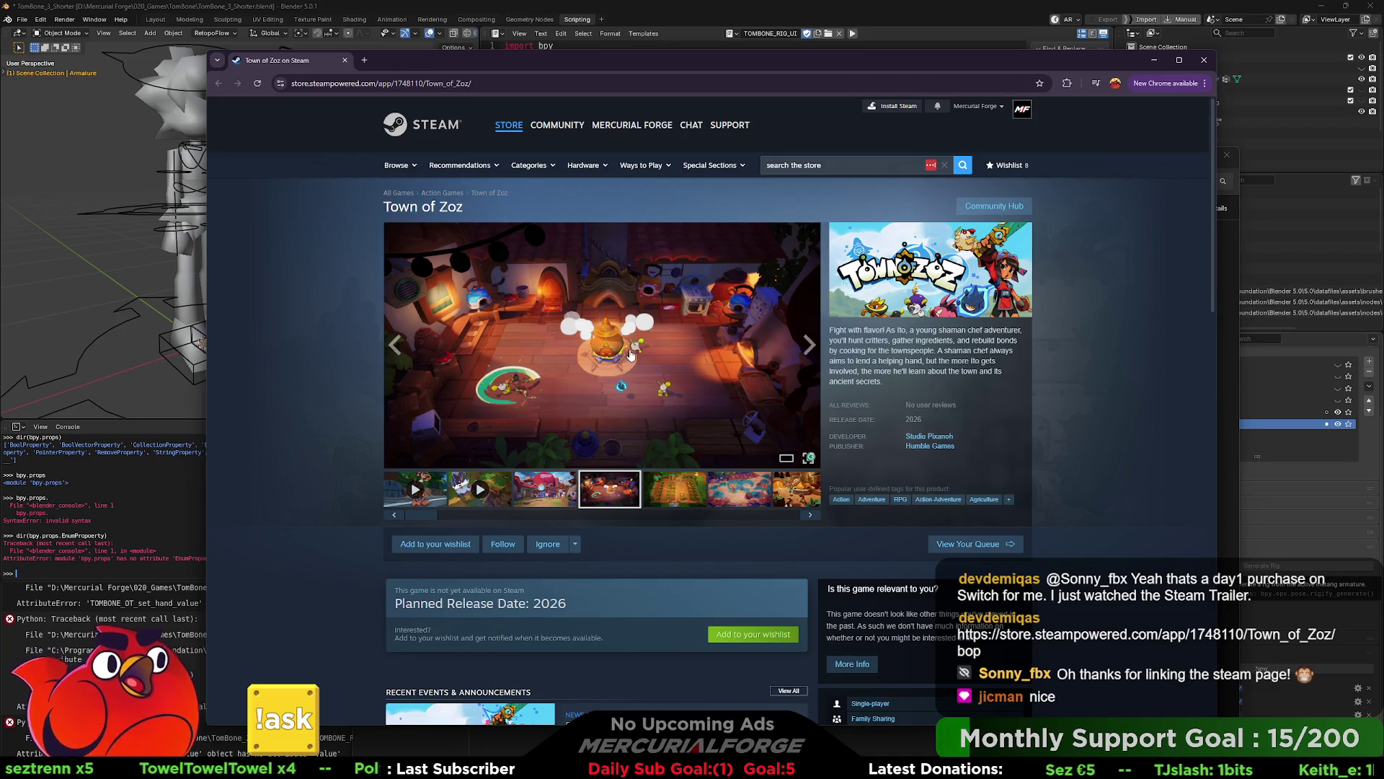
left_click(734, 431)
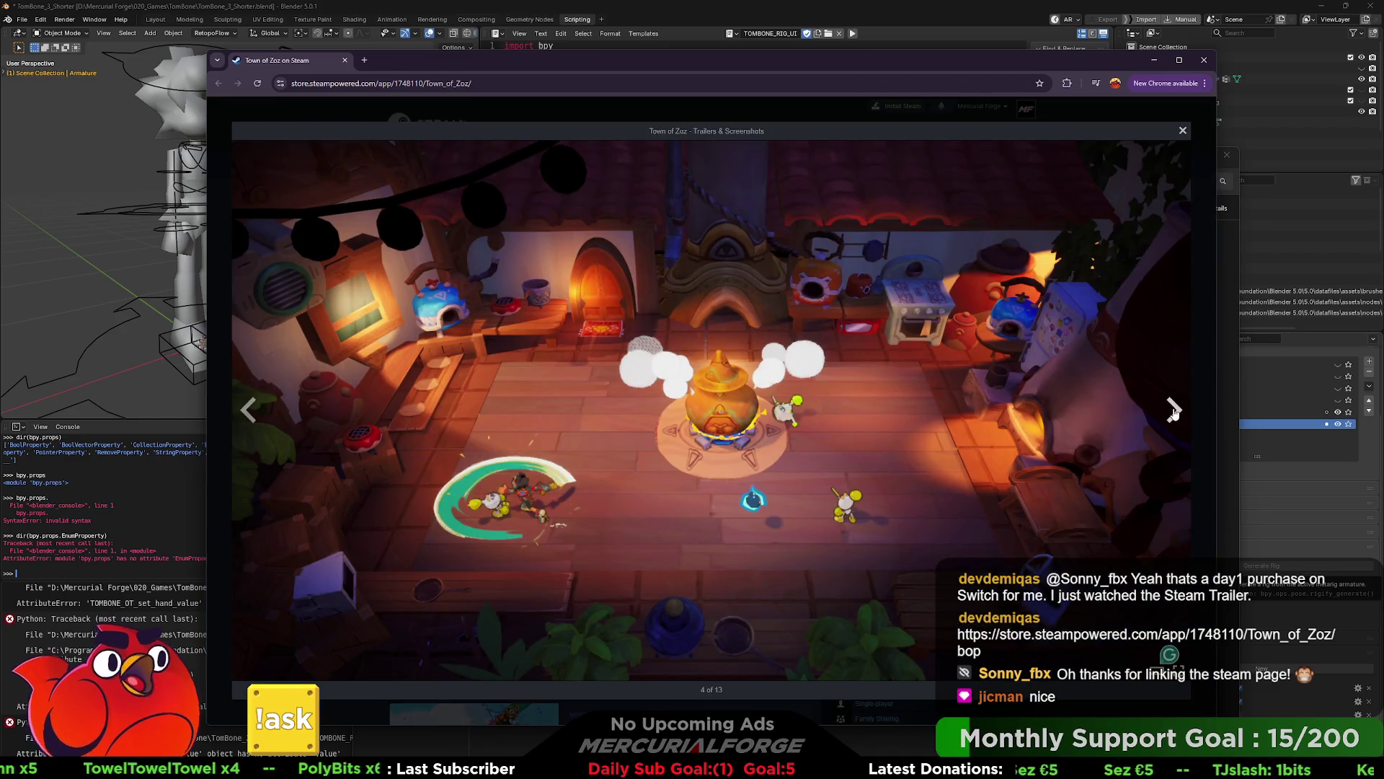
left_click(1173, 411)
left_click(1174, 411)
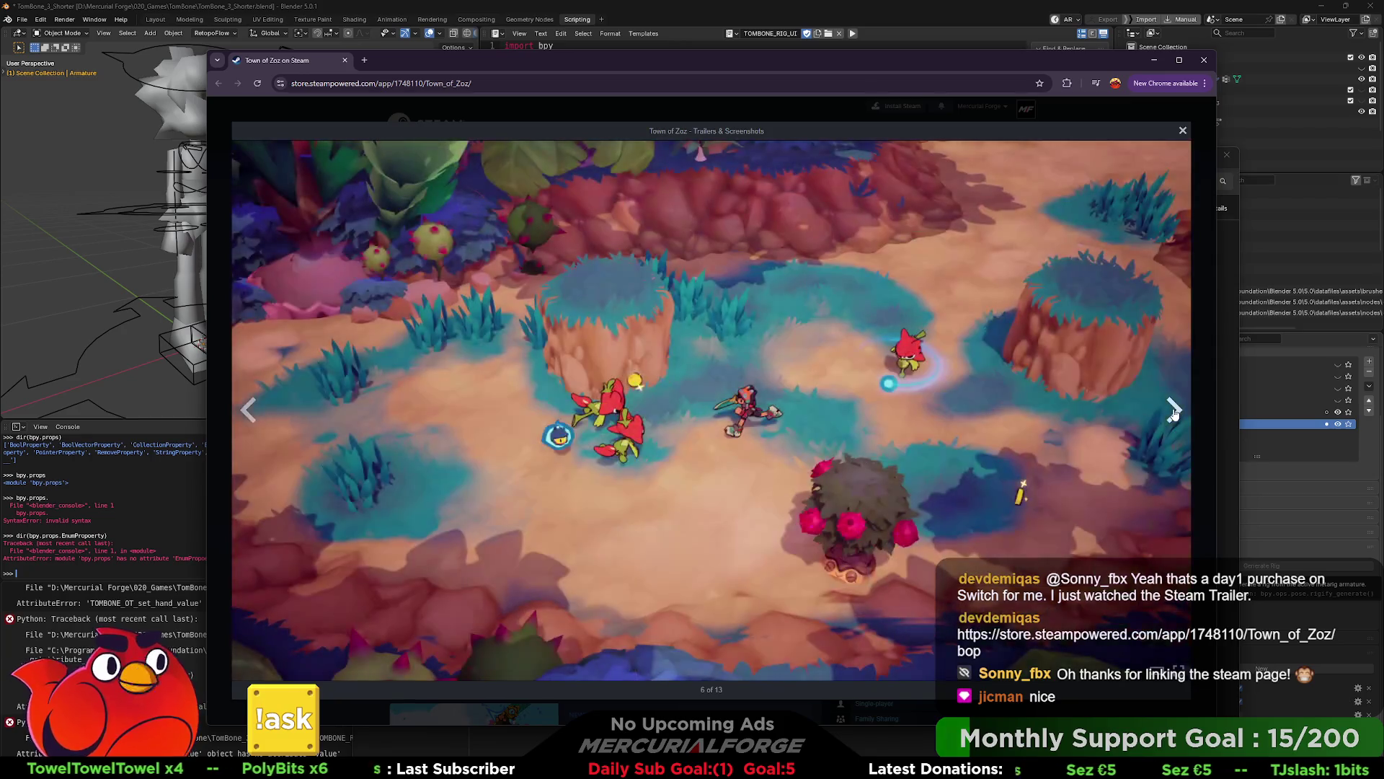
left_click(1173, 411)
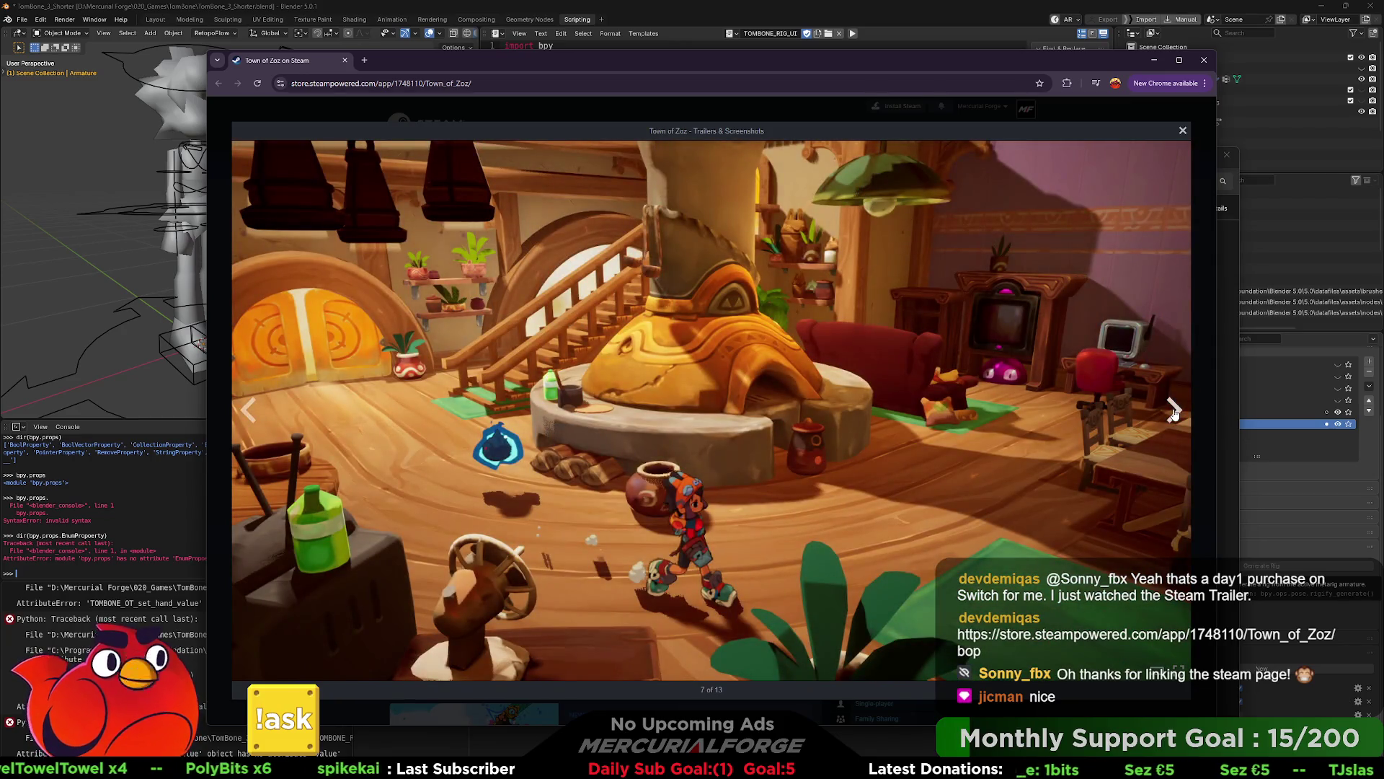
Step: Page forward through screenshots 8–12 to the trailer video, item 13 of 13
left_click(1173, 411)
left_click(1173, 411)
left_click(1173, 411)
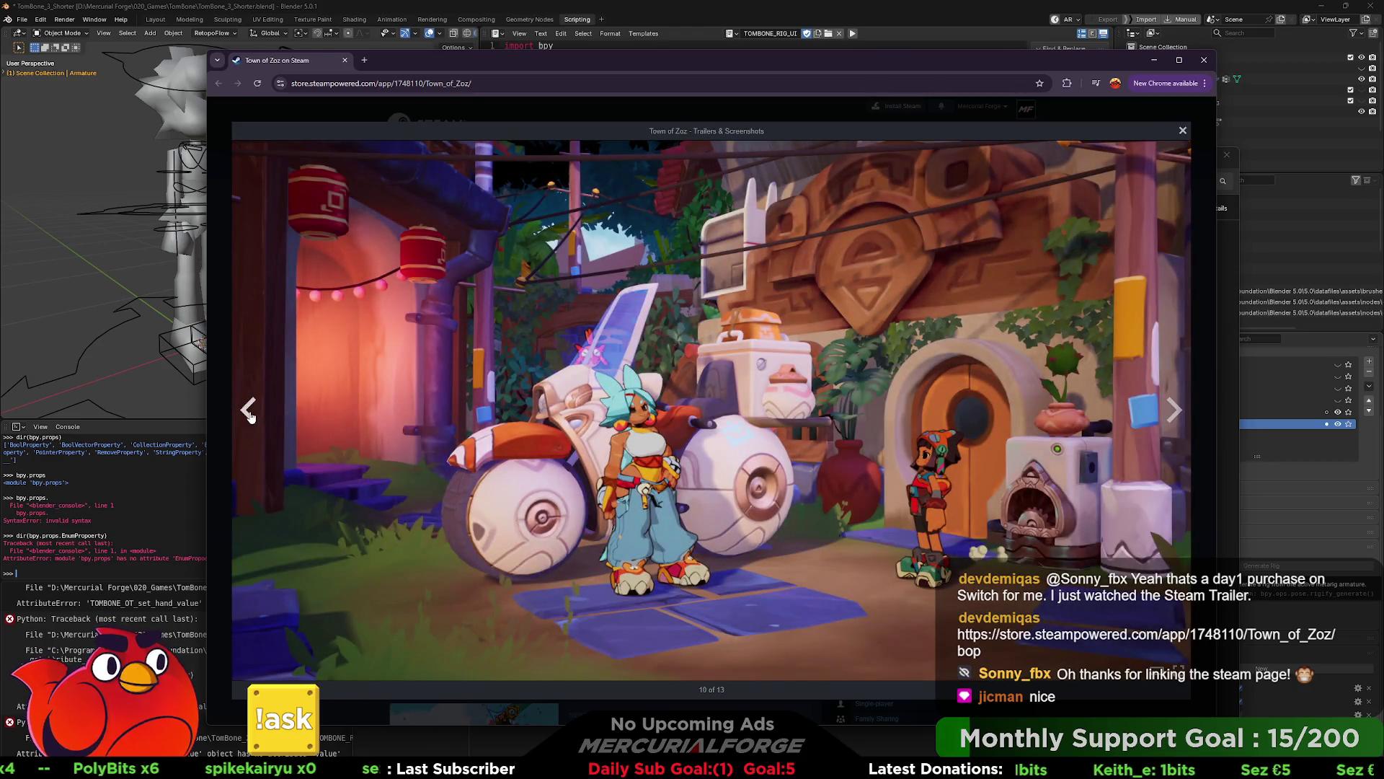
left_click(250, 413)
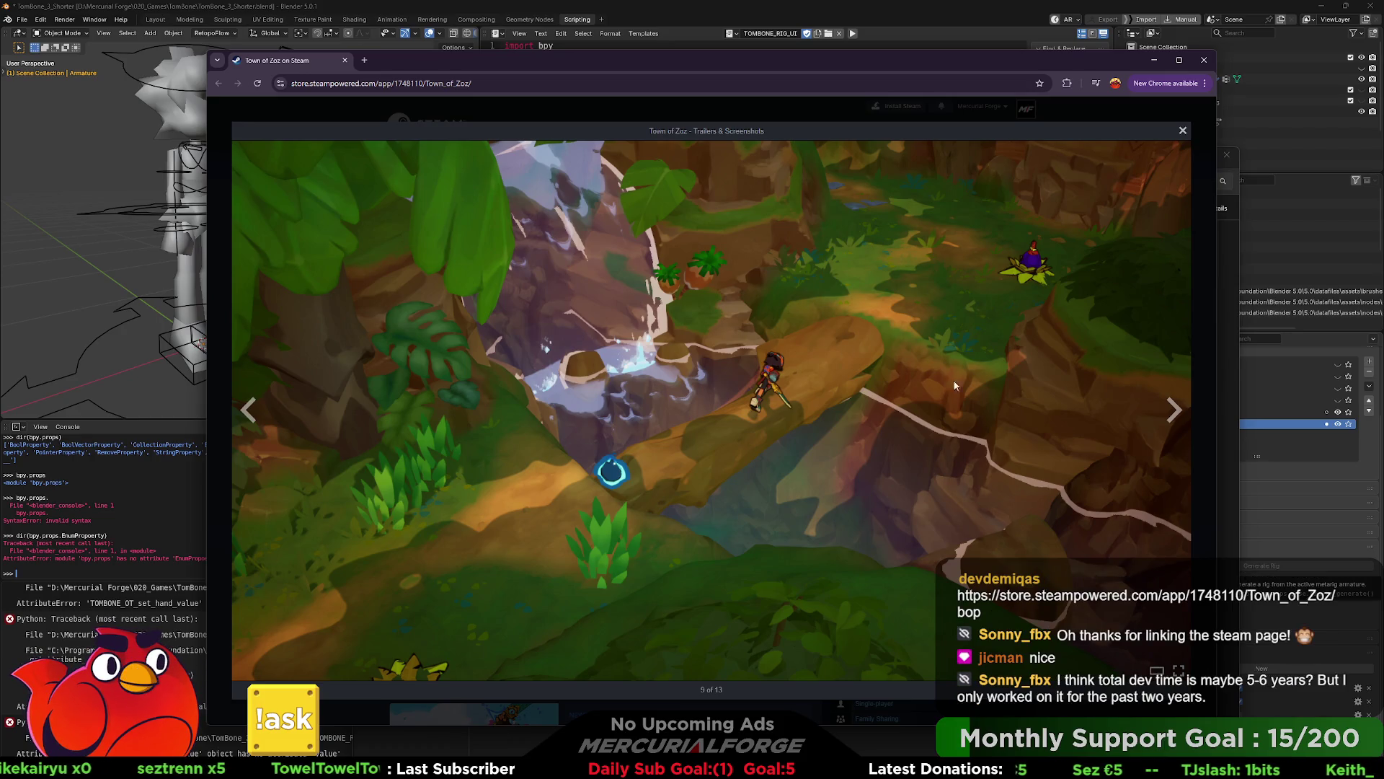
left_click(1173, 412)
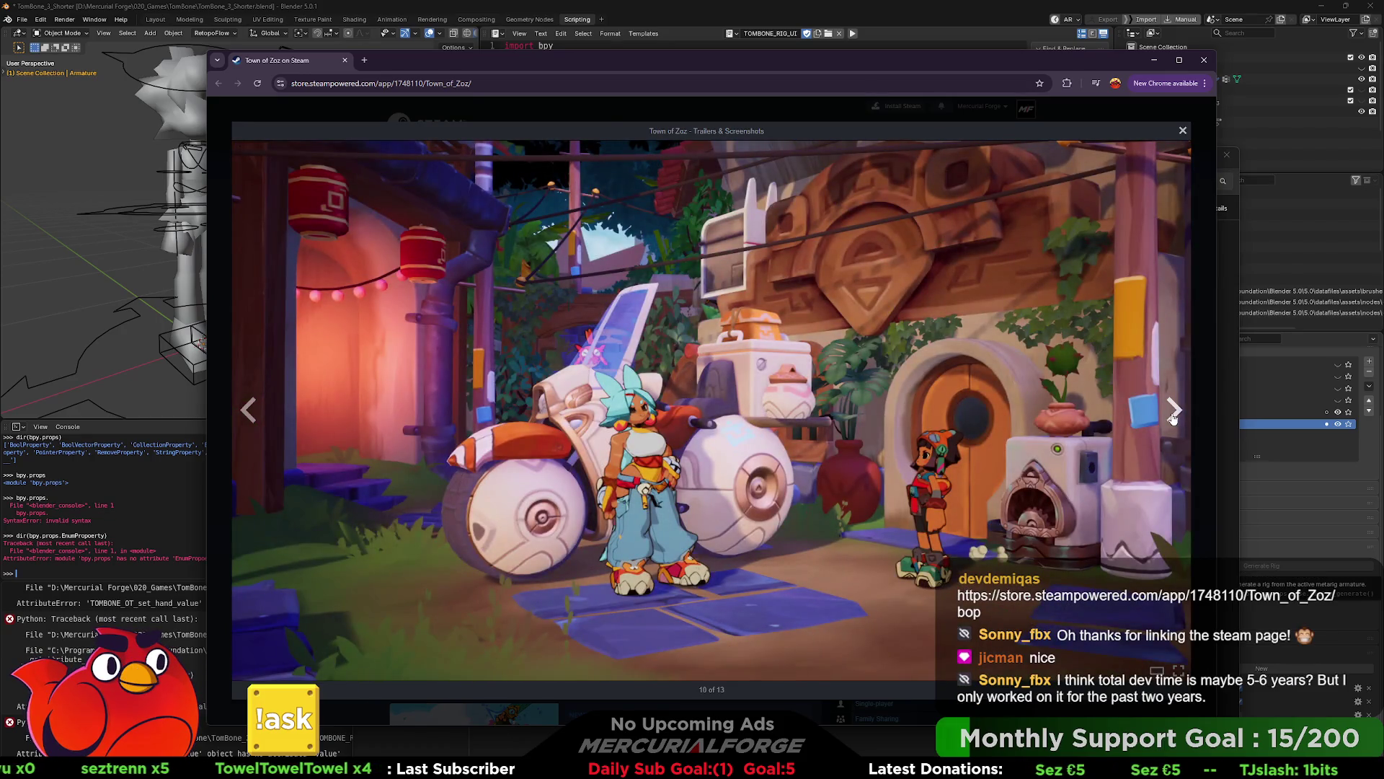
left_click(1173, 413)
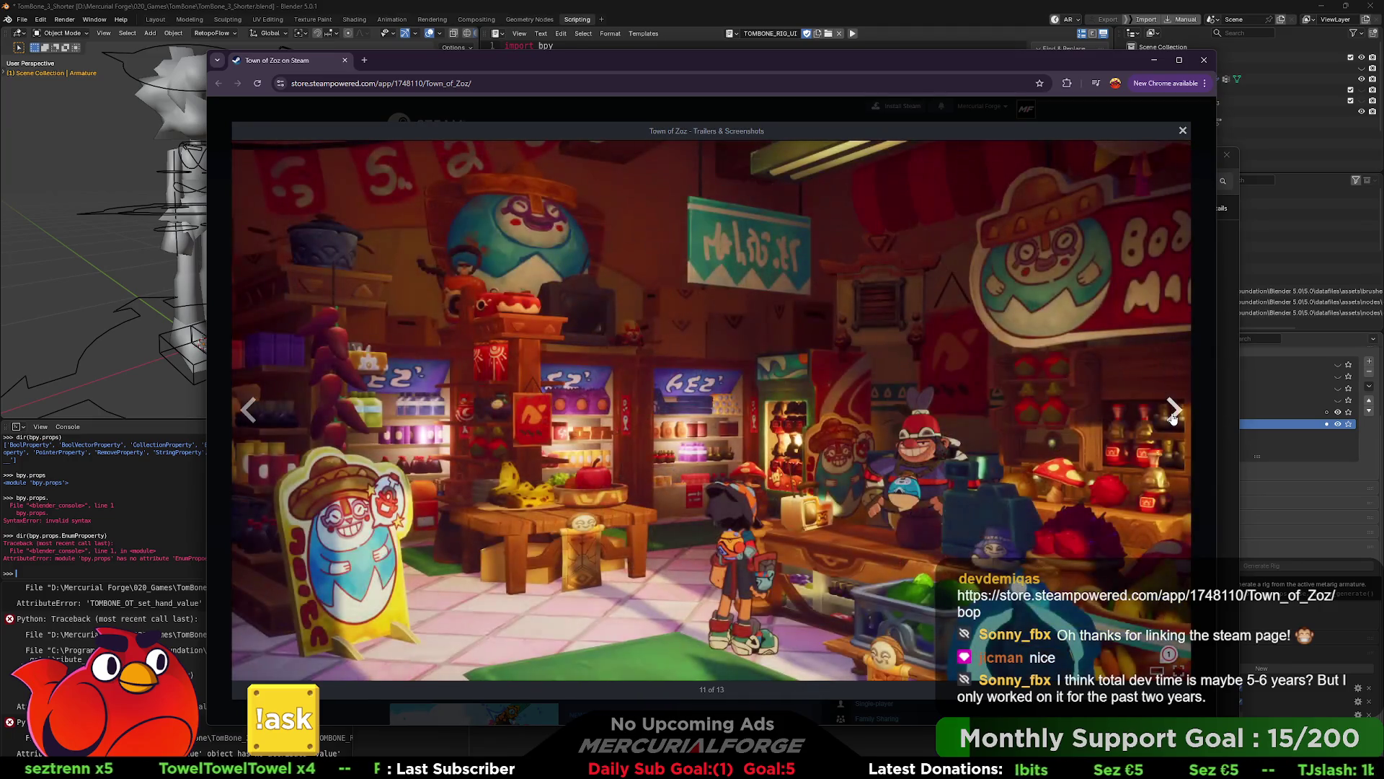
left_click(1173, 412)
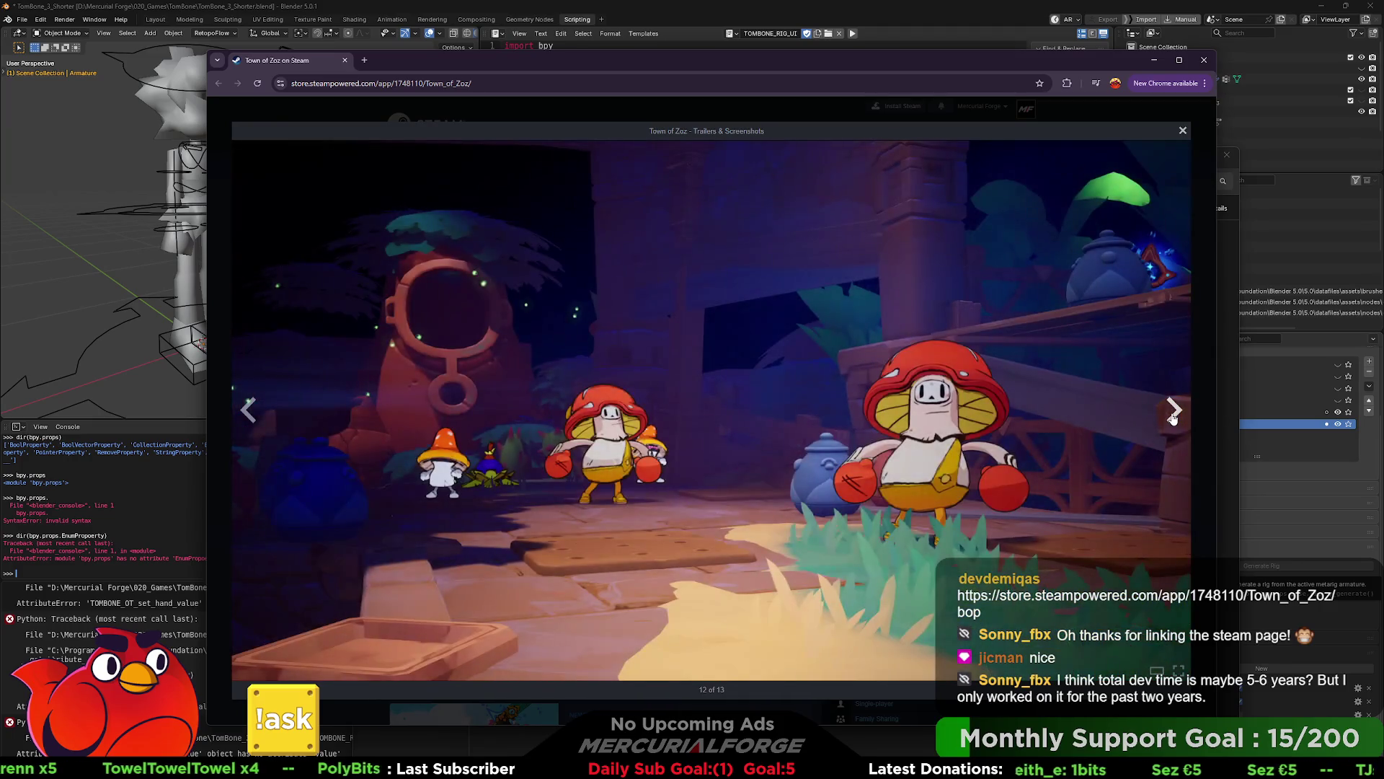
left_click(1173, 414)
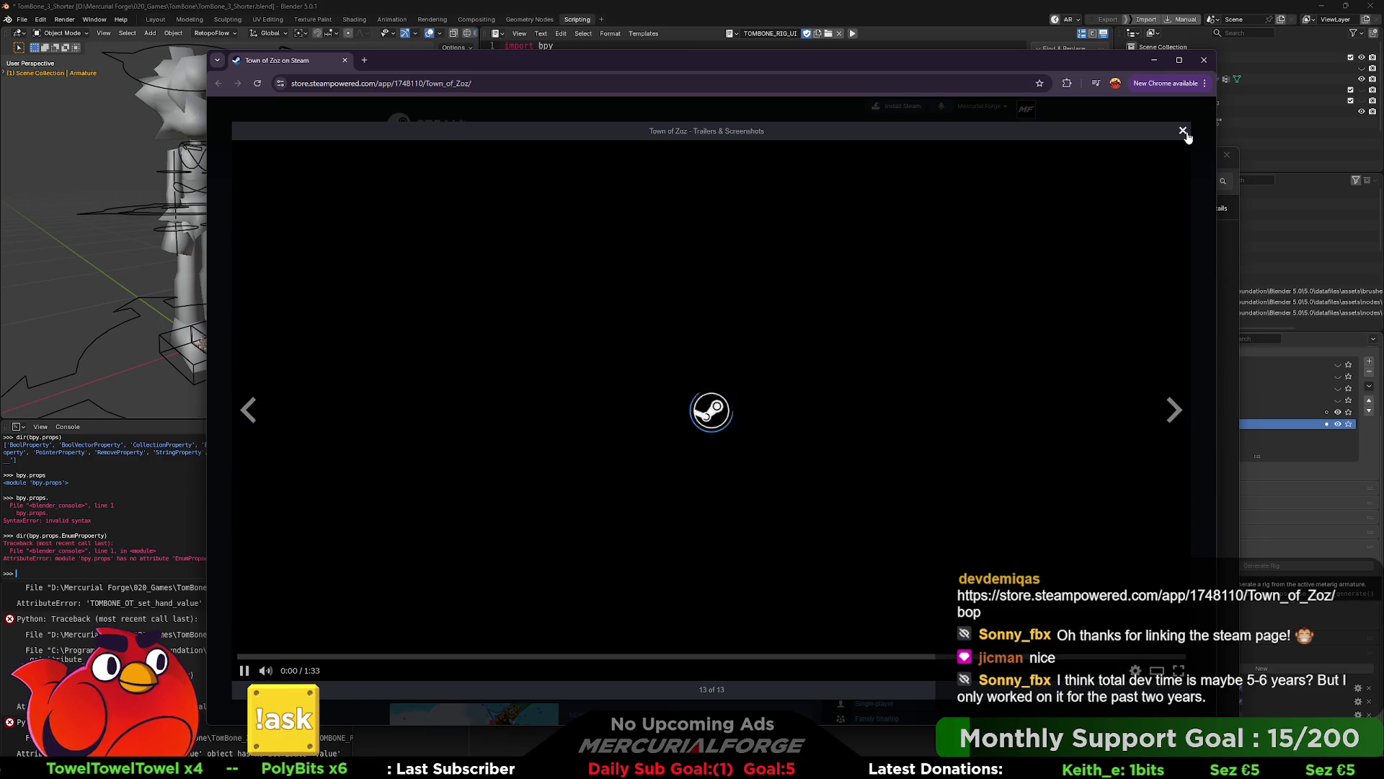
Step: Close the screenshot viewer, jump the trailer to 0:20, and close the Steam store window
left_click(1182, 131)
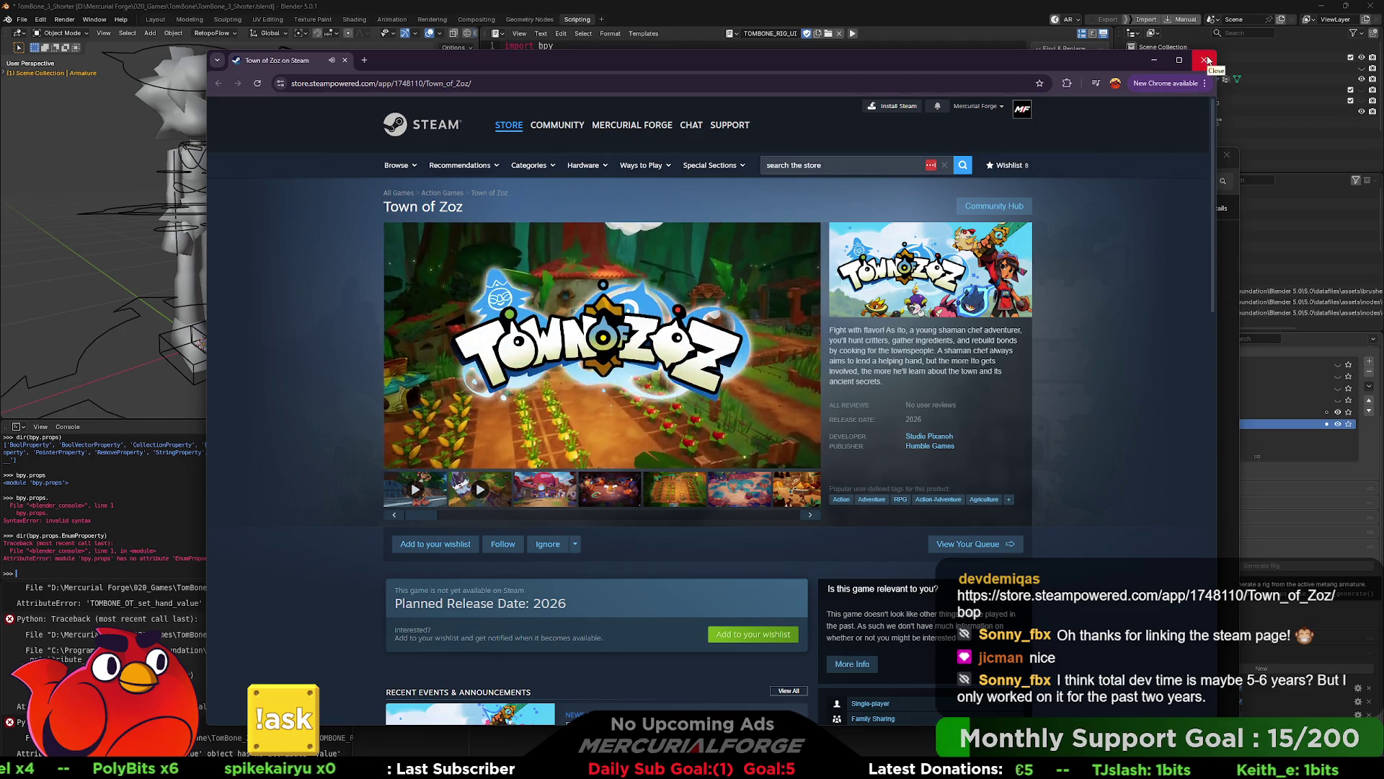
left_click(481, 443)
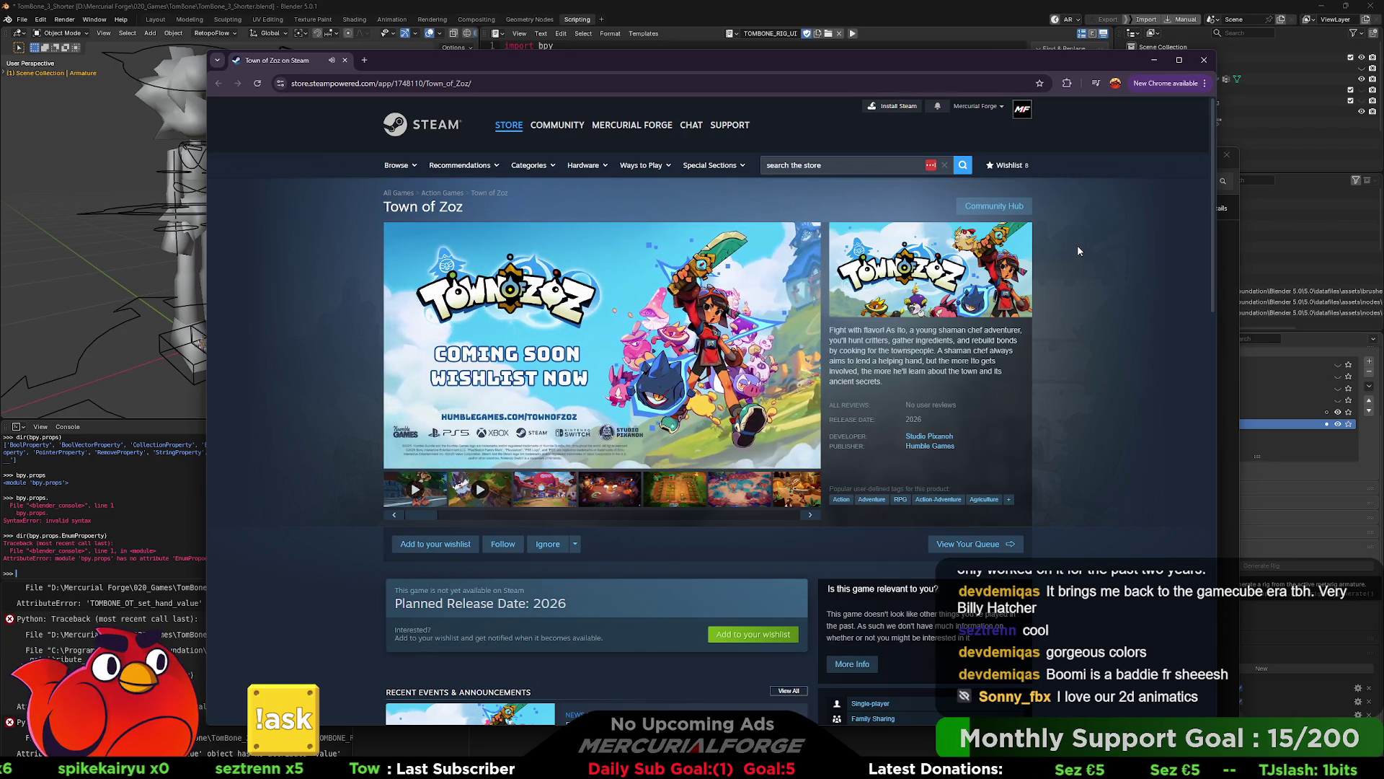
left_click(1155, 60)
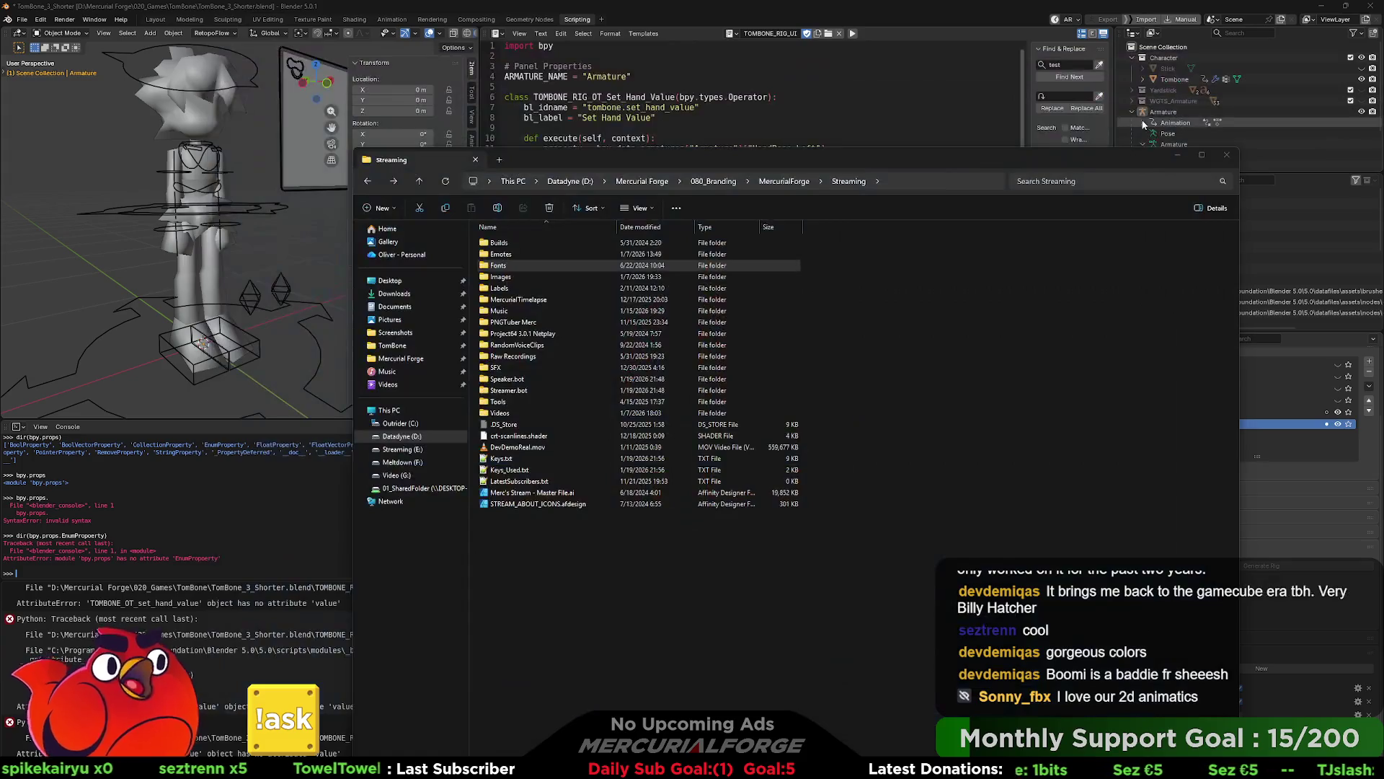
Step: Bring Blender forward and review script lines 41 and 54, selecting 'self' on line 12
left_click(970, 49)
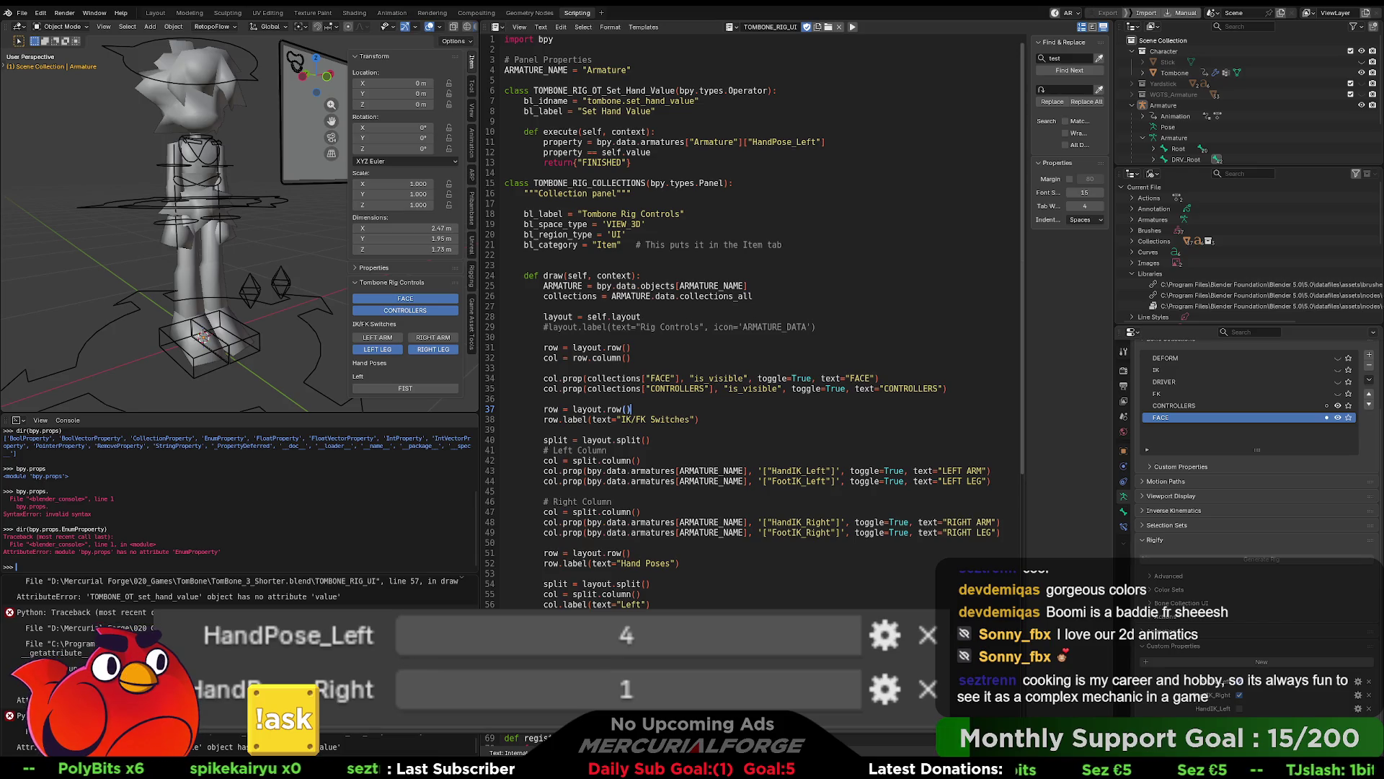
left_click(607, 450)
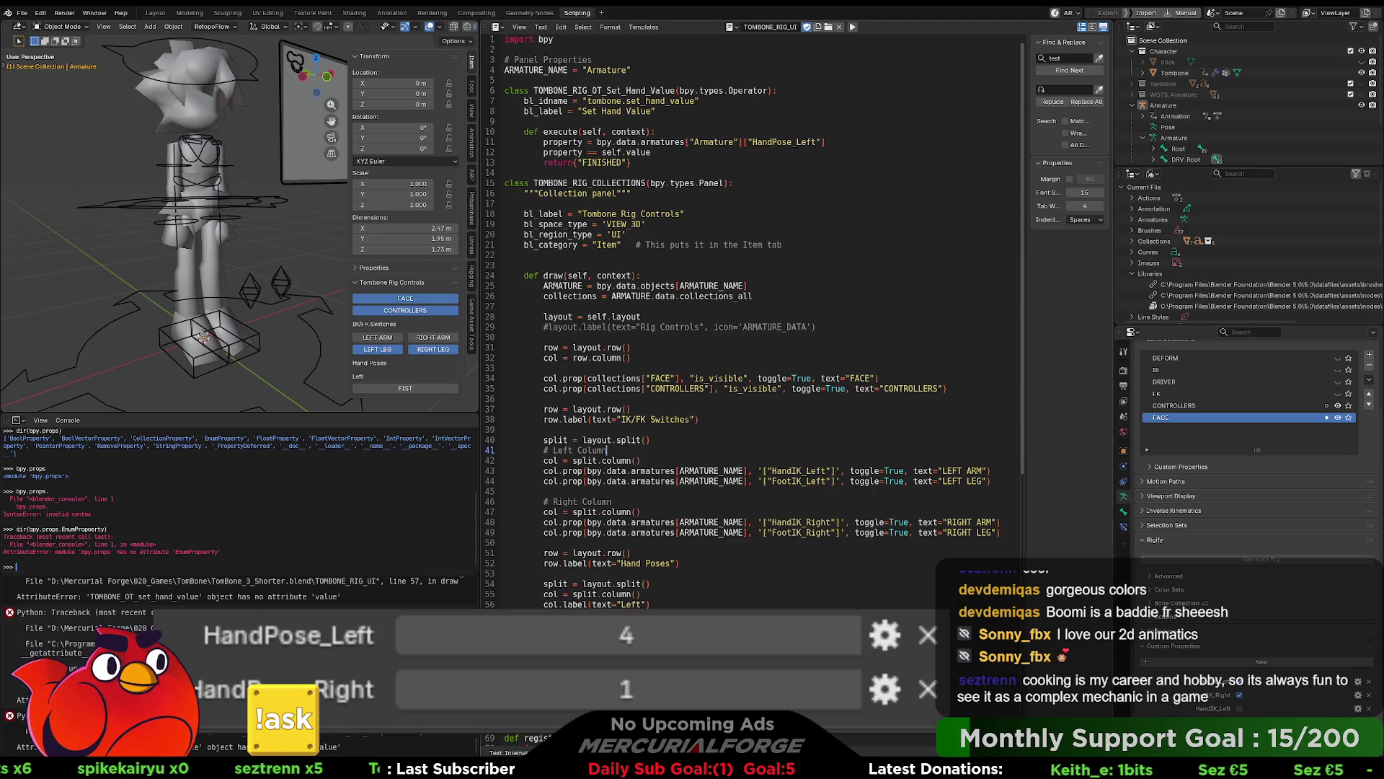
scroll(712, 445, "down", 1)
scroll(673, 468, "up", 1)
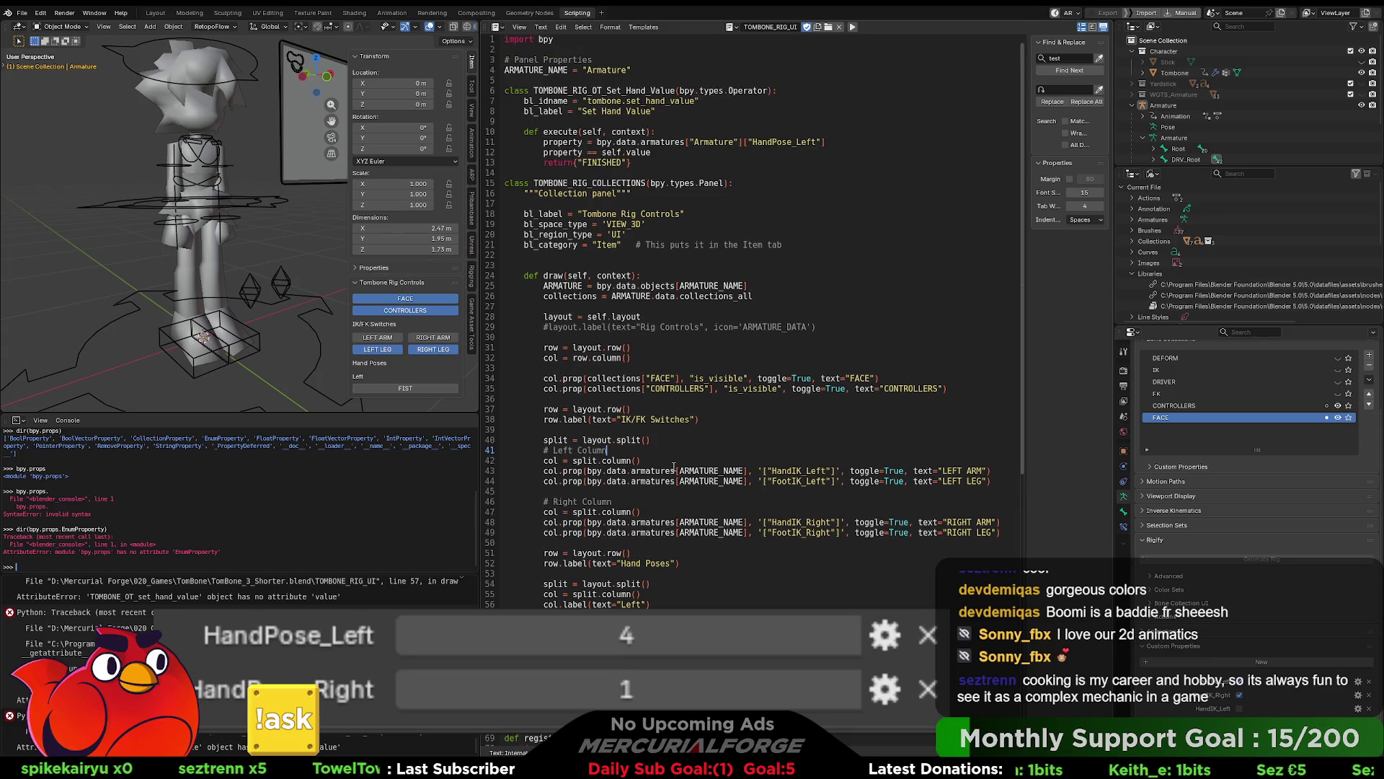
left_click(672, 586)
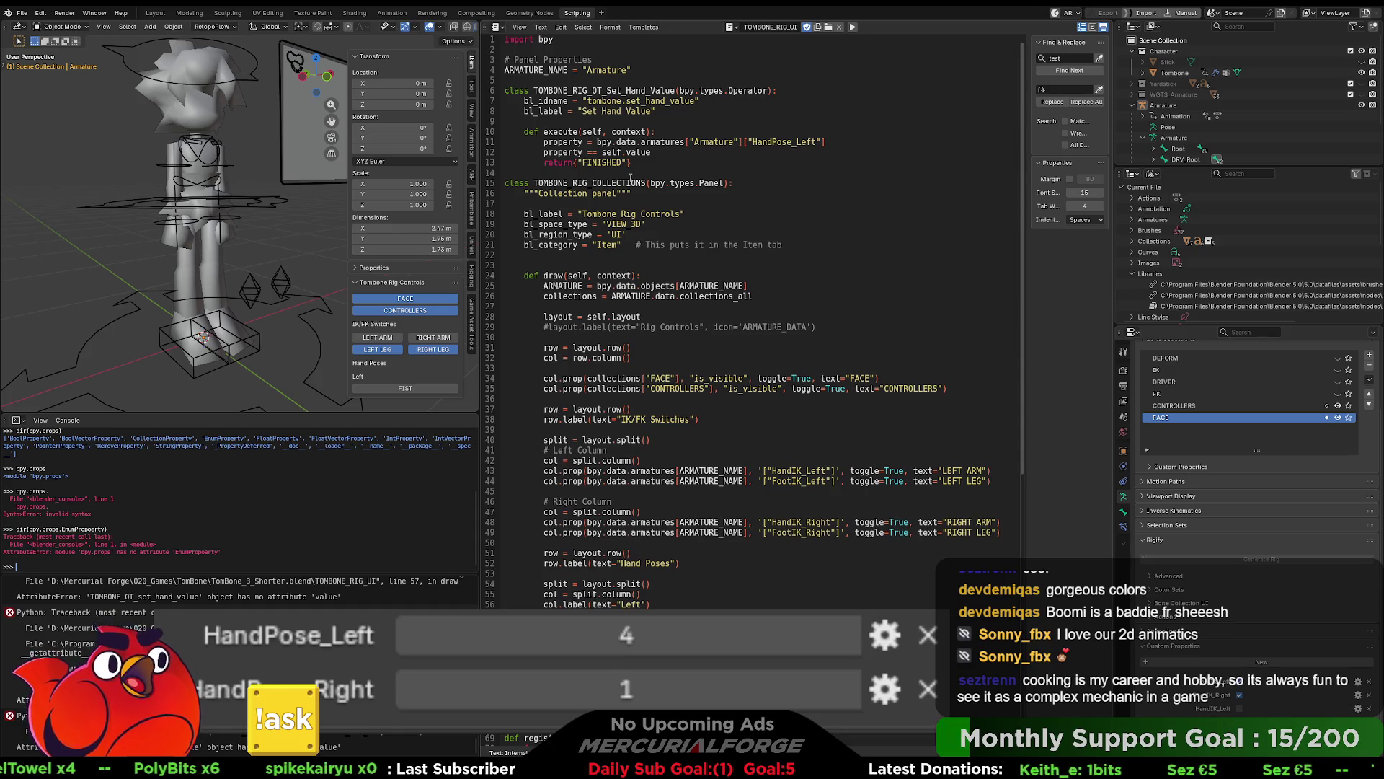
double_click(611, 152)
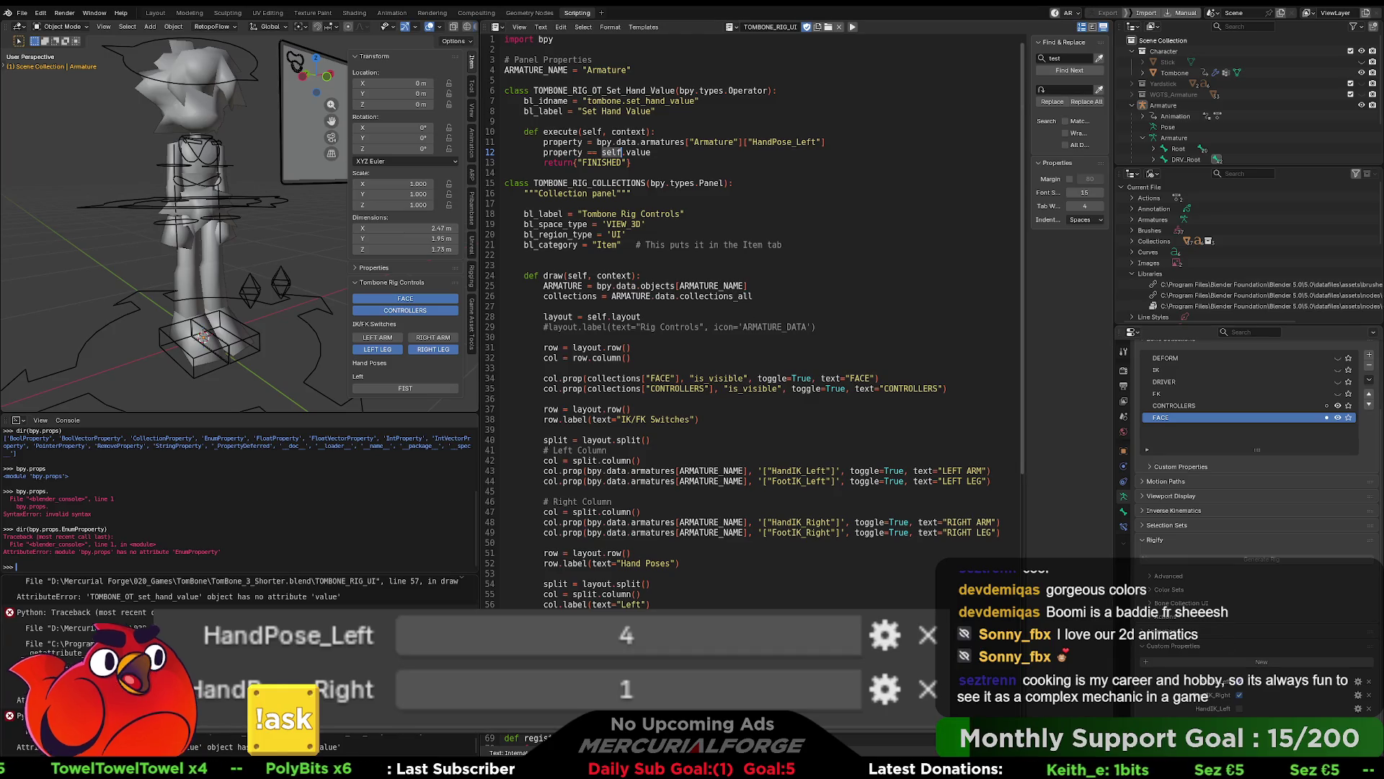
Step: Switch to the Modeling workspace, leave edit mode, and put the face-sheet armature into Pose Mode
left_click(156, 13)
left_click(187, 13)
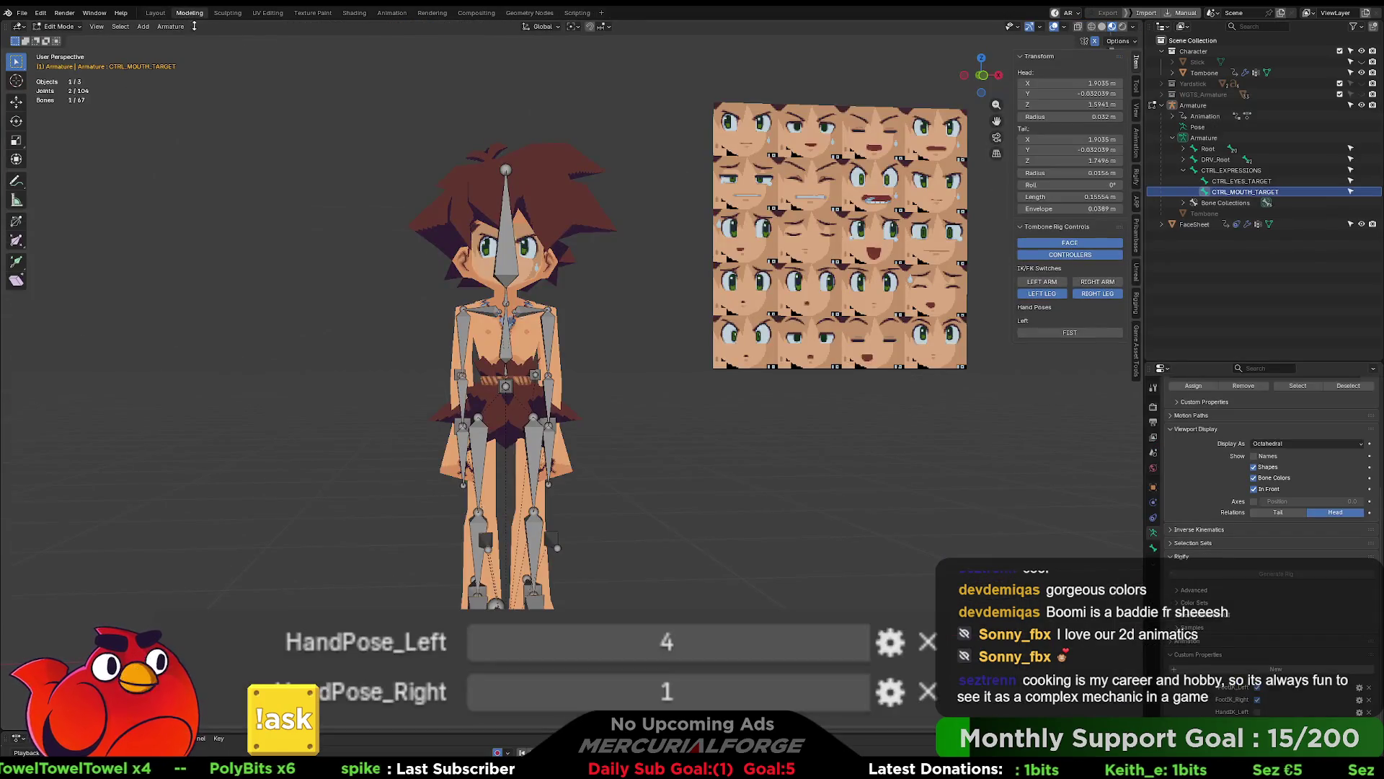
key("Tab")
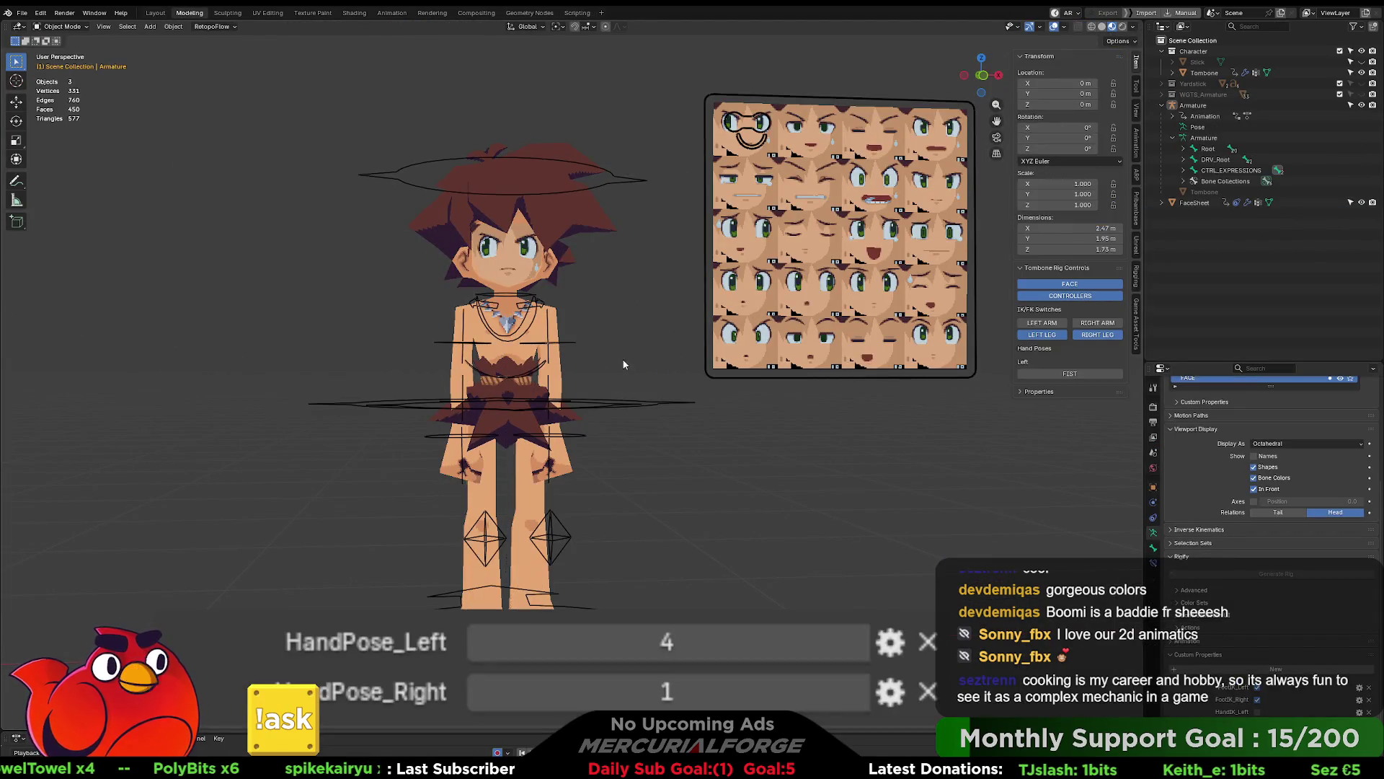
mouse_move(624, 319)
middle_mouse_down()
mouse_move(639, 304)
mouse_move(628, 323)
mouse_move(677, 309)
mouse_move(630, 315)
middle_mouse_up()
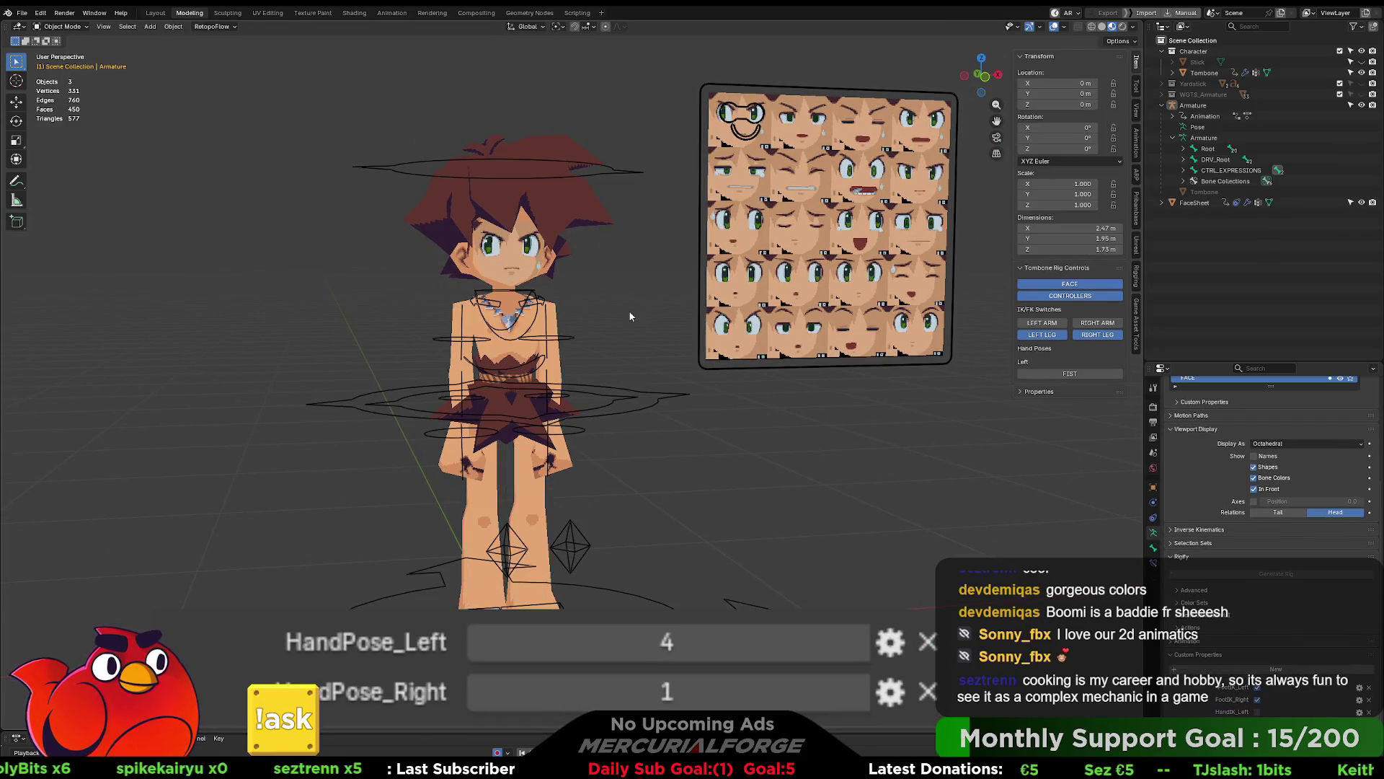
left_click(737, 115)
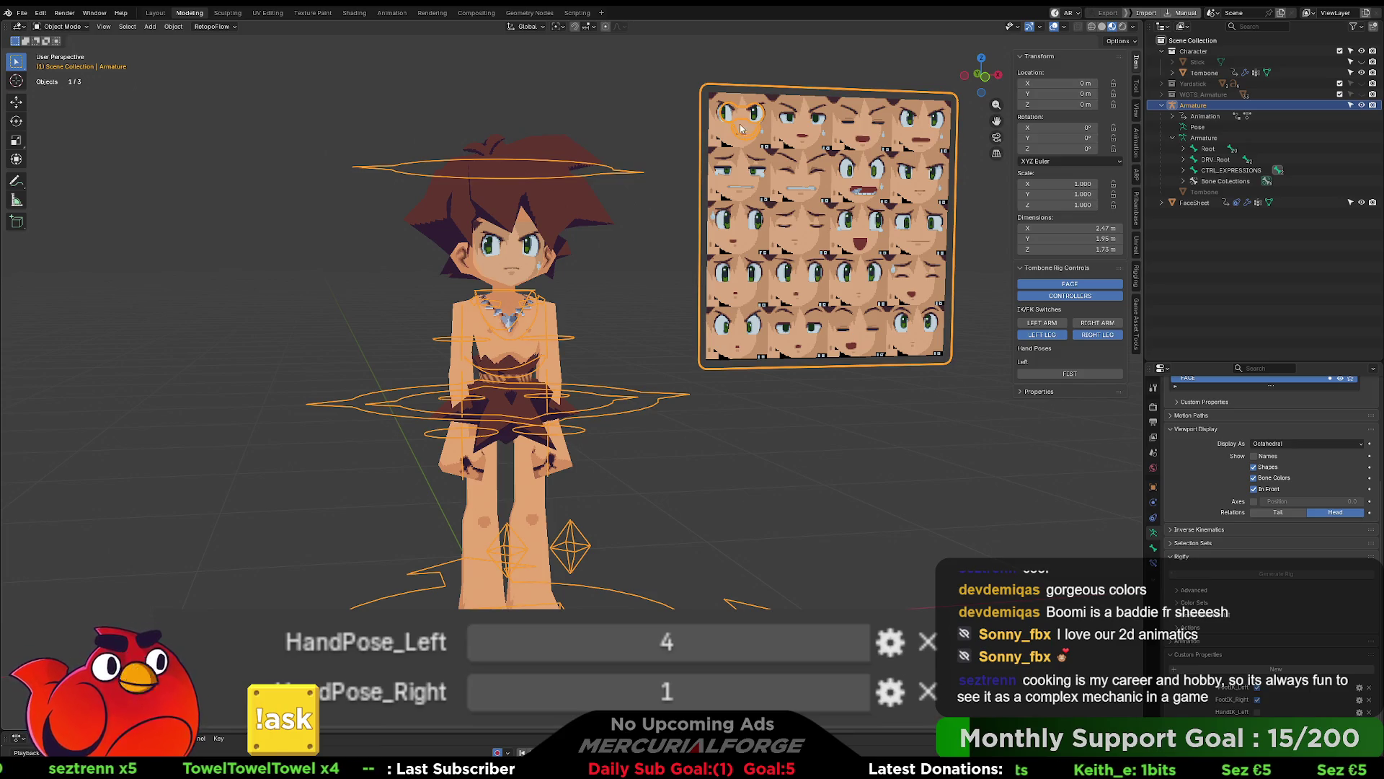
key("ctrl+Tab")
Step: Move the eye and mouth target bones onto the top-left cell of the face sheet
left_click(763, 119)
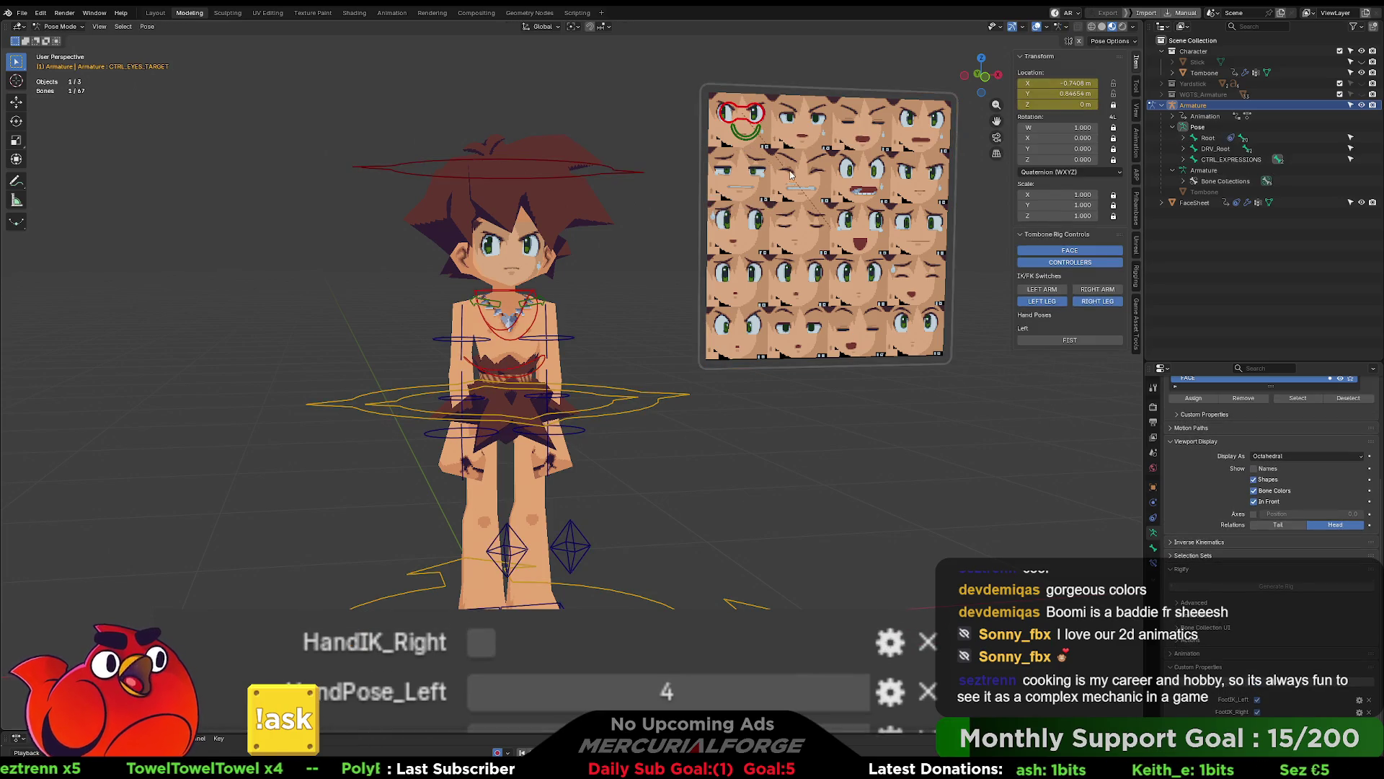
key("g")
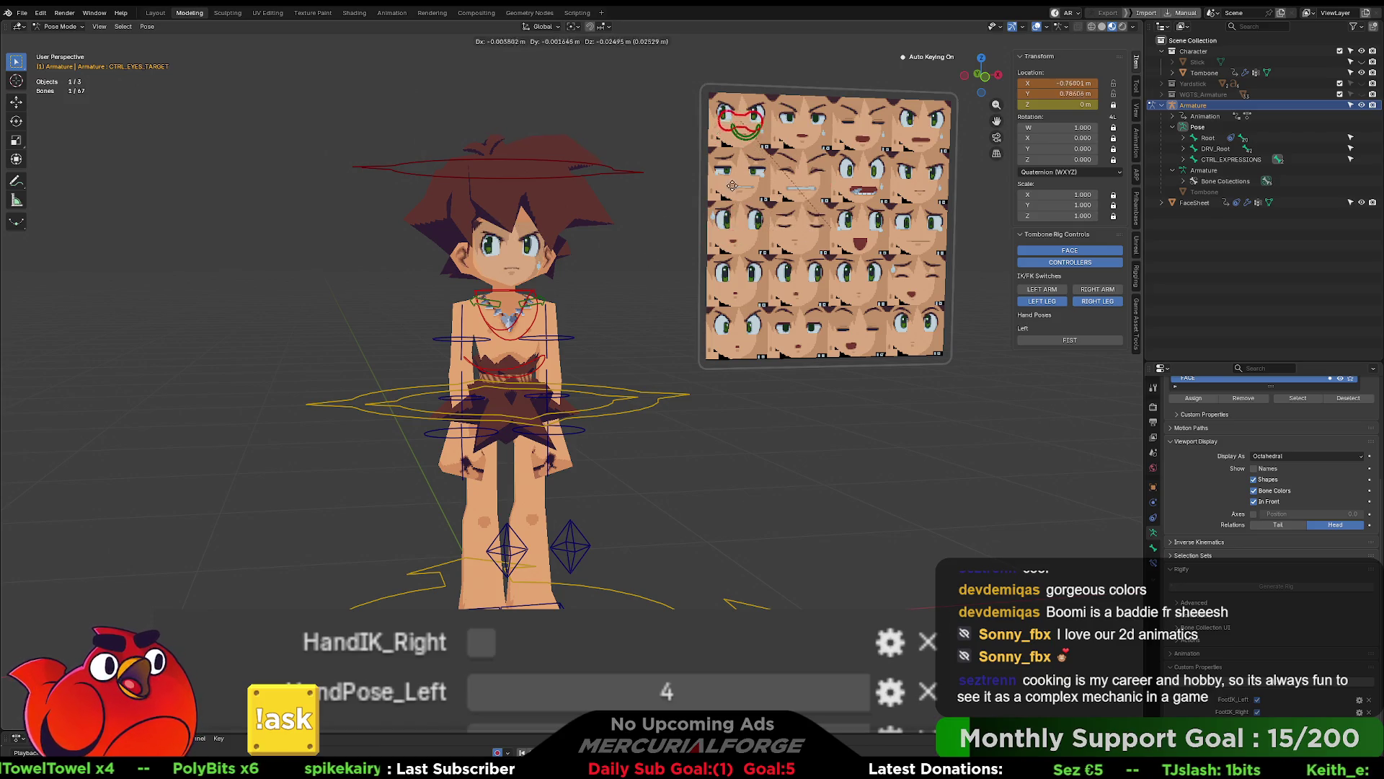
left_click(746, 165)
left_click(746, 132)
key("g")
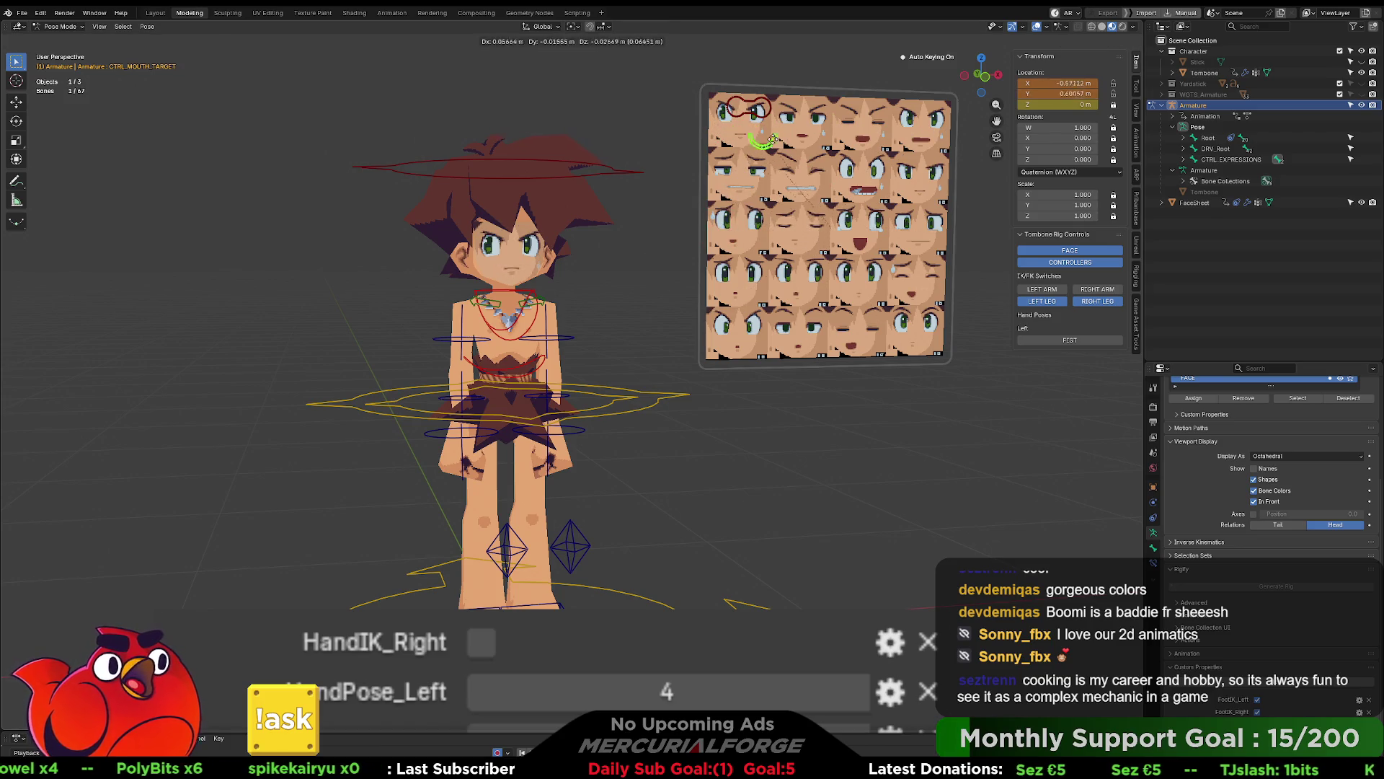
left_click(746, 130)
left_click(736, 114)
key("g")
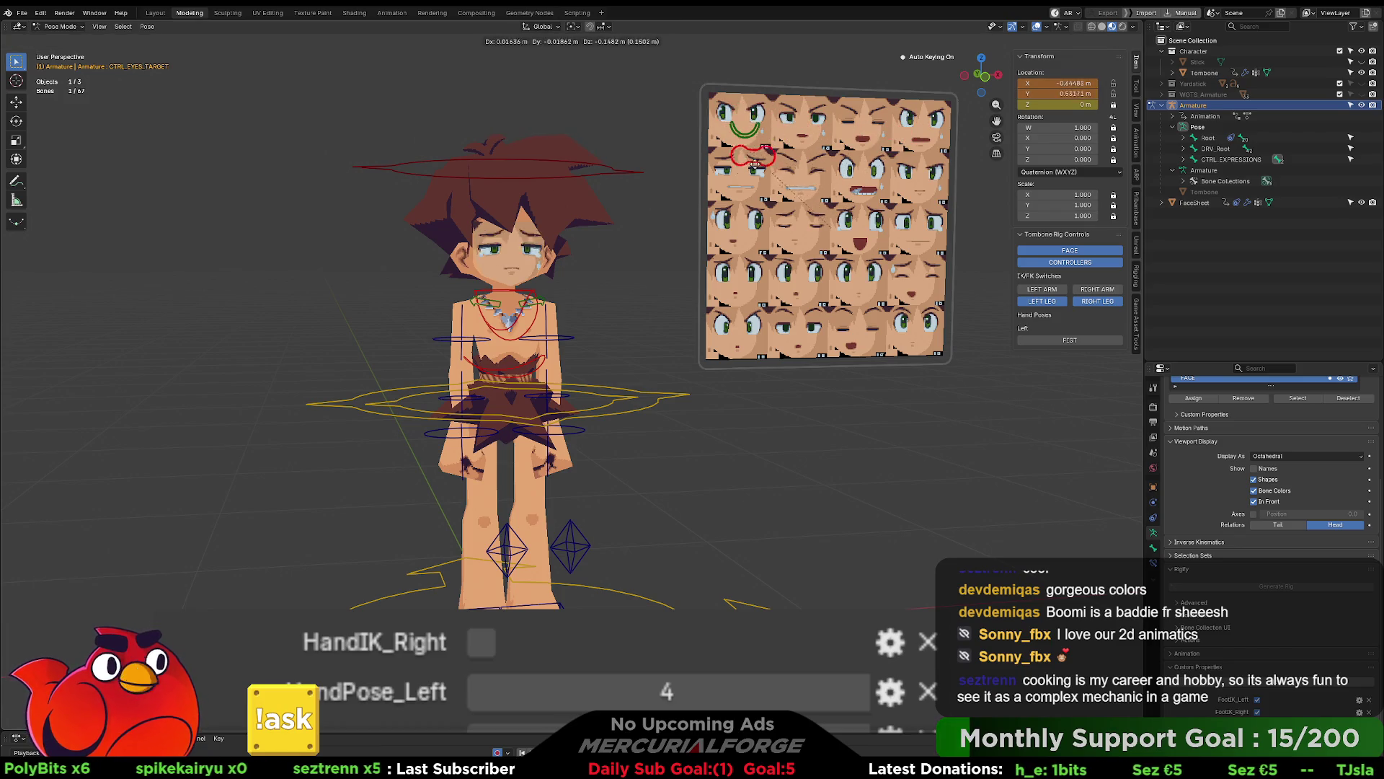
left_click(741, 117)
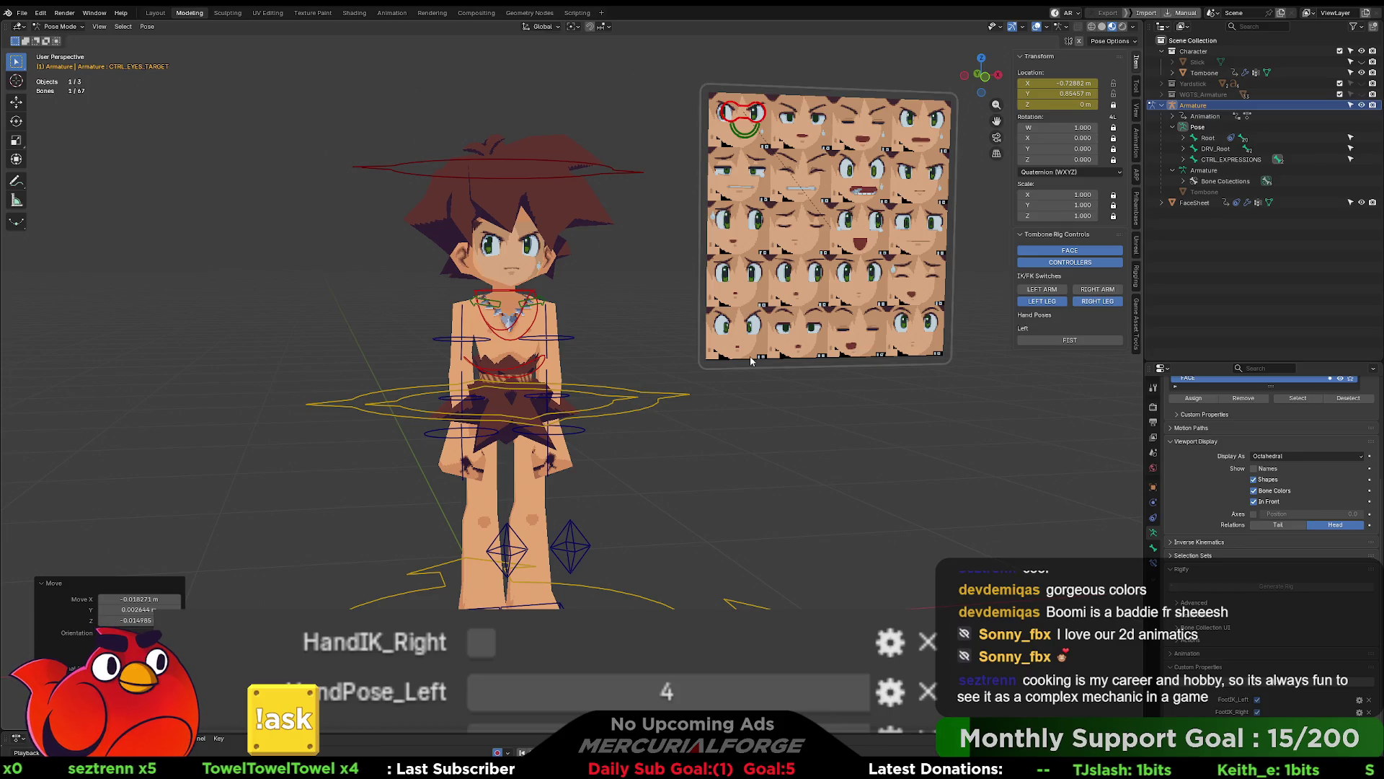
Step: View the character from behind and above, deselect the bone, and return to Object Mode
mouse_move(716, 424)
middle_mouse_down()
mouse_move(910, 413)
mouse_move(738, 409)
middle_mouse_up()
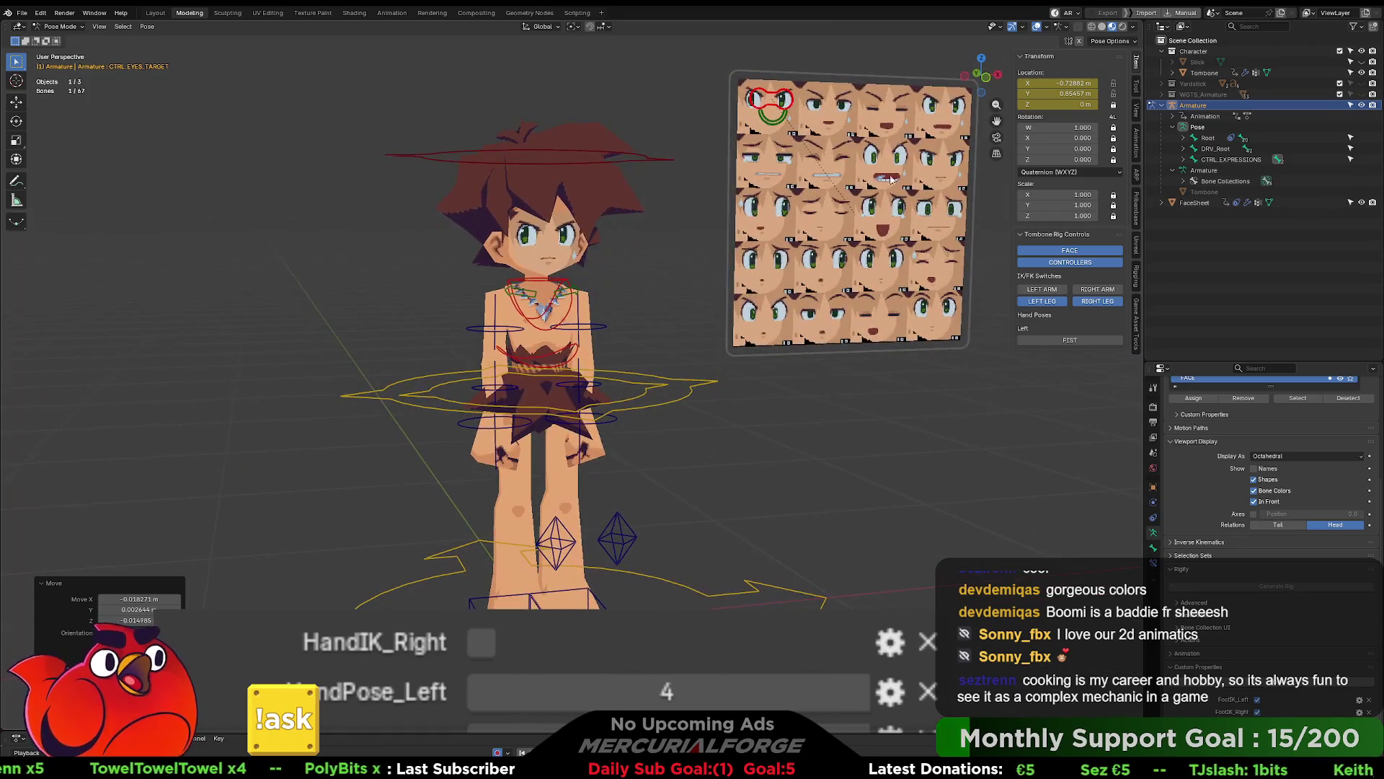
middle_click_drag(829, 160, 823, 208)
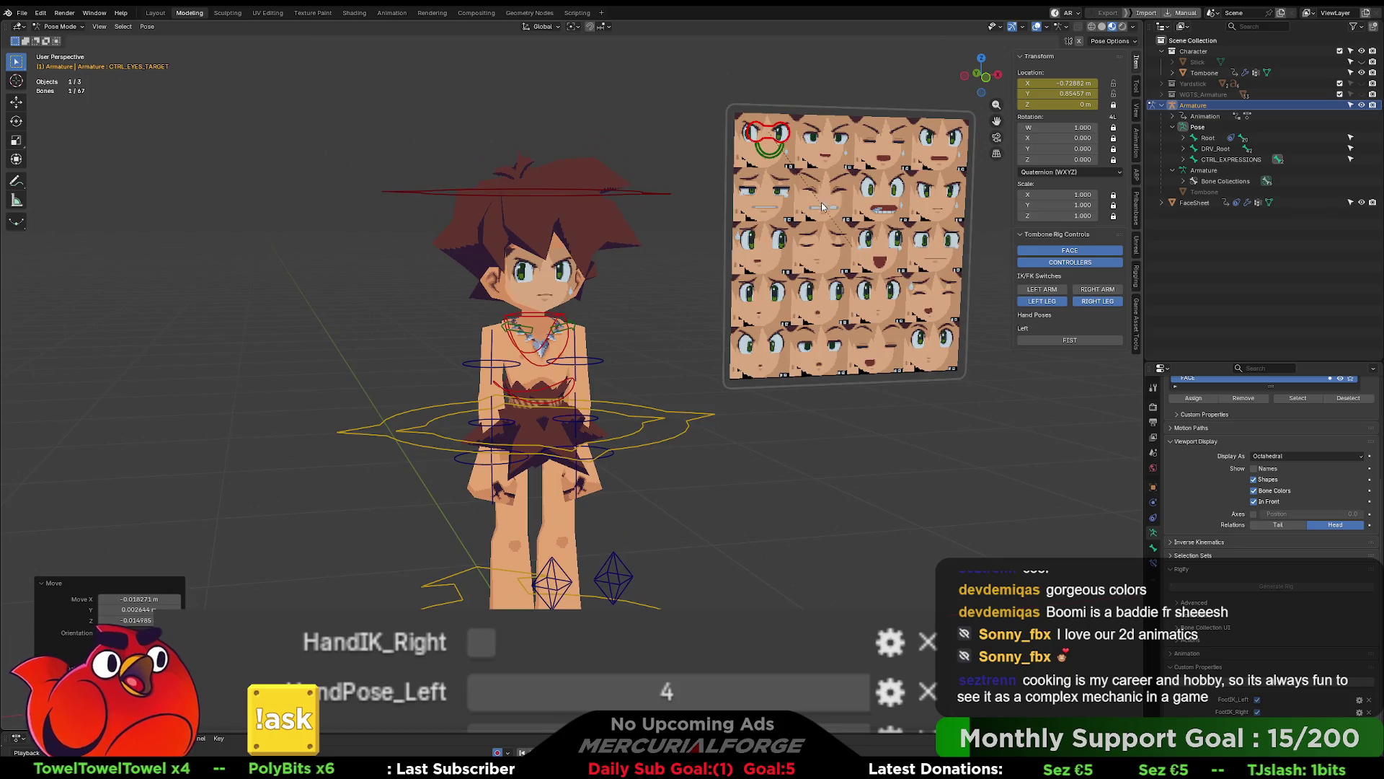
left_click(540, 290)
scroll(541, 274, "up", 3)
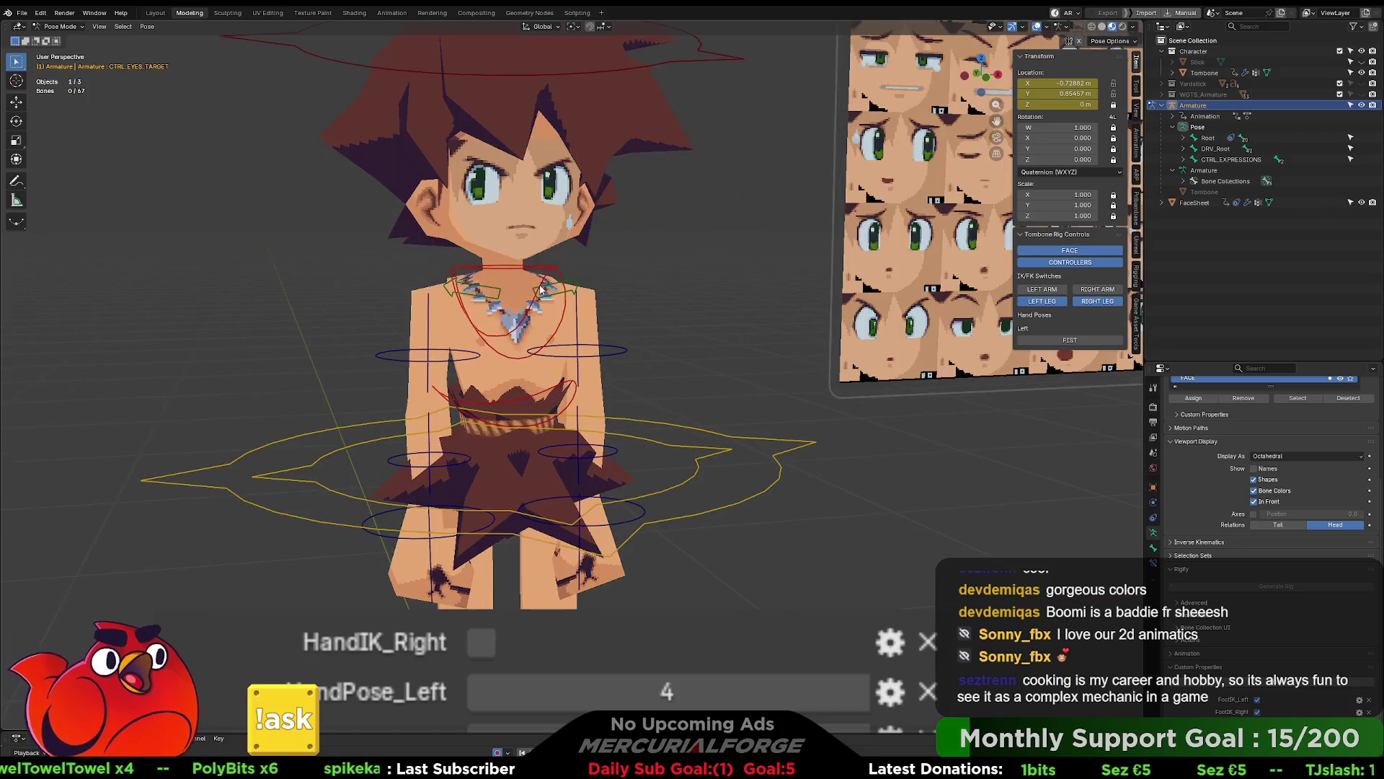
scroll(540, 251, "down", 1)
middle_click_drag(557, 257, 554, 283)
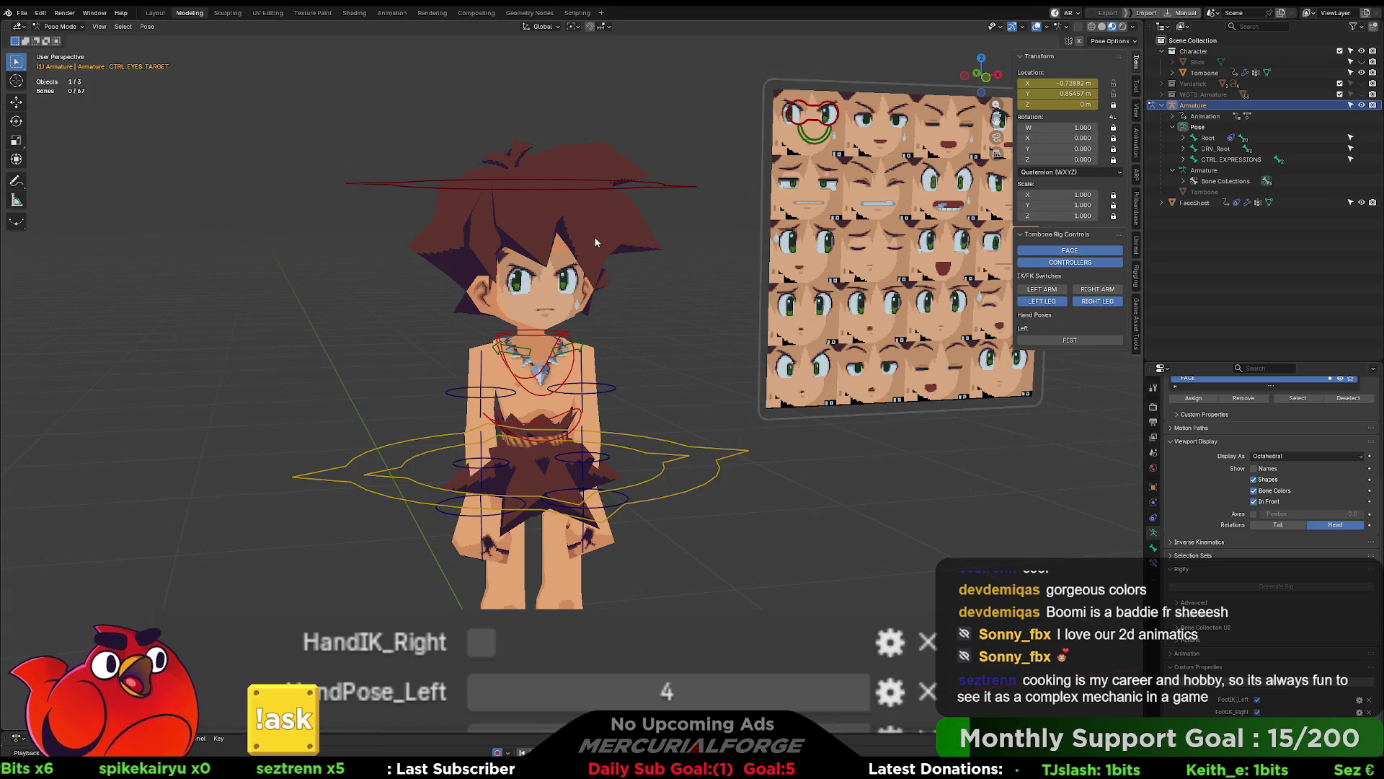
left_click(638, 228)
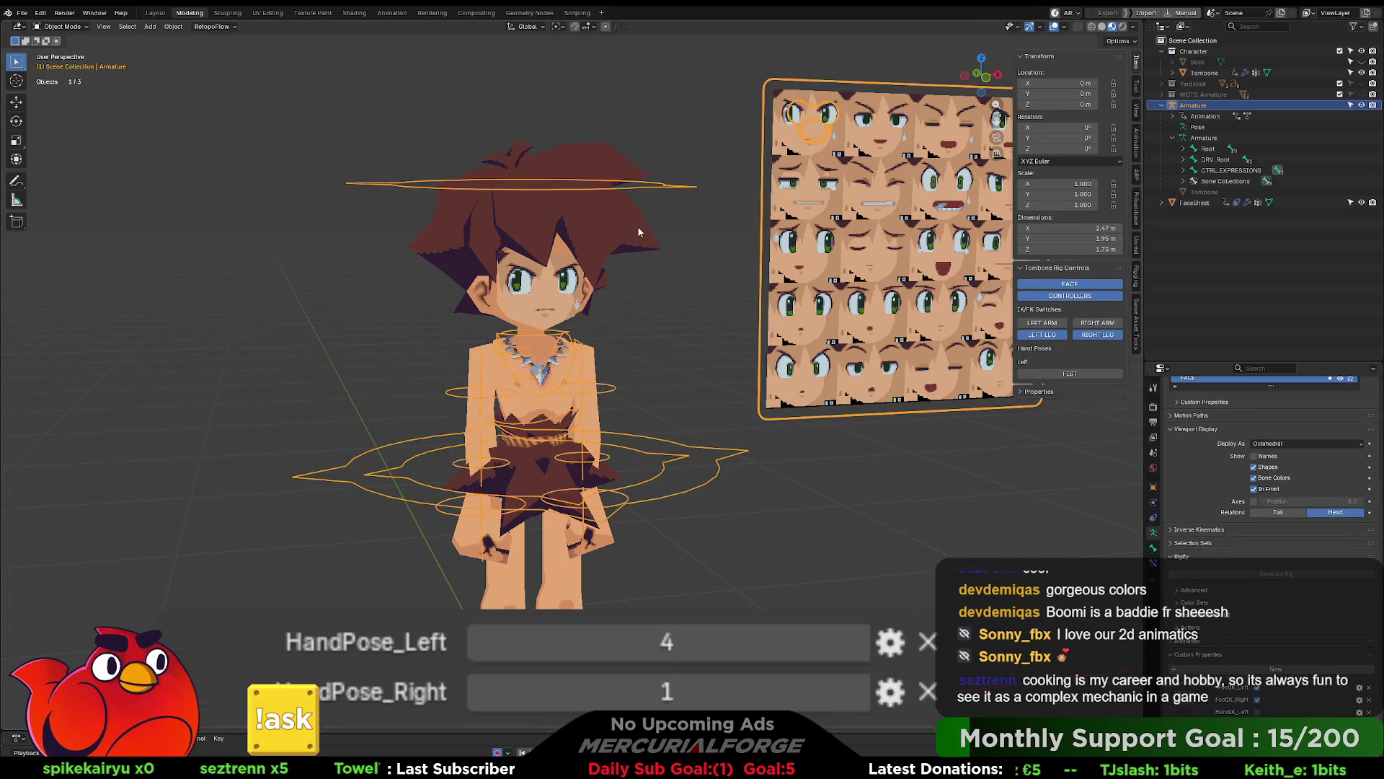
Step: Select the Tombone_Eyes material slot in the mesh's Material properties
left_click(1153, 579)
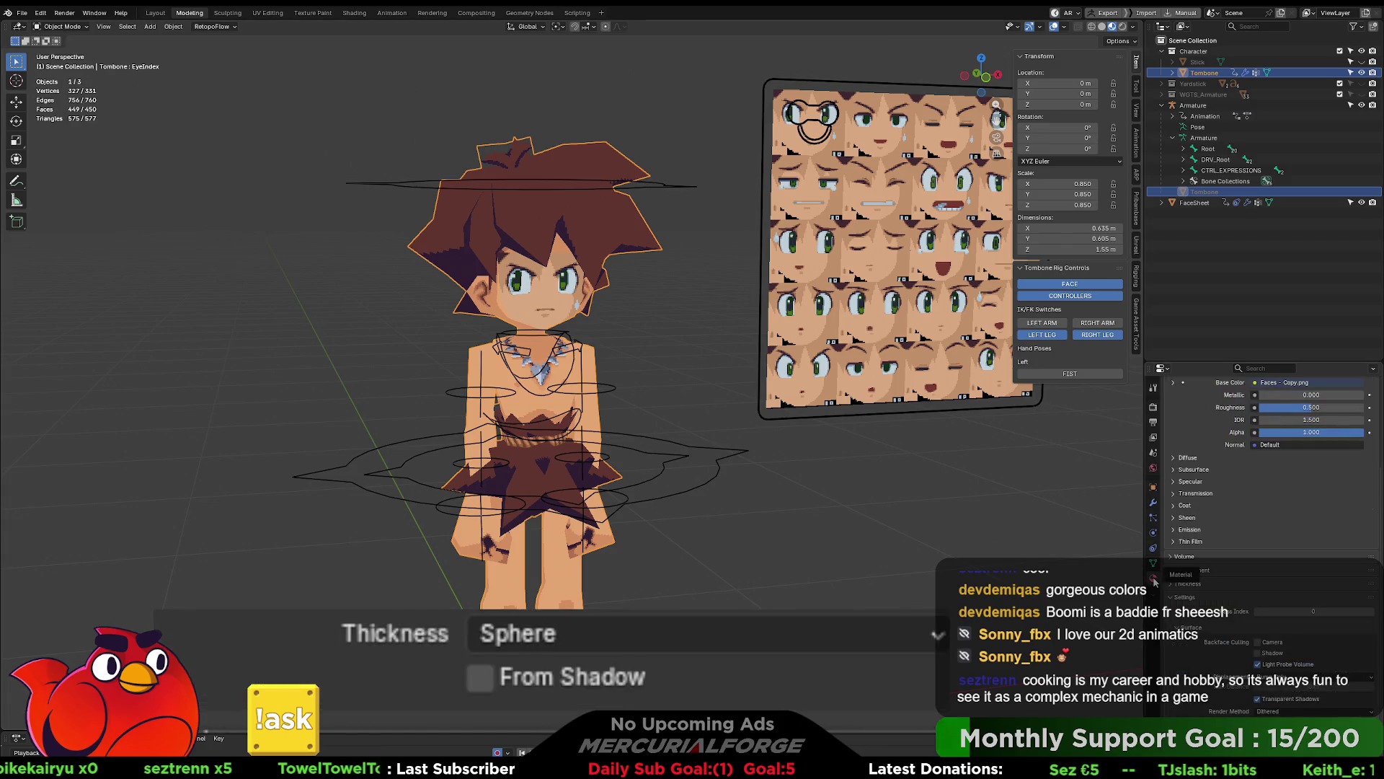
scroll(1207, 531, "up", 5)
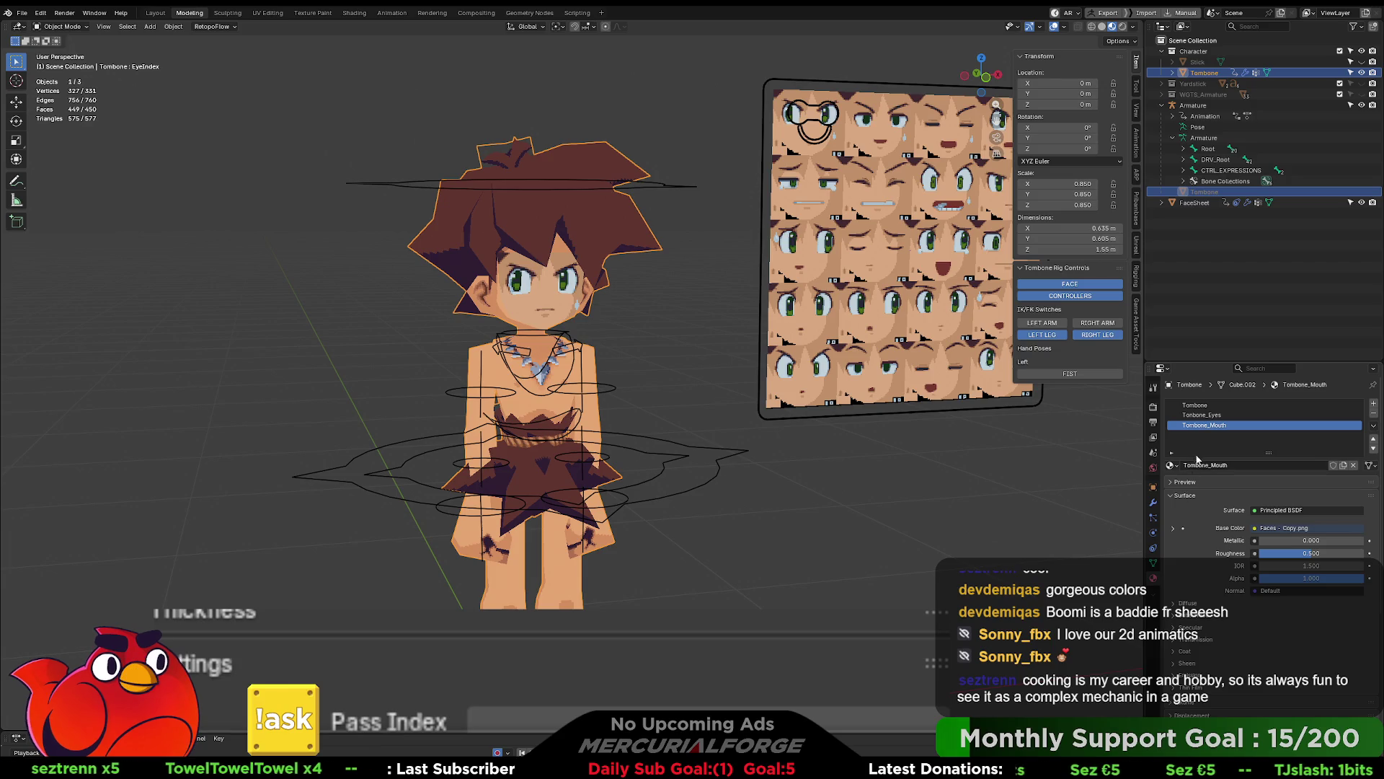
left_click(1203, 416)
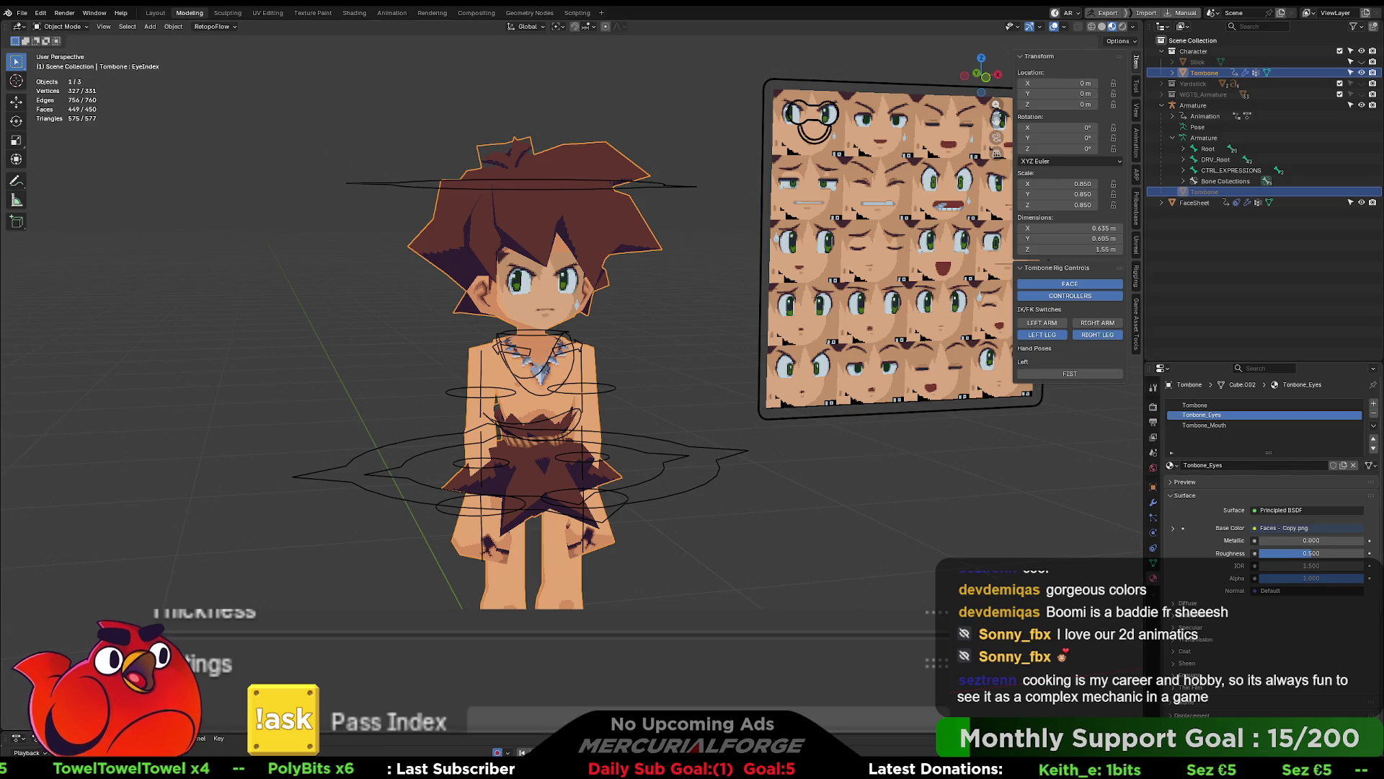
Step: In the Shading workspace, try Tombone.aseprite.001 on the face Image Texture, then reopen its image list
left_click(354, 12)
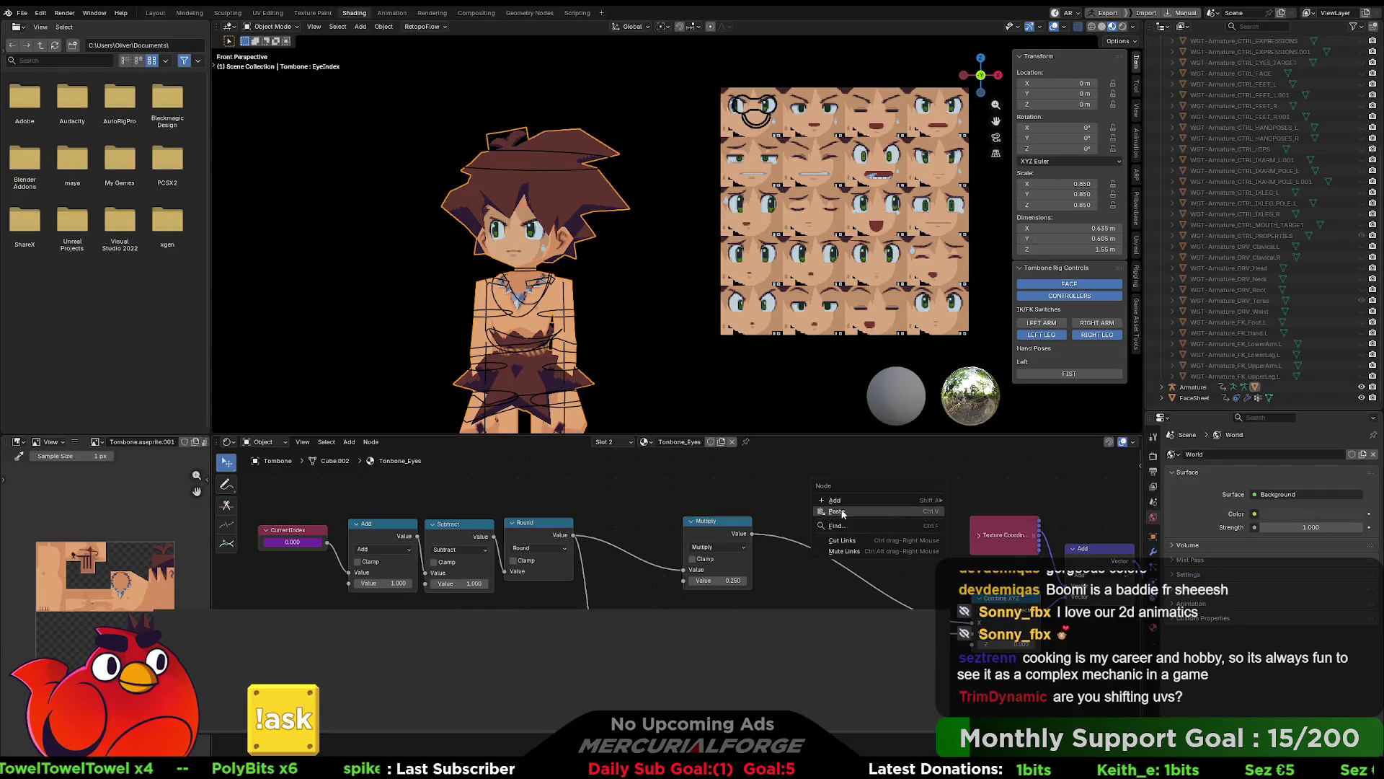
scroll(829, 477, "right", 10, "ctrl")
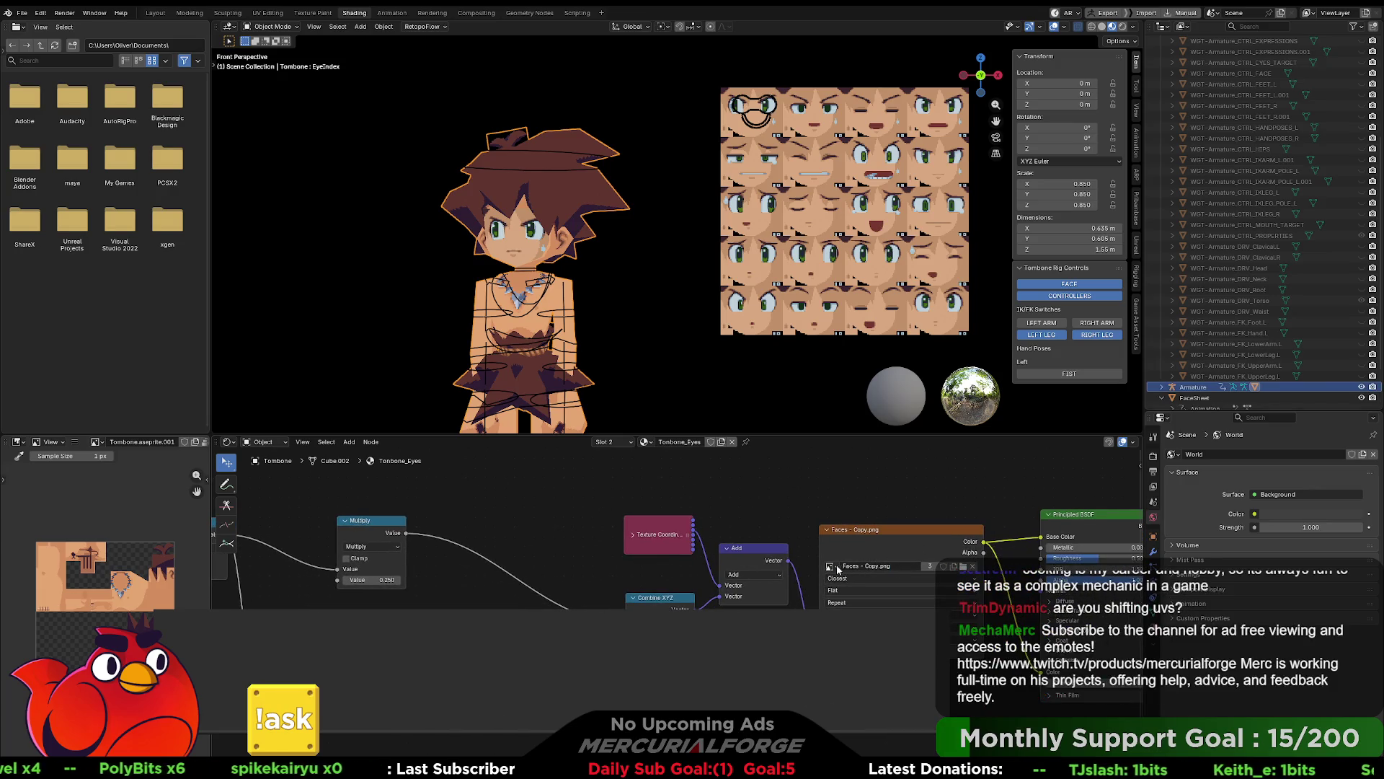
left_click(833, 567)
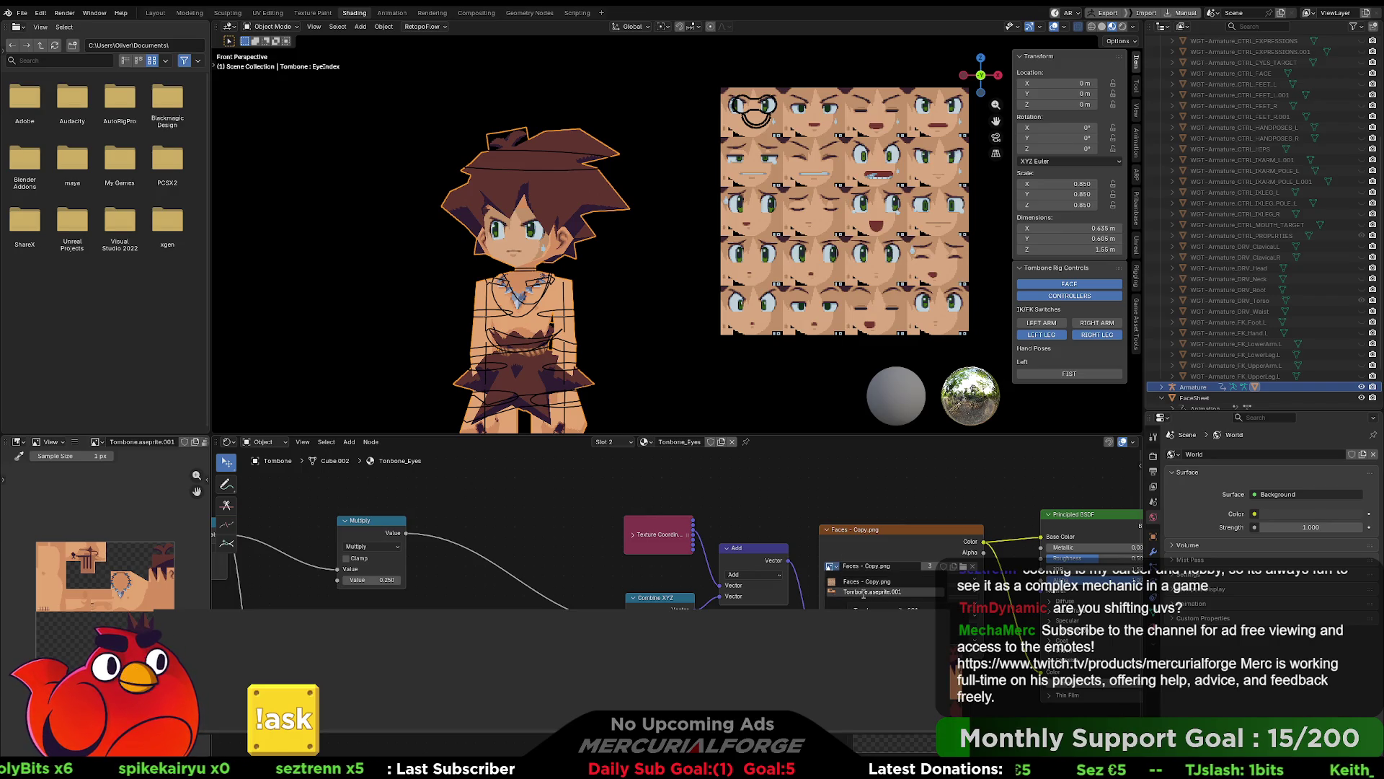
left_click(864, 592)
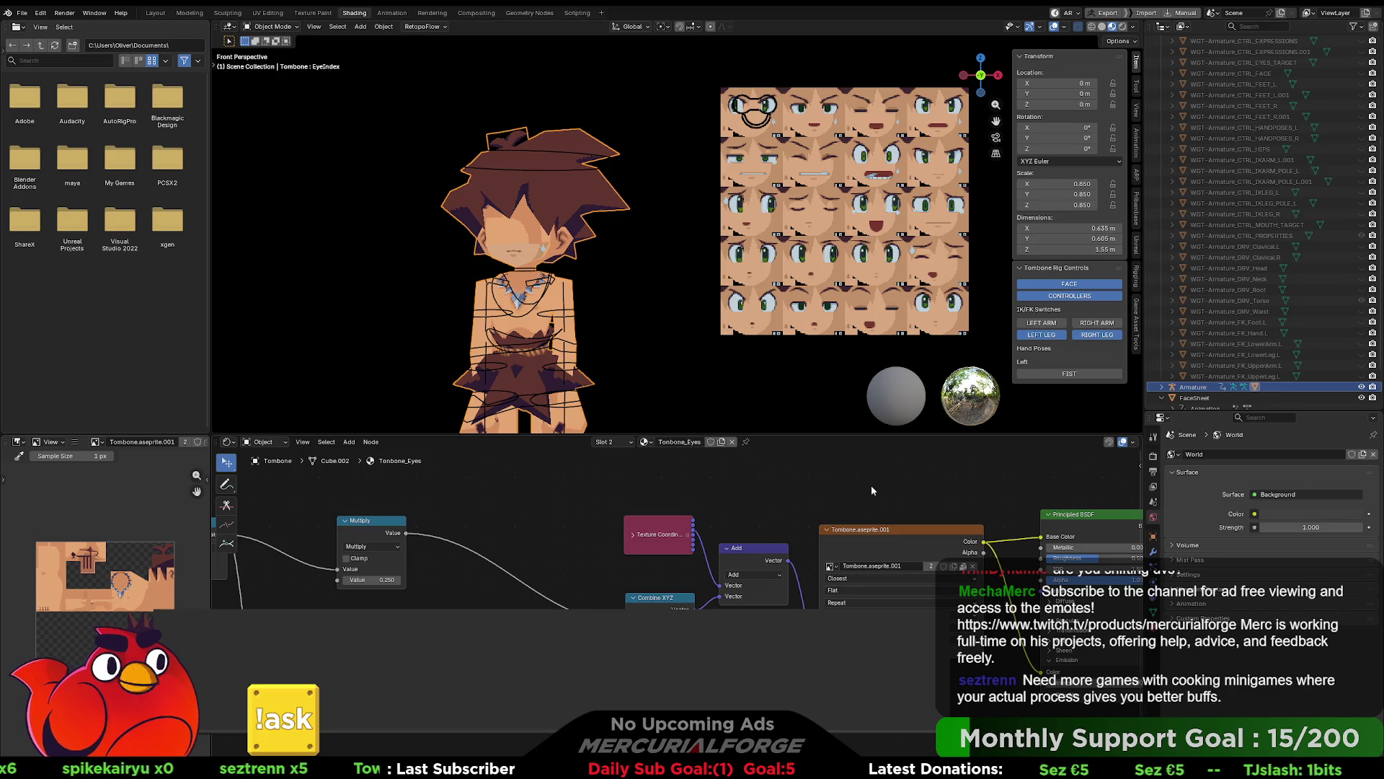
left_click(831, 567)
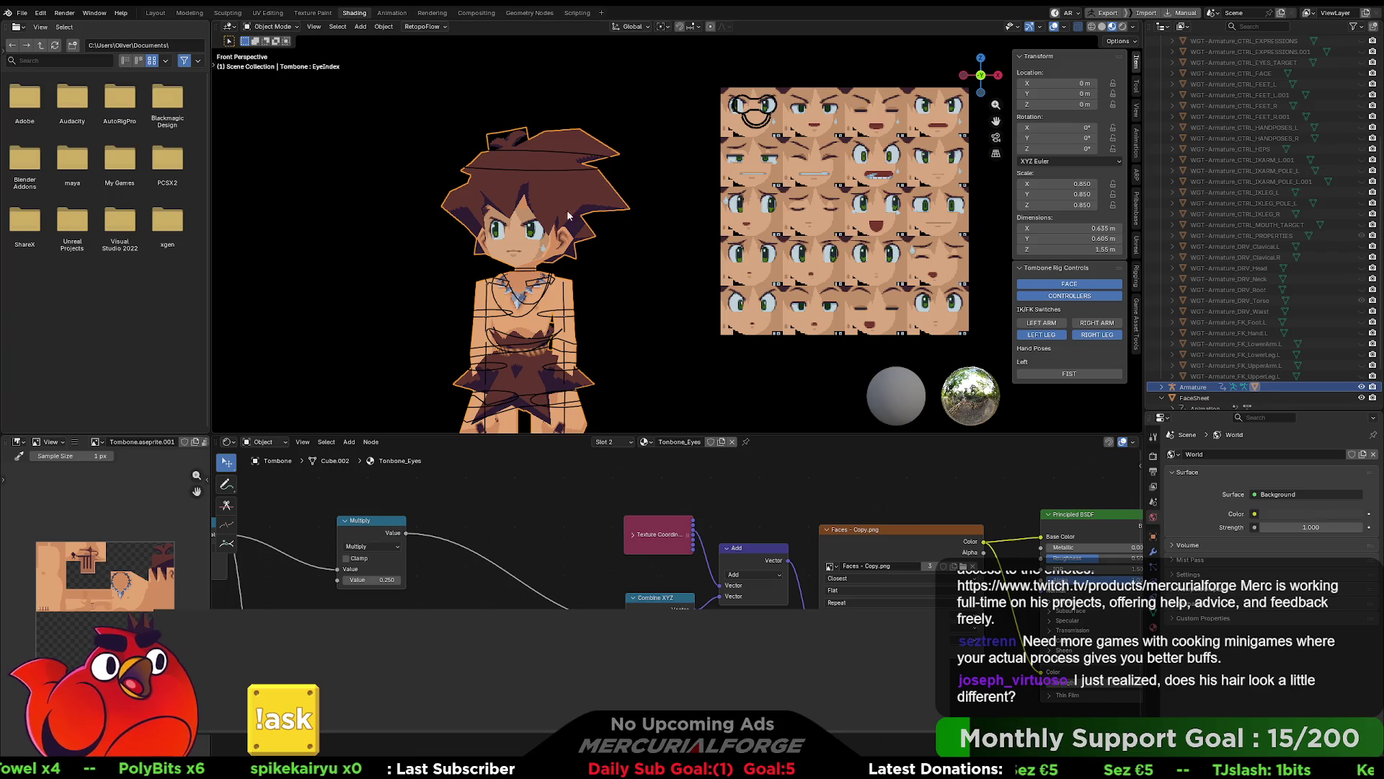
Step: Zoom and orbit the viewport to inspect the character's hair up close
scroll(552, 201, "up", 6)
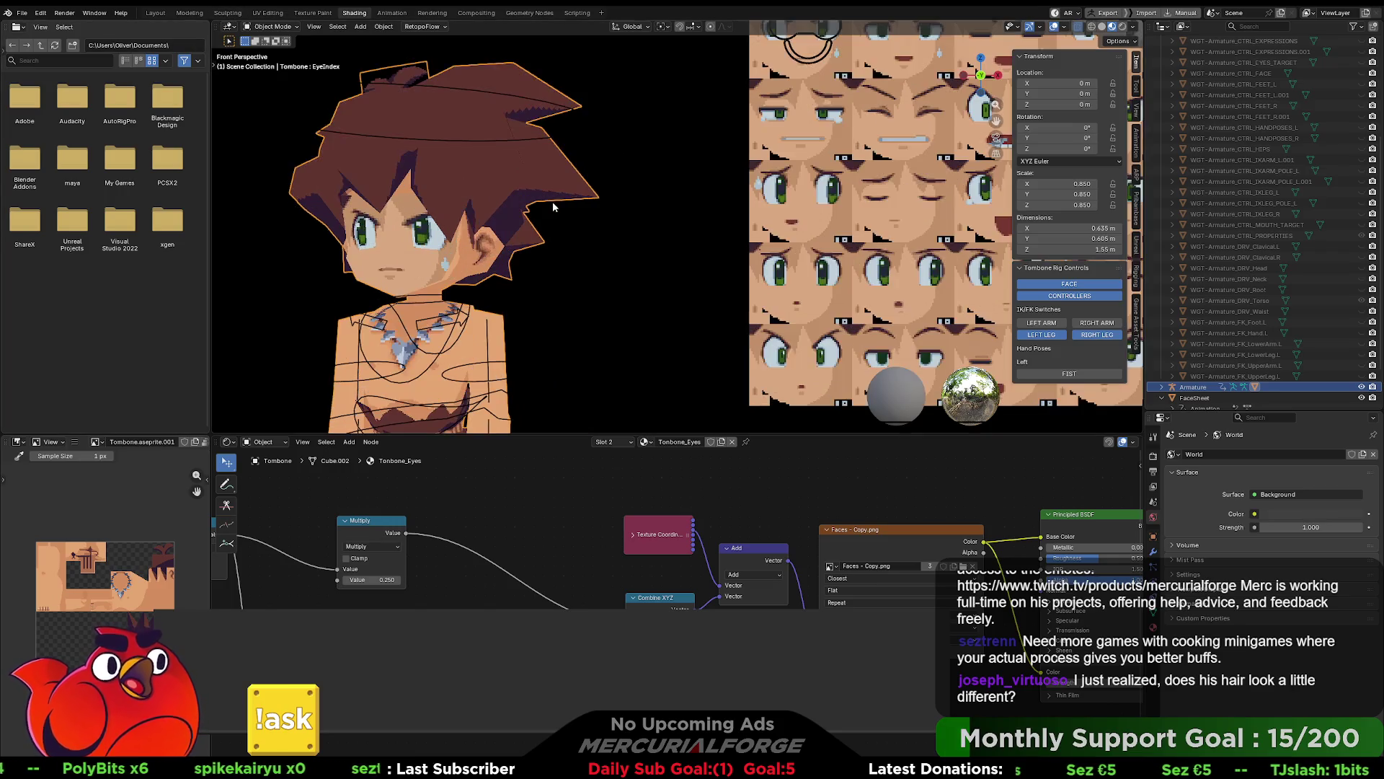
scroll(756, 271, "down", 3)
scroll(734, 262, "up", 5)
mouse_move(734, 262)
middle_mouse_down()
mouse_move(707, 272)
mouse_move(672, 203)
mouse_move(676, 222)
mouse_move(790, 241)
mouse_move(631, 241)
mouse_move(788, 206)
mouse_move(614, 213)
mouse_move(821, 219)
mouse_move(698, 221)
mouse_move(760, 236)
mouse_move(708, 250)
mouse_move(680, 205)
middle_mouse_up()
scroll(667, 216, "down", 5)
scroll(615, 214, "down", 3)
scroll(724, 228, "up", 2)
scroll(681, 205, "up", 5)
Step: Orbit and pan around the torso and skirt, then select the armature rig
mouse_move(644, 269)
middle_mouse_down()
mouse_move(655, 240)
mouse_move(596, 231)
mouse_move(750, 247)
mouse_move(707, 250)
mouse_move(720, 265)
mouse_move(670, 327)
middle_mouse_up()
scroll(715, 261, "down", 5)
scroll(714, 260, "down", 5)
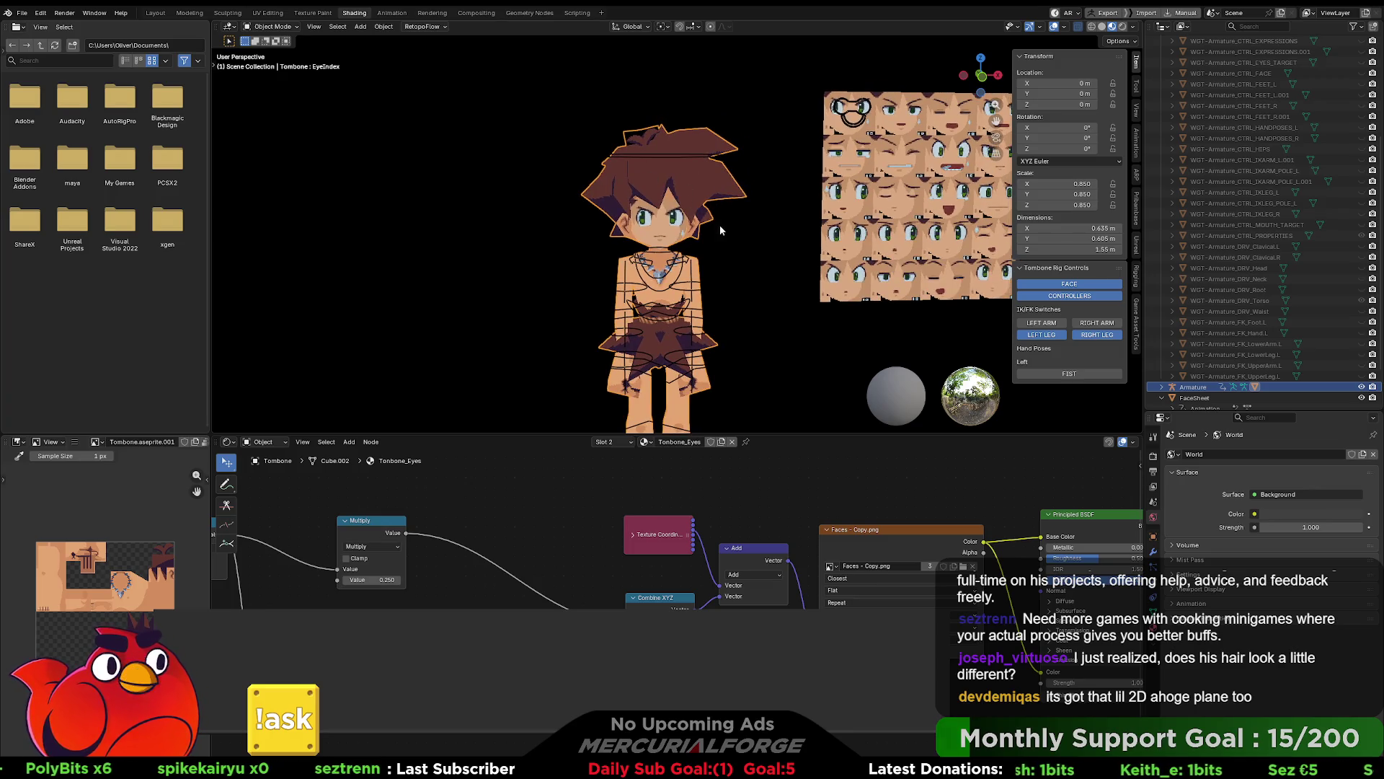
middle_click_drag(720, 225, 699, 201)
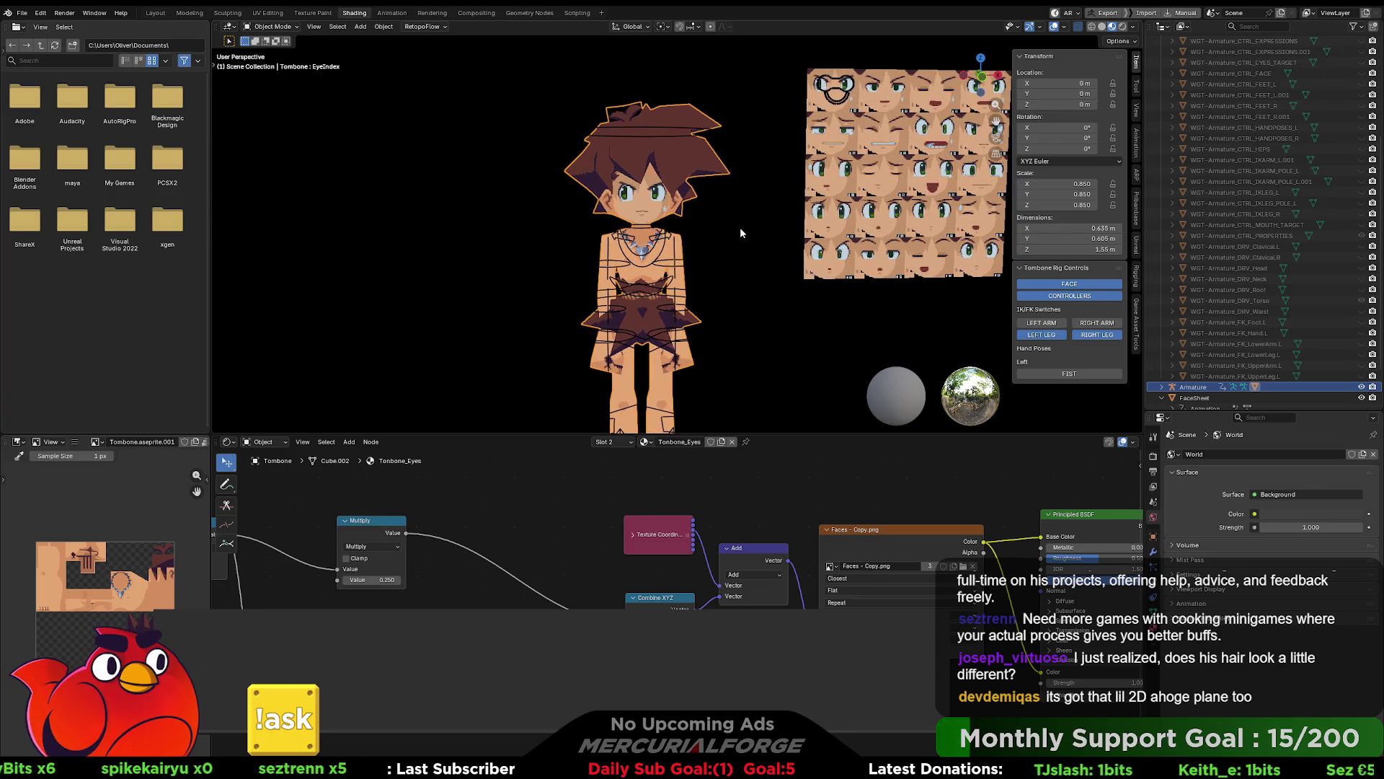
mouse_move(750, 226)
middle_mouse_down()
mouse_move(671, 253)
mouse_move(682, 248)
middle_mouse_up()
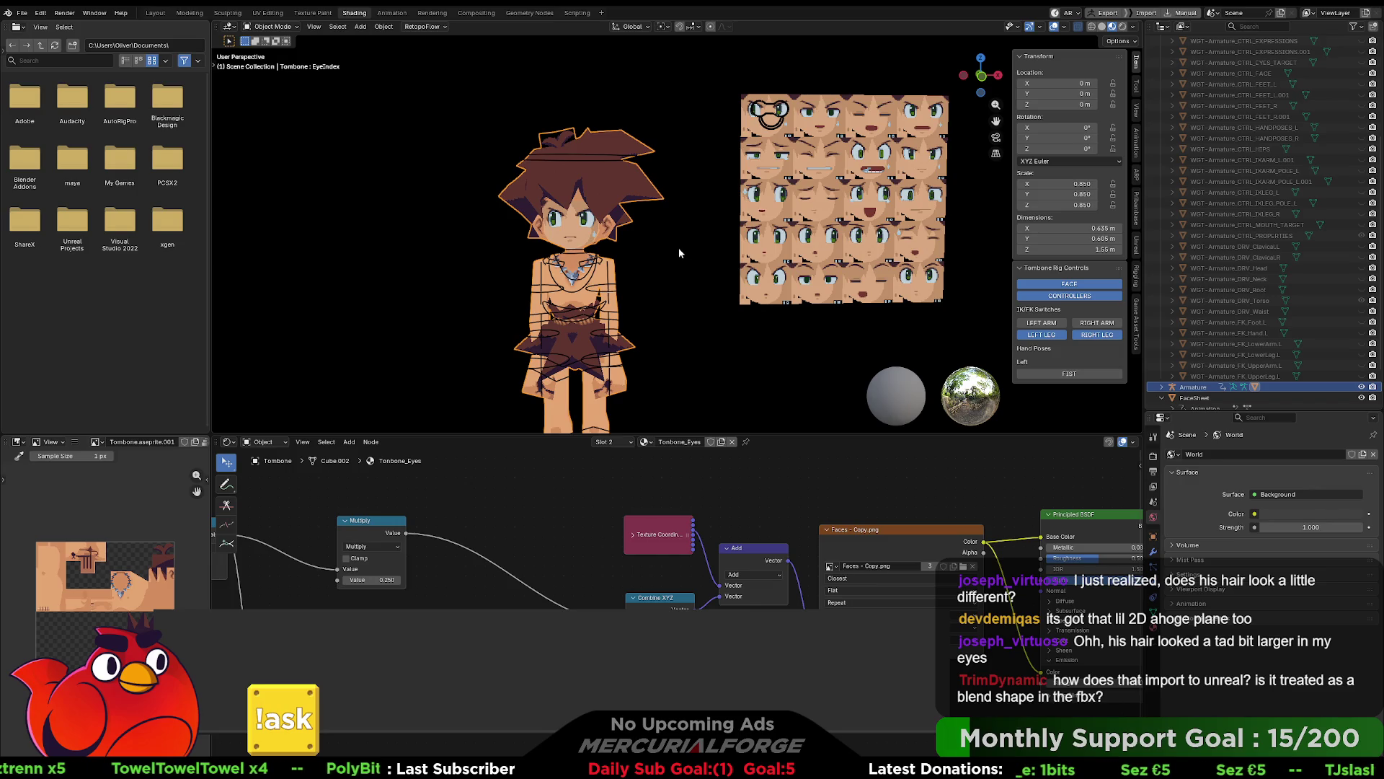
scroll(678, 248, "down", 2)
scroll(677, 247, "up", 1)
middle_click_drag(672, 252, 691, 215, "shift")
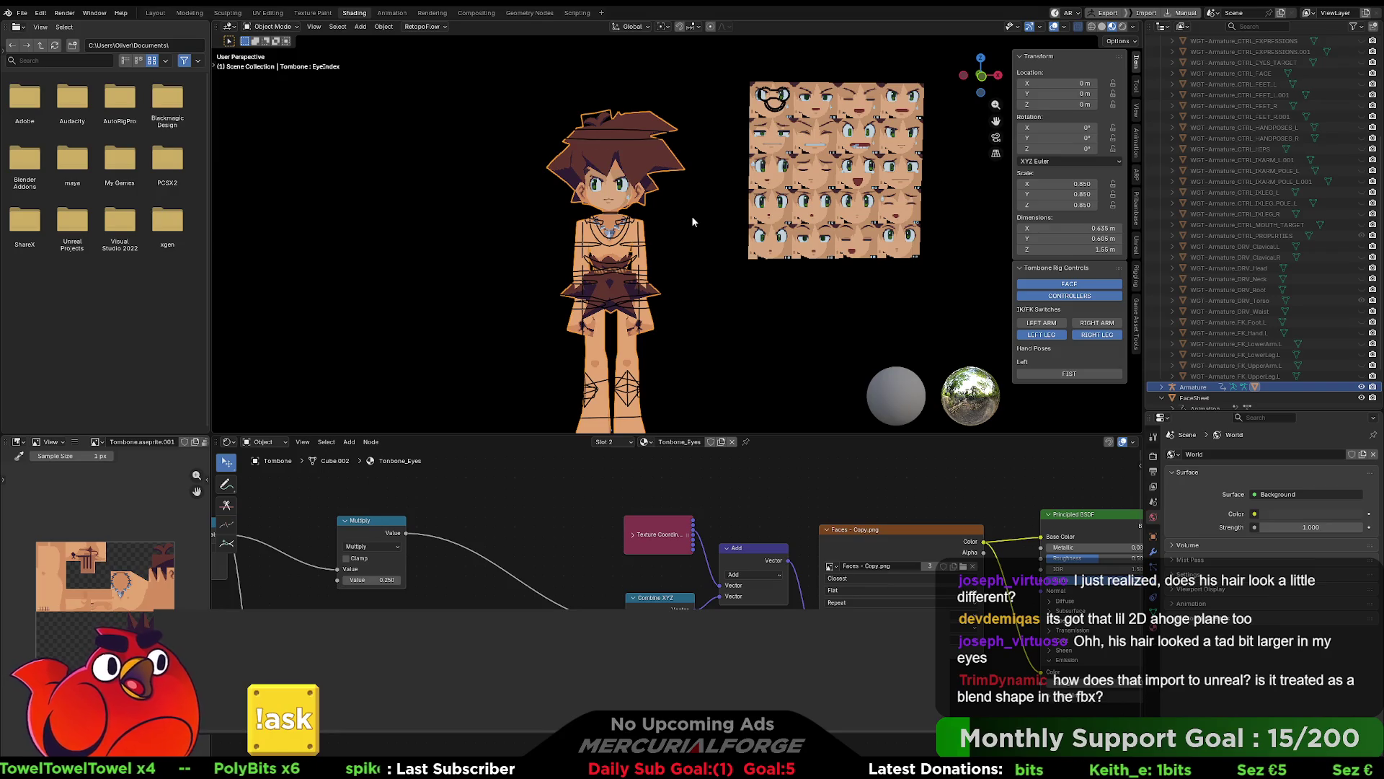
mouse_move(698, 219)
middle_mouse_down("shift")
mouse_move(674, 236)
mouse_move(661, 227)
middle_mouse_up("shift")
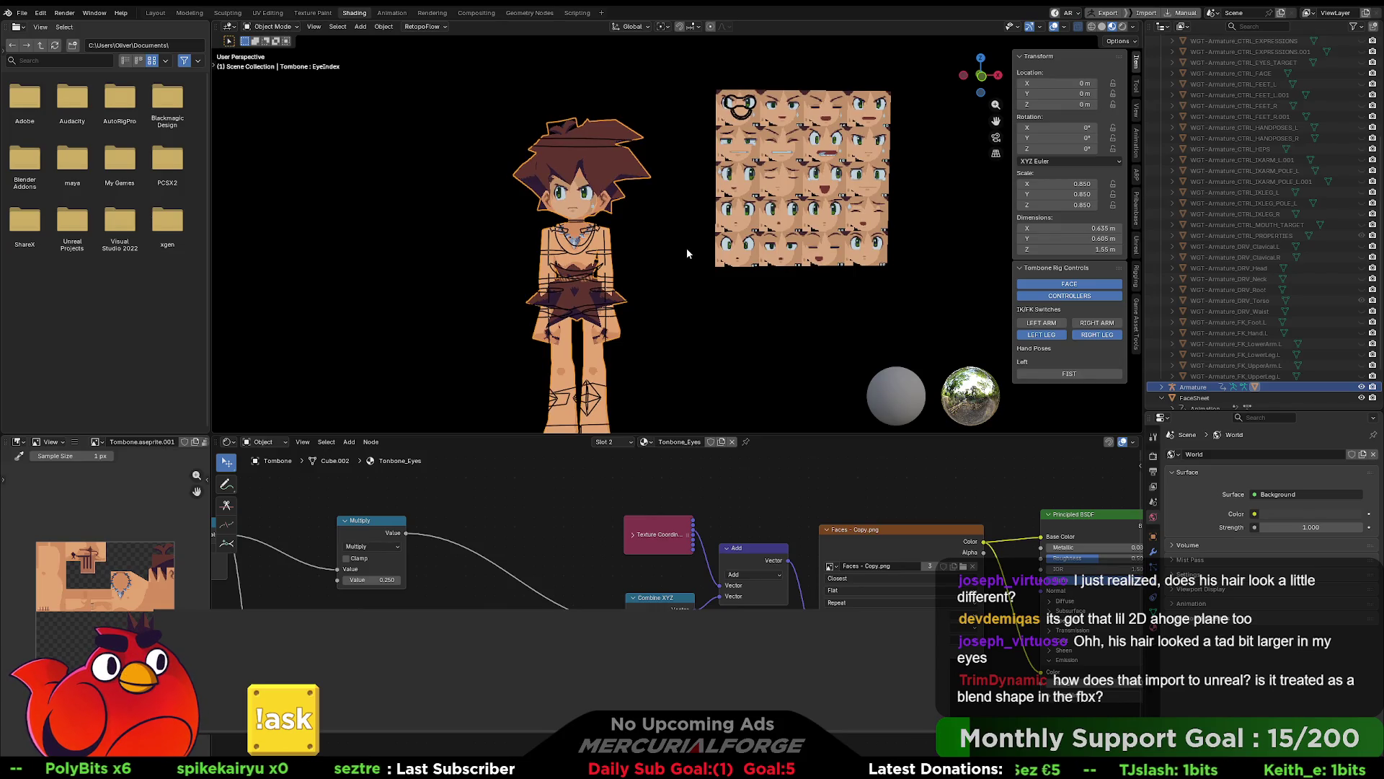
left_click(749, 108)
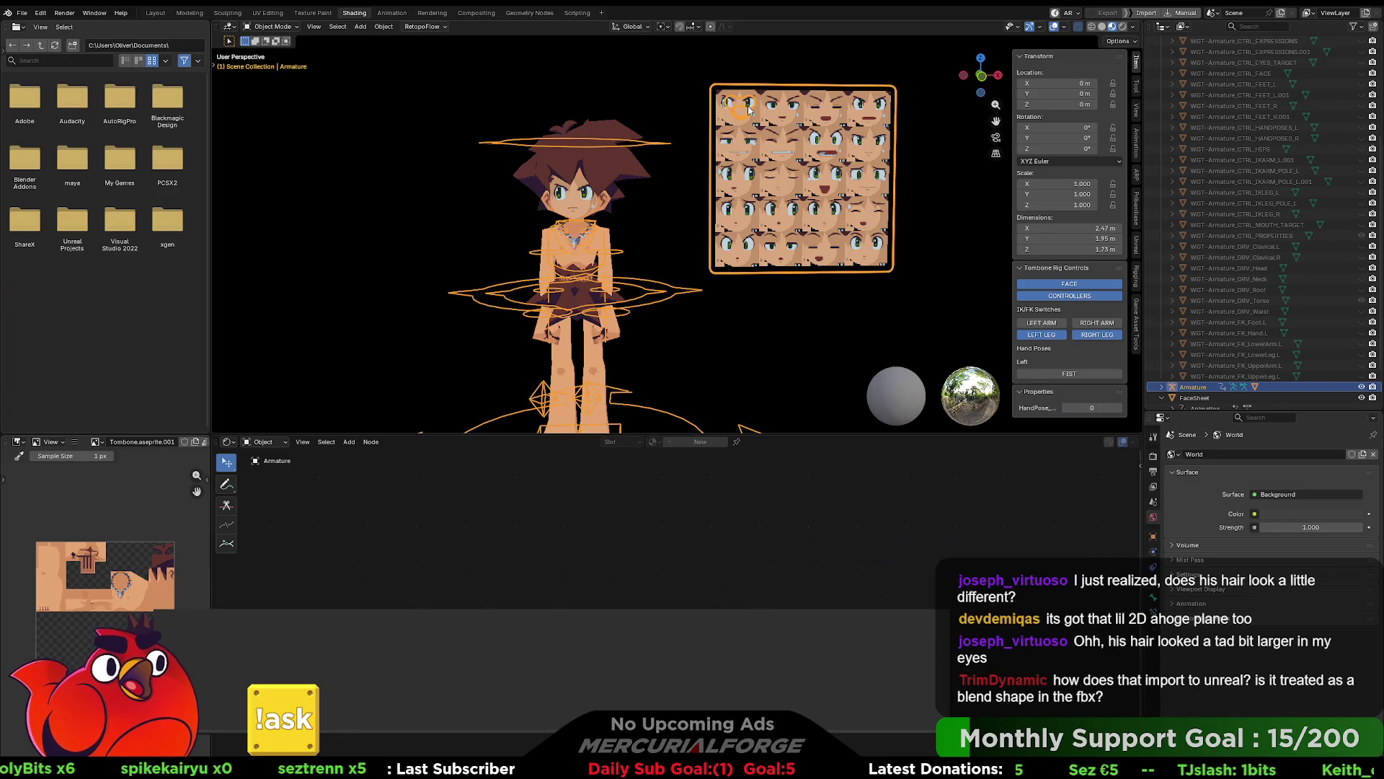
Step: In Pose Mode, slide CTRL_EYES_TARGET across the face sheet and return it to the top-left face
left_click(750, 108)
left_click(754, 108)
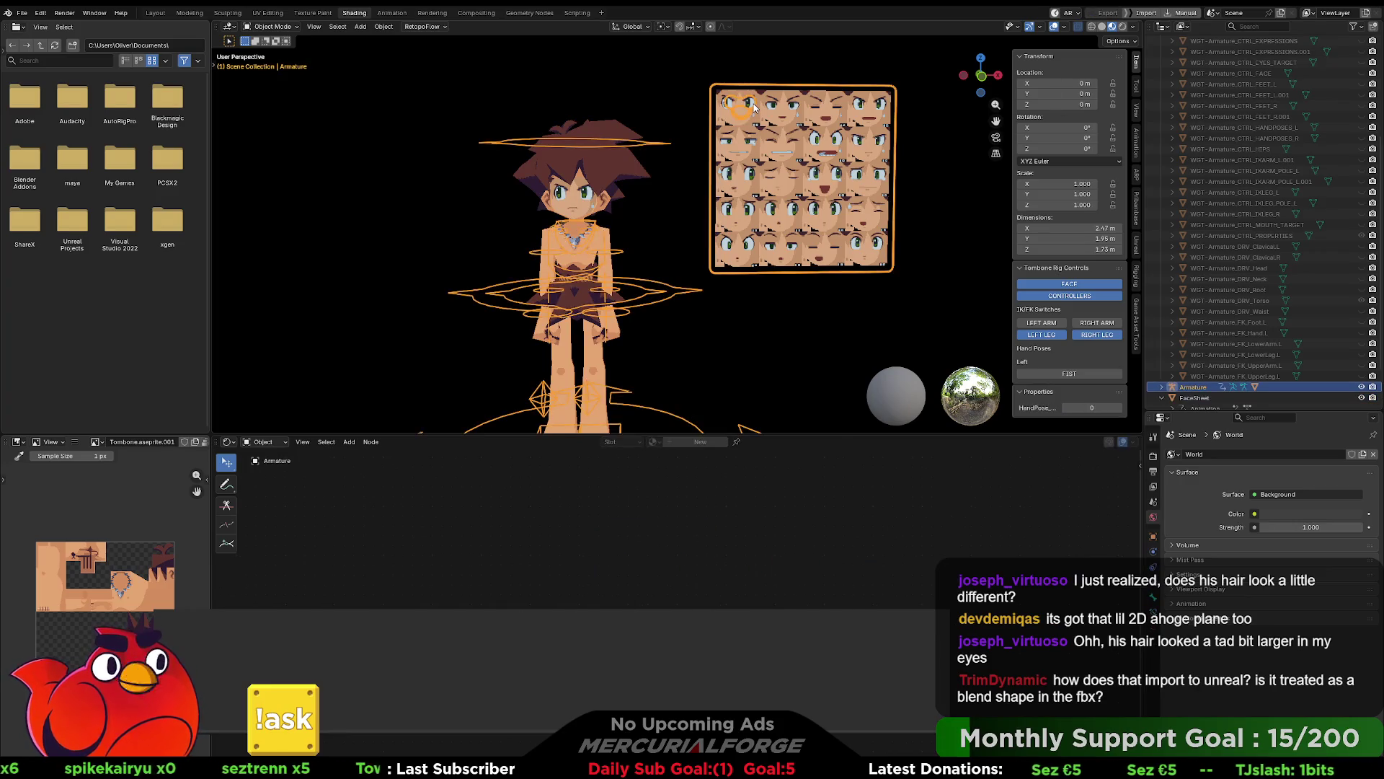
key("ctrl+Tab")
left_click(752, 103)
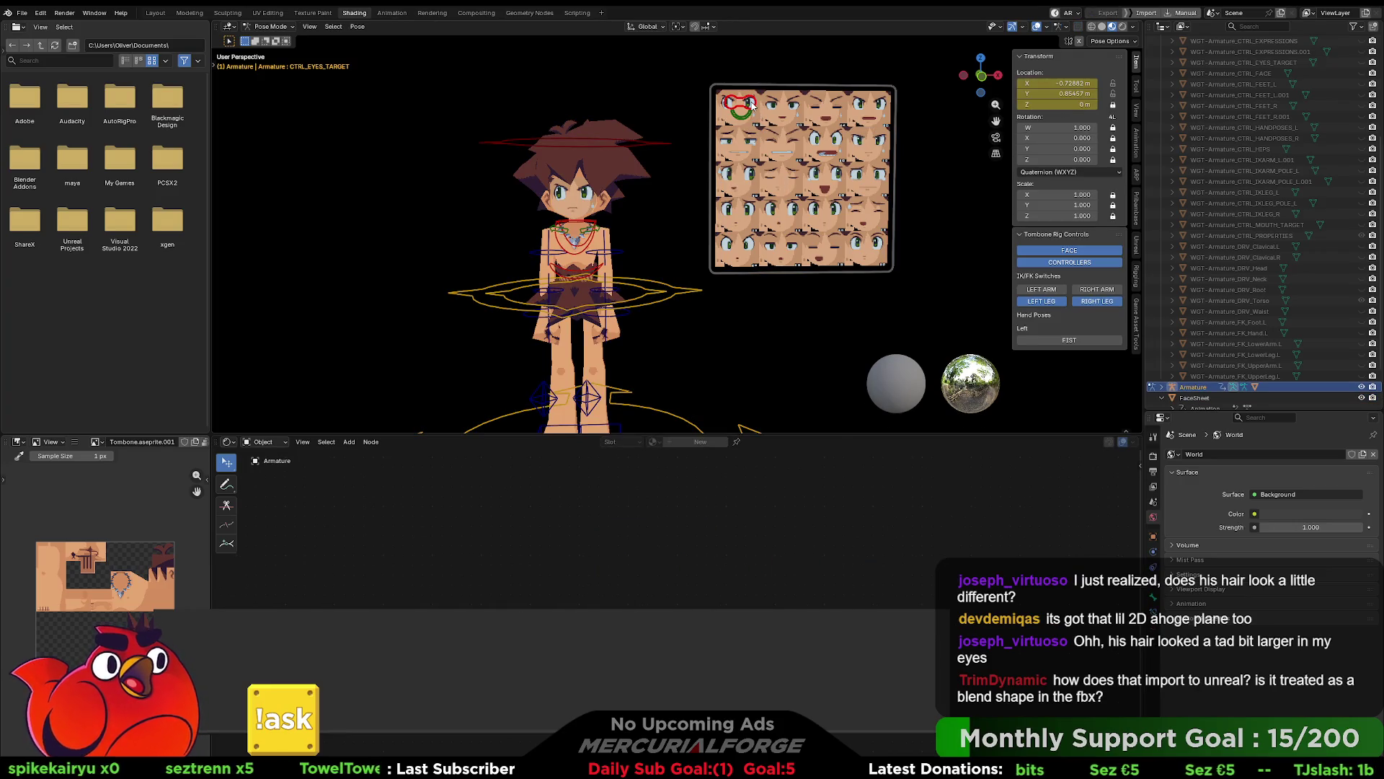
key("g")
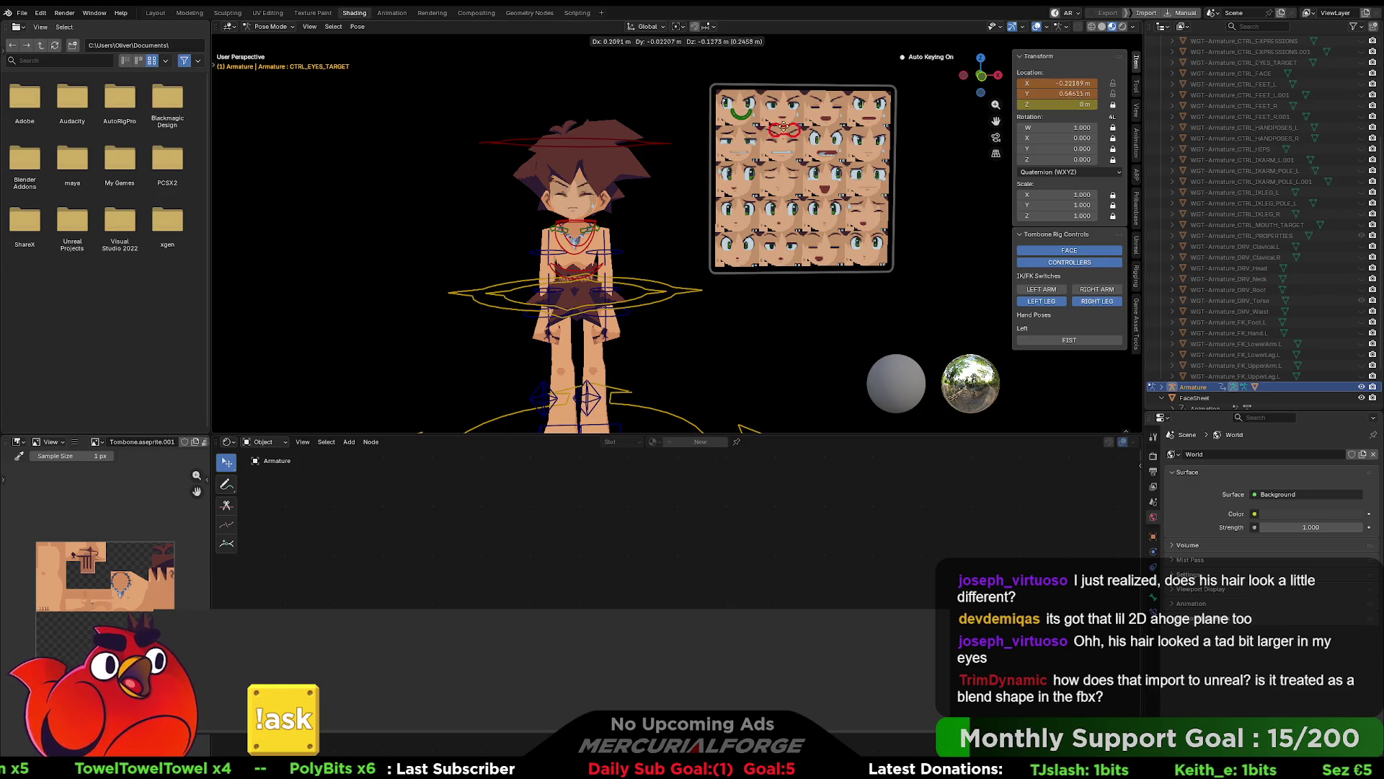
left_click(753, 103)
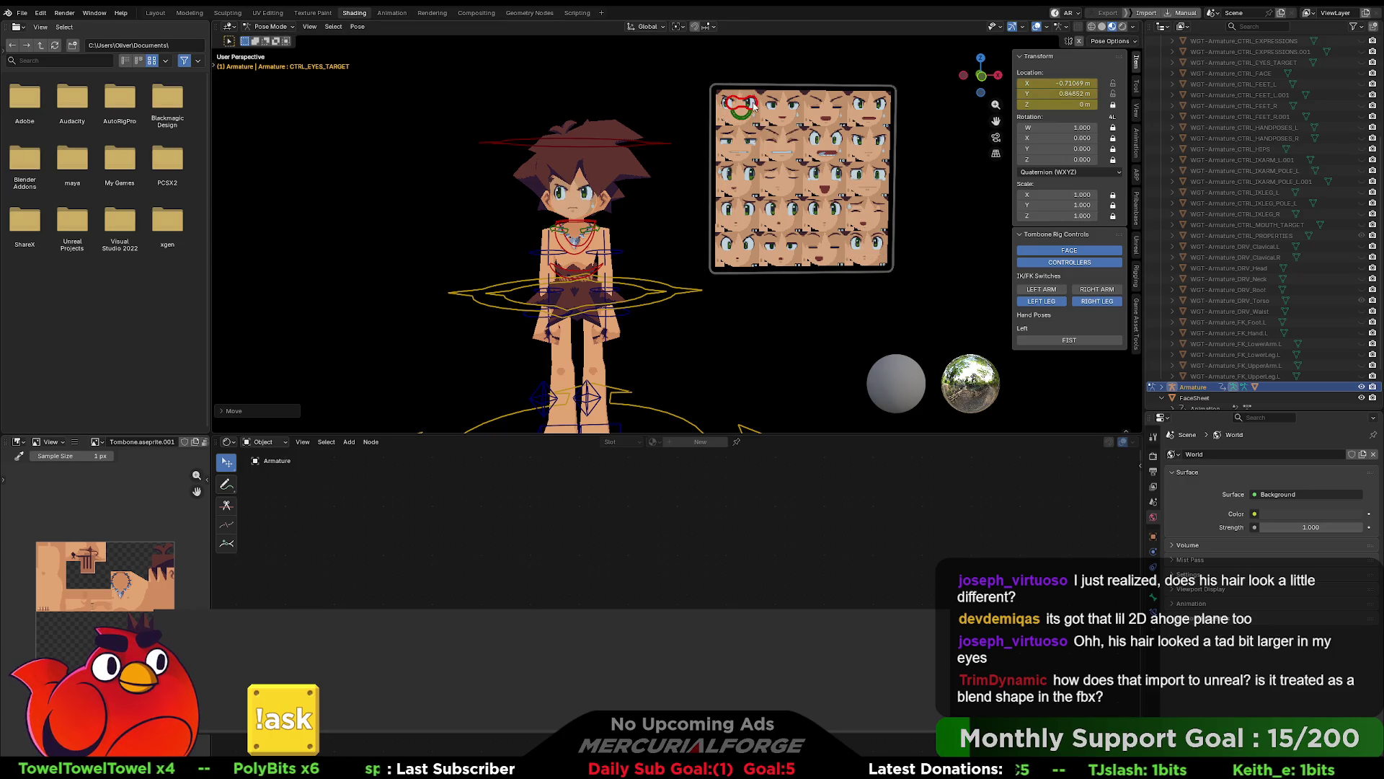
middle_click_drag(791, 176, 783, 193, "shift")
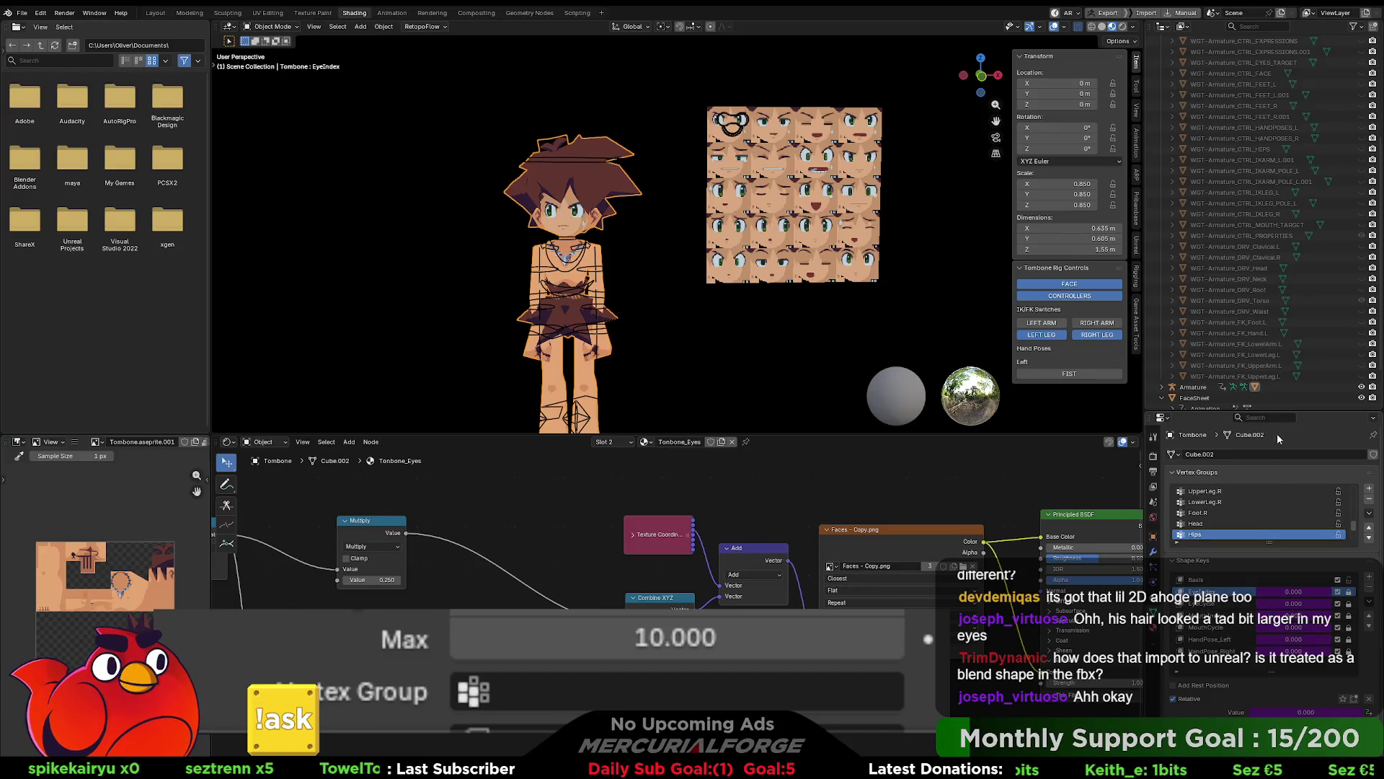
Step: Enlarge the Properties area so the Tombone mesh's Shape Keys panel is visible
left_click_drag(1282, 413, 1284, 160)
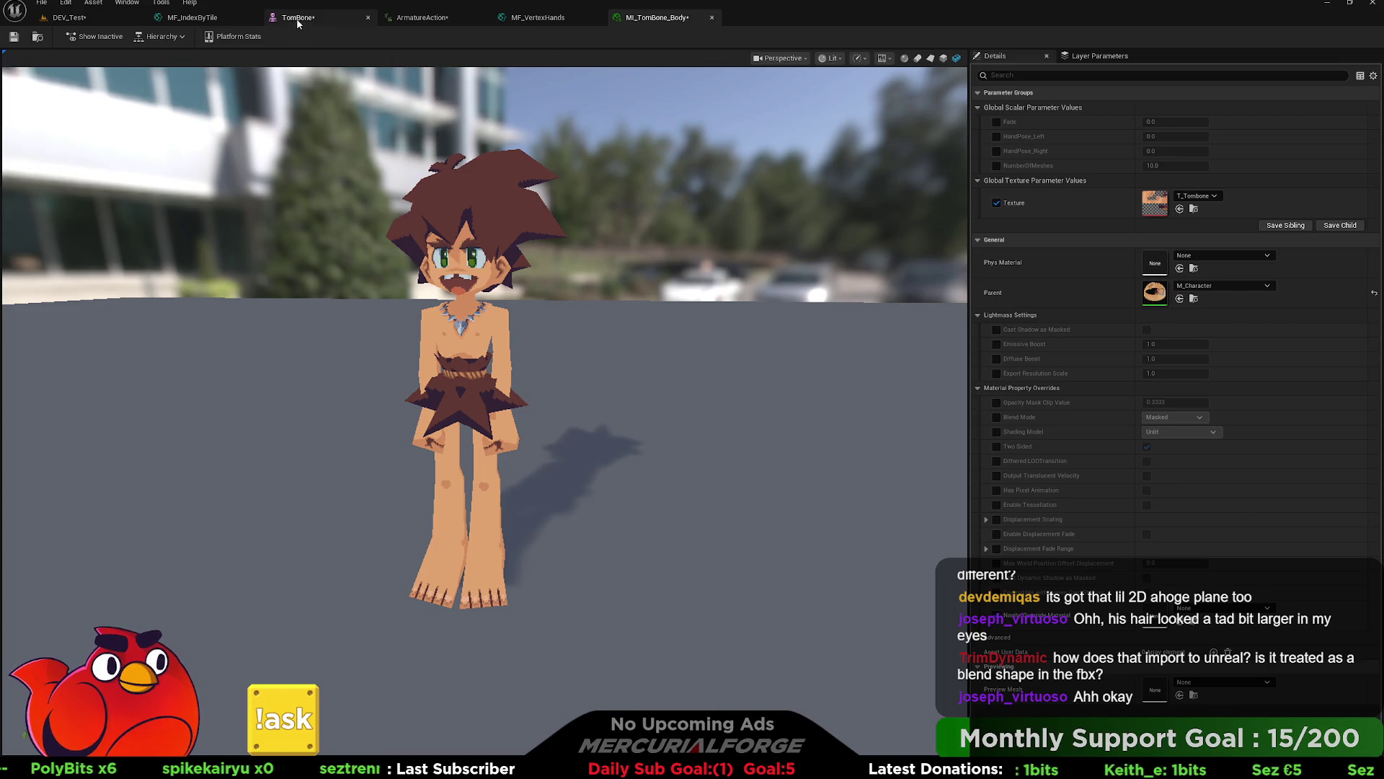
Step: In ArmatureAction, lower the EyeIndex key near frame 23 from about 4.9 to 4.5
left_click(339, 18)
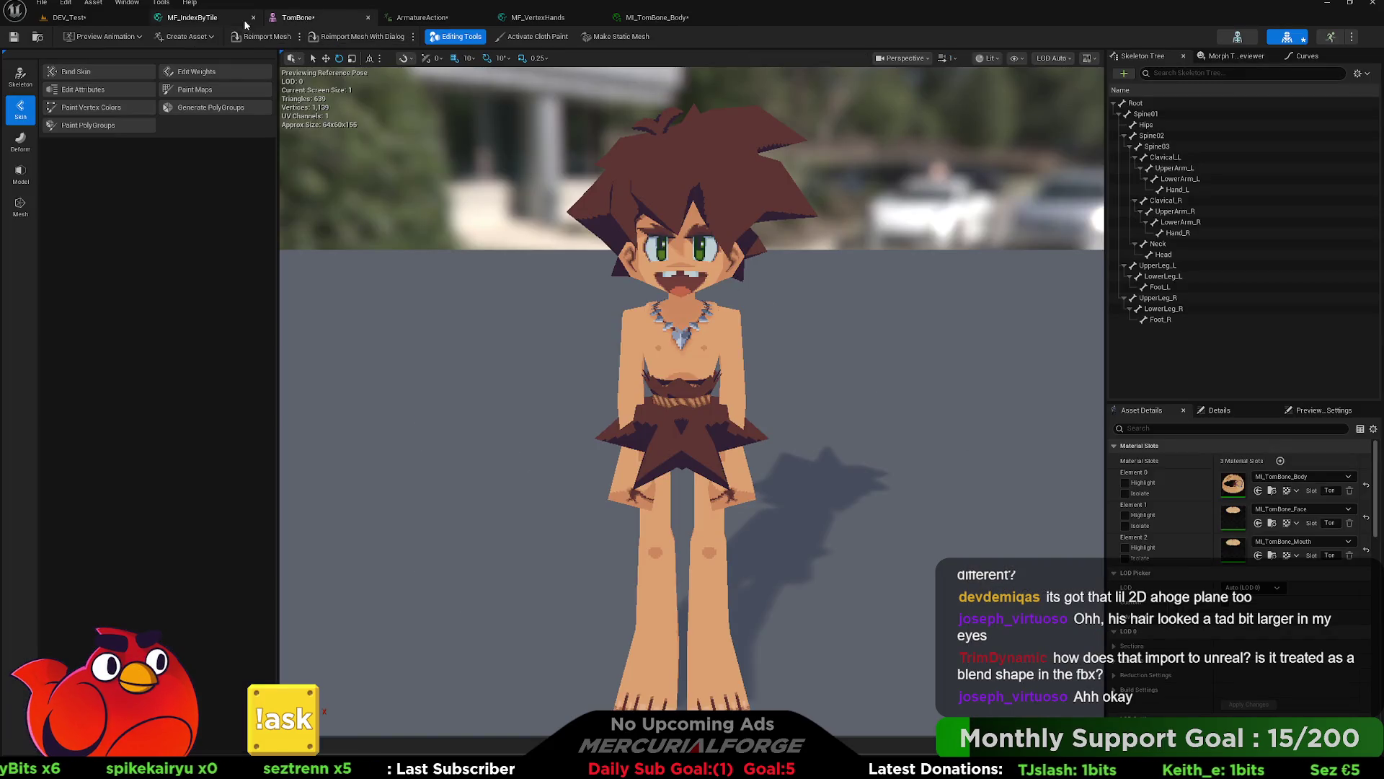
left_click(1330, 43)
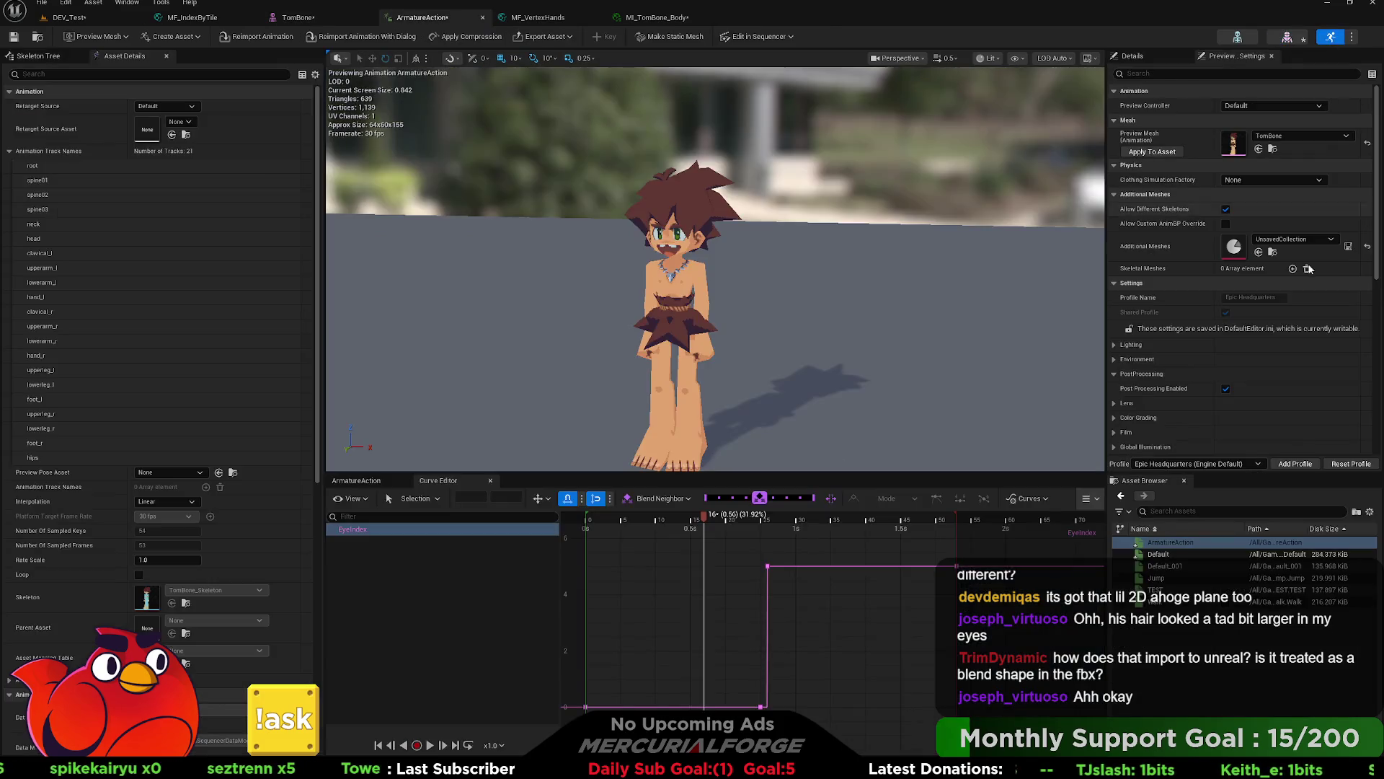
mouse_move(766, 538)
left_mouse_down()
mouse_move(834, 522)
mouse_move(750, 524)
mouse_move(815, 518)
mouse_move(772, 519)
mouse_move(802, 519)
left_mouse_up()
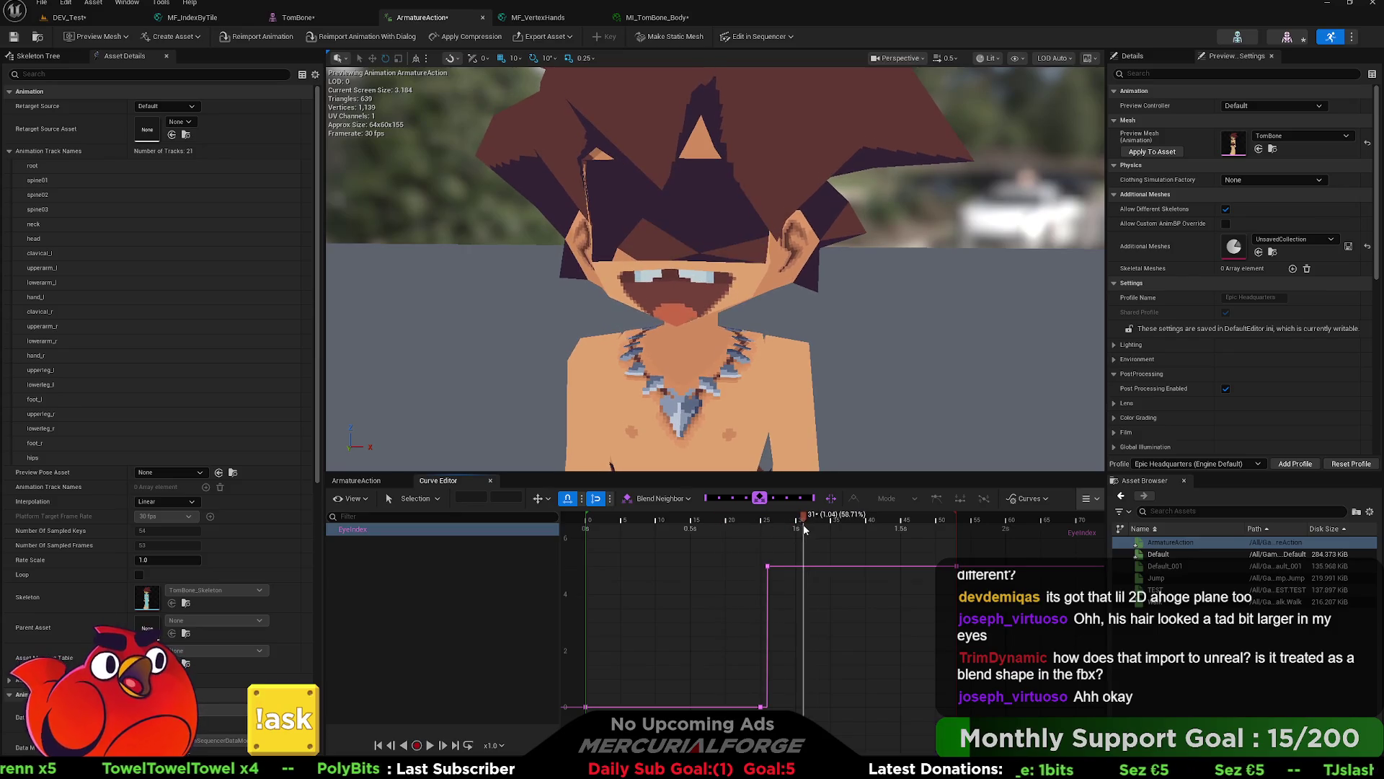
mouse_move(767, 566)
left_mouse_down()
mouse_move(762, 694)
mouse_move(774, 694)
left_mouse_up()
mouse_move(799, 537)
left_mouse_down()
mouse_move(757, 533)
mouse_move(834, 537)
mouse_move(713, 561)
mouse_move(786, 551)
mouse_move(720, 562)
mouse_move(772, 566)
mouse_move(740, 576)
mouse_move(805, 569)
mouse_move(760, 571)
mouse_move(774, 570)
left_mouse_up()
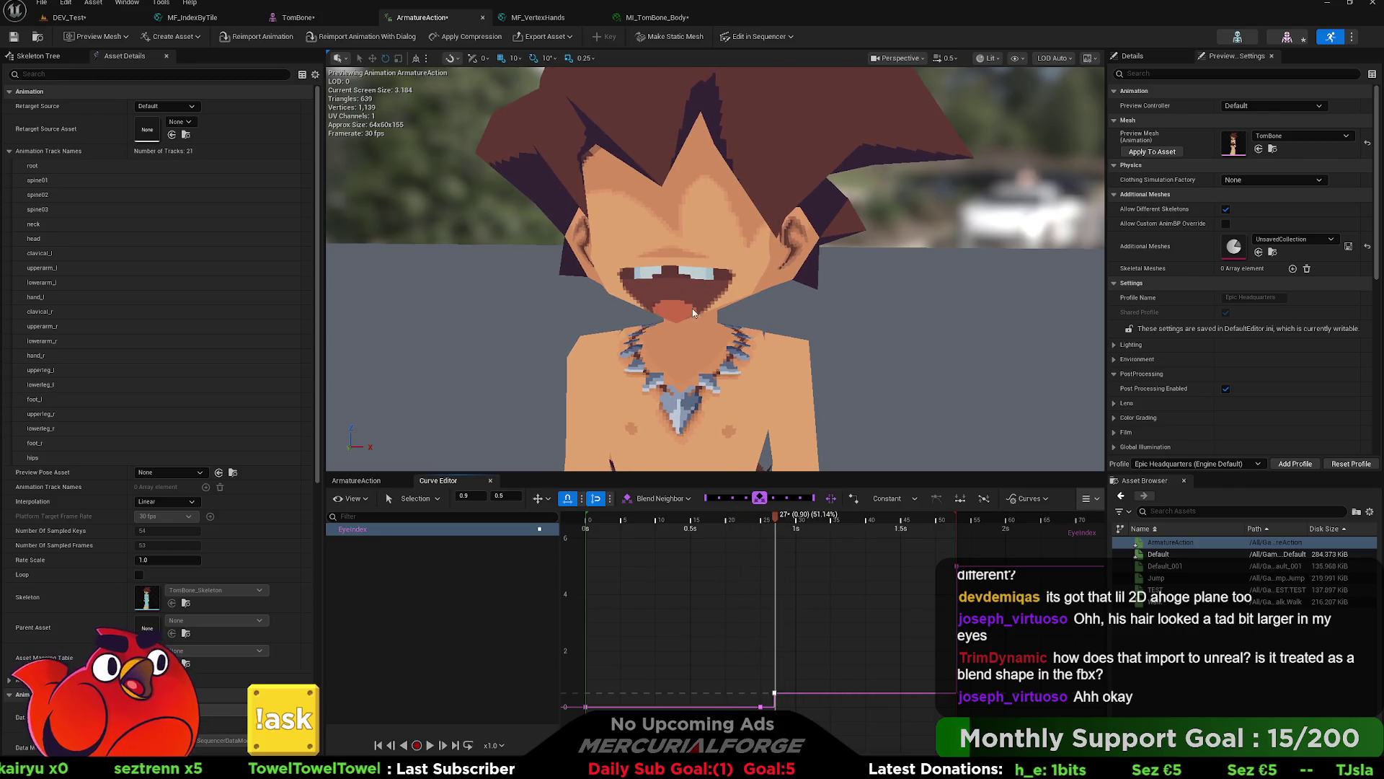
Step: Zoom the preview onto the skirt and legs, then bring up the MF_VertexHands graph
scroll(693, 312, "down", 5)
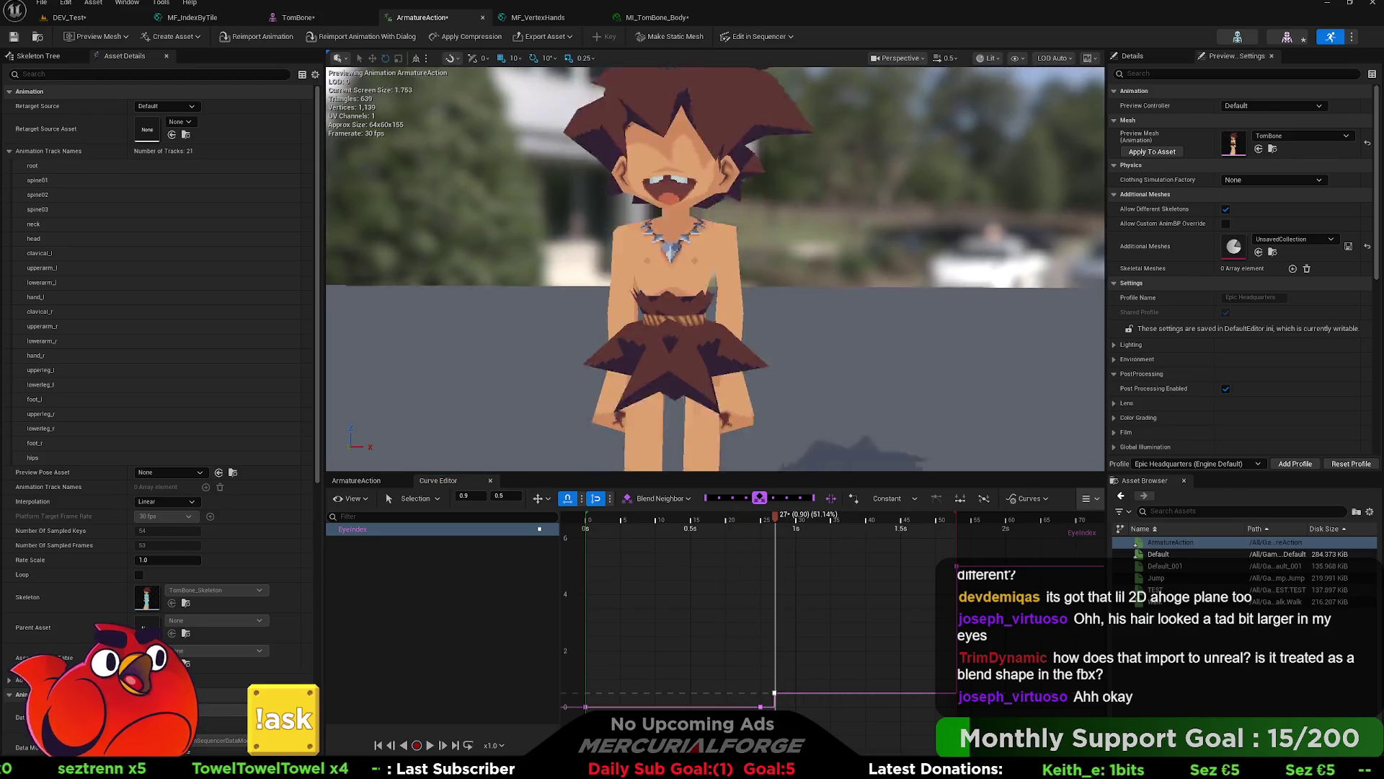
middle_click_drag(734, 247, 733, 246)
scroll(734, 246, "up", 3)
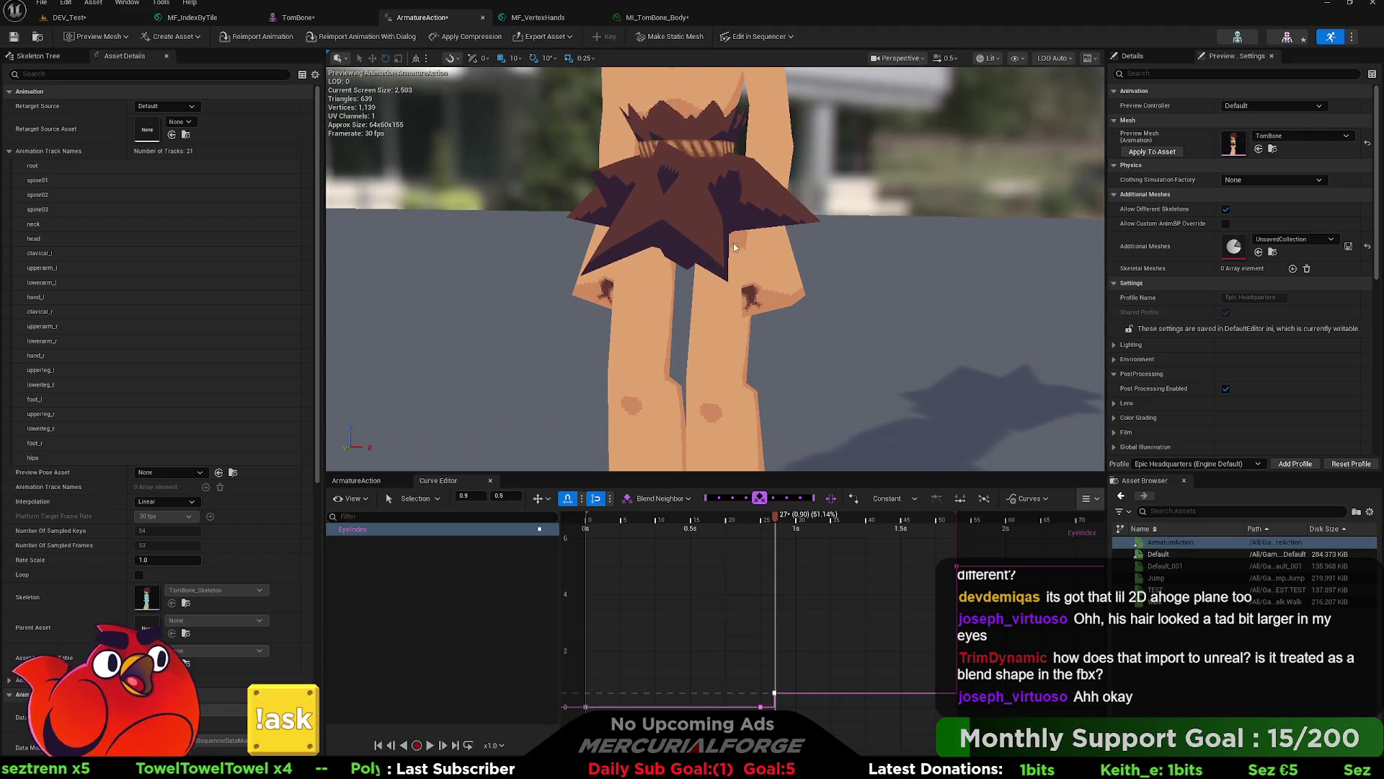
left_click(538, 17)
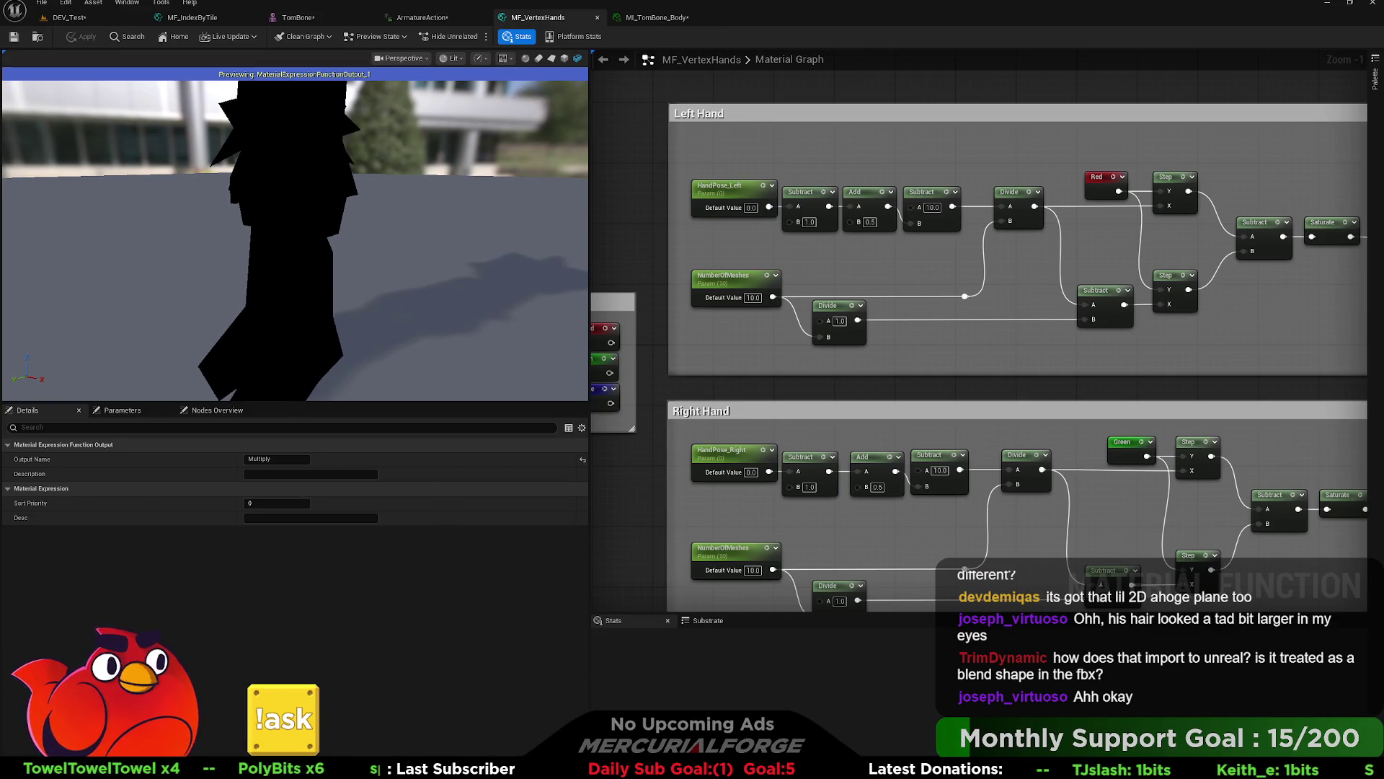
Step: Enable the HandPose_Left override on MI_TomBone_Body with a value of 0.6
left_click(657, 17)
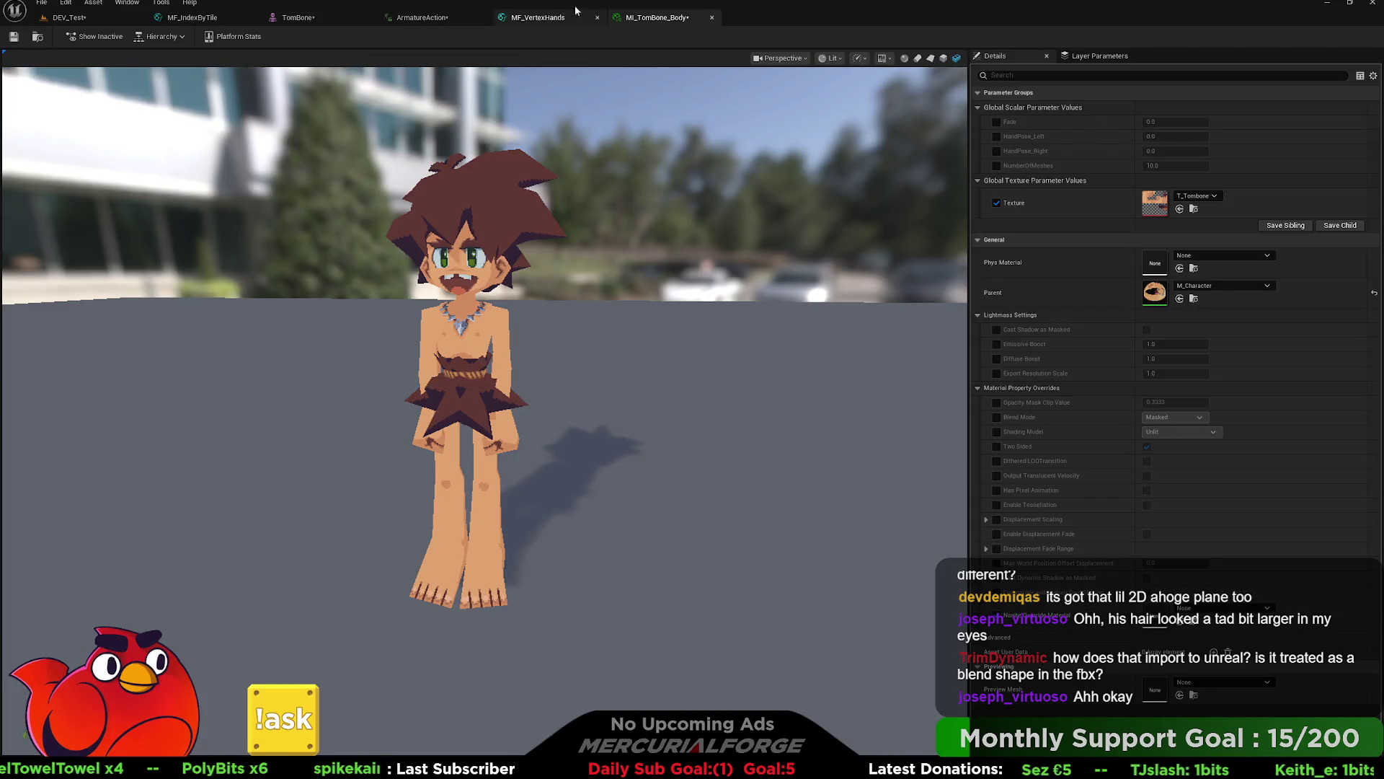
scroll(742, 365, "up", 3)
scroll(741, 365, "down", 5)
scroll(742, 362, "up", 5)
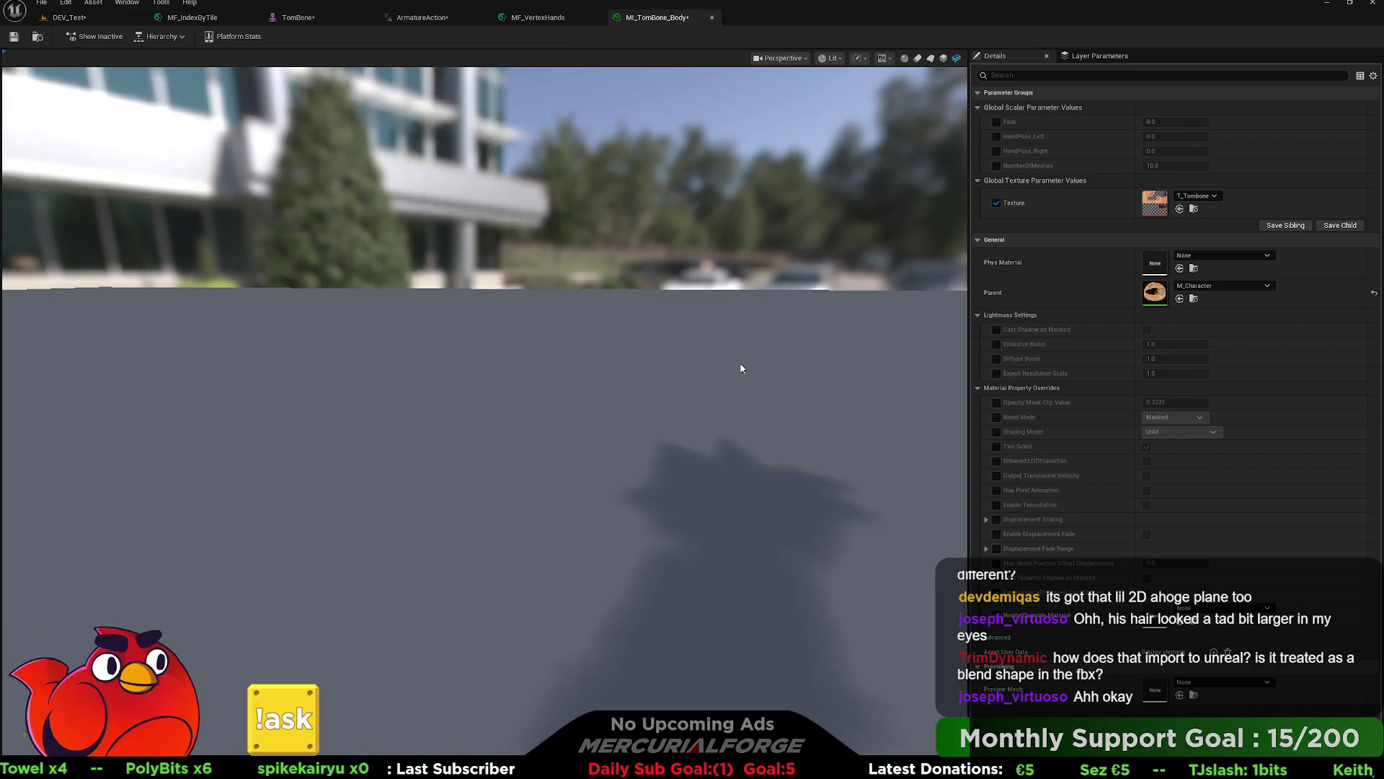
left_click(997, 136)
left_click(996, 136)
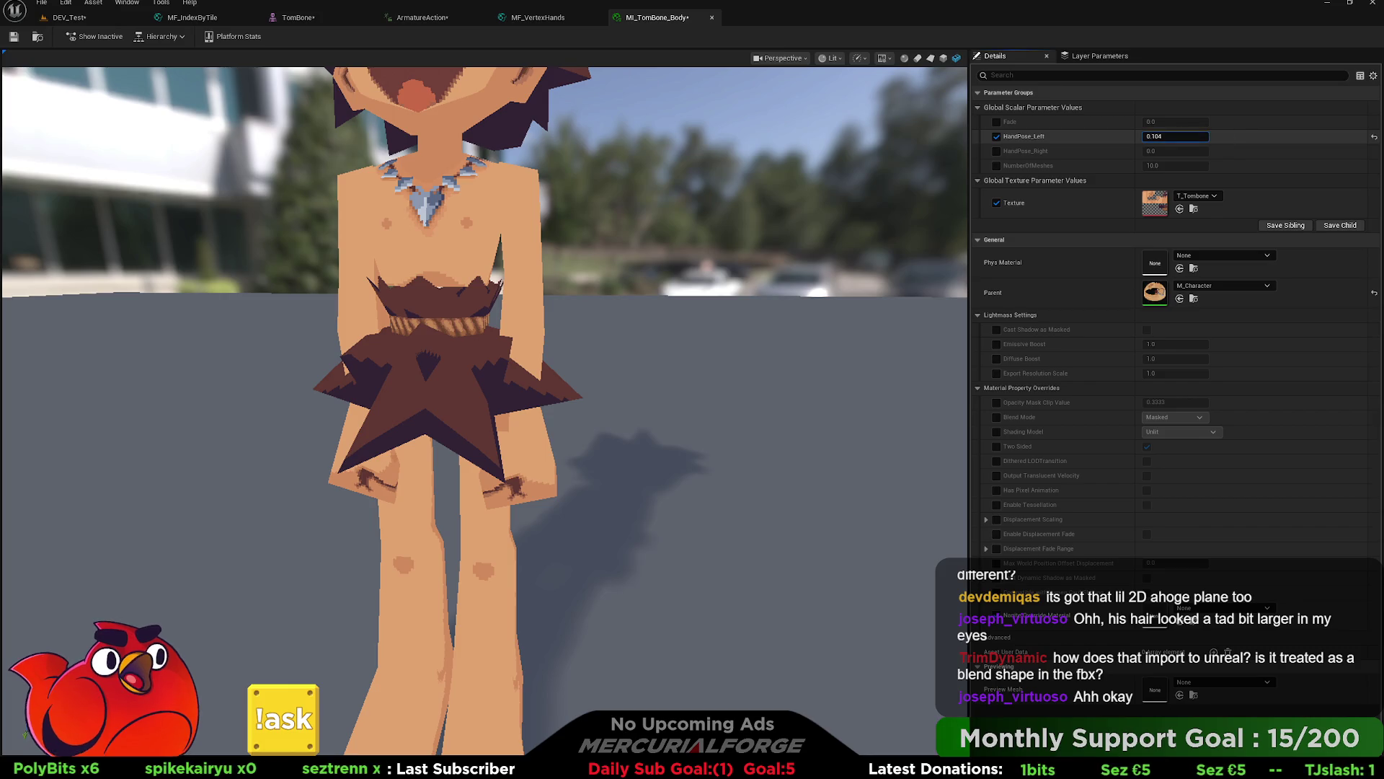
type("0.6")
key("Return")
Step: Lower HandPose_Left to about 0.288 while watching the preview, then return to Blender
scroll(909, 274, "down", 4)
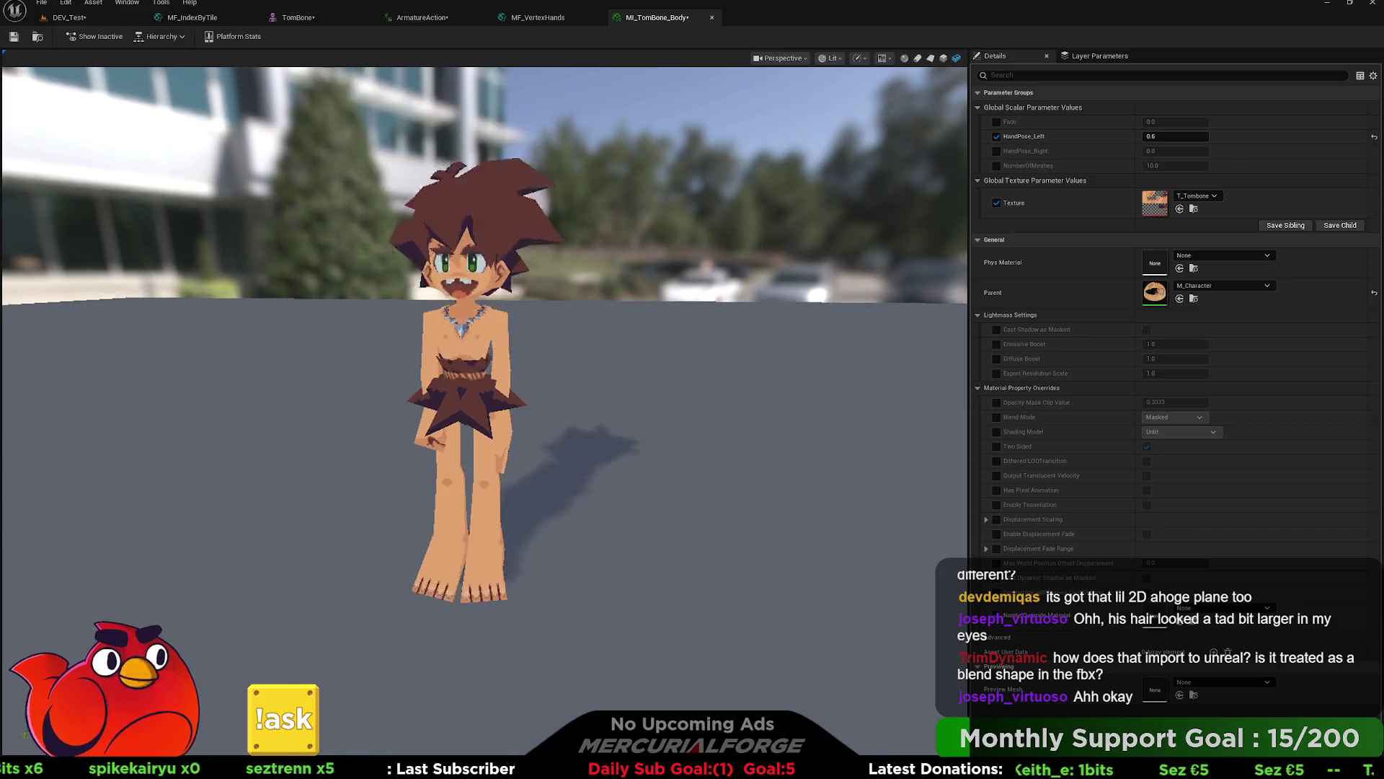
scroll(484, 404, "up", 3)
left_click_drag(485, 404, 124, 404)
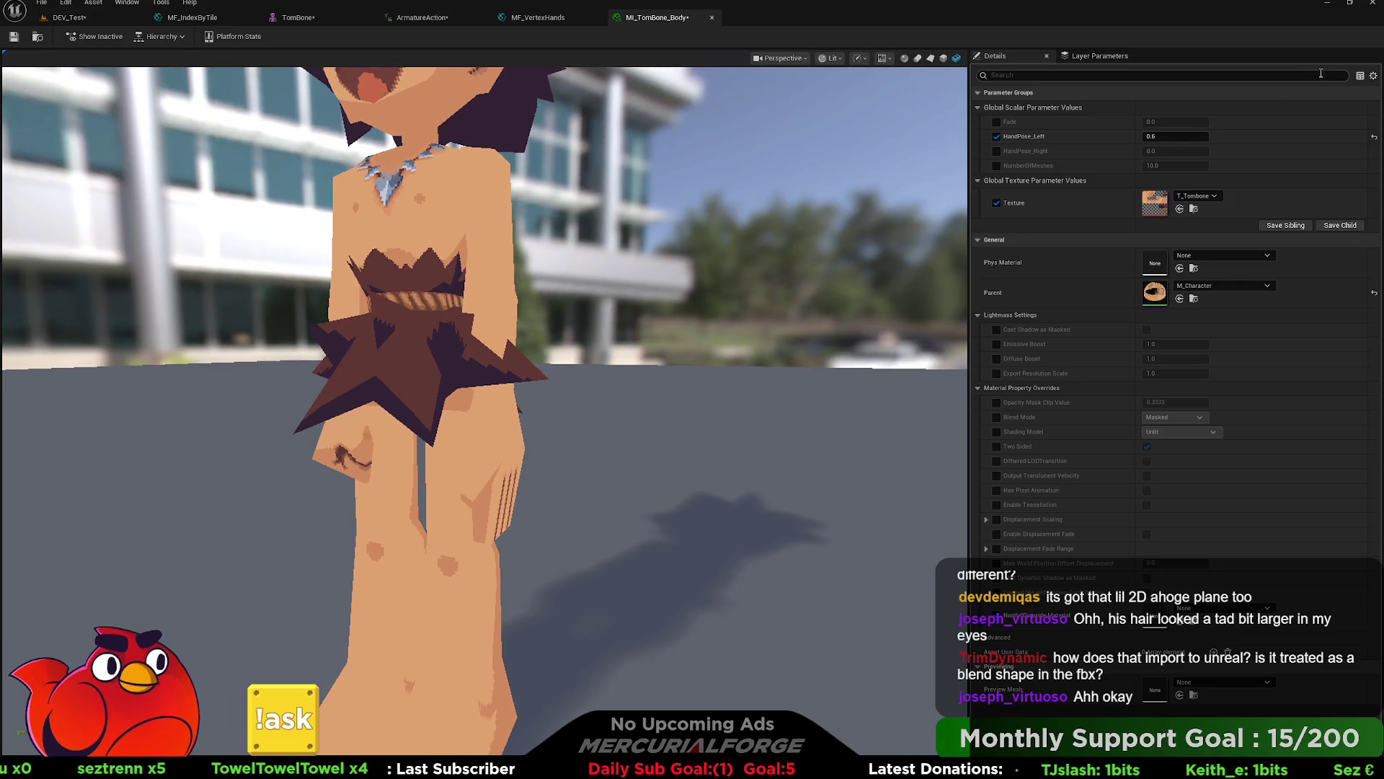
left_click_drag(1176, 134, 1150, 134)
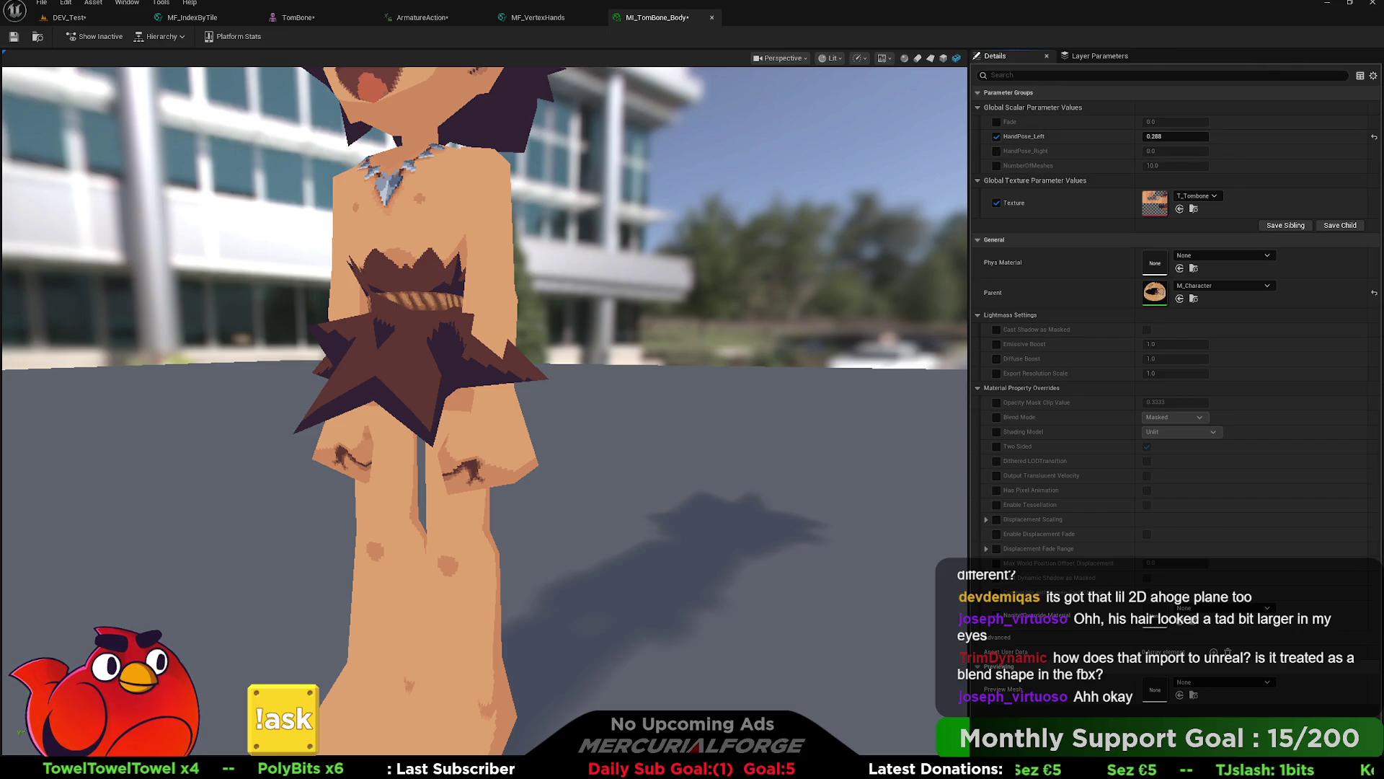
key("alt+Tab")
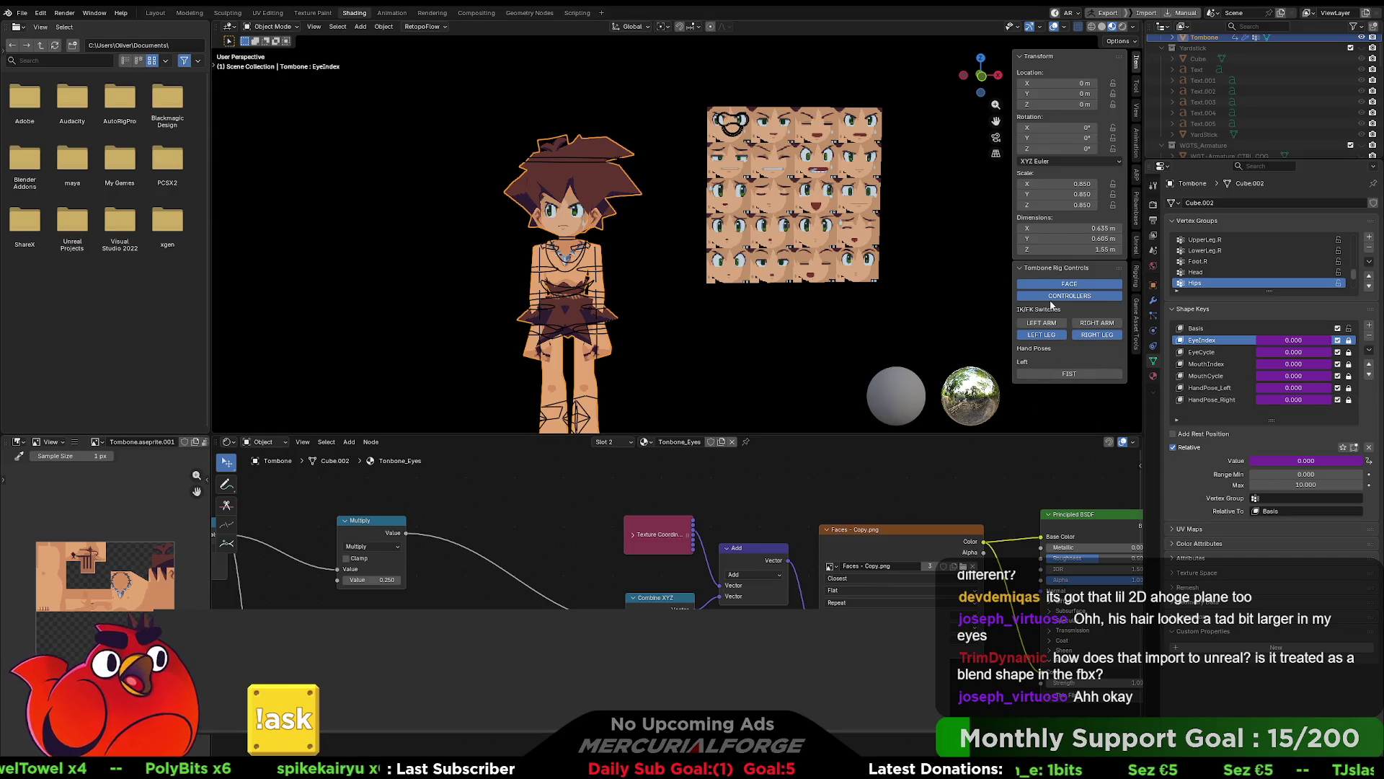
Step: Test the FIST hand pose, review the rig UI script's panel code, and run it
left_click(1073, 374)
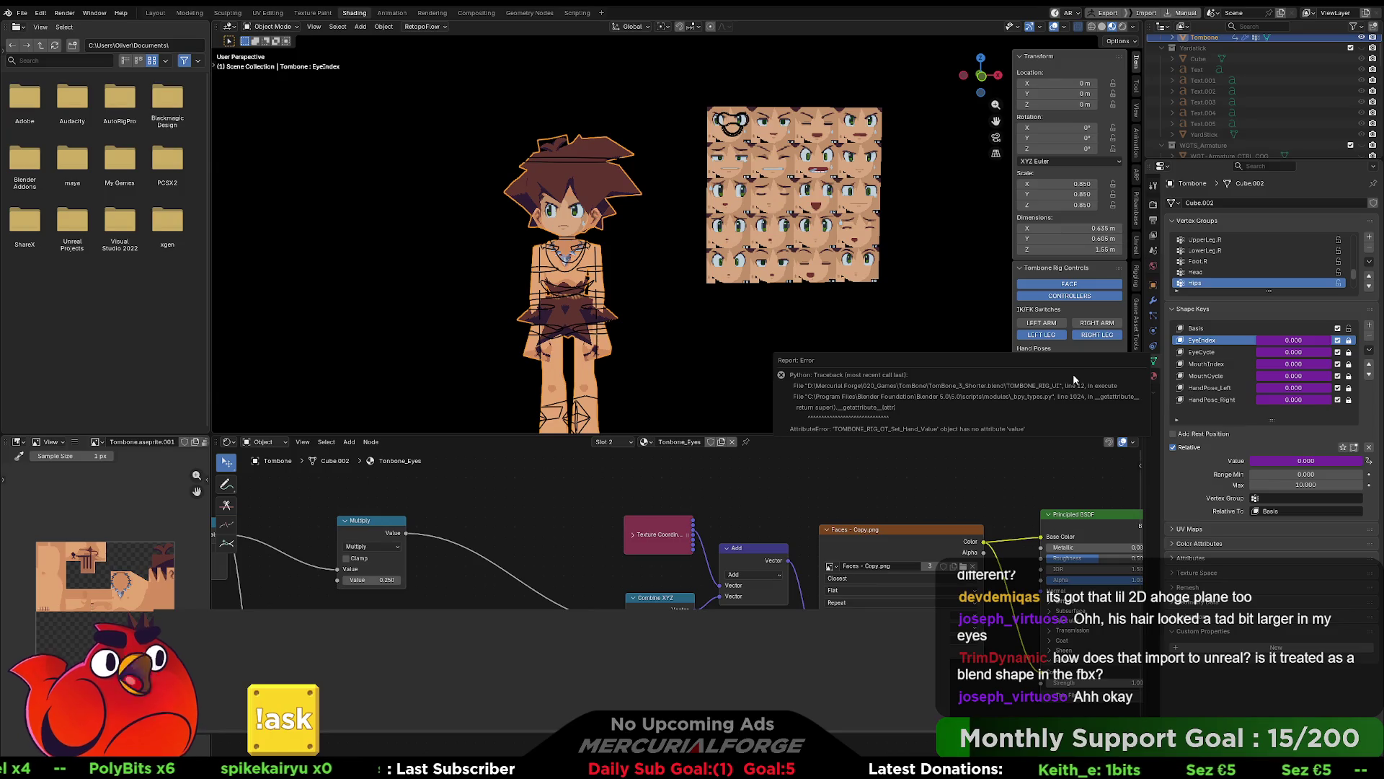
left_click(577, 12)
left_click(748, 442)
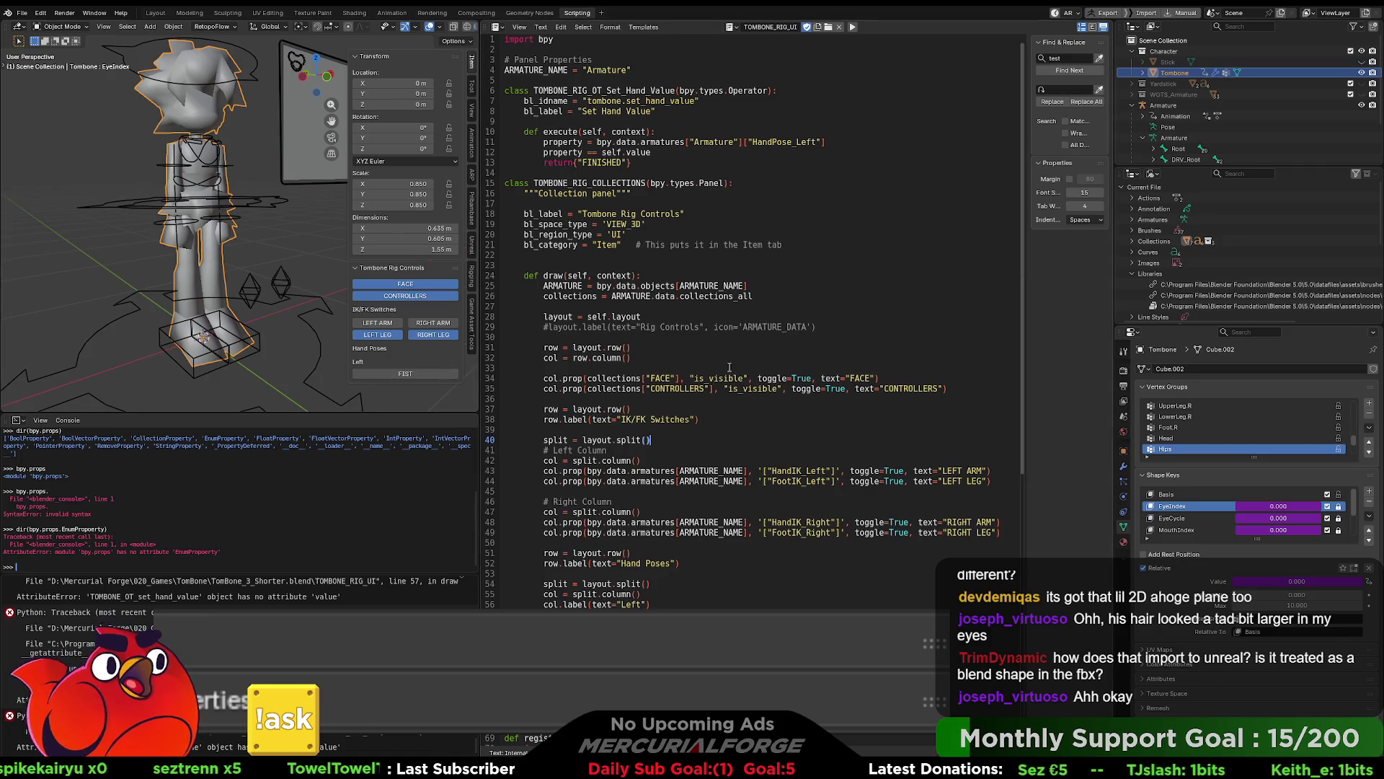
left_click(638, 595)
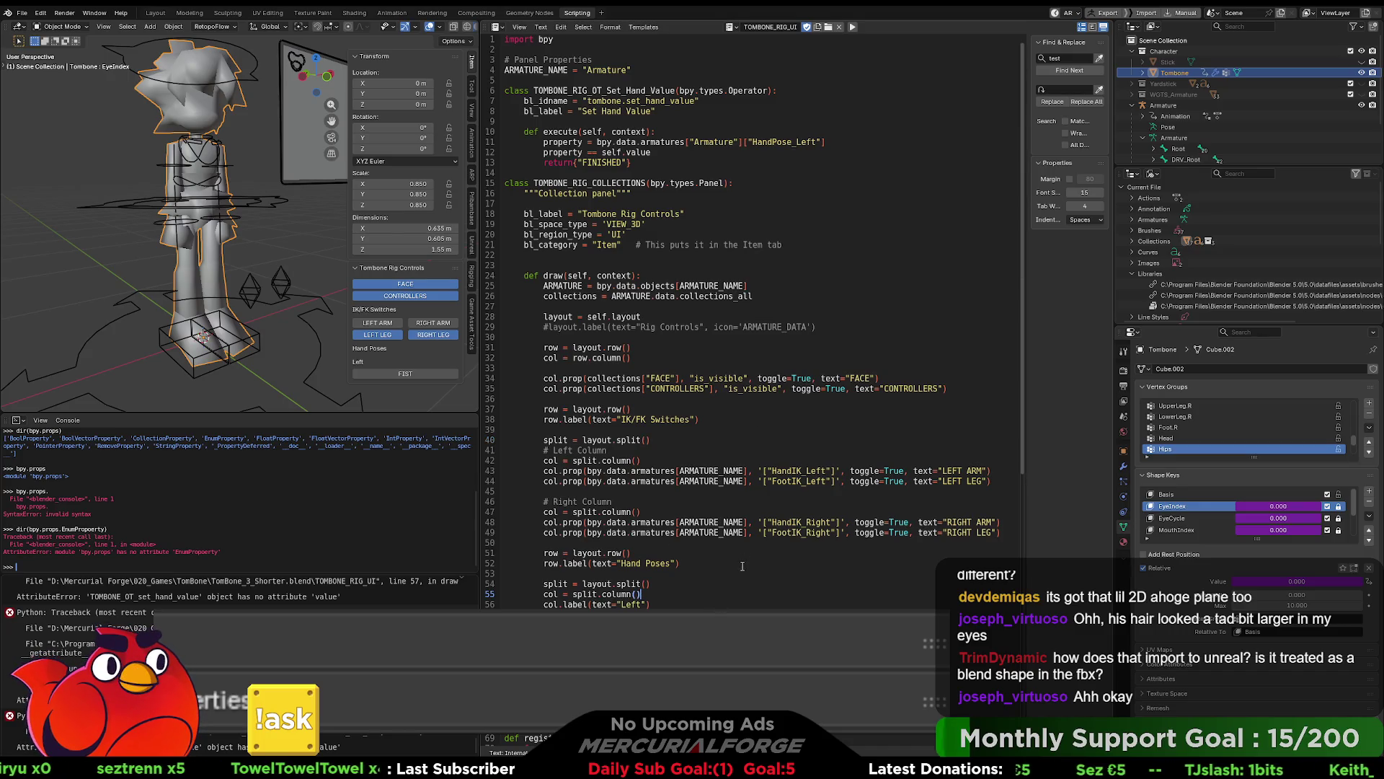
left_click(852, 27)
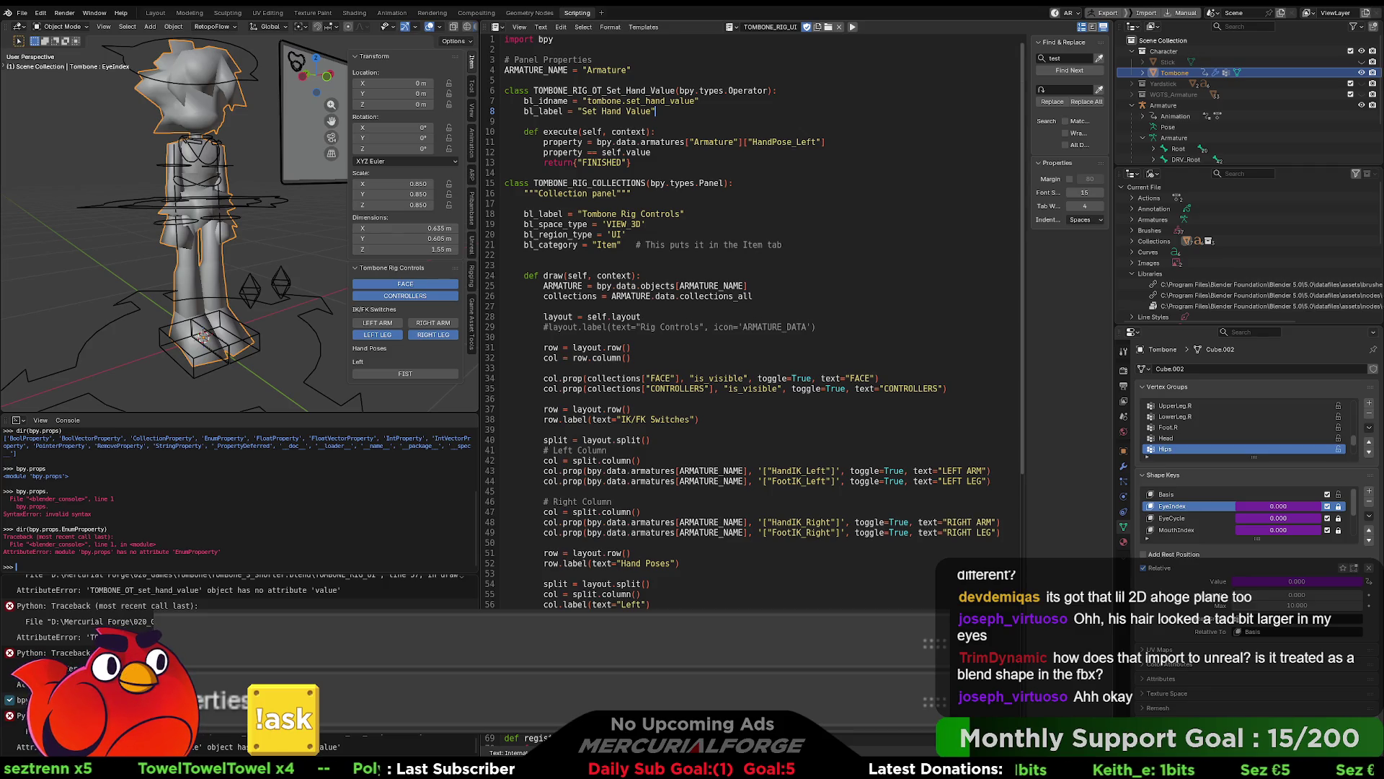
Step: Add 'value = bpy.props.IntProperty()' to the Set Hand Value operator class
key("Return")
key("Return")
type("VALU")
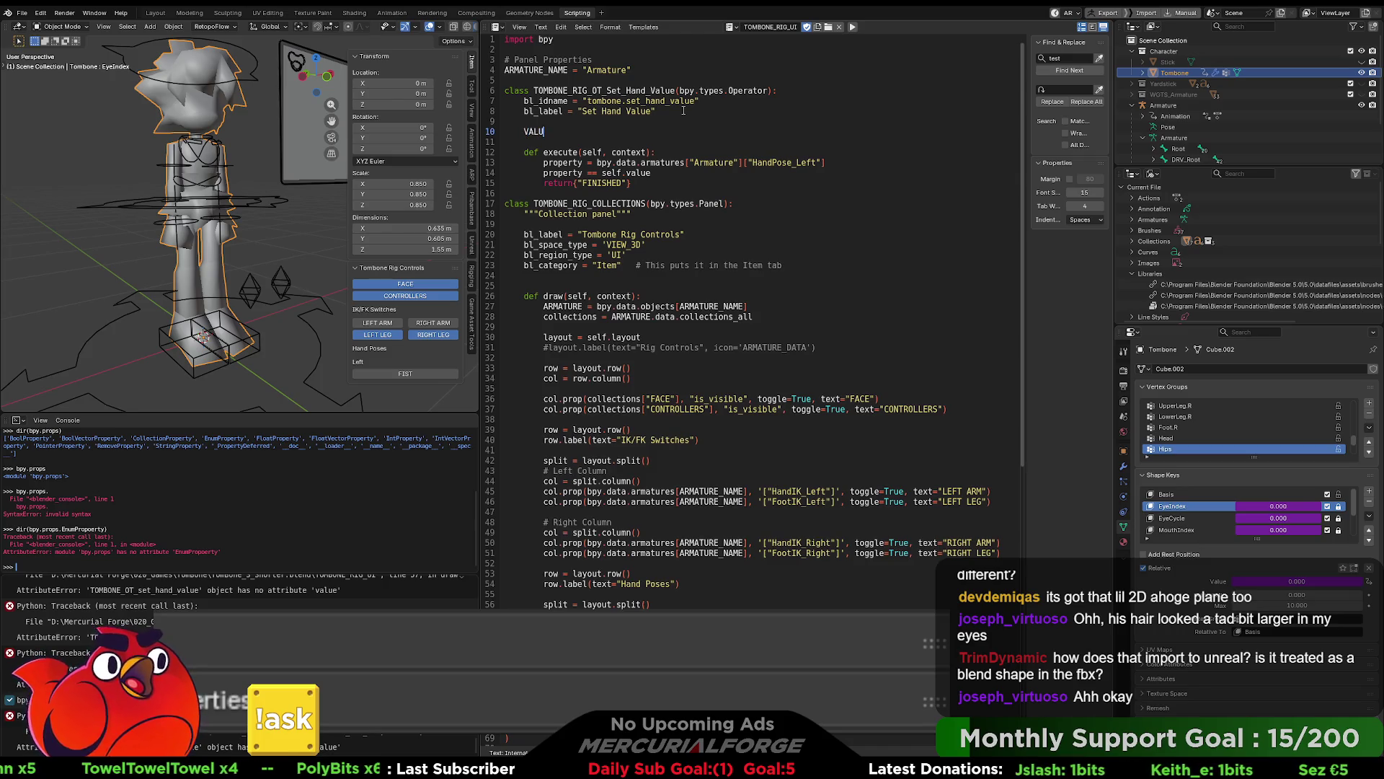
key("BackSpace")
key("BackSpace")
key("BackSpace")
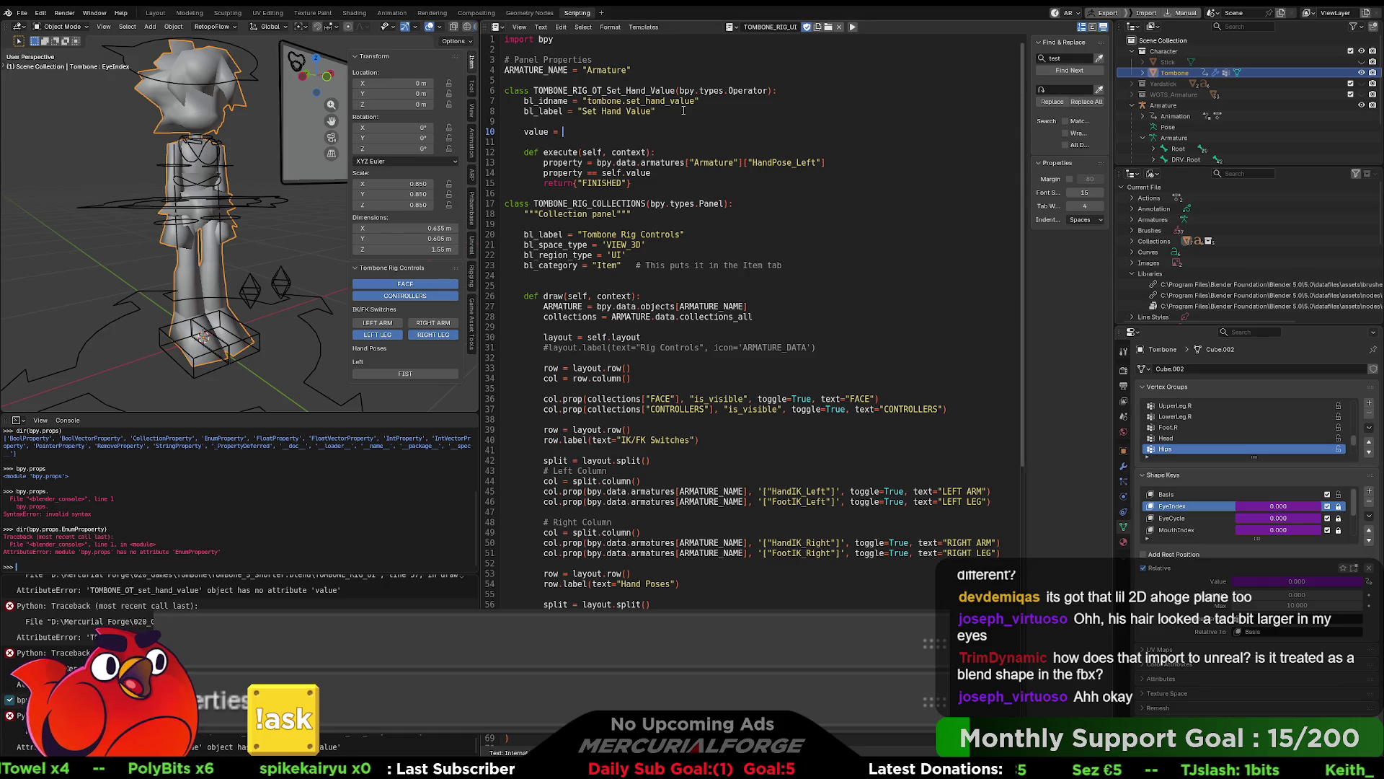
type("bp")
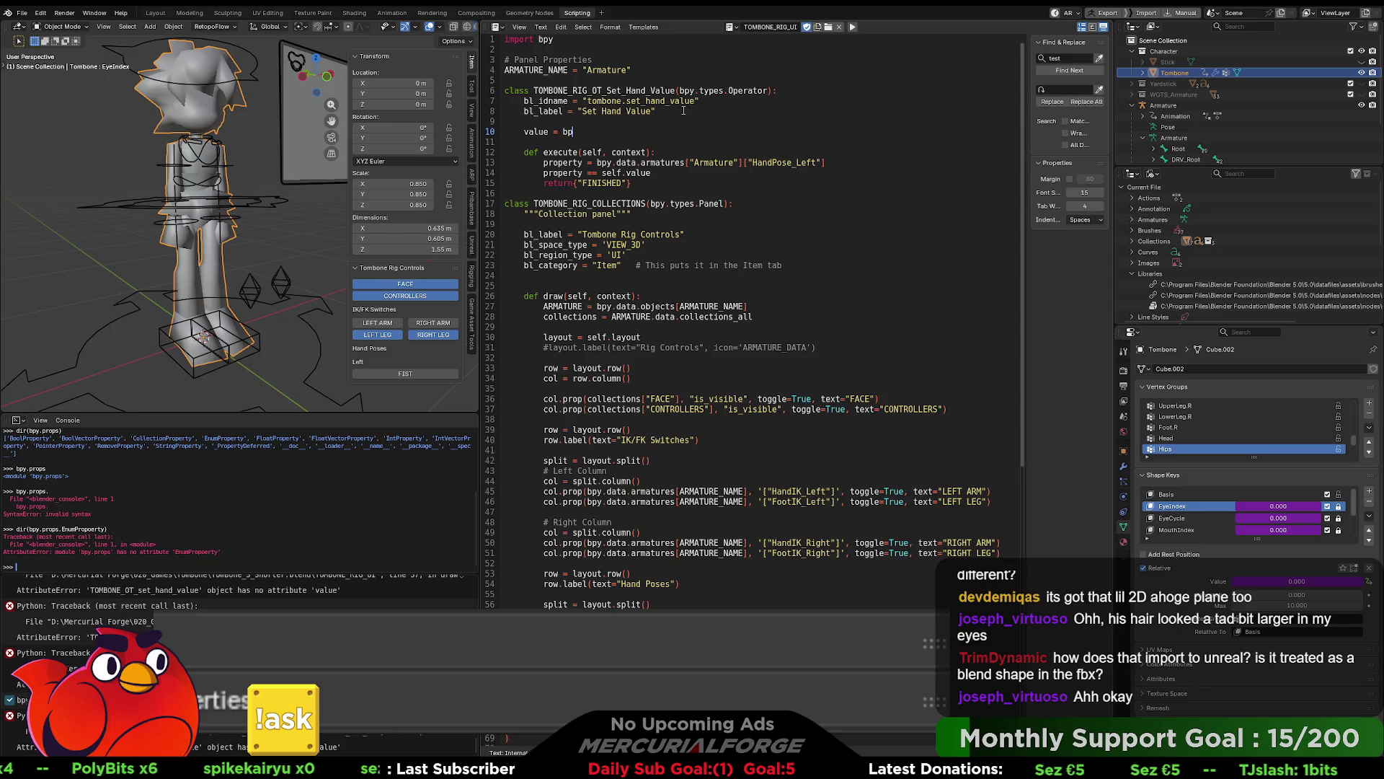
type("y.props.")
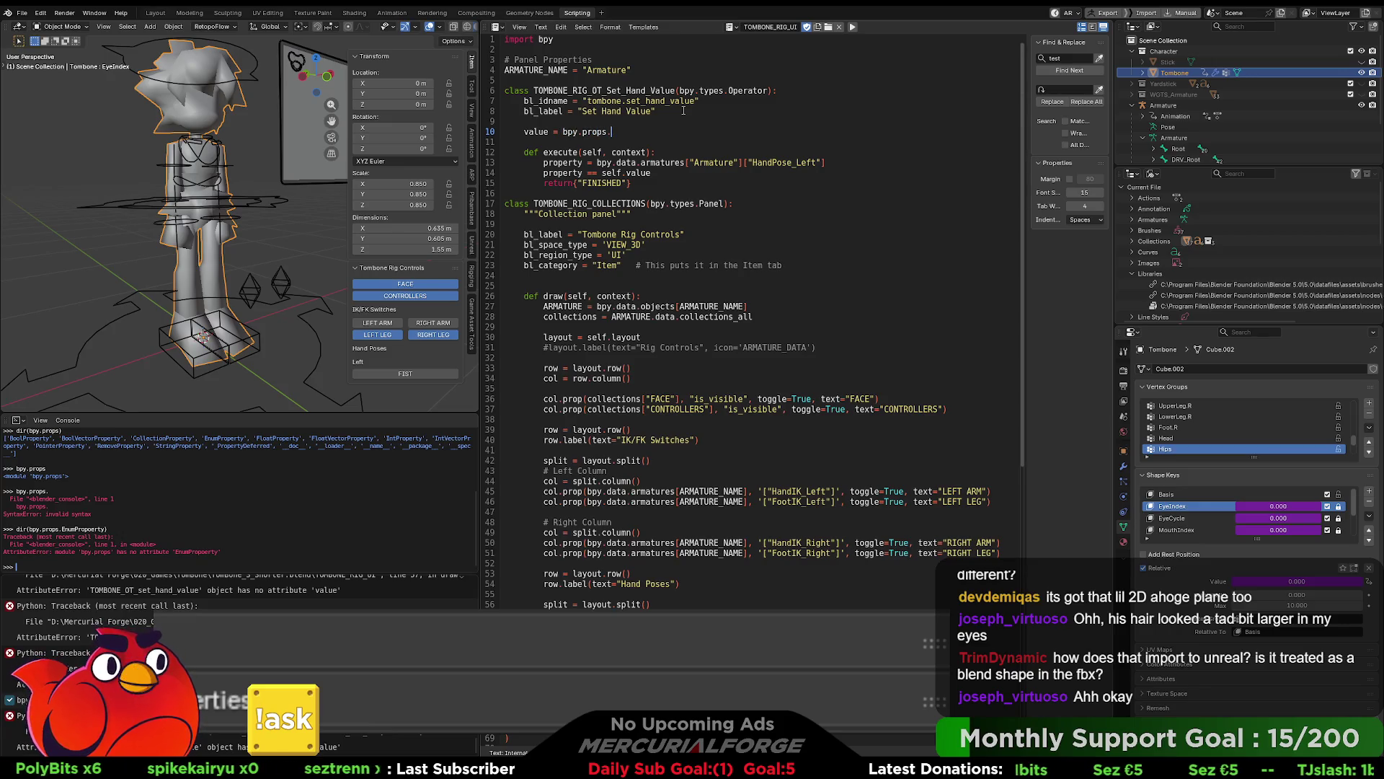
type("IntProper")
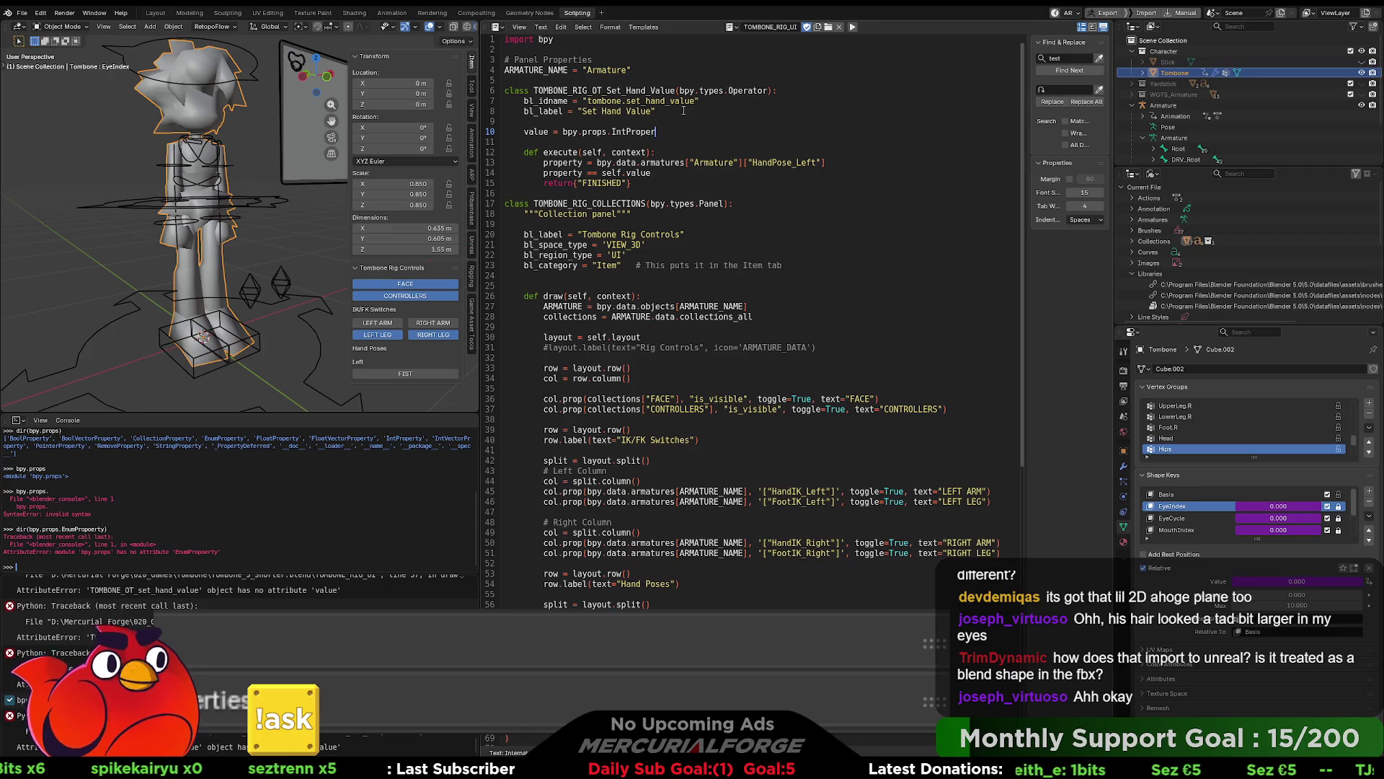
type("ty()")
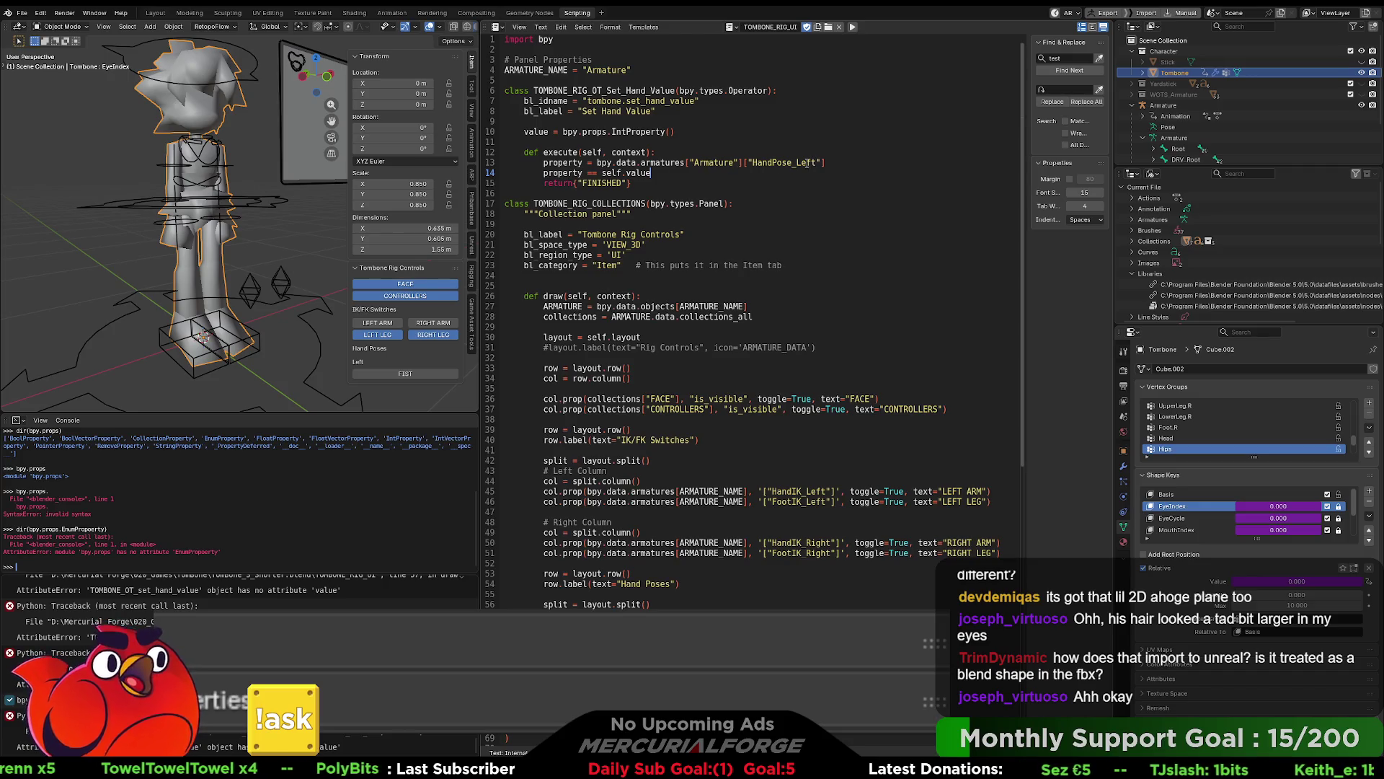
Step: Rerun the updated rig script and check the rig controls sidebar in Modeling
left_click(852, 27)
left_click(189, 13)
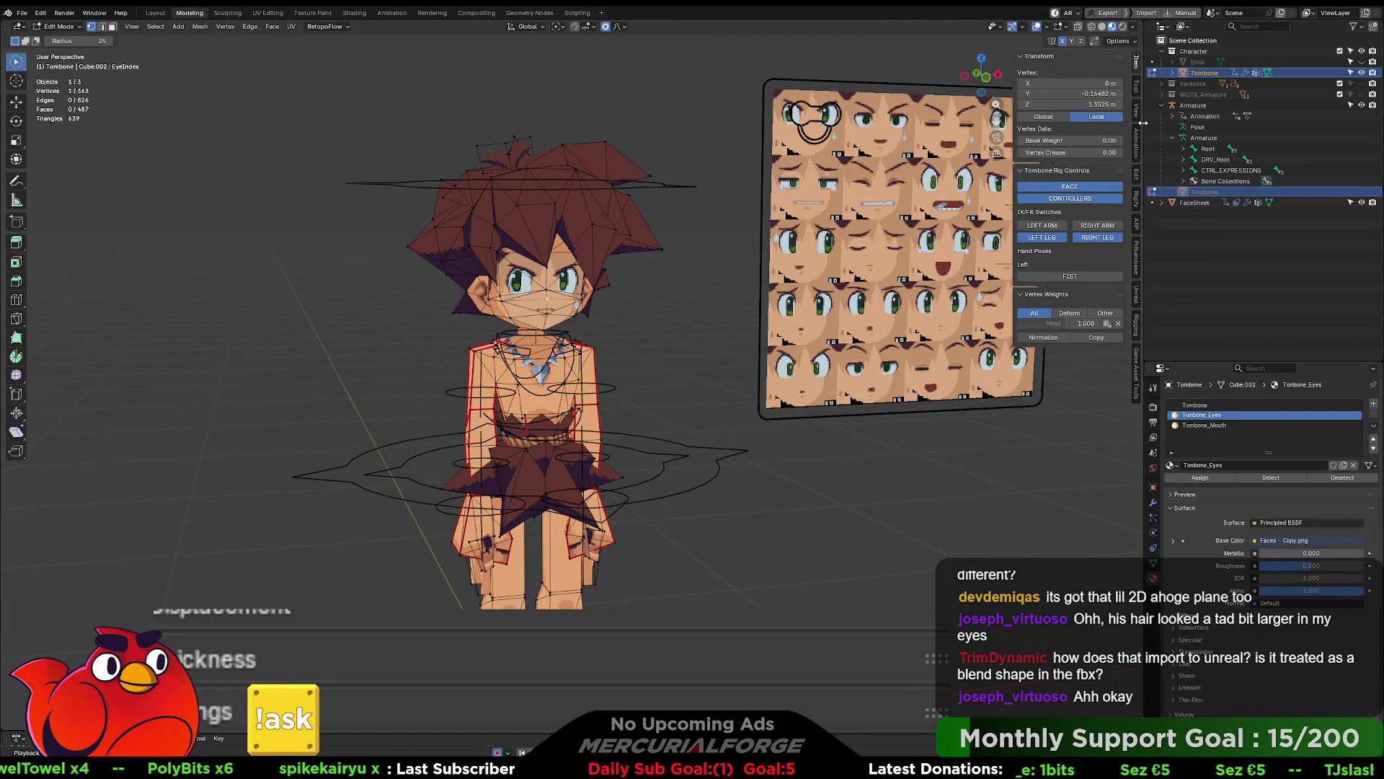
left_click(1137, 87)
left_click(1137, 64)
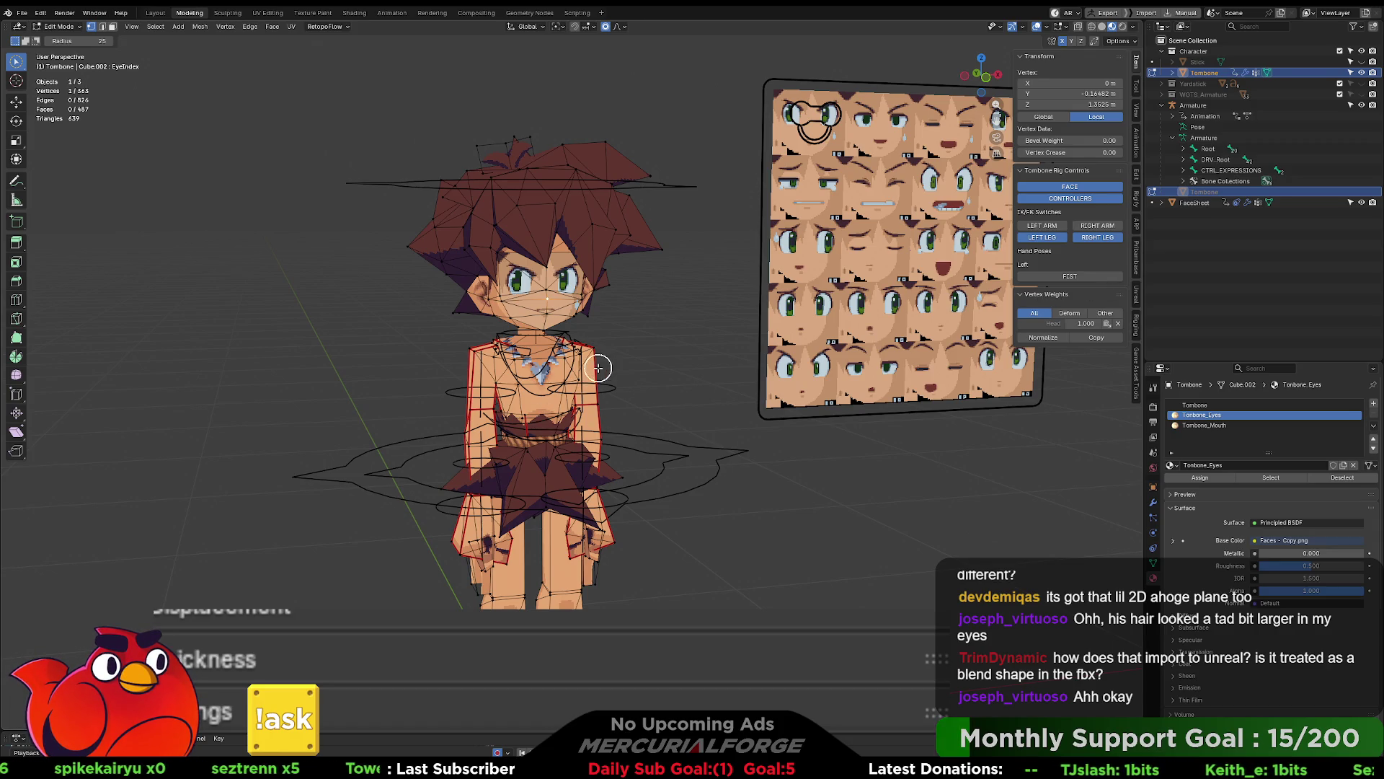
Step: In Object Mode, select the Armature and check its HandPose_Left and HandPose_Right properties
key("Tab")
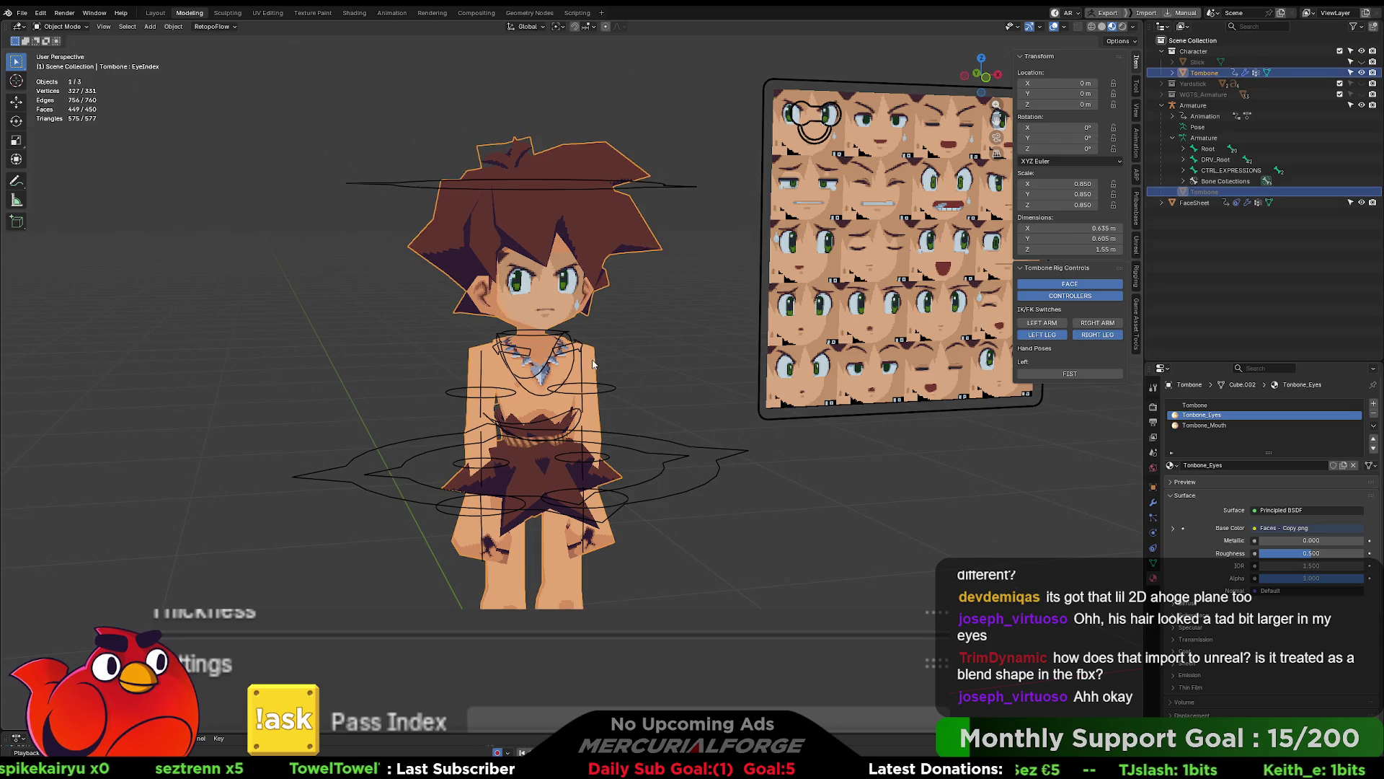
scroll(649, 395, "up", 2)
left_click(690, 405)
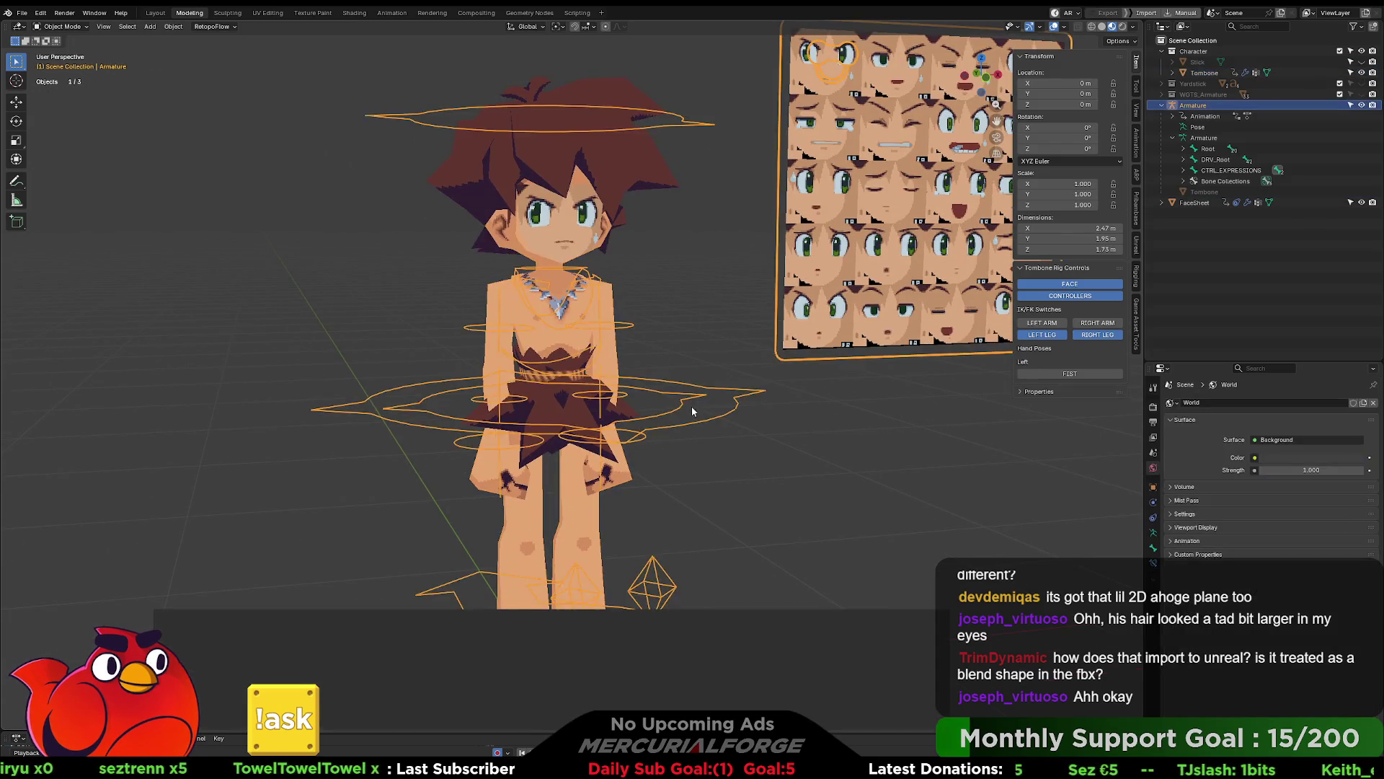
scroll(690, 405, "up", 2)
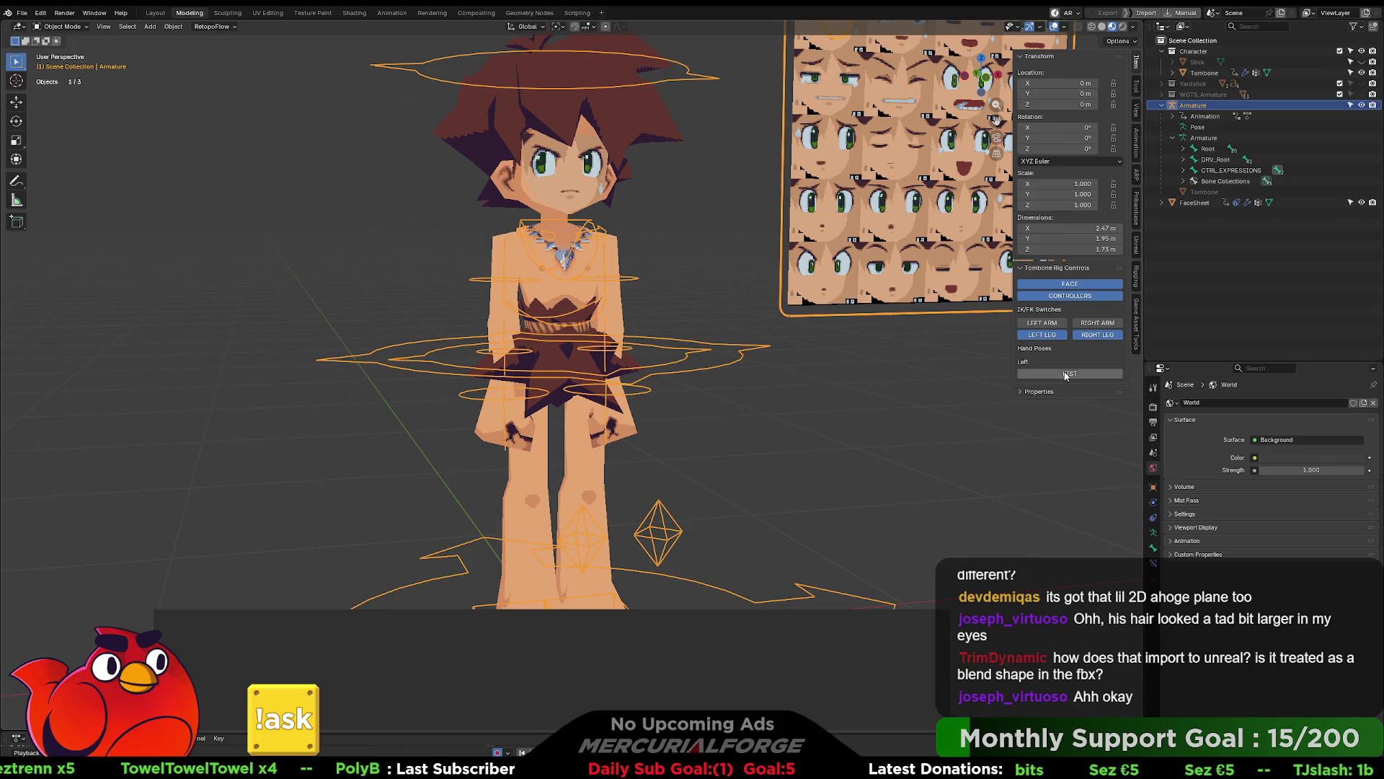
left_click(1153, 532)
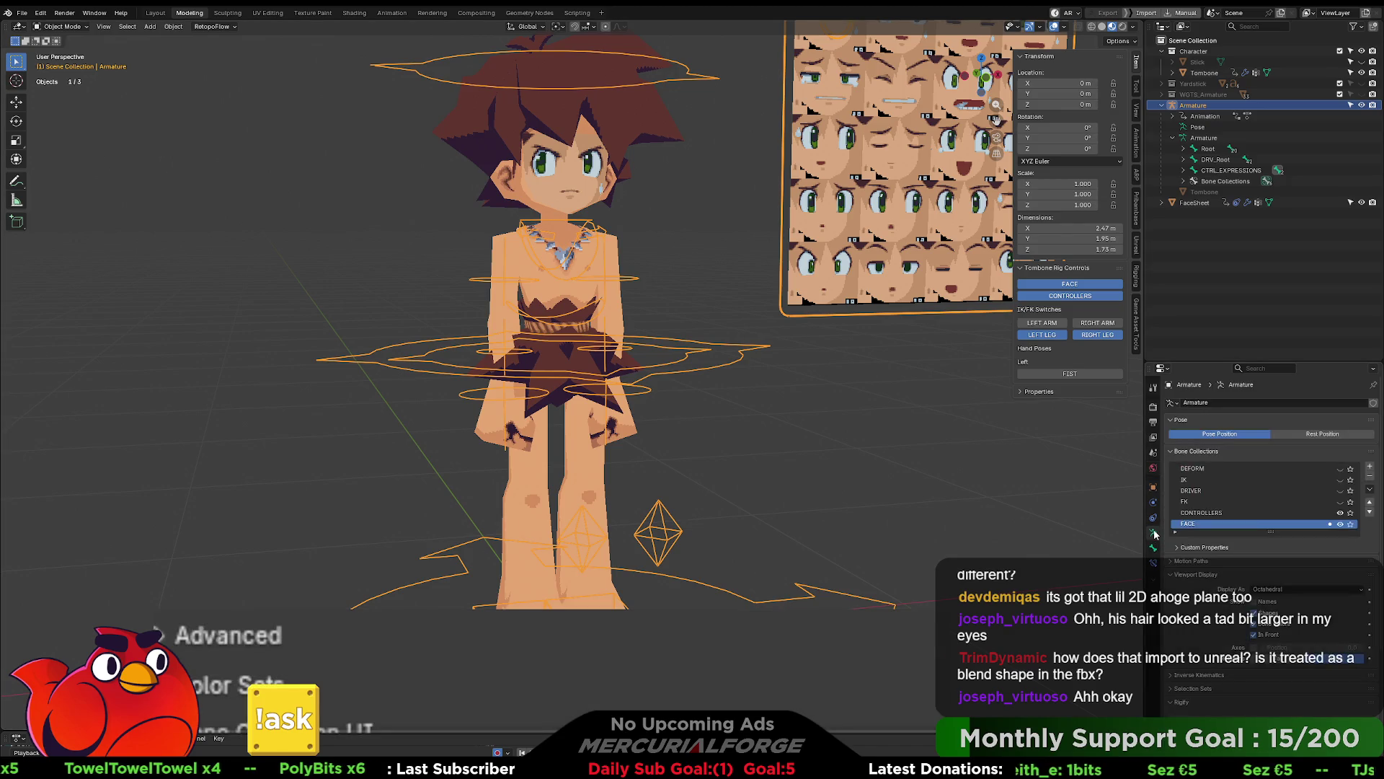
scroll(1208, 546, "down", 1)
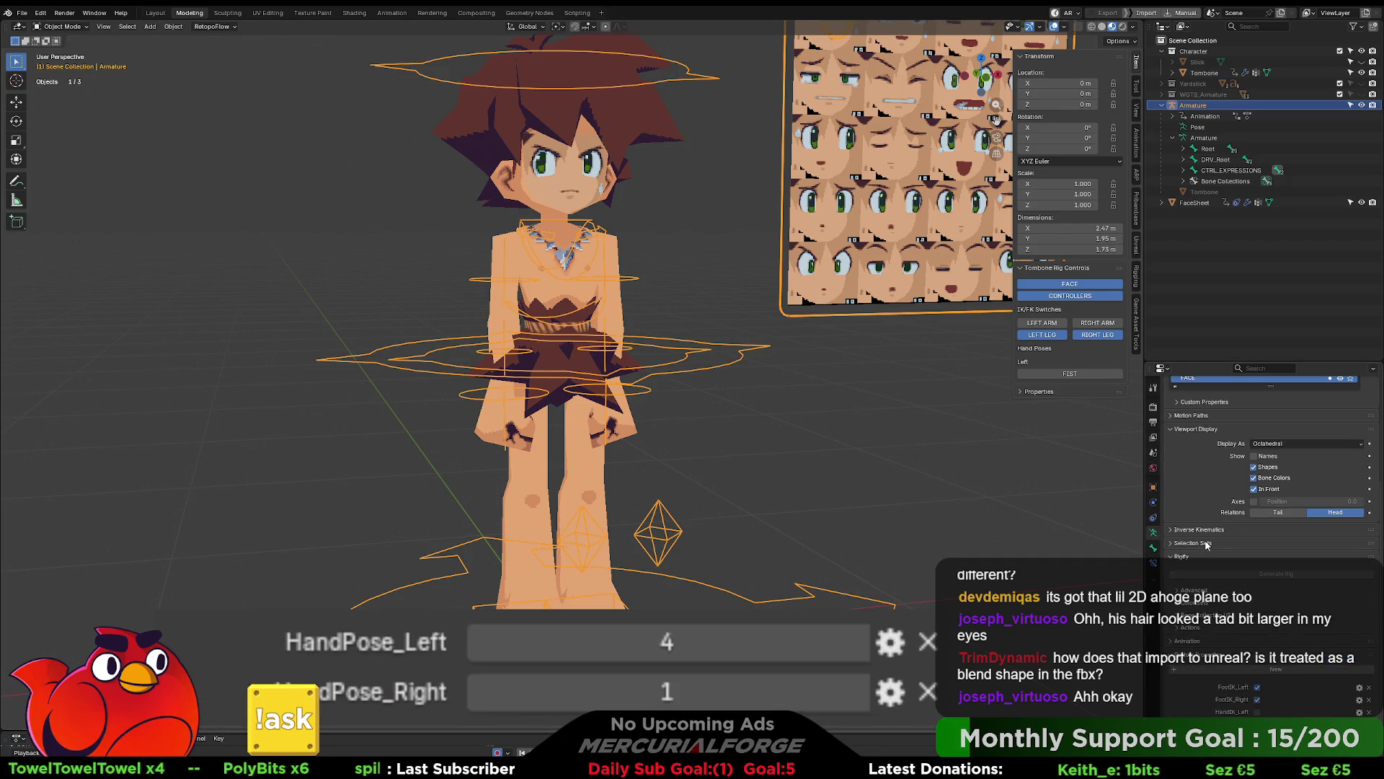
left_click(577, 13)
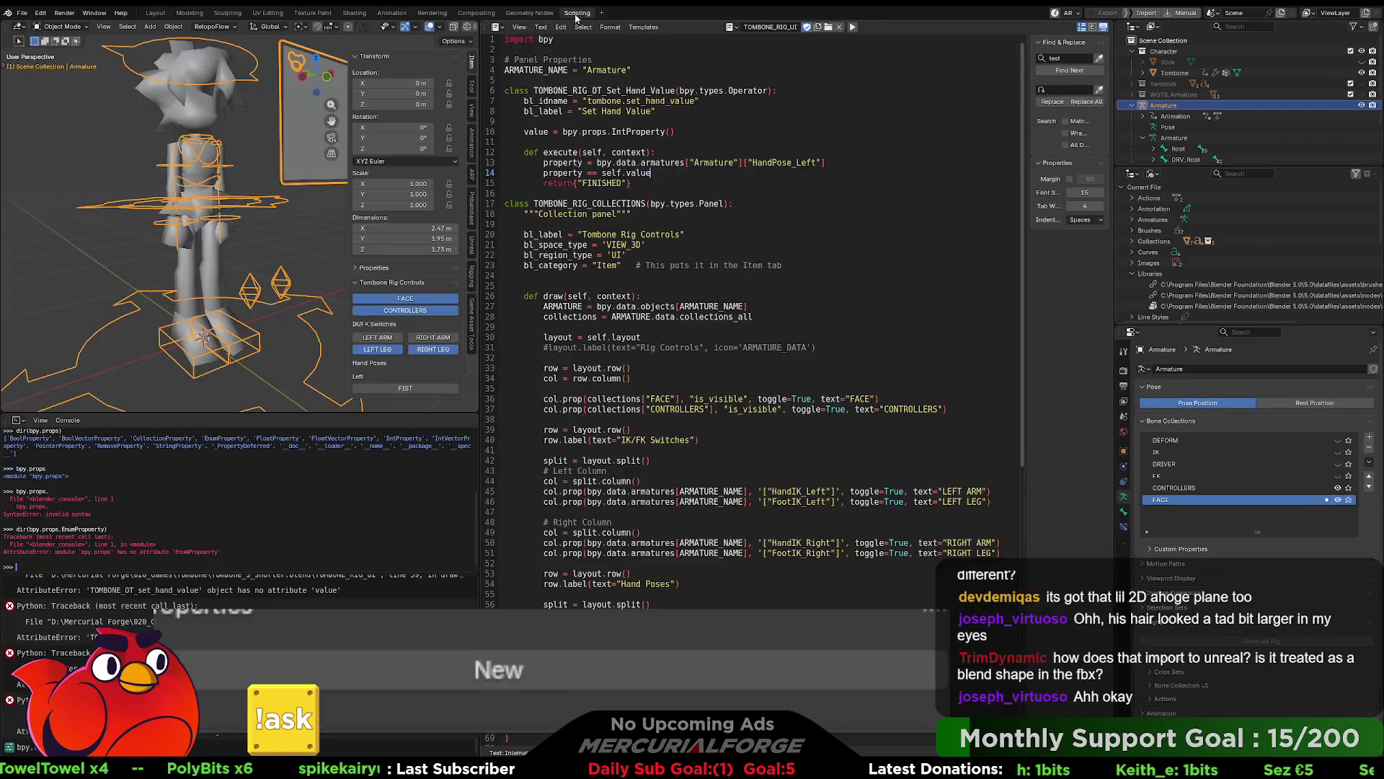
Step: In Modeling, select the FK_UpperLeg.L bone, leave Edit Mode, and clear the scene selection
left_click(201, 14)
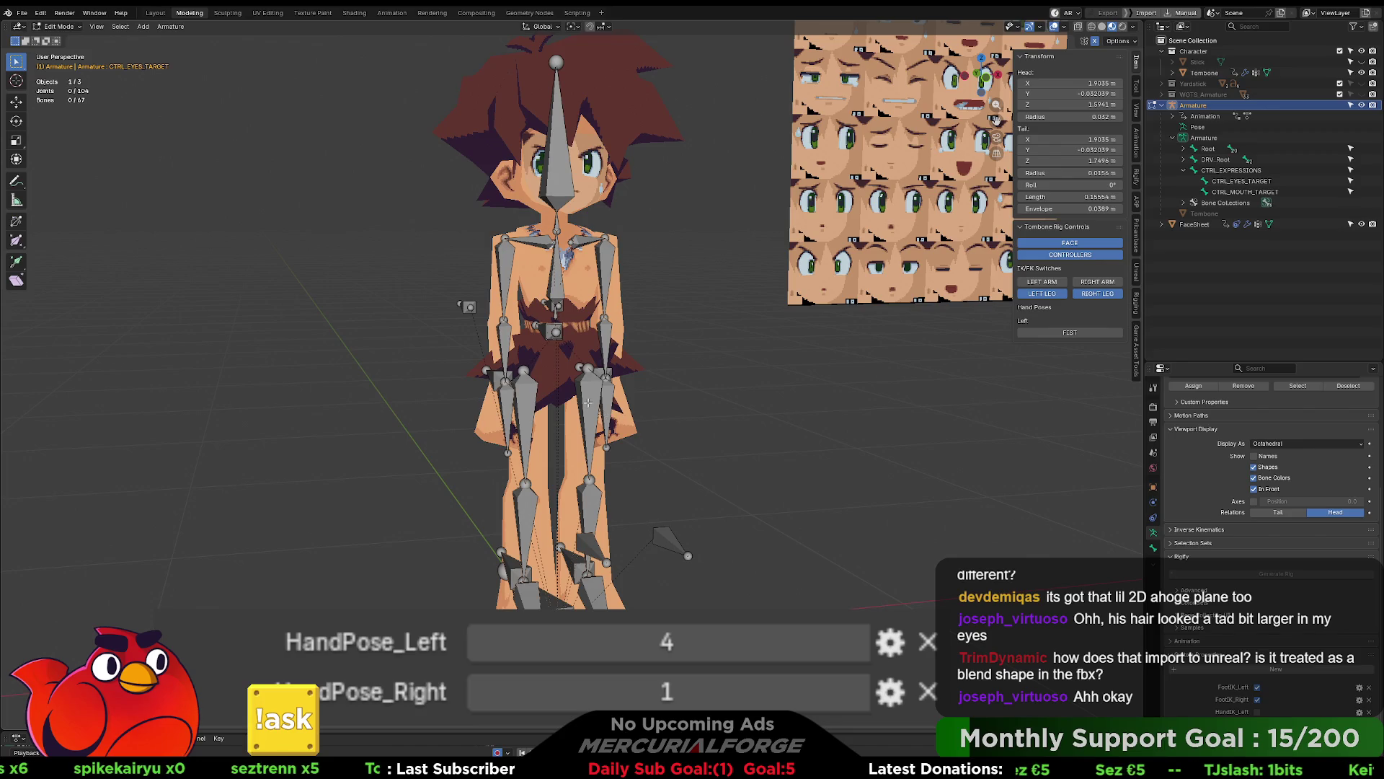
left_click(587, 402)
key("Tab")
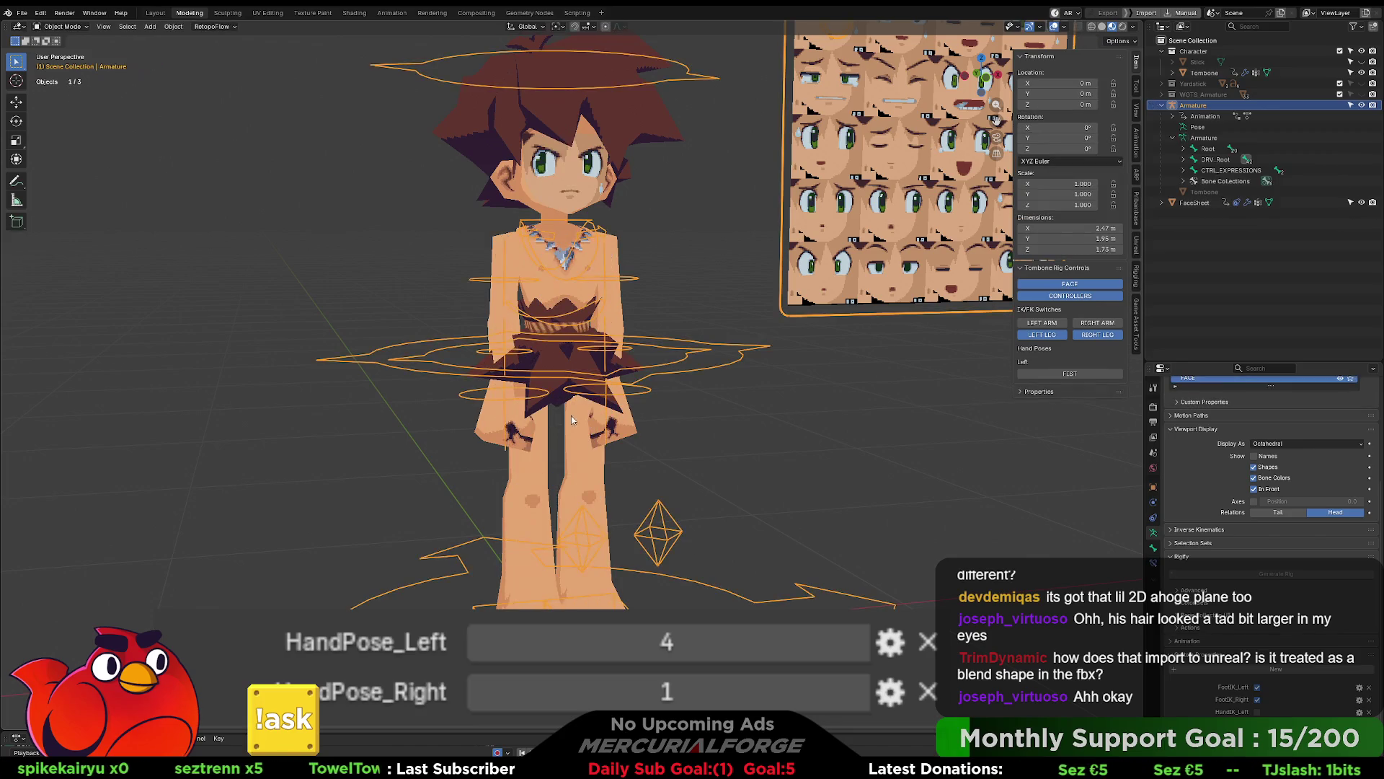
left_click(772, 561)
key("ctrl+z")
left_click(908, 528)
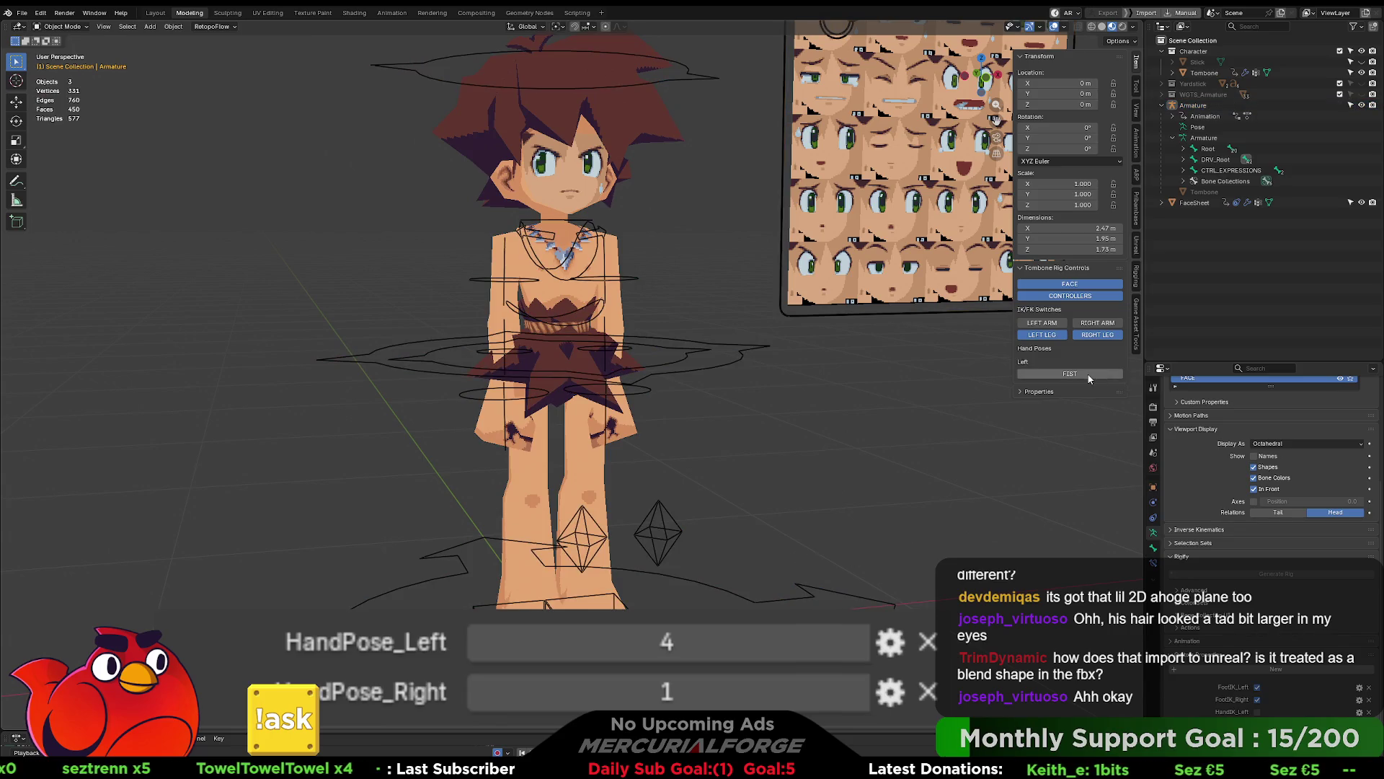
left_click(820, 590)
left_click(833, 543)
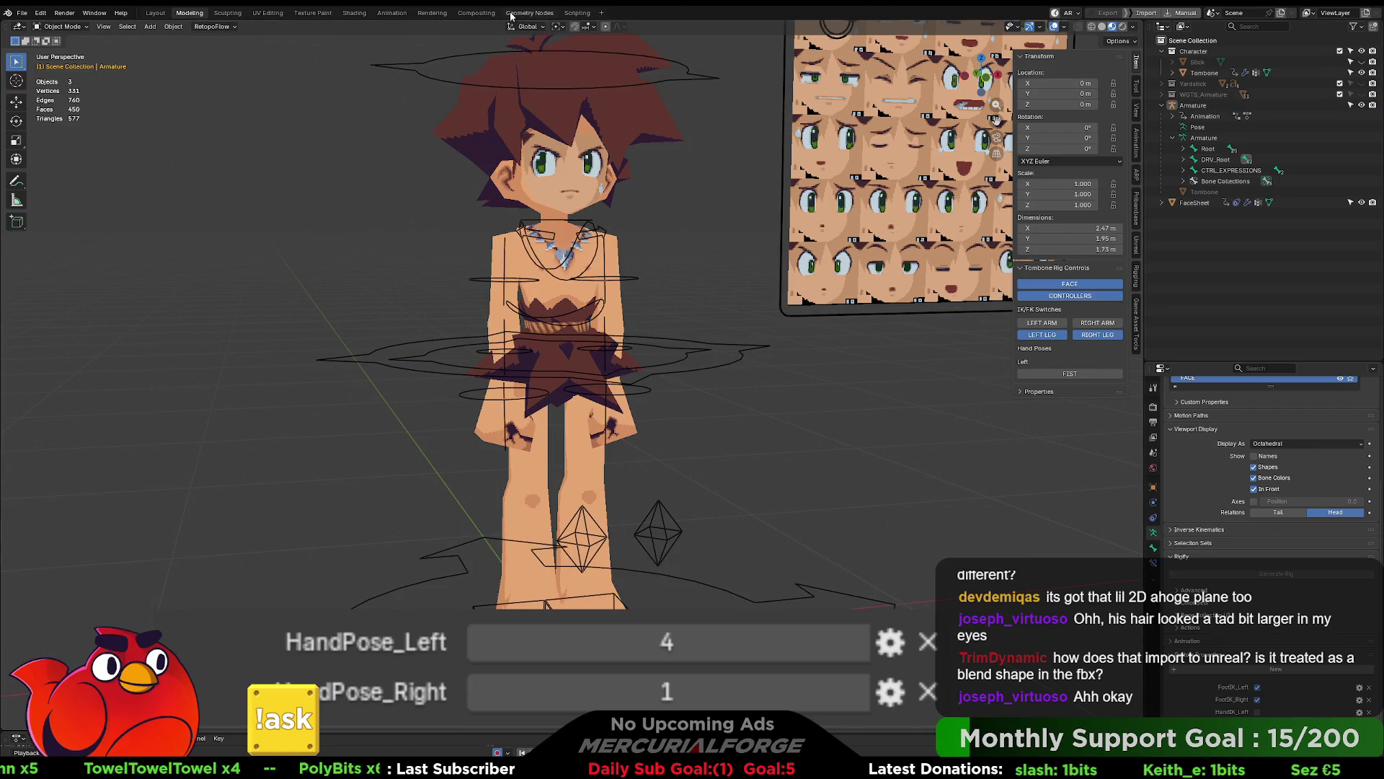
Step: Run the rig-controls script twice from the Scripting workspace
left_click(577, 13)
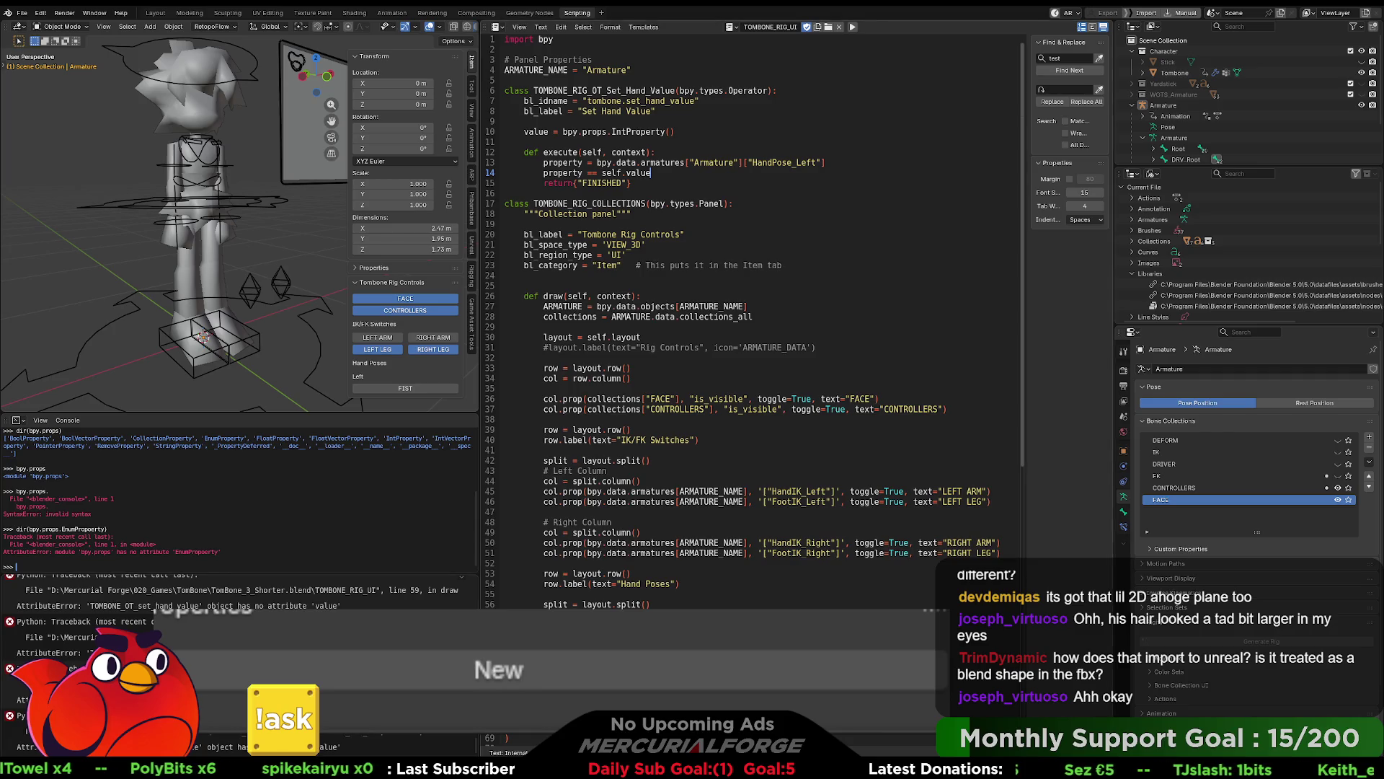
left_click(853, 26)
left_click(853, 27)
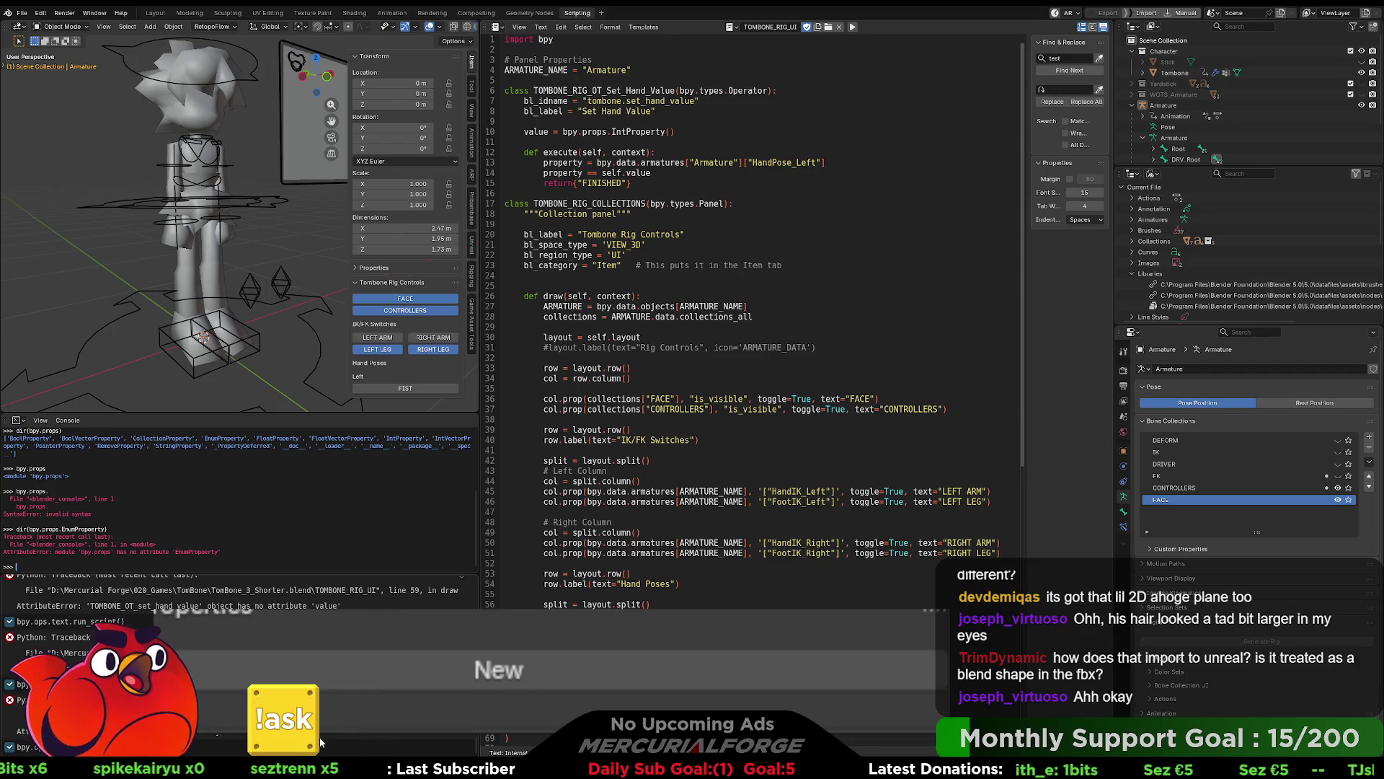
scroll(320, 743, "up", 1)
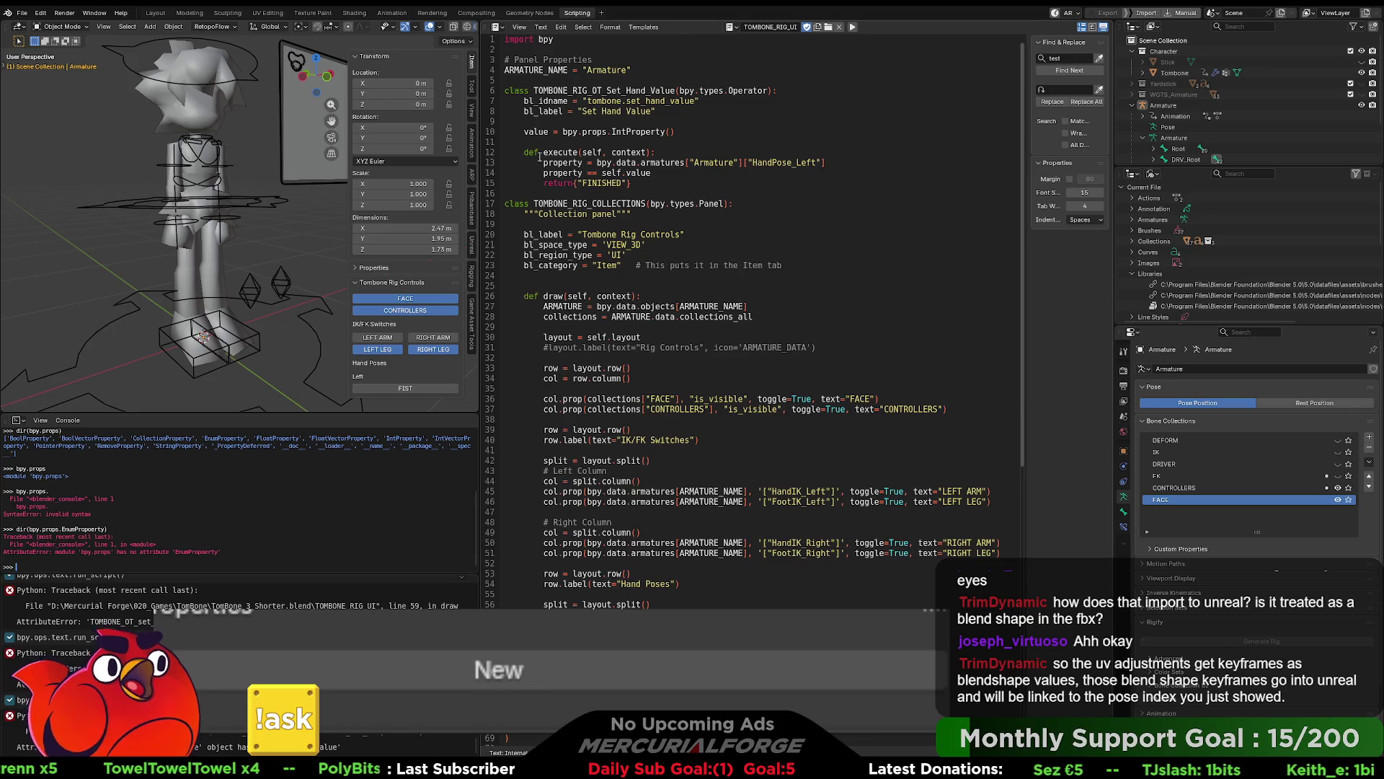
Step: Change line 10 to 'value: bpy.props.IntProperty()' and rerun the script to refresh the panel
left_click(560, 131)
key("BackSpace")
key("BackSpace")
type(":")
left_click(823, 254)
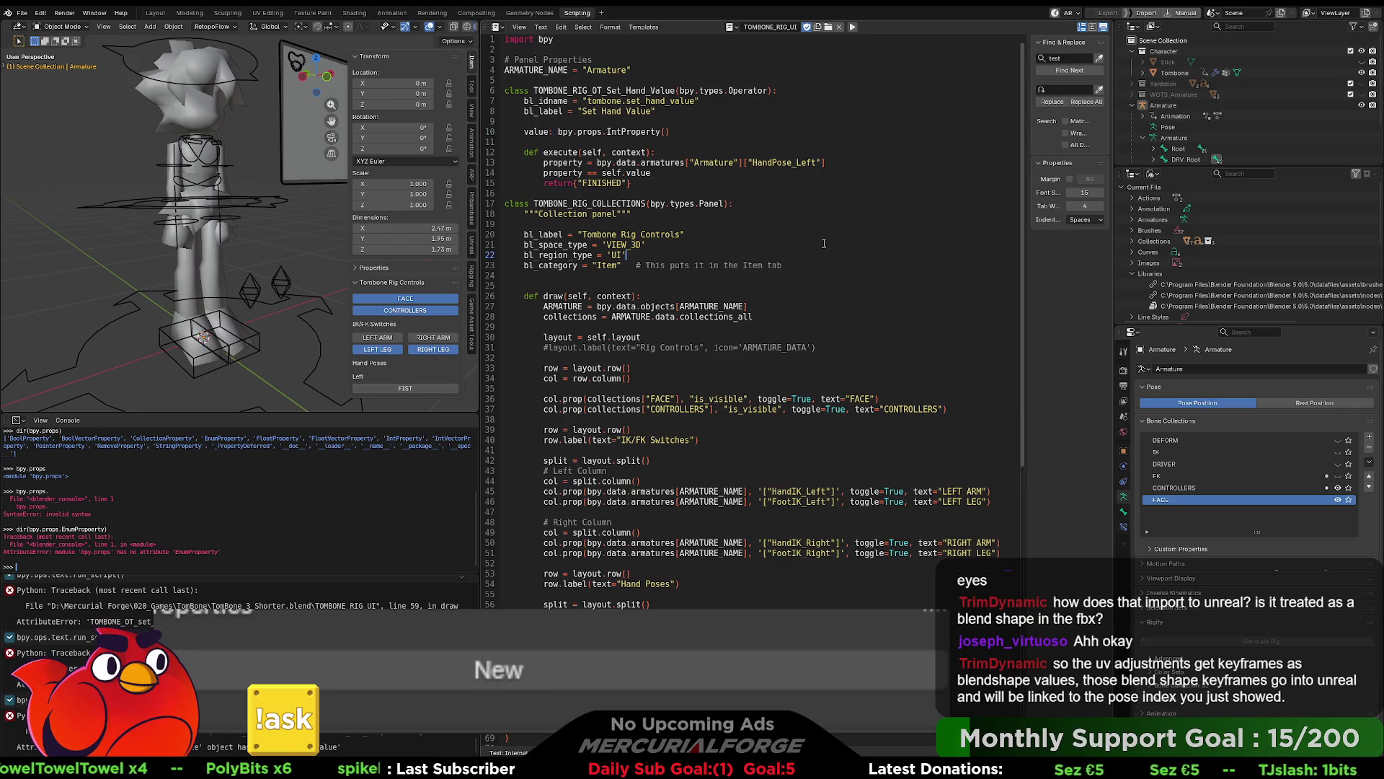
left_click(837, 141)
left_click(853, 27)
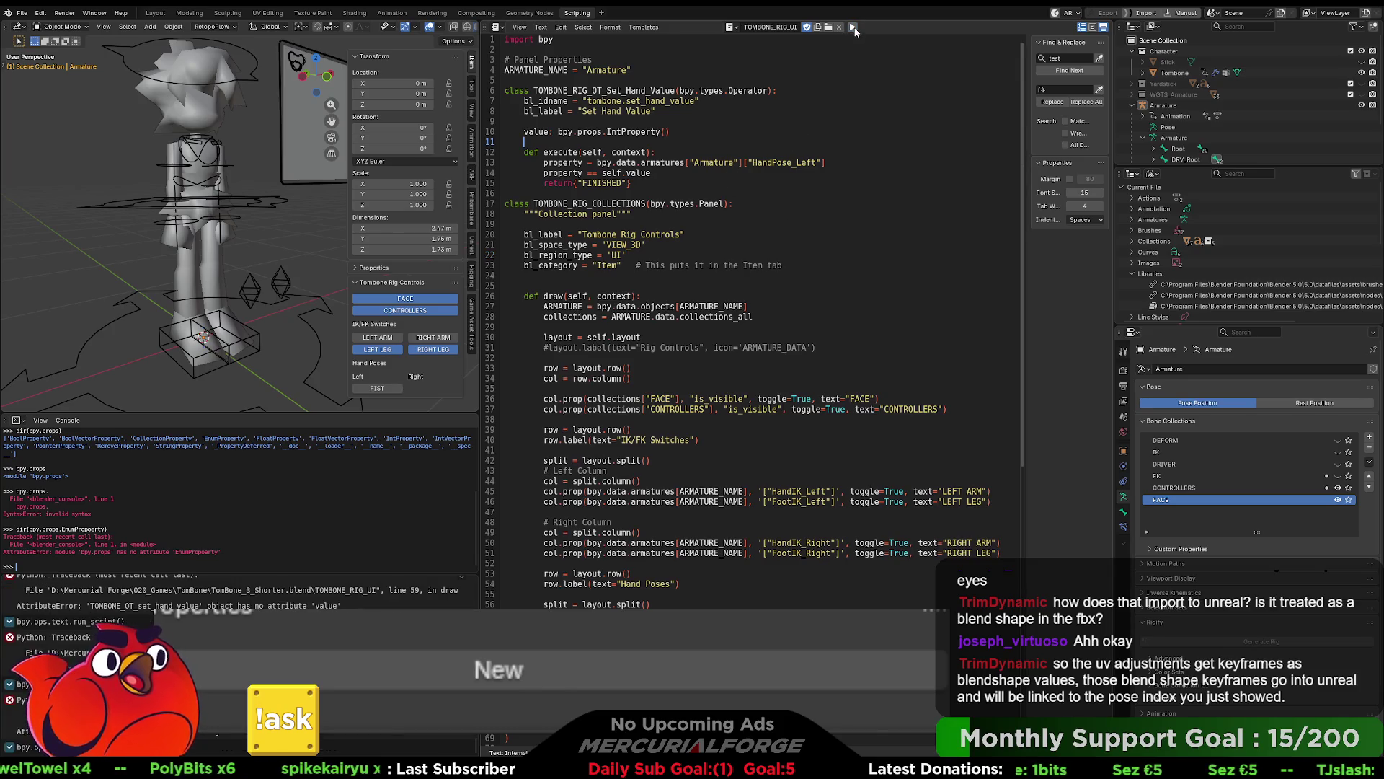
left_click(853, 27)
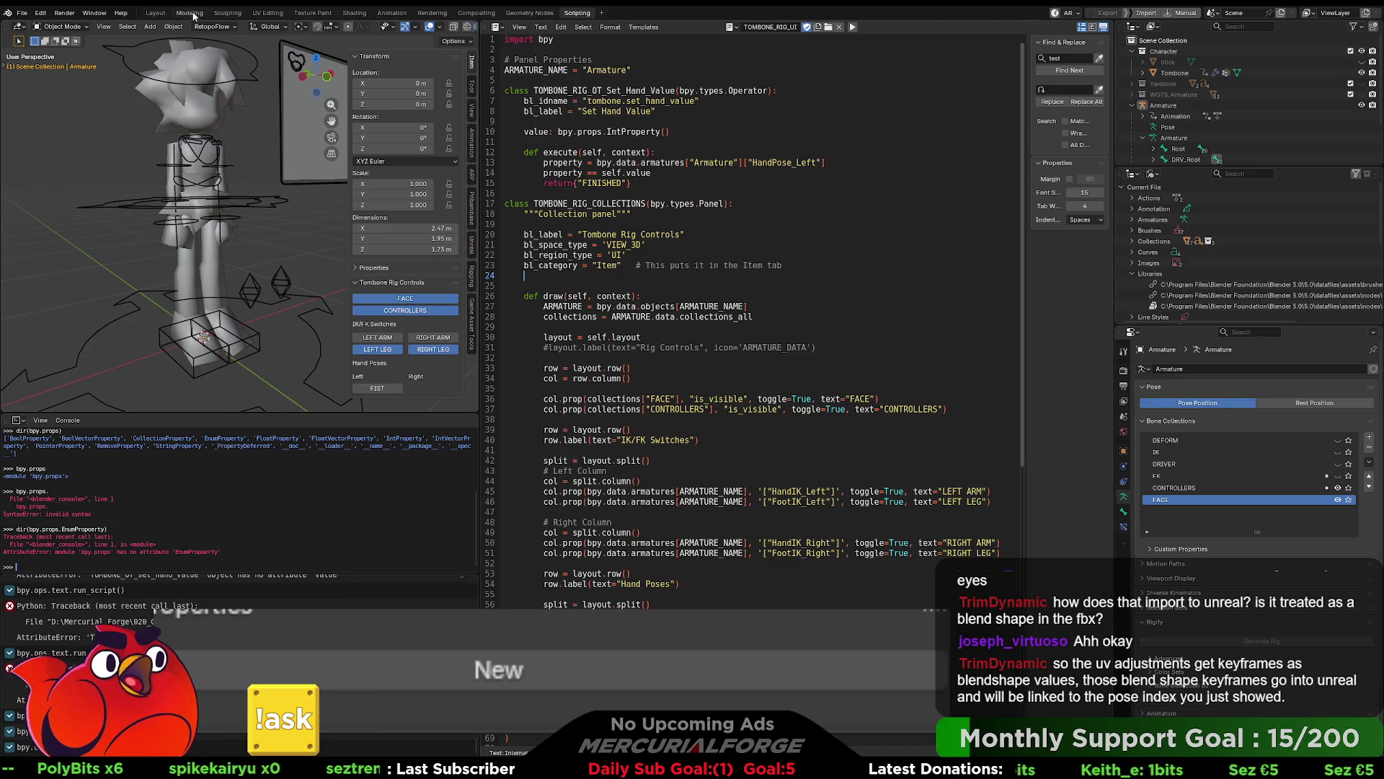
left_click(190, 12)
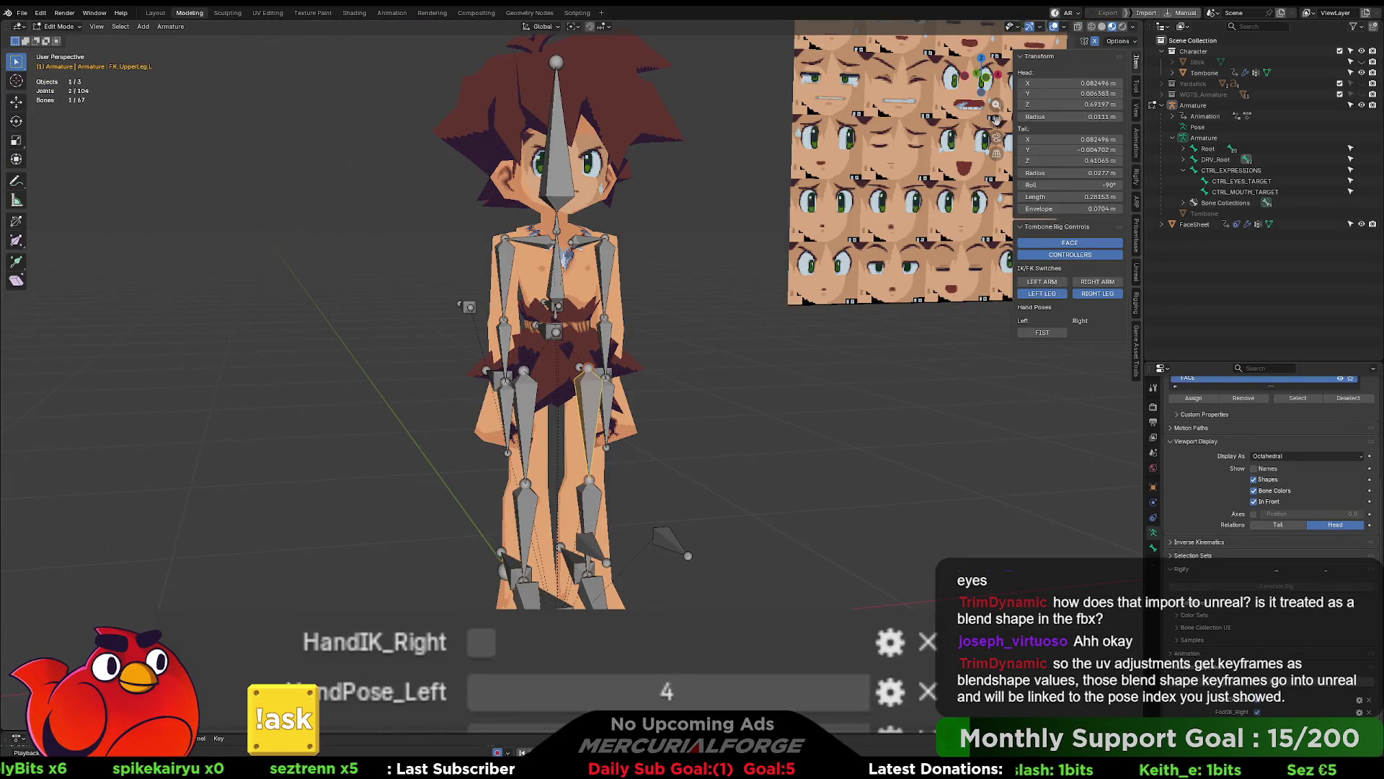
Step: Deselect the leg bone, return to Object Mode, and select the armature
scroll(995, 119, "down", 10)
scroll(996, 119, "up", 8)
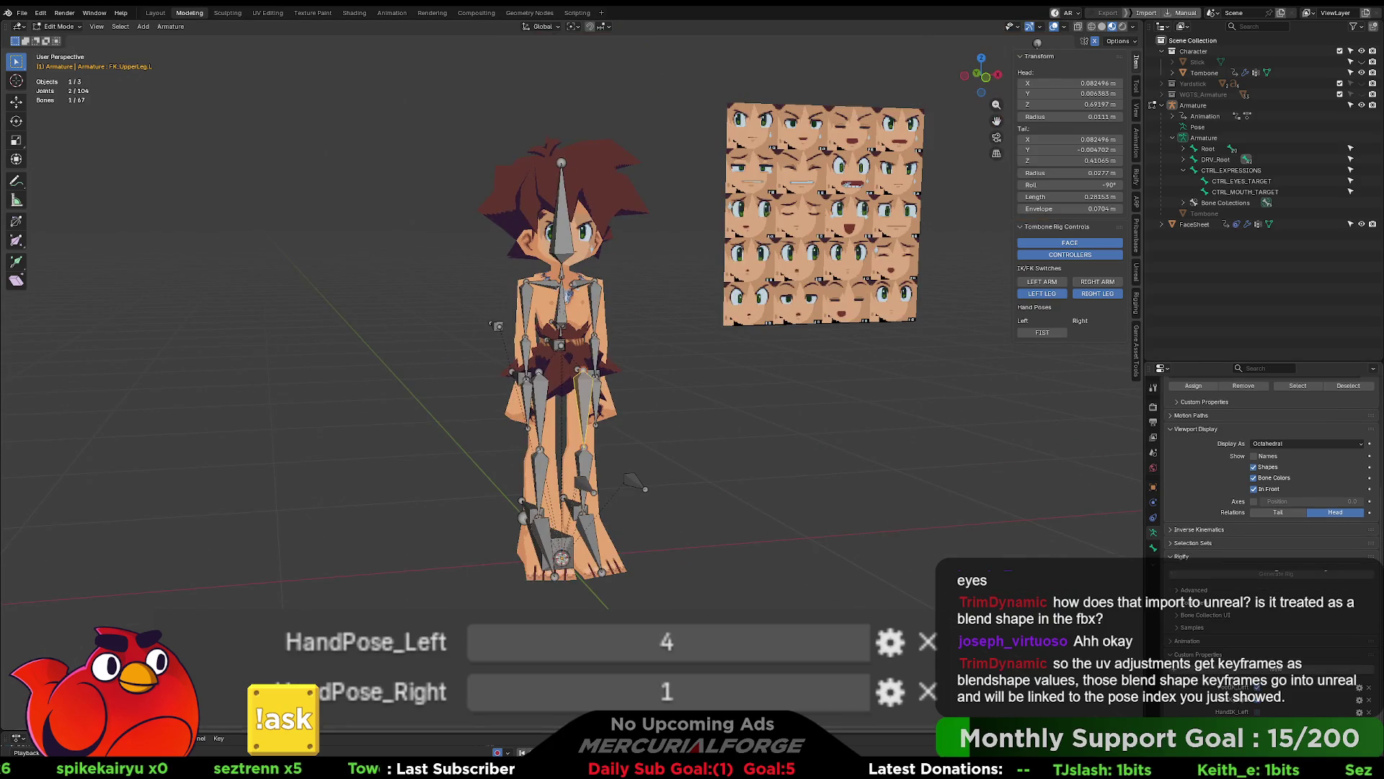
key("alt+a")
scroll(570, 393, "down", 3)
scroll(570, 393, "up", 4)
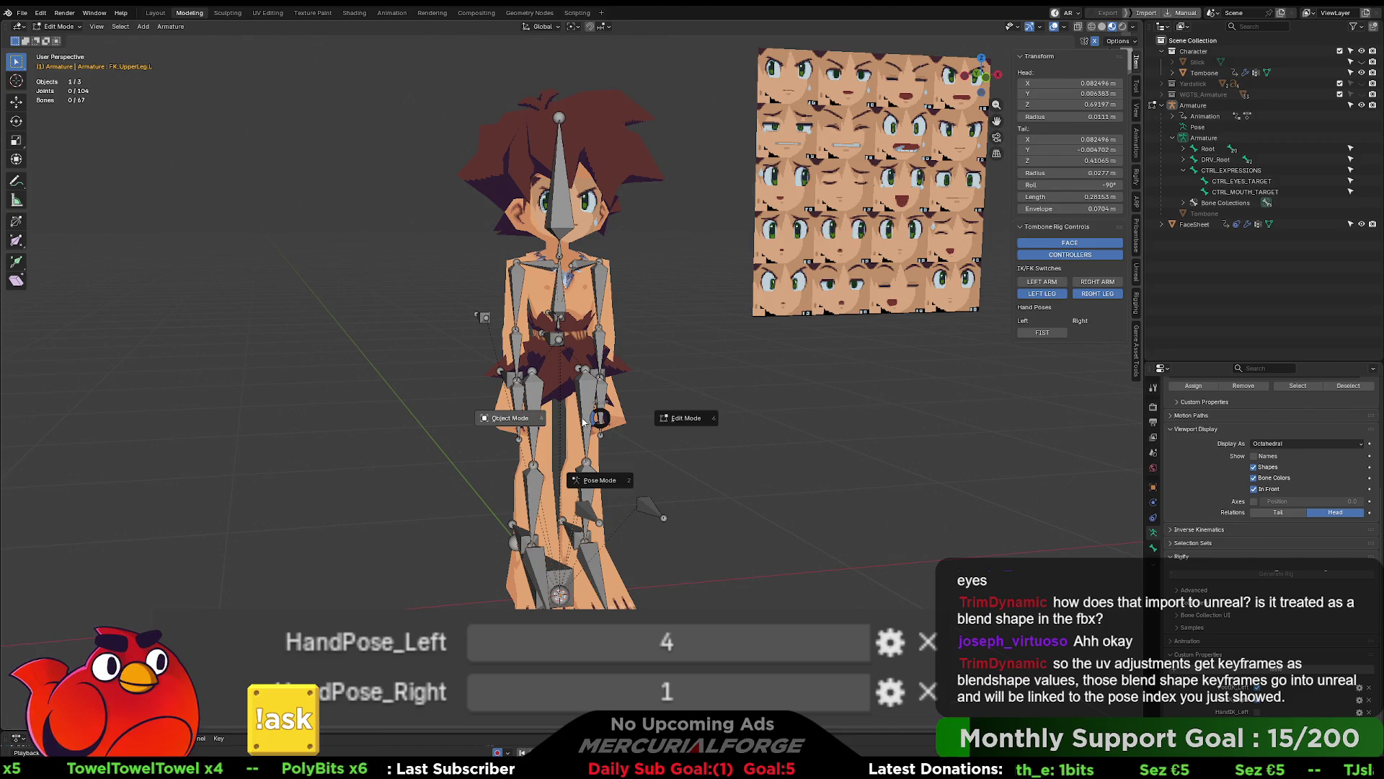
key("Tab")
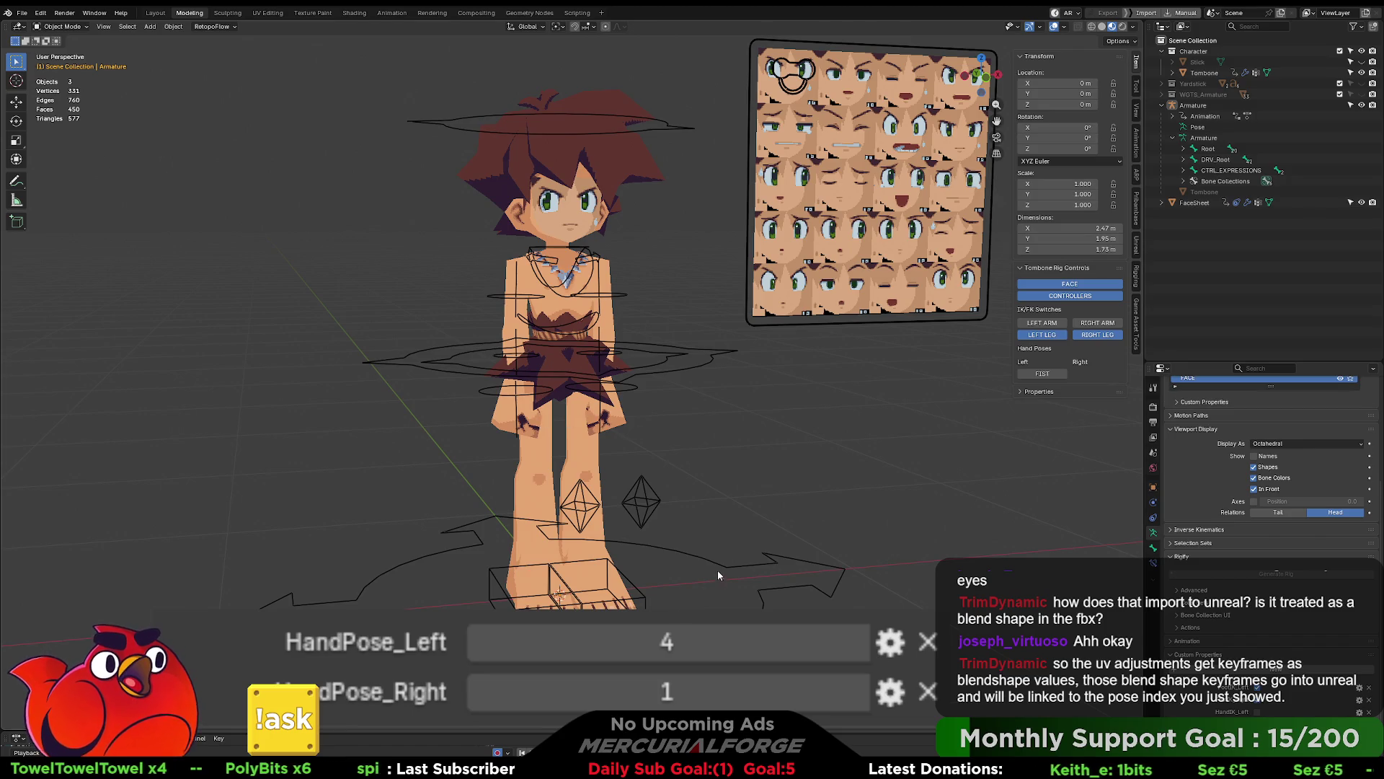
left_click(720, 563)
Step: Put the armature in Pose Mode, select DRV_Root, and try the FIST hand pose
key("ctrl+Tab")
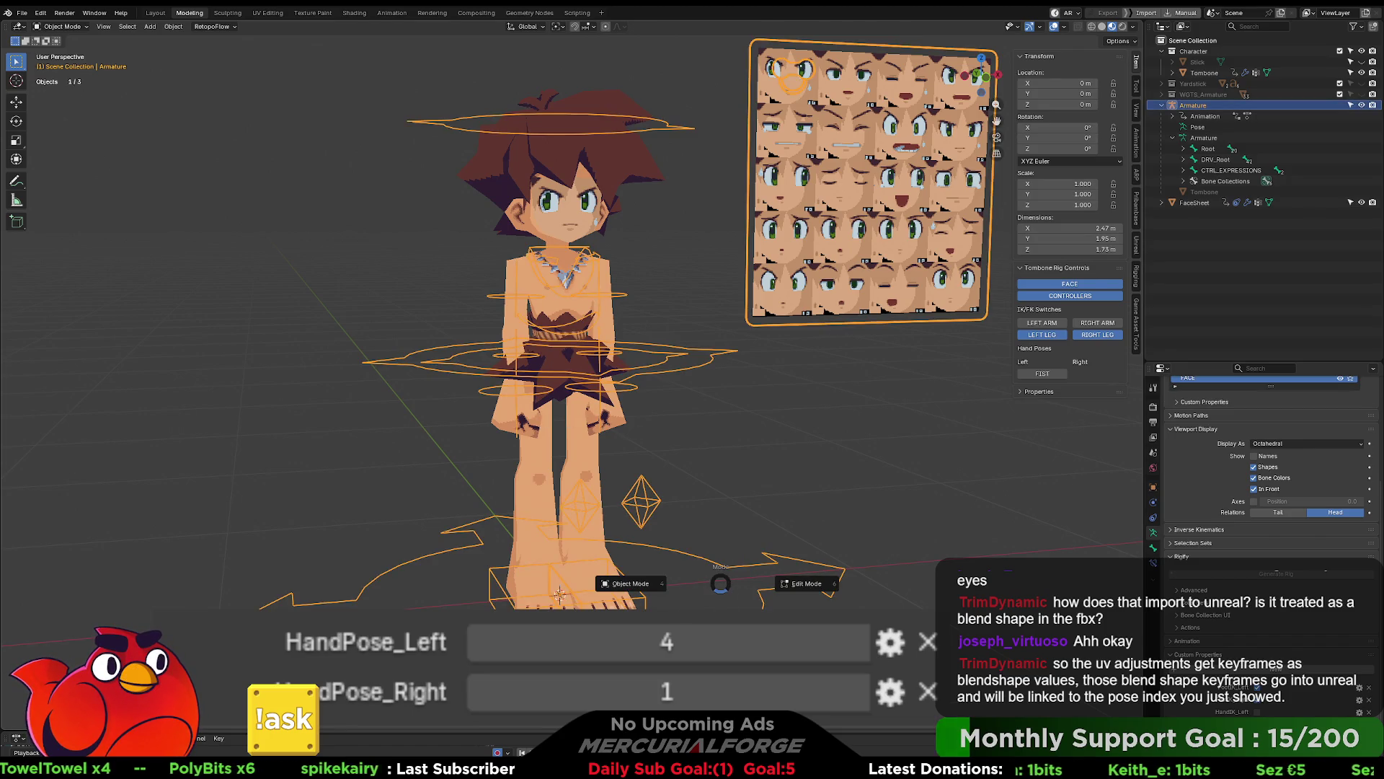
left_click(725, 574)
left_click(724, 569)
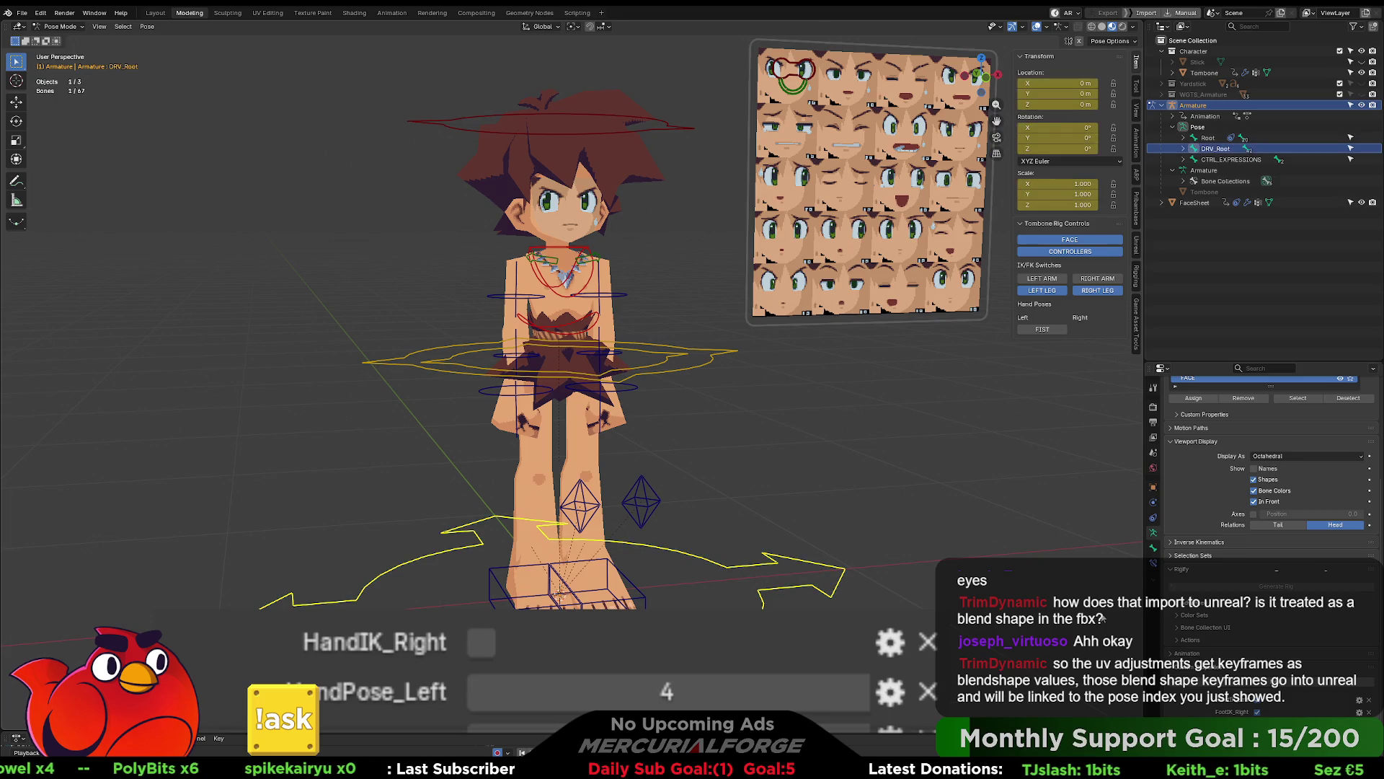
left_click(1035, 332)
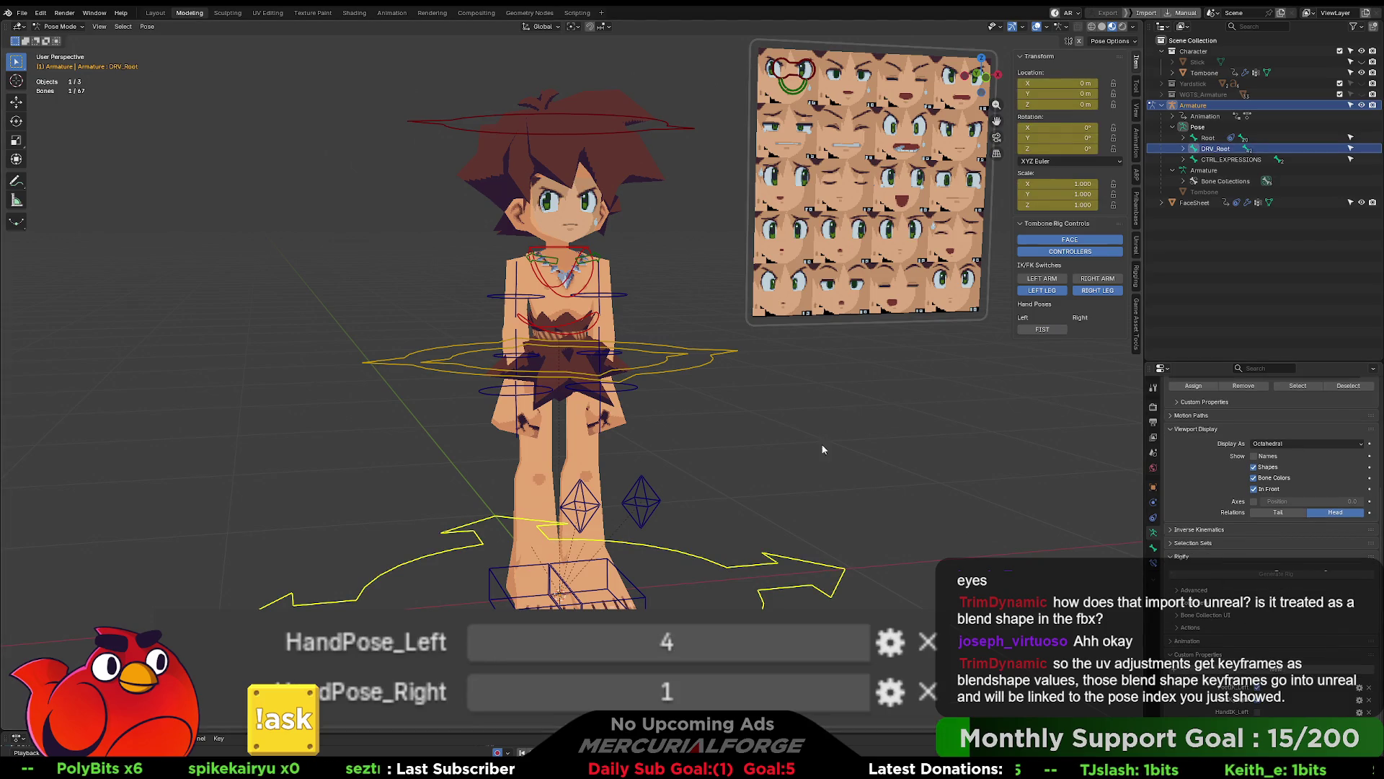
left_click(736, 509)
left_click(734, 569)
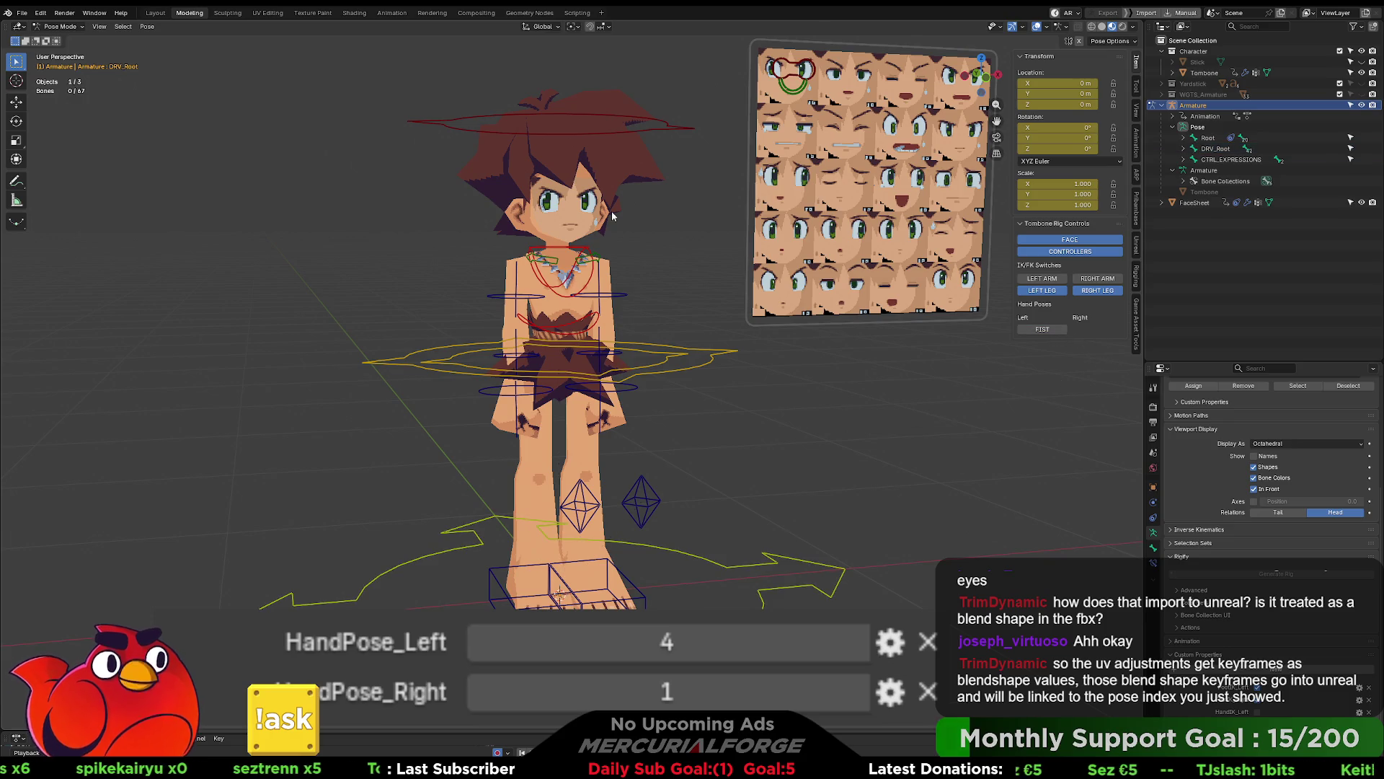
left_click(577, 12)
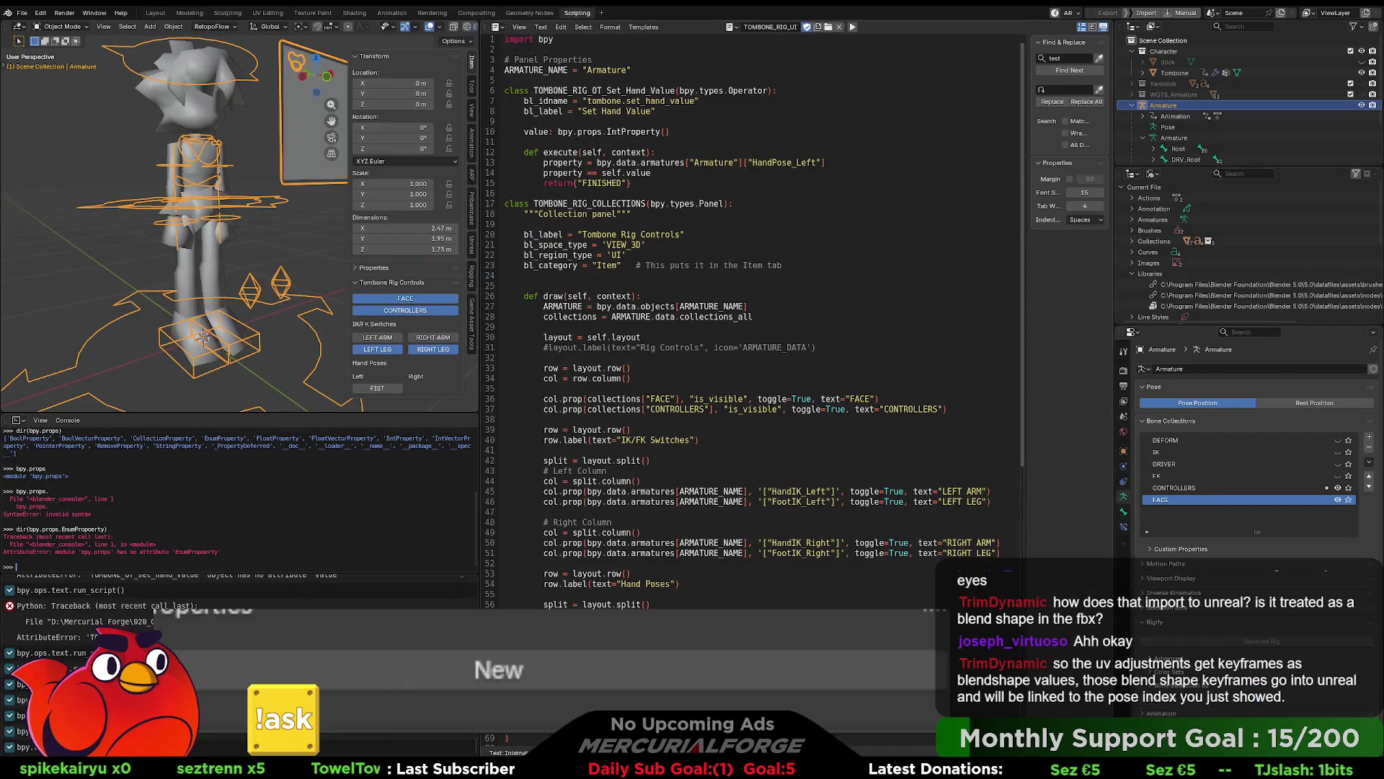
Step: Scroll through the rig-controls script, then bring Unreal Engine's MI_Tombone_Body instance to the front
scroll(775, 593, "down", 4)
scroll(772, 591, "up", 4)
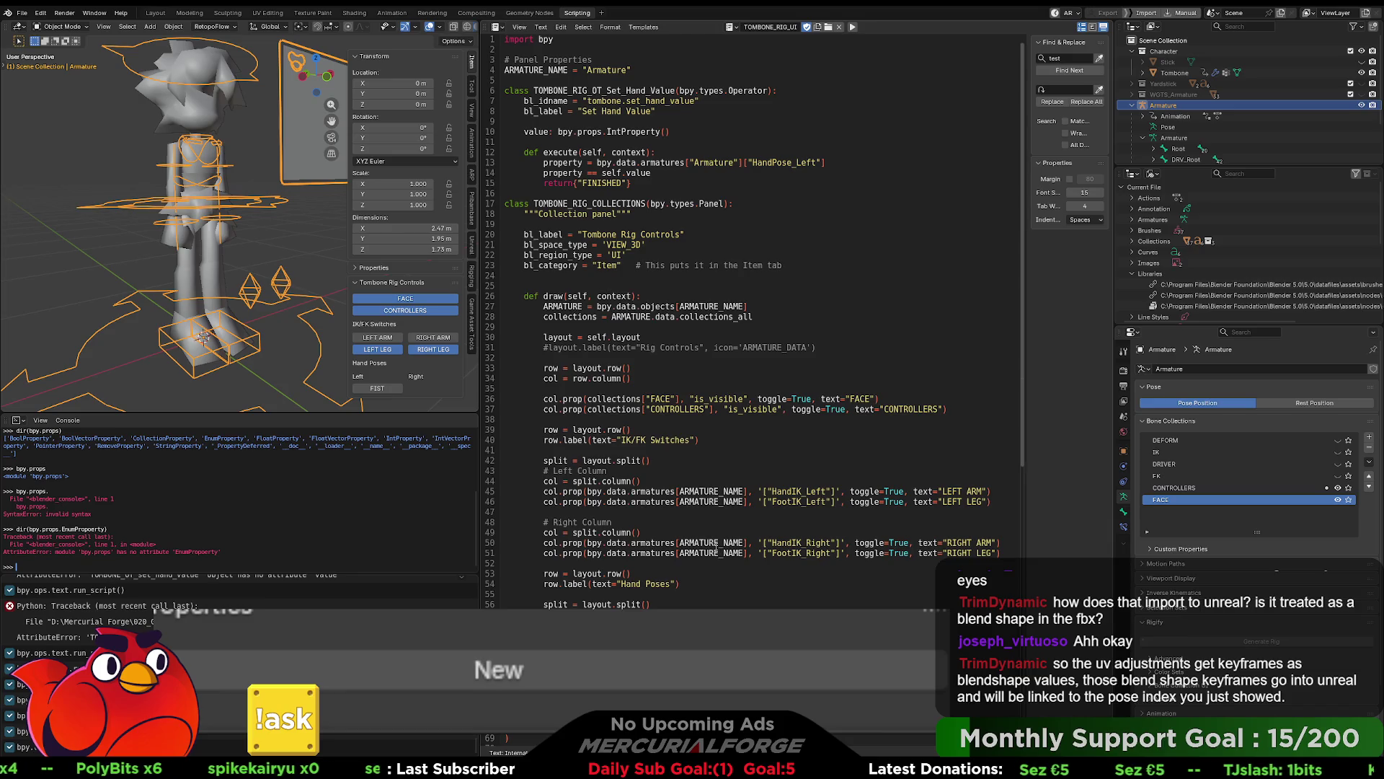
key("alt+Tab")
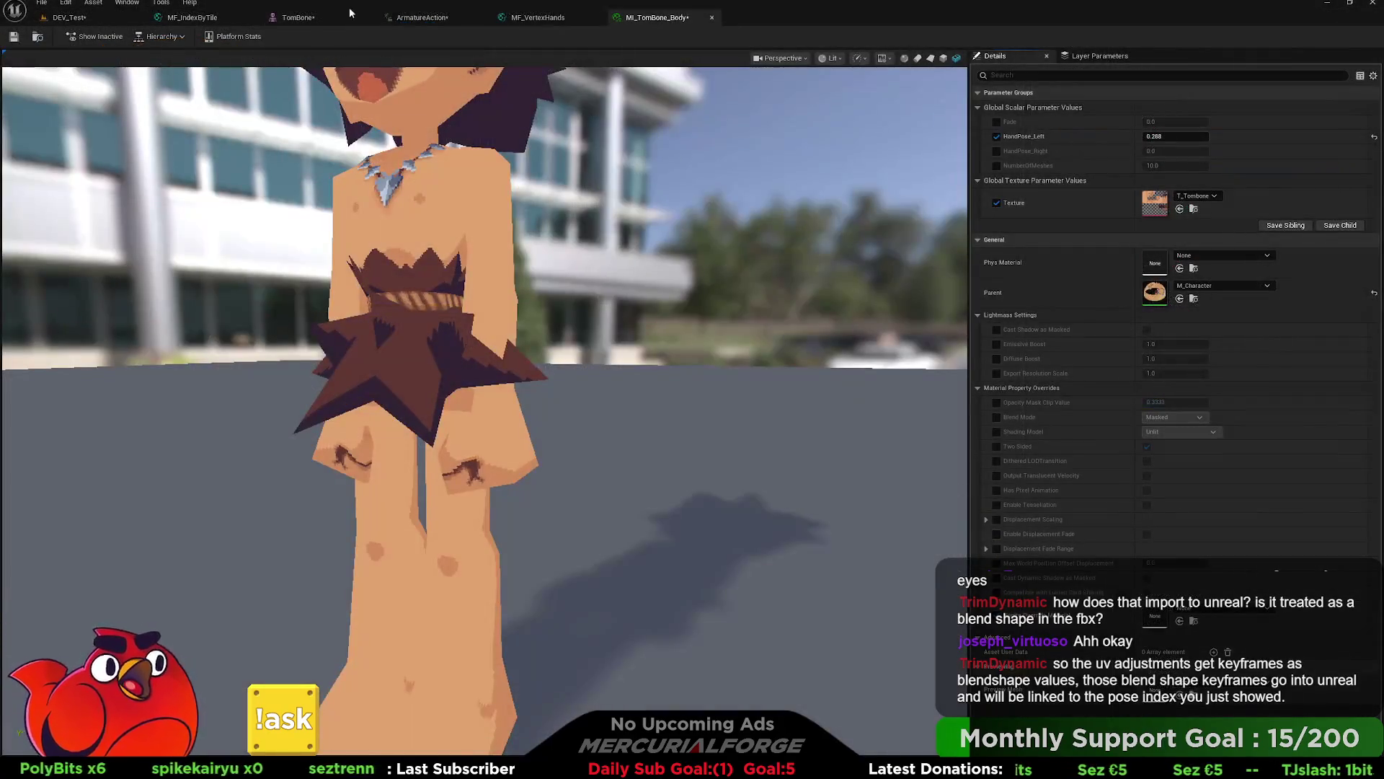
Step: Open the MF_IndexByTile material function graph and zoom into its node groups
left_click(210, 22)
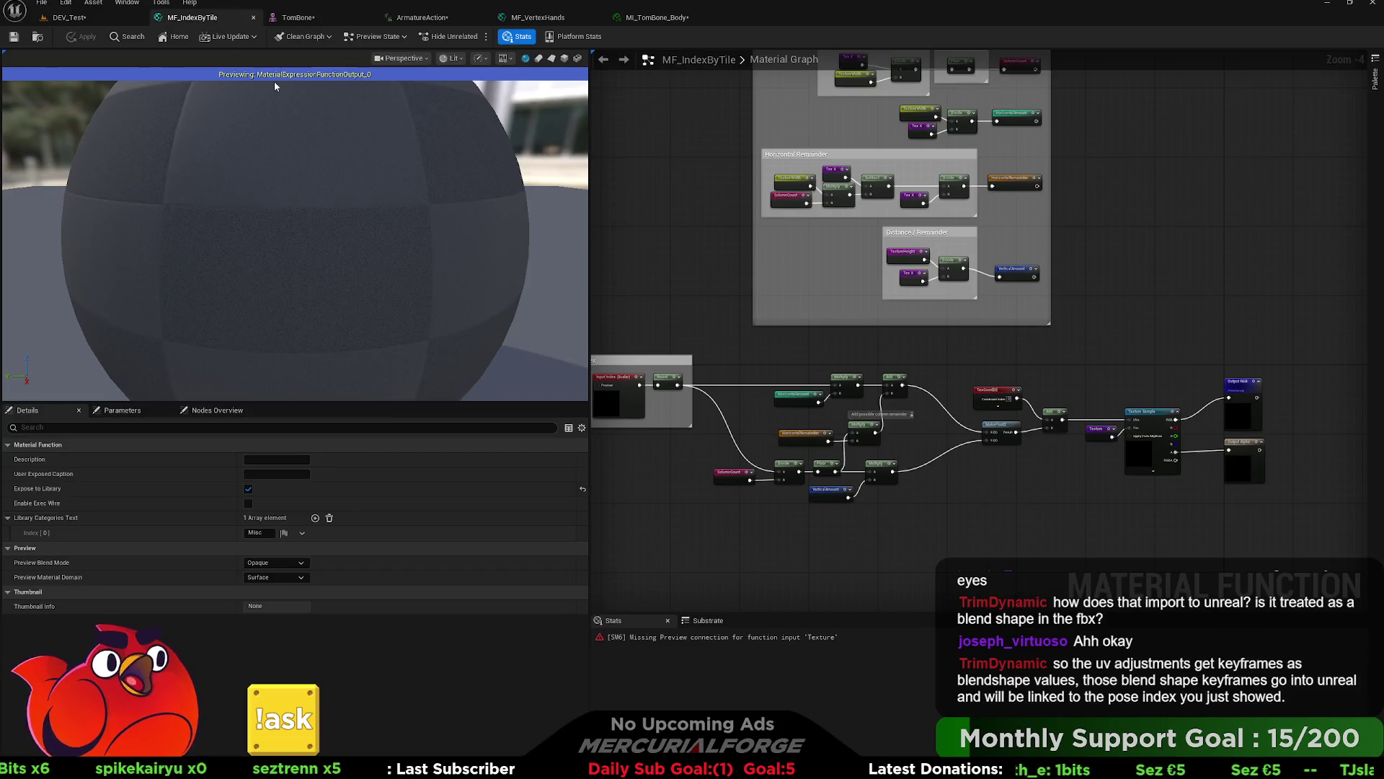
scroll(797, 352, "up", 1)
mouse_move(775, 369)
right_mouse_down()
mouse_move(810, 367)
mouse_move(771, 433)
right_mouse_up()
scroll(856, 287, "up", 2)
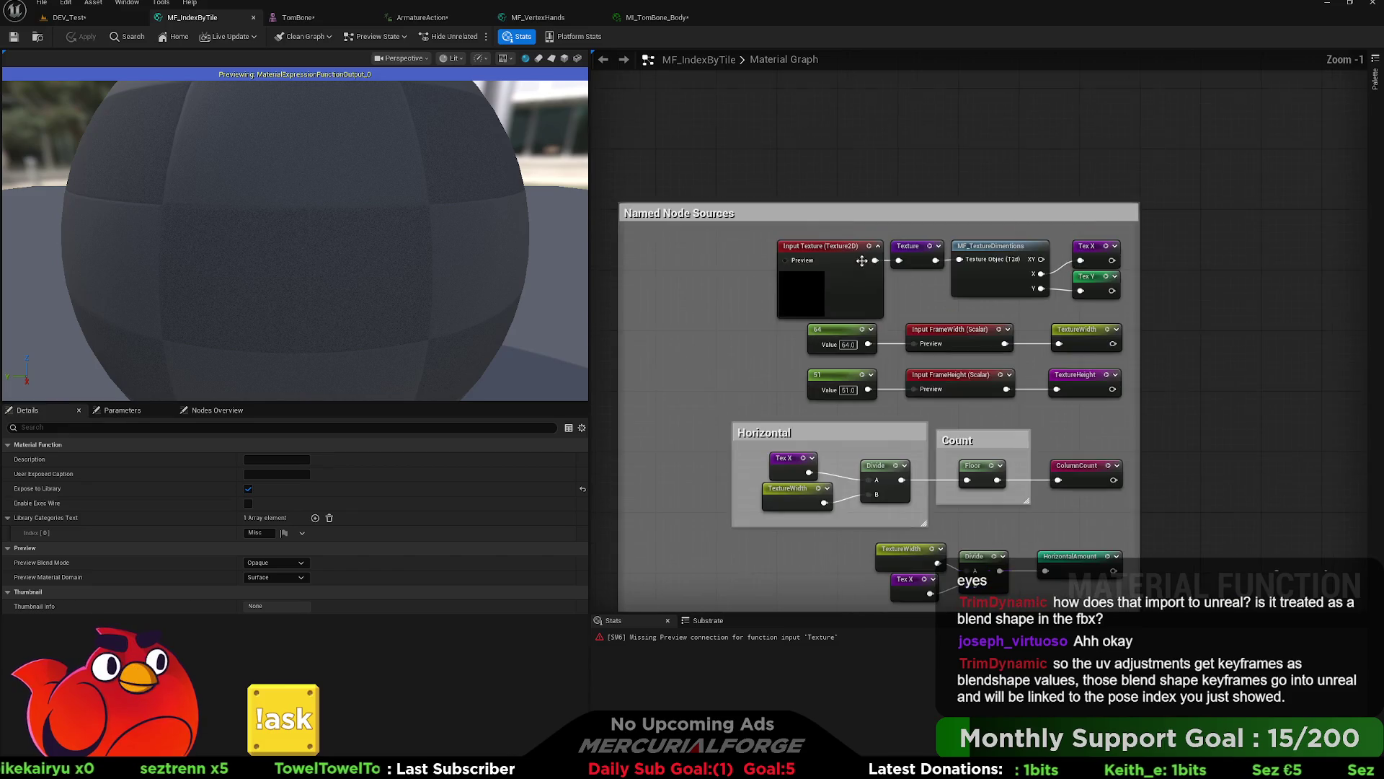
scroll(856, 287, "up", 1)
scroll(905, 256, "down", 2)
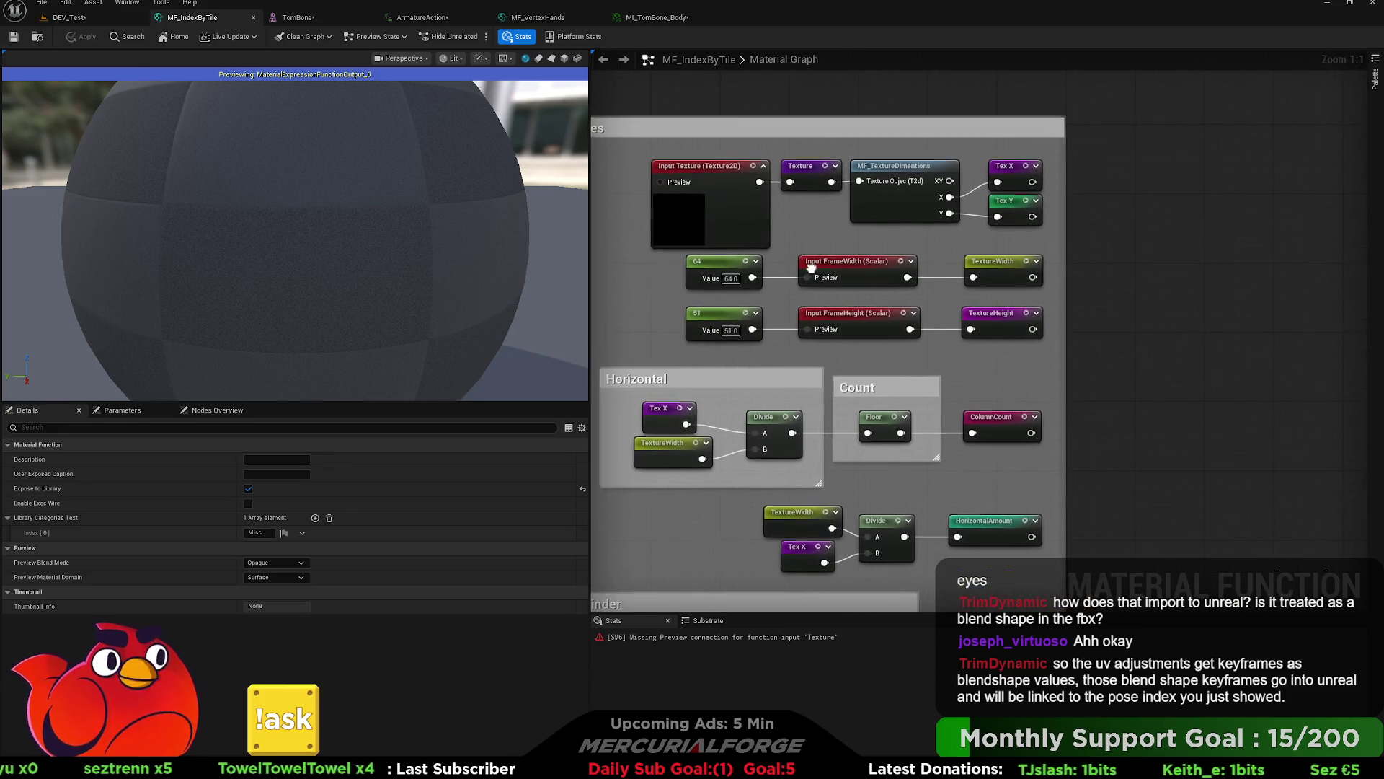
scroll(1063, 178, "up", 2)
Step: Marquee-select the top row of texture and size nodes in Named Node Sources
mouse_move(1077, 167)
left_mouse_down()
mouse_move(814, 235)
mouse_move(710, 232)
left_mouse_up()
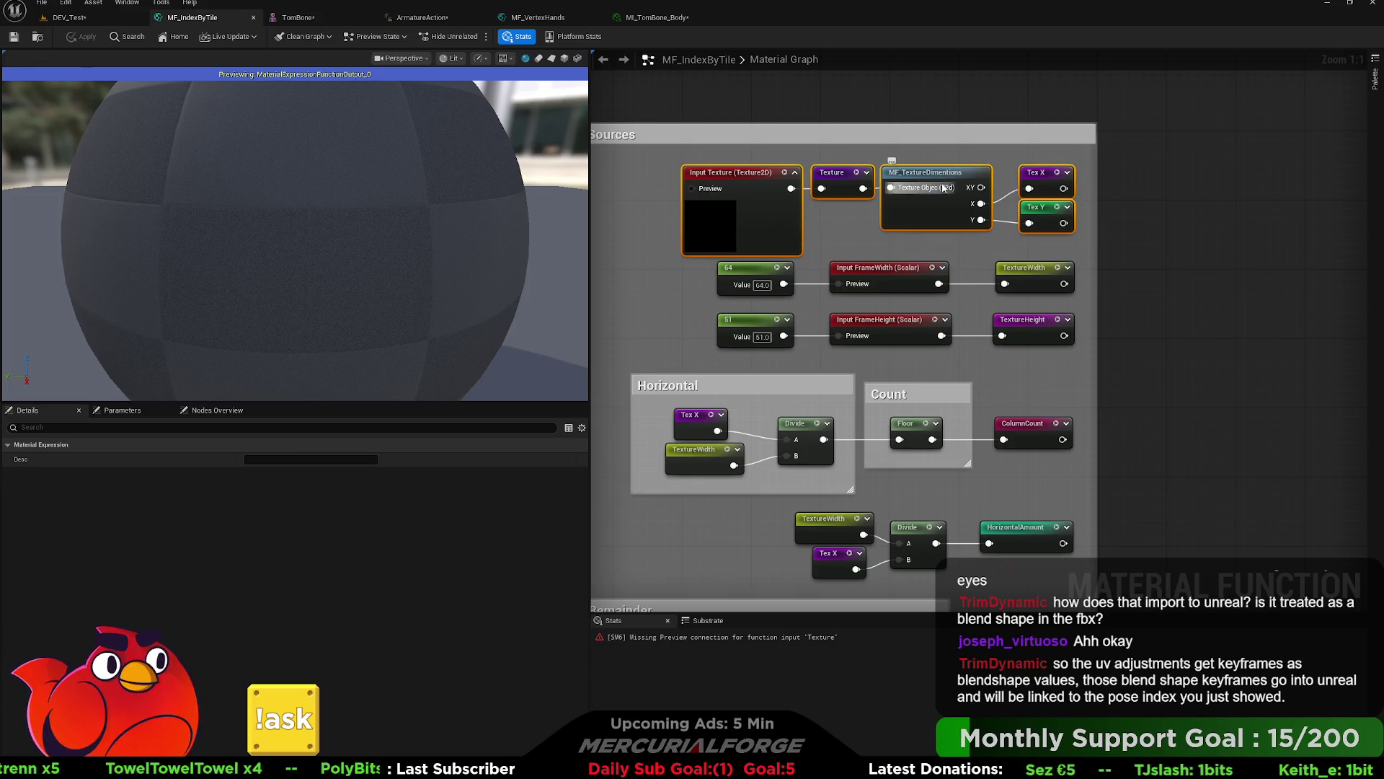
mouse_move(968, 162)
right_mouse_down()
mouse_move(947, 157)
mouse_move(1041, 154)
right_mouse_up()
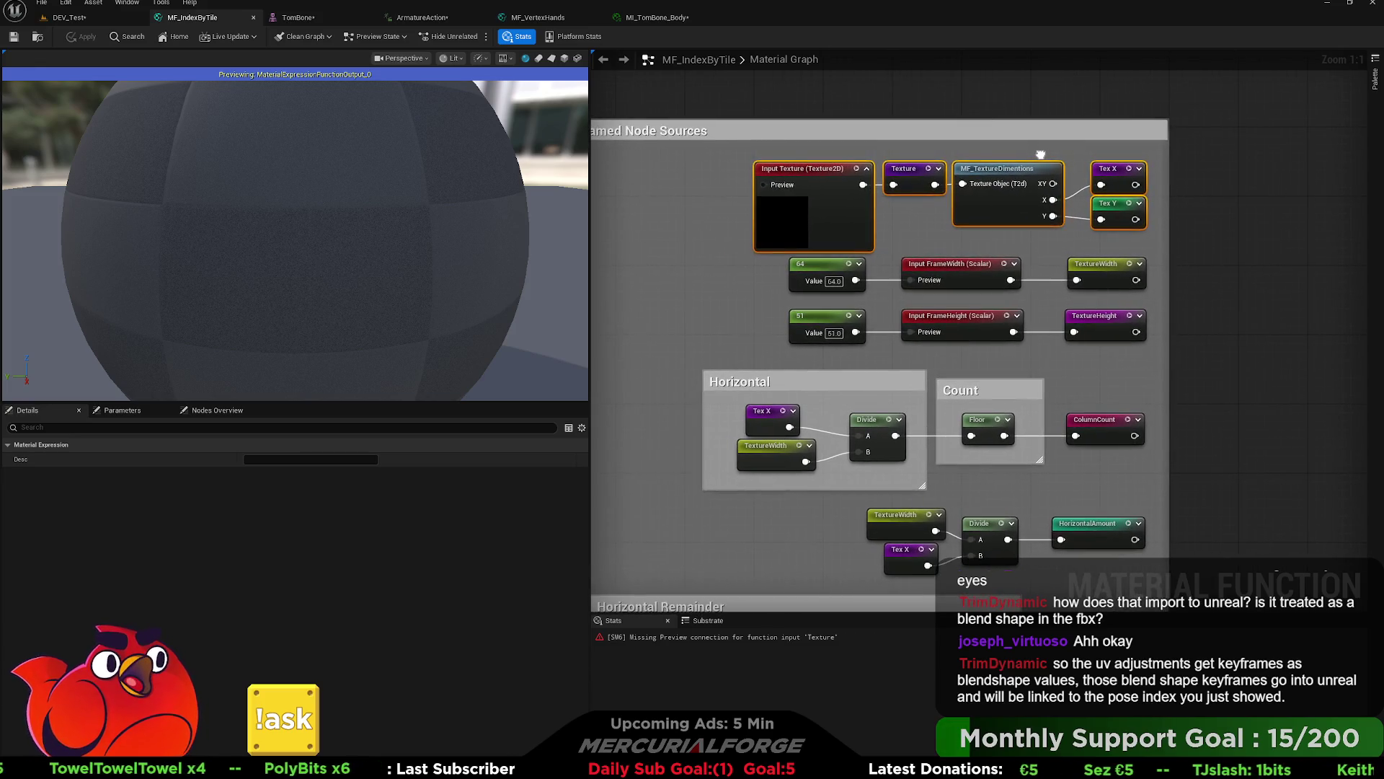
mouse_move(838, 150)
left_mouse_down()
mouse_move(1142, 217)
mouse_move(1147, 234)
left_mouse_up()
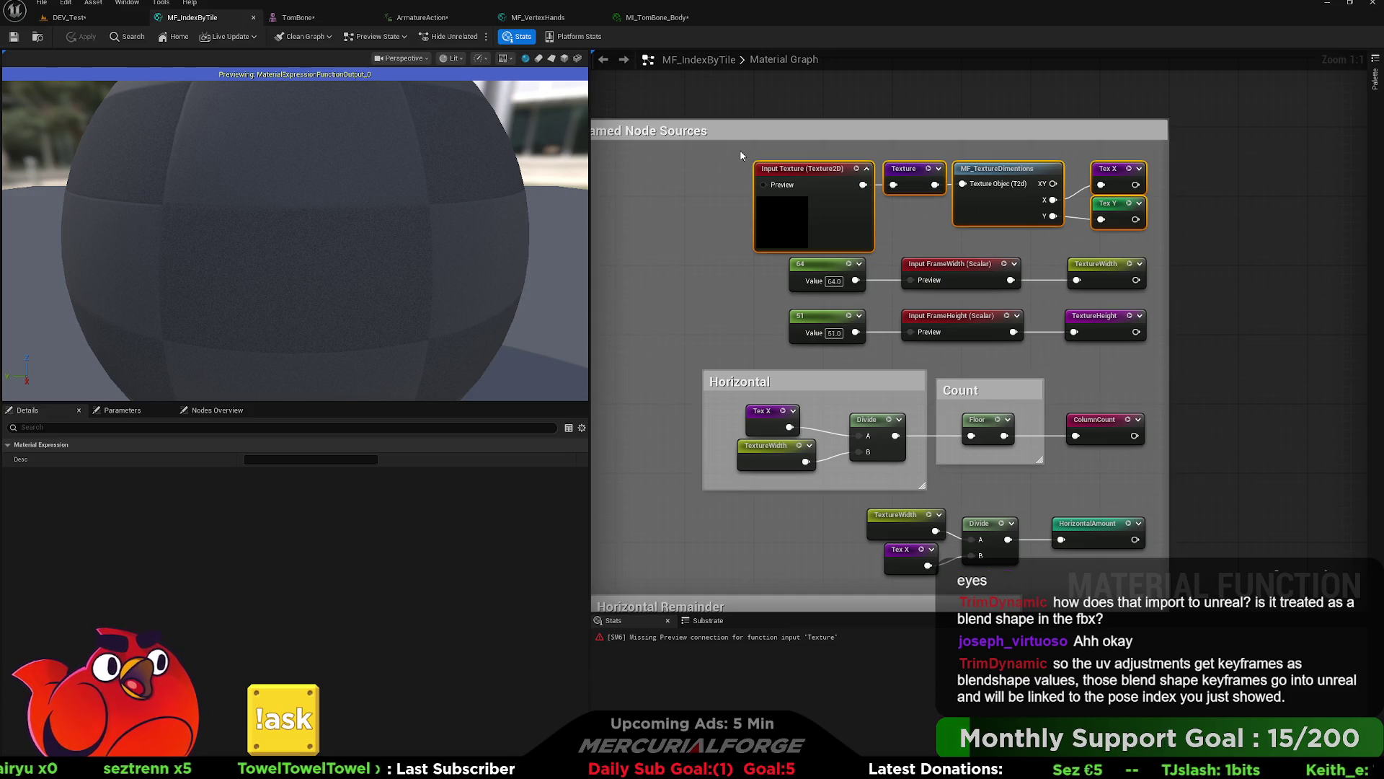
mouse_move(729, 154)
left_mouse_down()
mouse_move(879, 231)
mouse_move(1148, 220)
mouse_move(1150, 246)
left_mouse_up()
right_click_drag(1184, 282, 1168, 224)
left_click_drag(747, 194, 1127, 283)
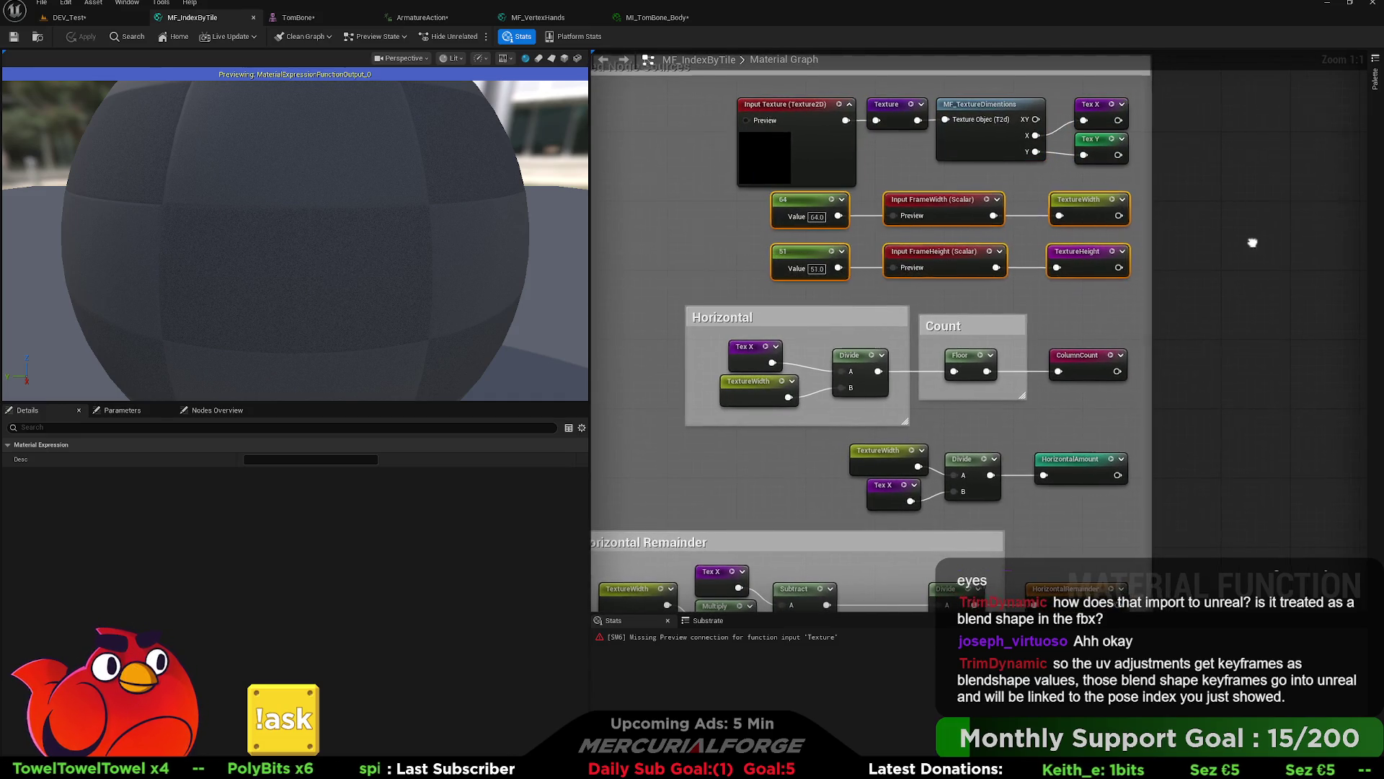
right_click_drag(966, 248, 934, 249)
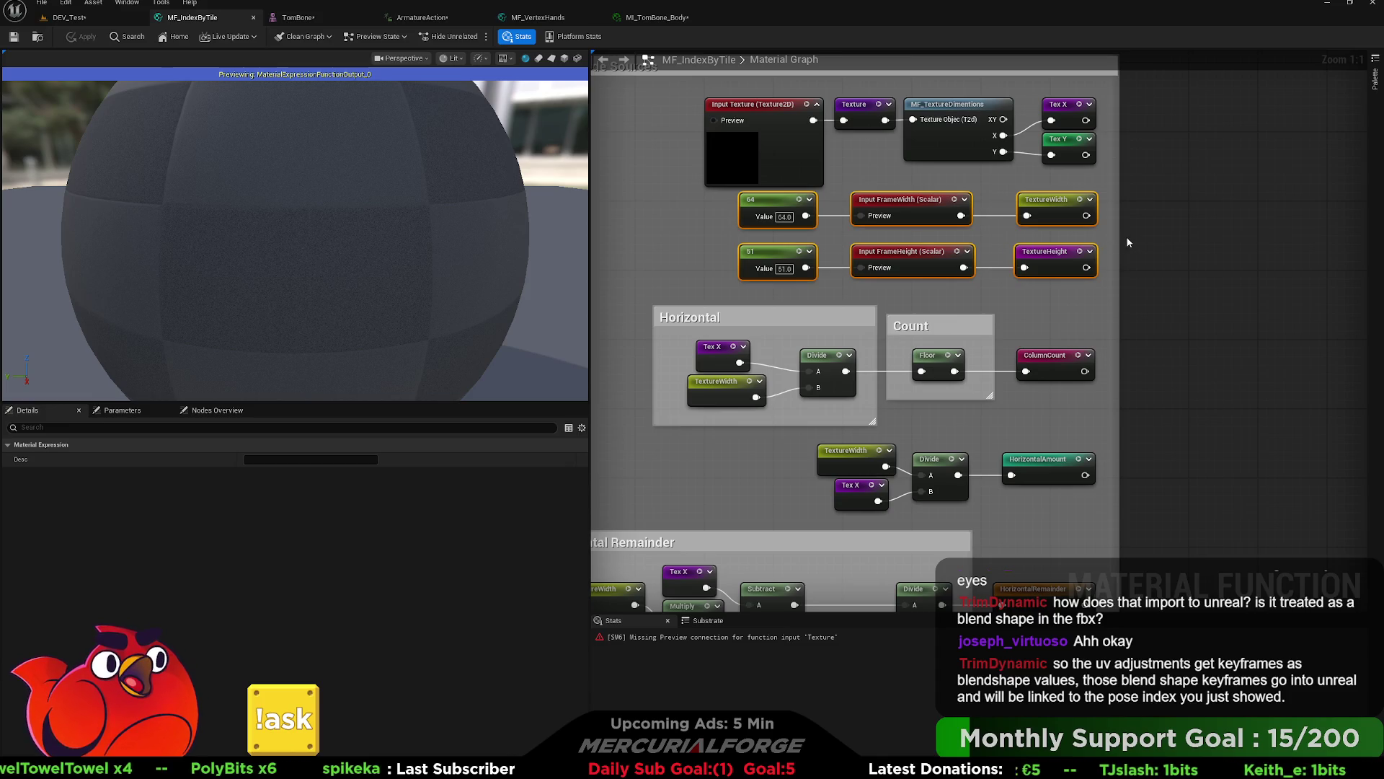
mouse_move(1098, 98)
left_mouse_down()
mouse_move(711, 346)
mouse_move(701, 289)
left_mouse_up()
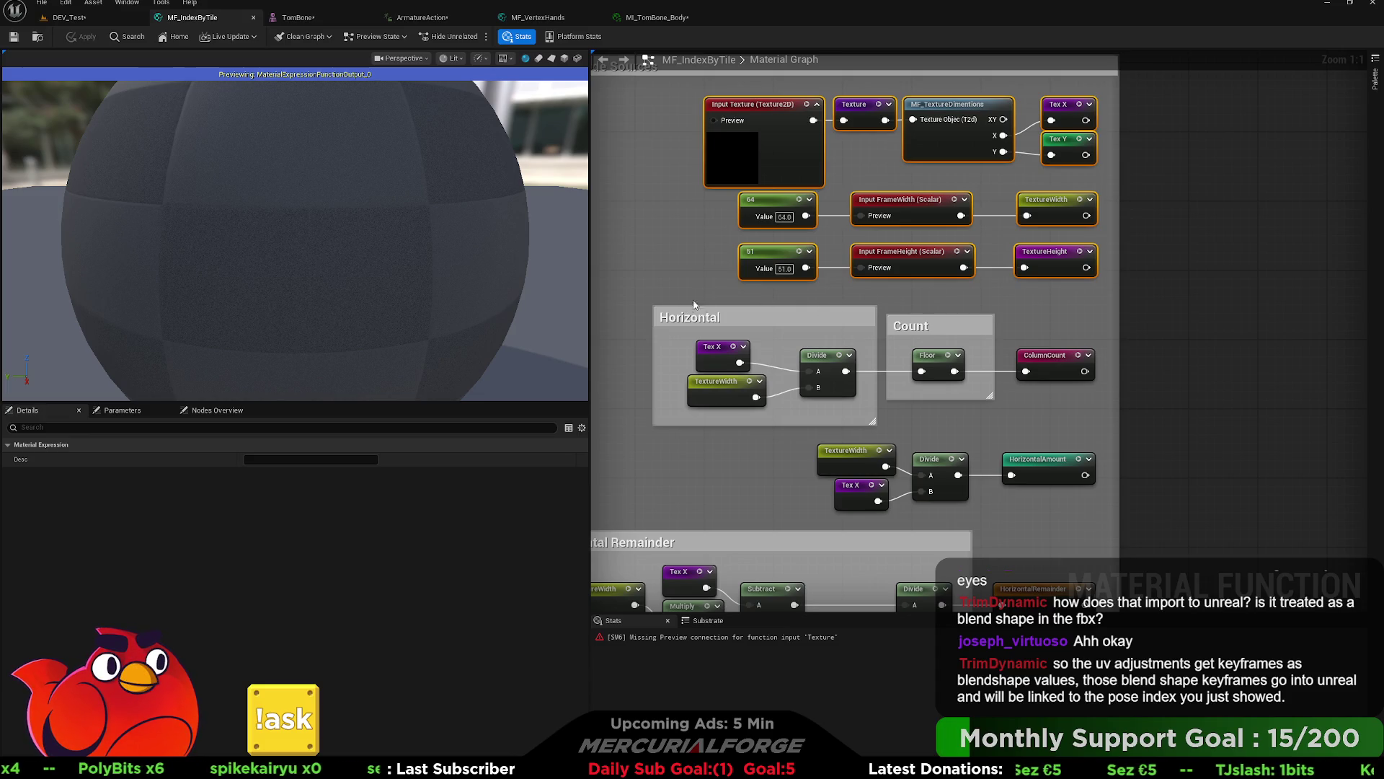
mouse_move(716, 295)
right_mouse_down()
mouse_move(767, 207)
mouse_move(747, 301)
right_mouse_up()
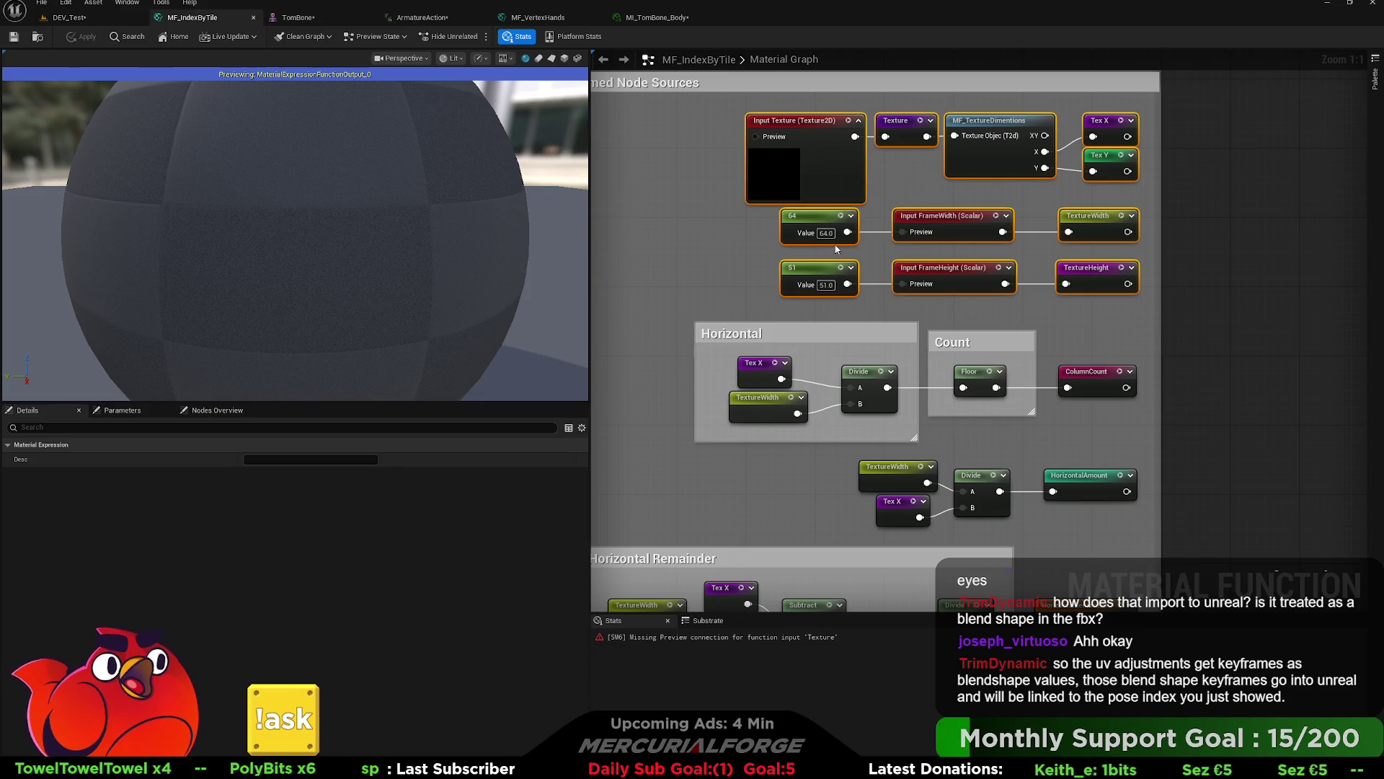
left_click(831, 238)
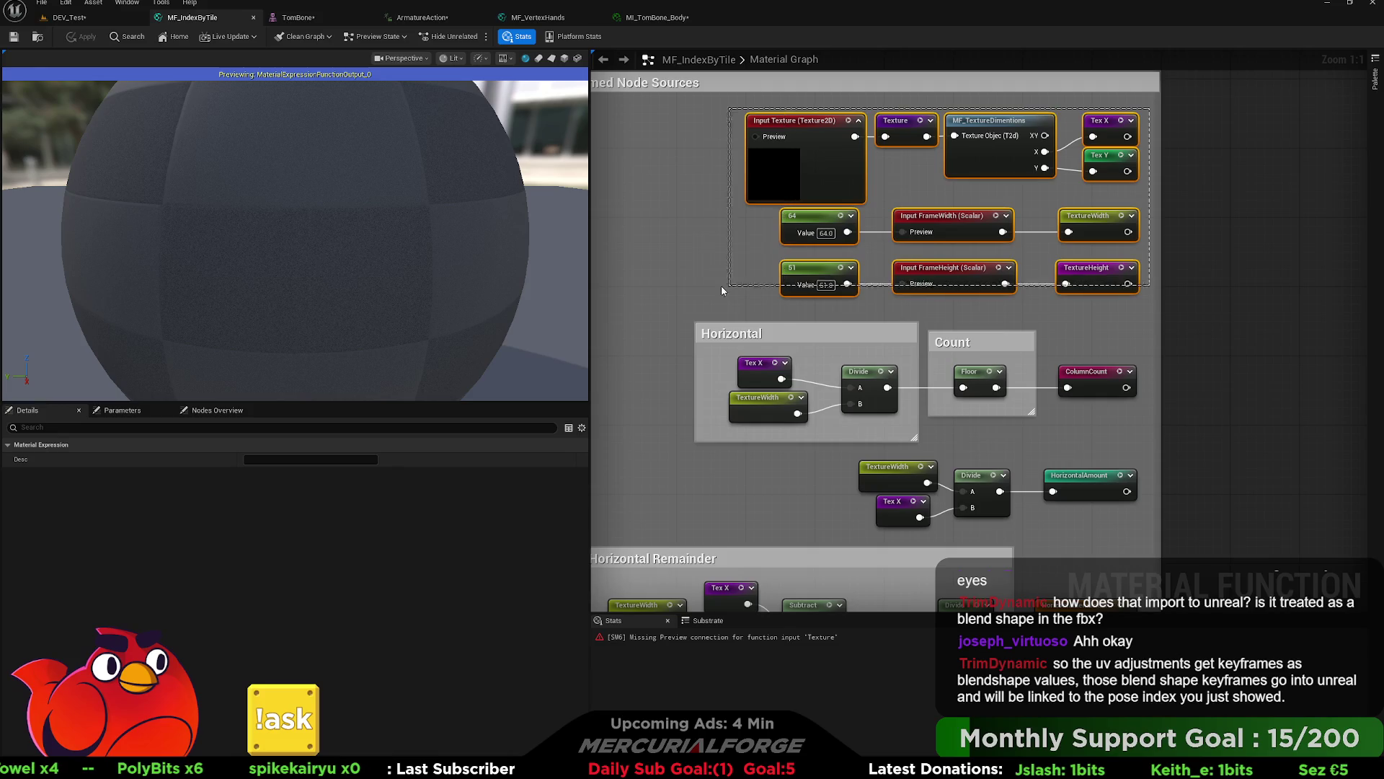
scroll(719, 293, "down", 3)
scroll(718, 293, "down", 1)
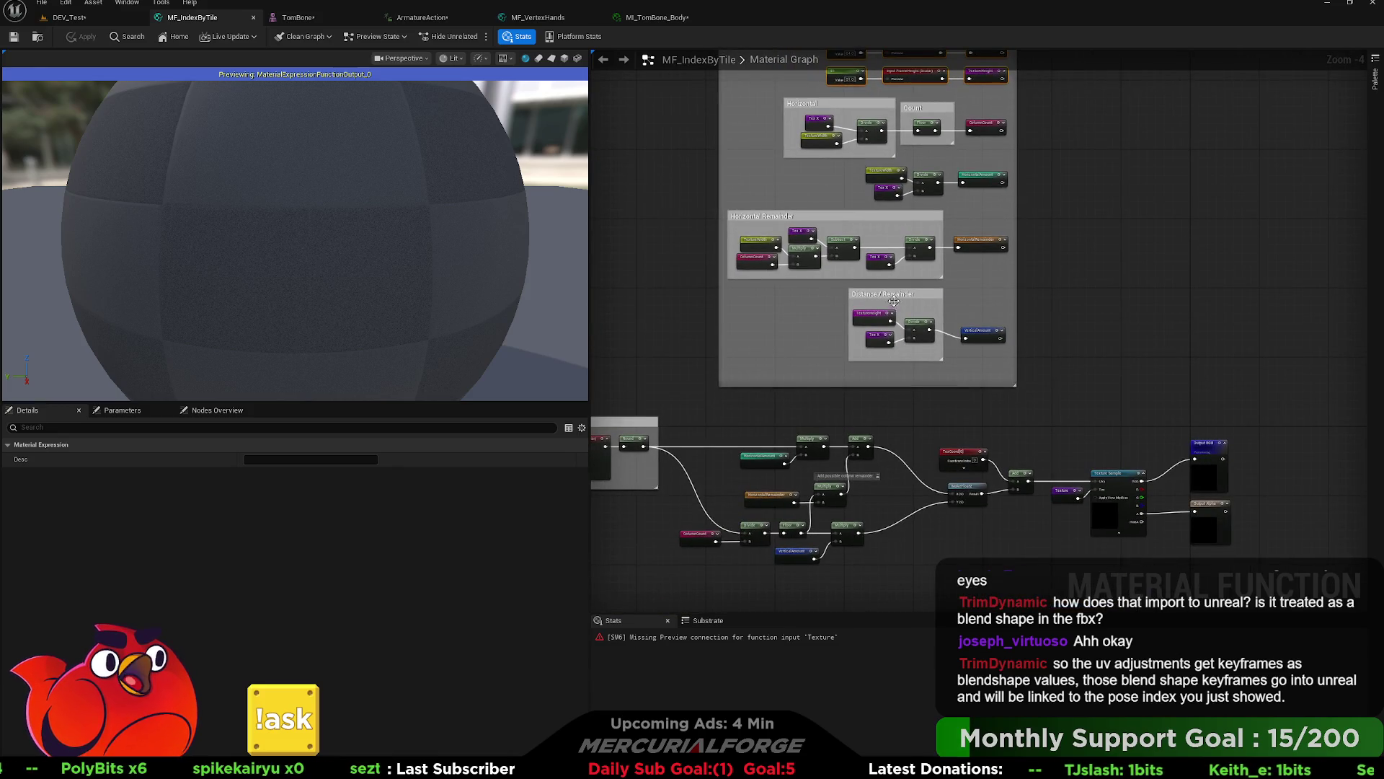
right_click_drag(978, 176, 977, 252)
scroll(967, 289, "up", 2)
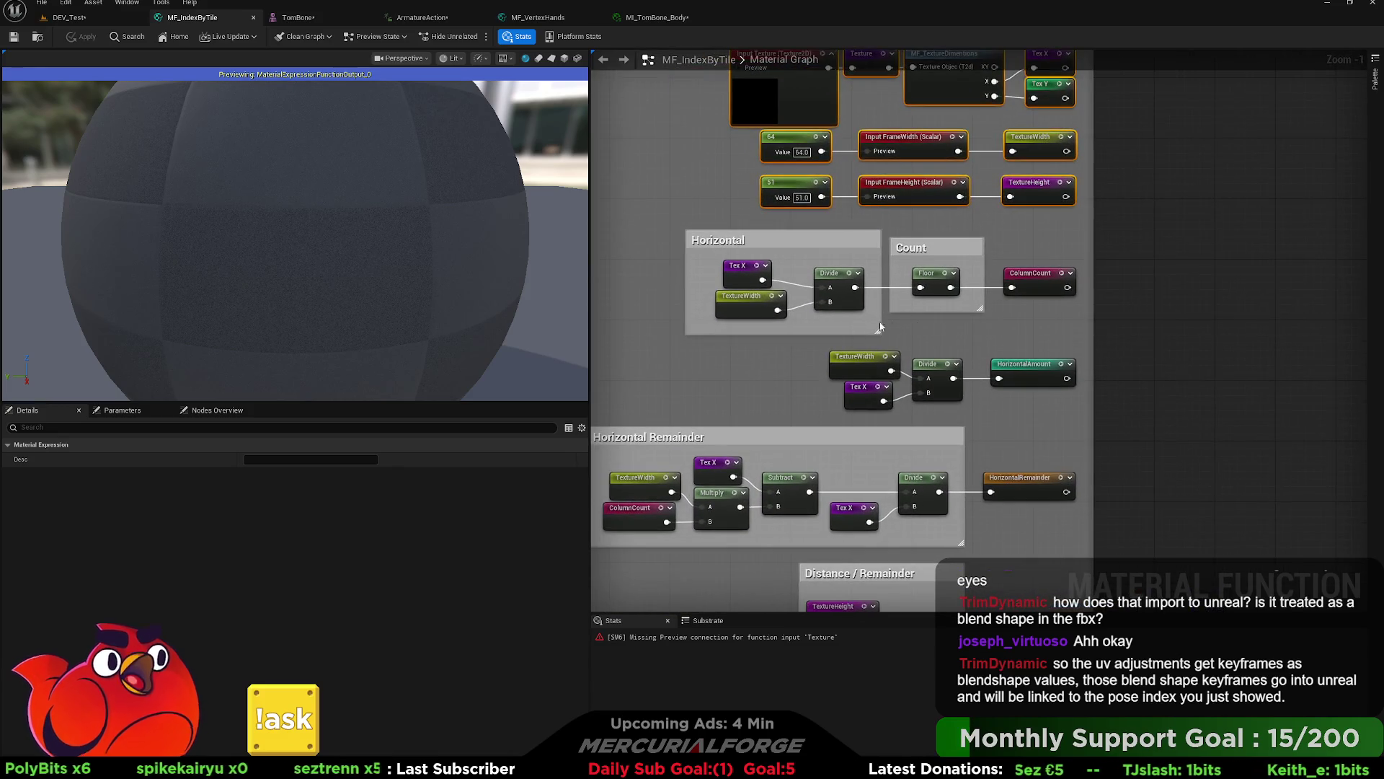
scroll(762, 353, "up", 1)
right_click_drag(762, 353, 757, 357)
mouse_move(630, 266)
left_mouse_down()
mouse_move(856, 388)
mouse_move(956, 339)
left_mouse_up()
left_click_drag(1048, 309, 957, 365)
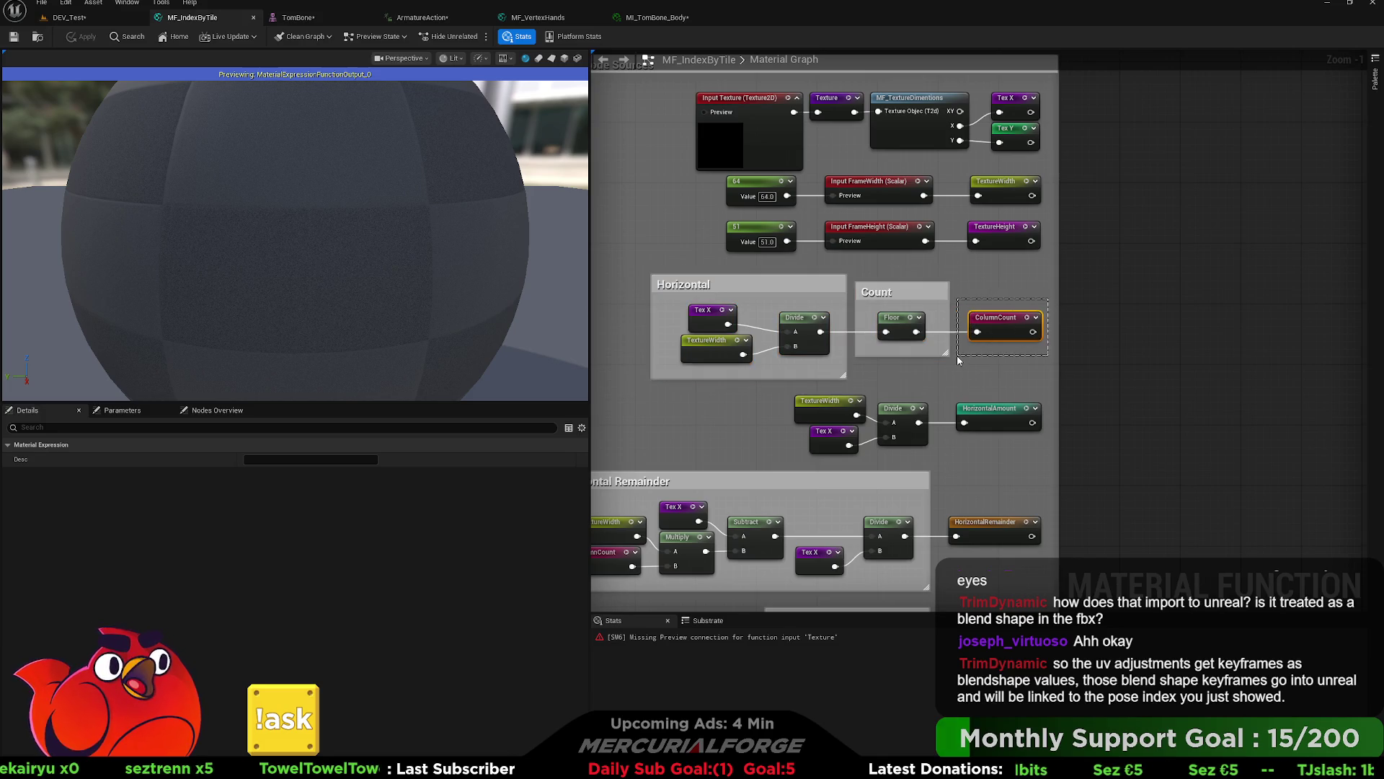
right_click_drag(942, 375, 923, 250)
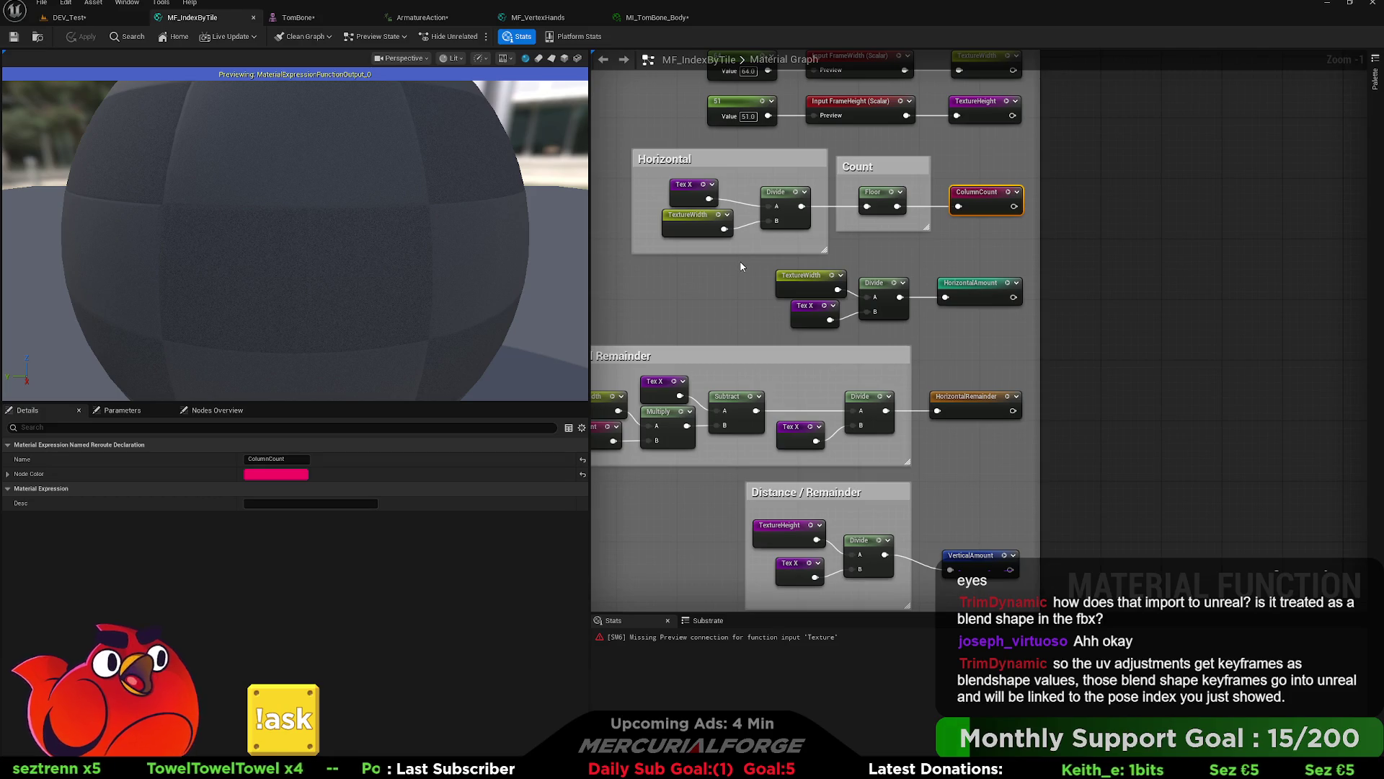
mouse_move(740, 265)
left_mouse_down()
mouse_move(833, 339)
mouse_move(1042, 342)
mouse_move(1028, 339)
left_mouse_up()
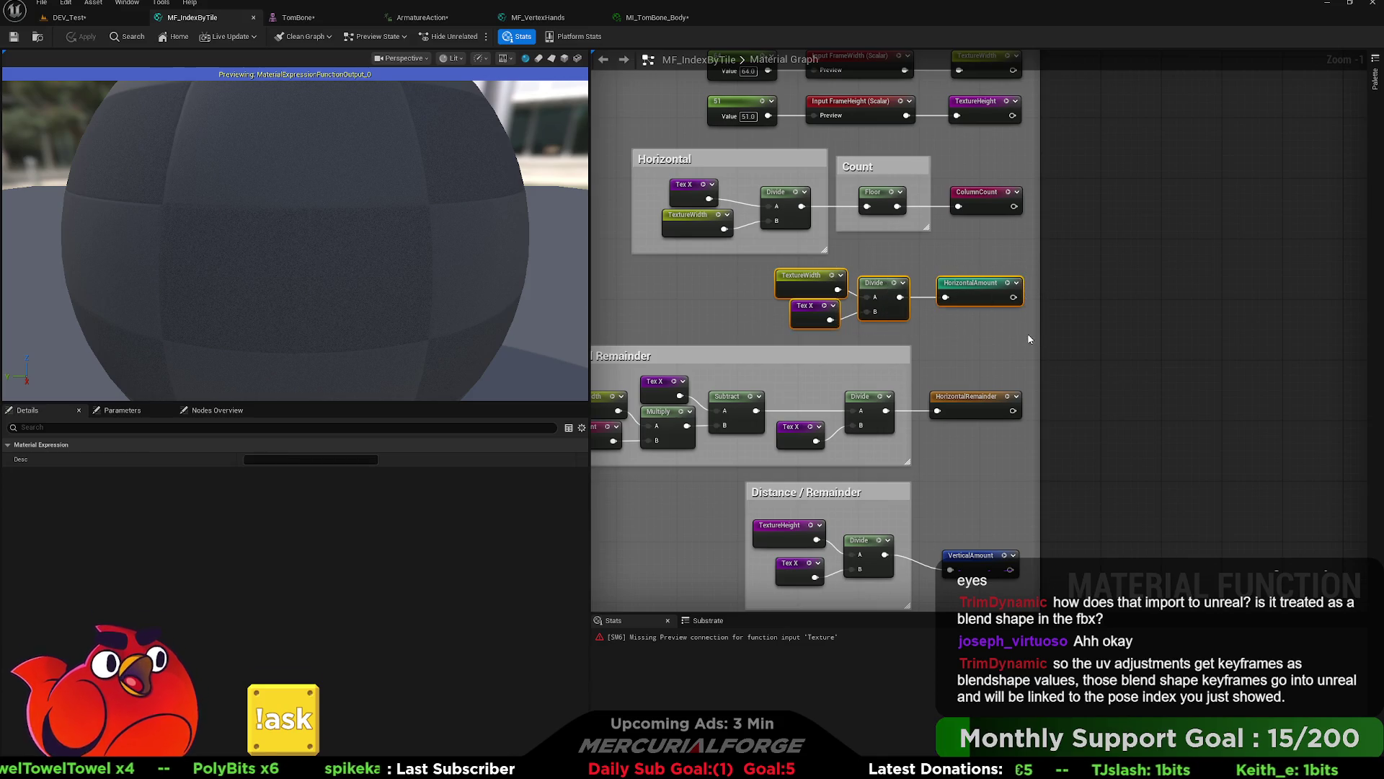
mouse_move(972, 320)
right_mouse_down()
mouse_move(1053, 247)
mouse_move(1068, 178)
right_mouse_up()
mouse_move(642, 167)
left_mouse_down()
mouse_move(1226, 245)
mouse_move(1175, 310)
left_mouse_up()
right_click_drag(1074, 321, 1074, 223)
mouse_move(820, 208)
left_mouse_down()
mouse_move(1081, 343)
mouse_move(1173, 359)
left_mouse_up()
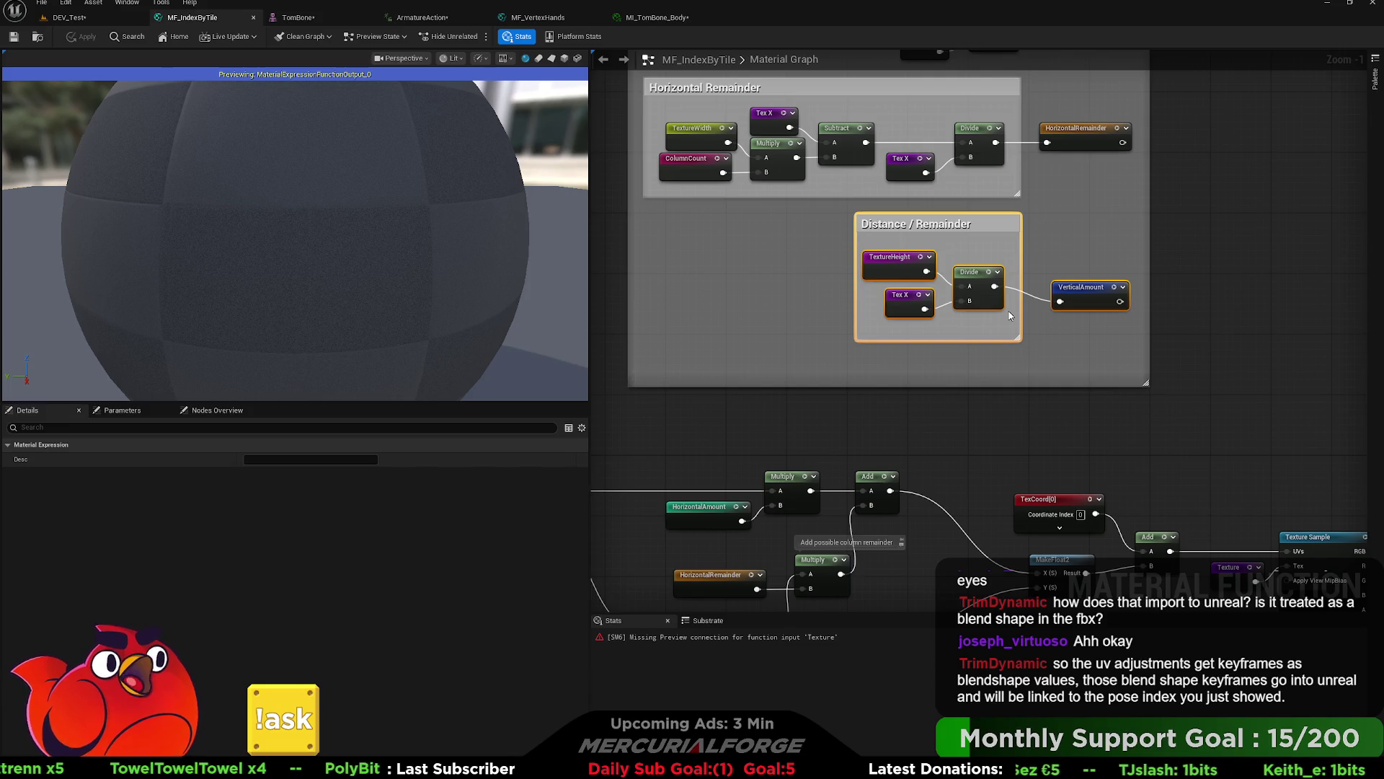
Step: Select the Index comment with its TexCoord, MakeFloat2 and Add node chain
left_click(1085, 287)
mouse_move(974, 411)
right_mouse_down()
mouse_move(1052, 253)
mouse_move(802, 344)
mouse_move(894, 382)
mouse_move(916, 346)
mouse_move(958, 325)
right_mouse_up()
scroll(1052, 254, "down", 2)
scroll(802, 345, "up", 1)
scroll(802, 344, "up", 1)
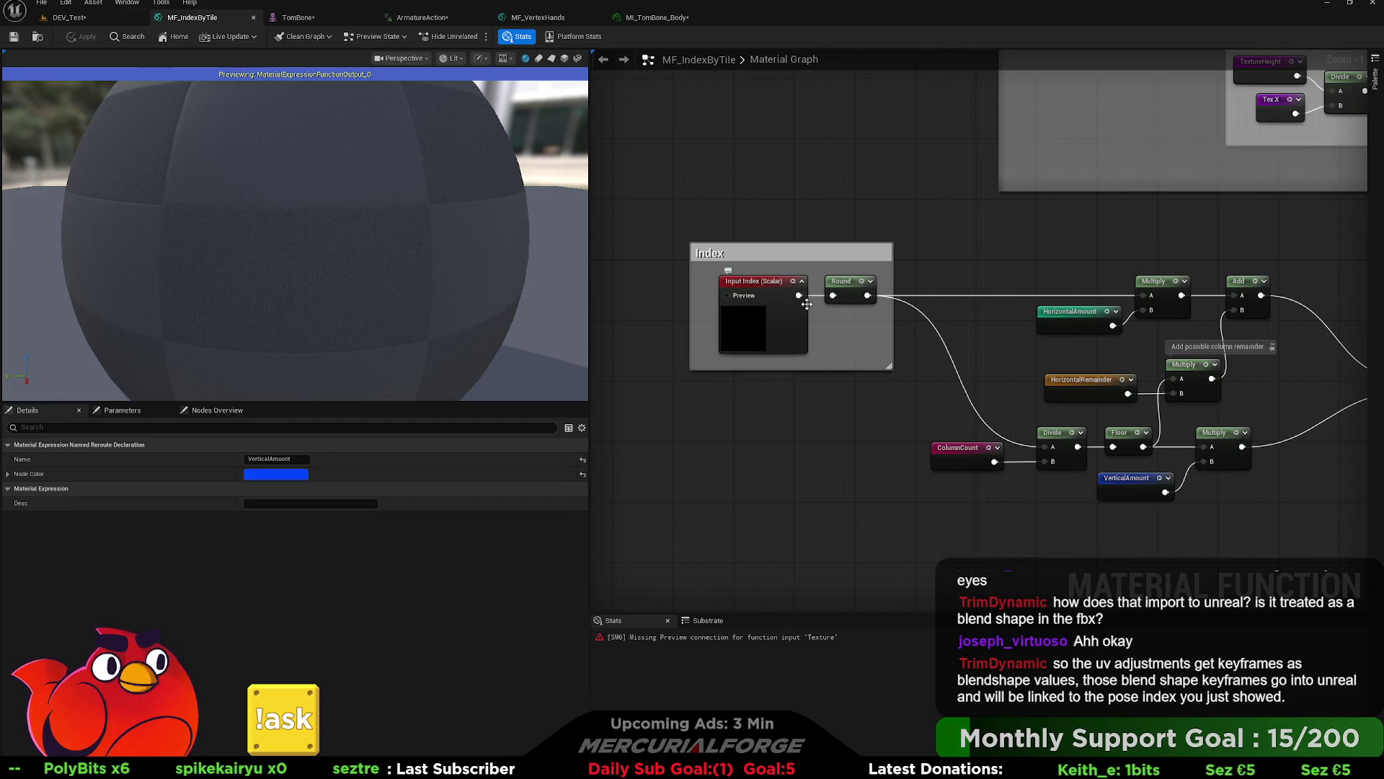
right_click_drag(959, 288, 827, 281)
scroll(867, 286, "down", 1)
right_click_drag(644, 279, 702, 280)
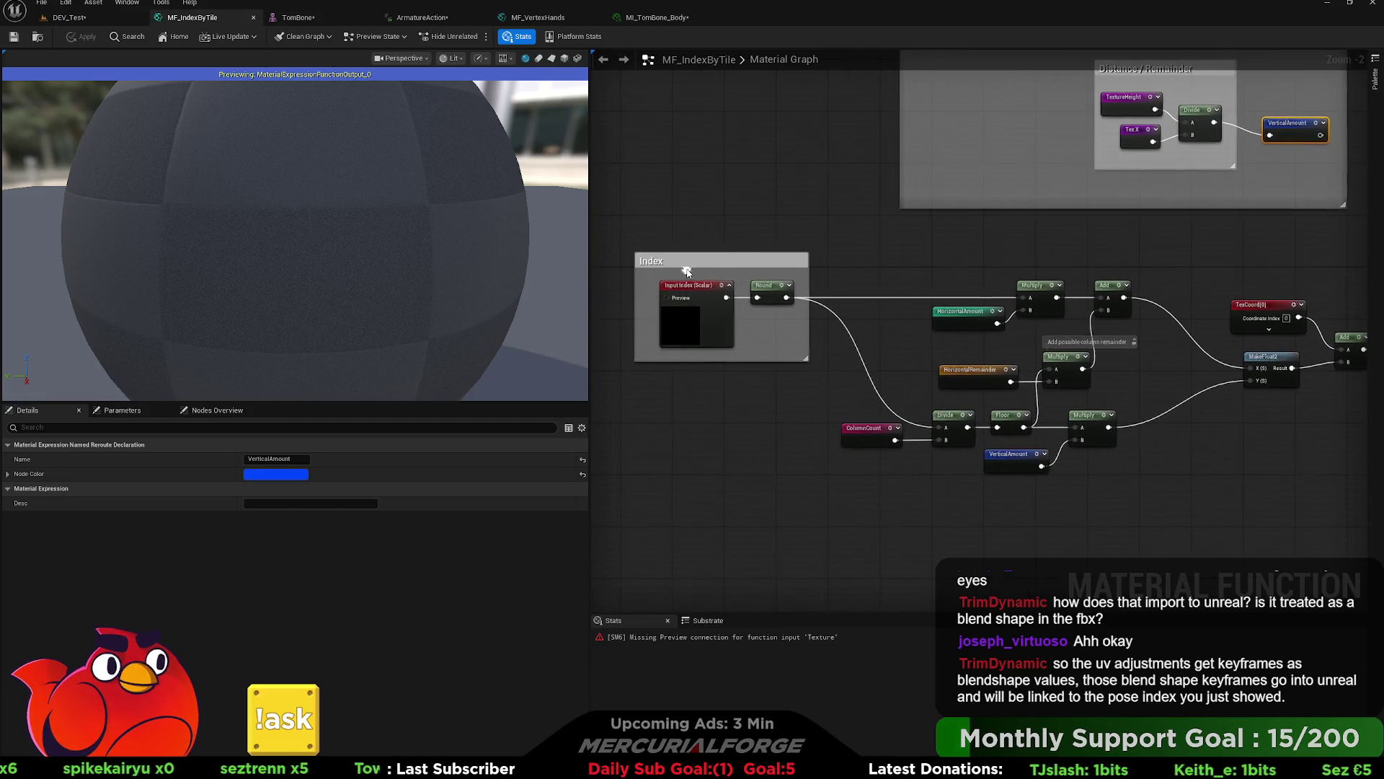
mouse_move(618, 243)
left_mouse_down()
mouse_move(1034, 411)
mouse_move(1330, 459)
left_mouse_up()
right_click_drag(1326, 460, 1188, 453)
Step: Pan across the Horizontal Remainder, Named Node Sources and lower index calculation sections
mouse_move(1276, 133)
right_mouse_down()
mouse_move(1230, 238)
mouse_move(1201, 412)
right_mouse_up()
mouse_move(1197, 168)
right_mouse_down()
mouse_move(1166, 383)
mouse_move(1183, 222)
right_mouse_up()
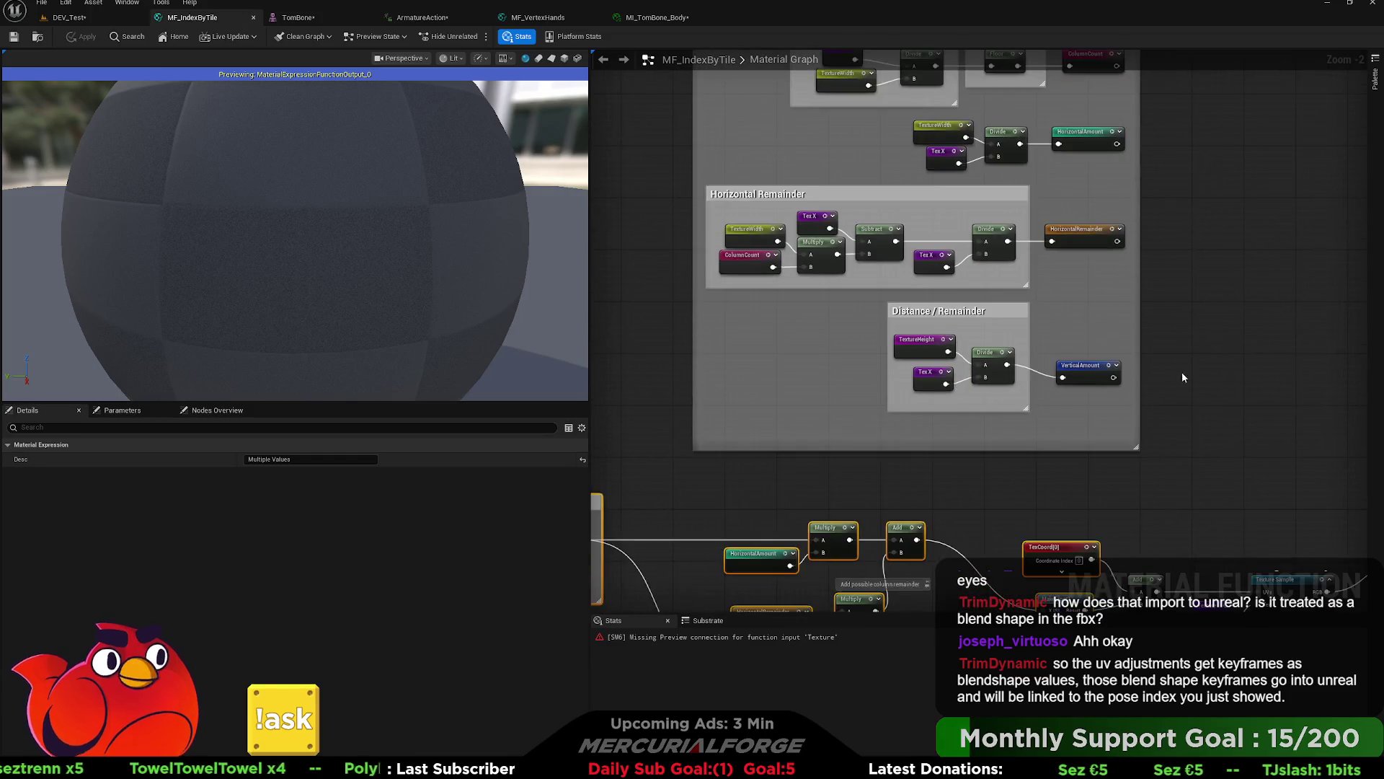
mouse_move(1181, 376)
right_mouse_down()
mouse_move(1192, 283)
mouse_move(1024, 261)
mouse_move(1253, 256)
right_mouse_up()
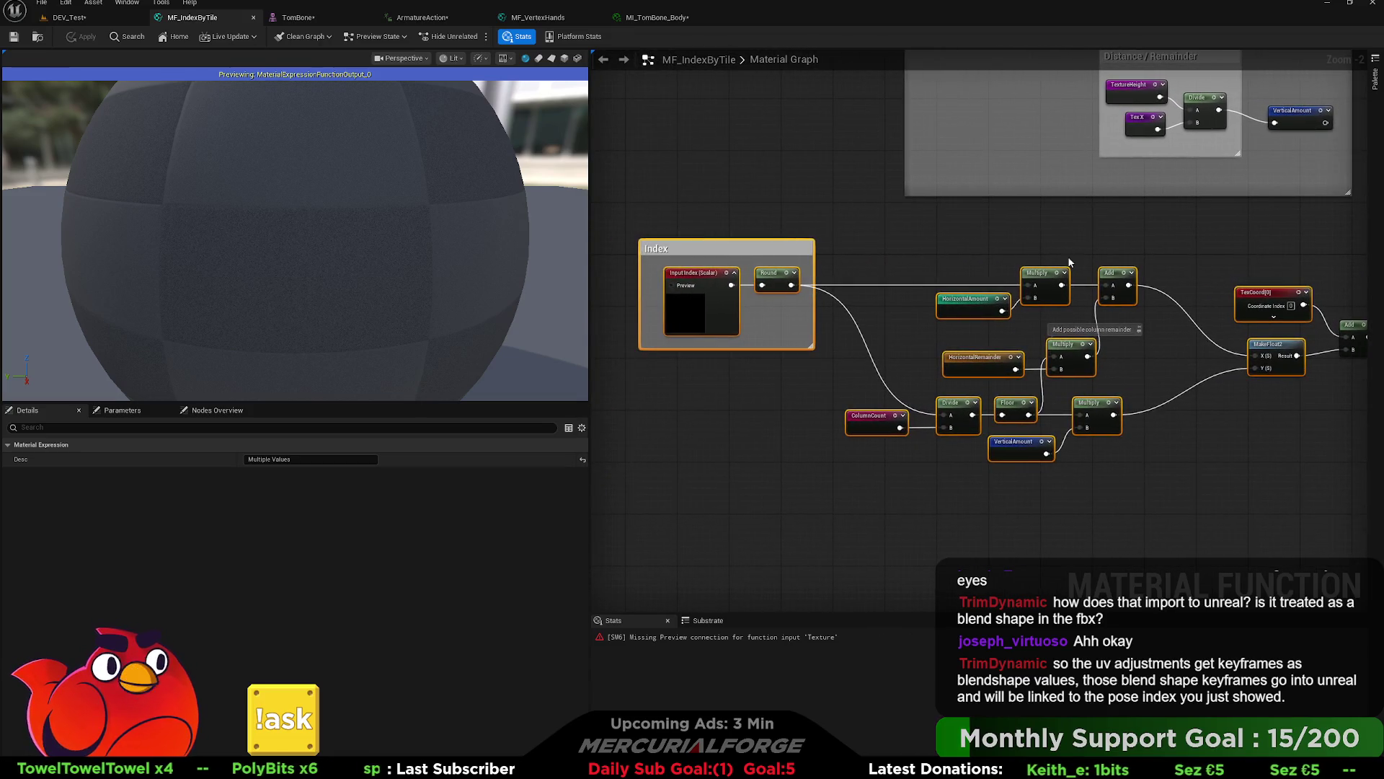
right_click_drag(949, 254, 882, 249)
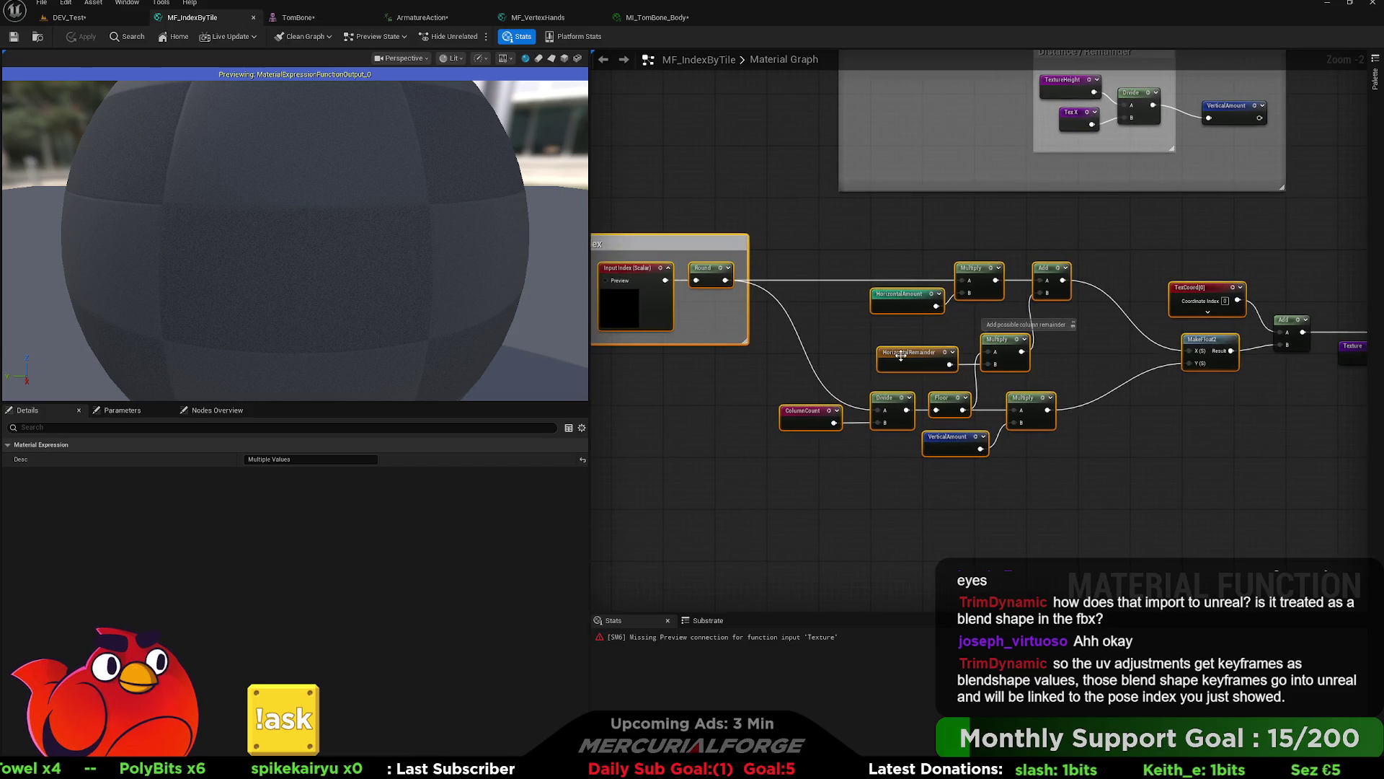
right_click_drag(850, 333, 809, 475)
mouse_move(801, 213)
right_mouse_down()
mouse_move(740, 353)
mouse_move(721, 108)
mouse_move(692, 72)
right_mouse_up()
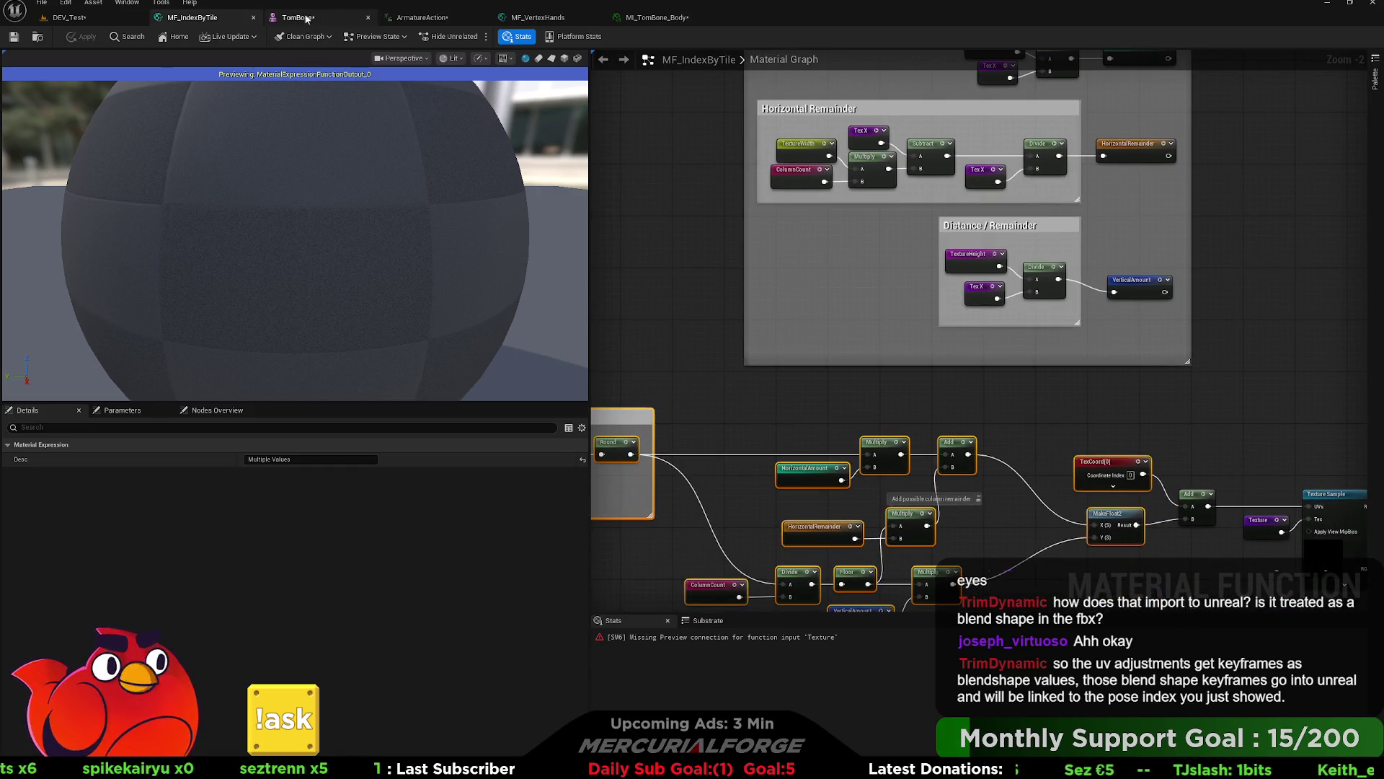
mouse_move(688, 415)
right_mouse_down()
mouse_move(791, 298)
mouse_move(775, 294)
right_mouse_up()
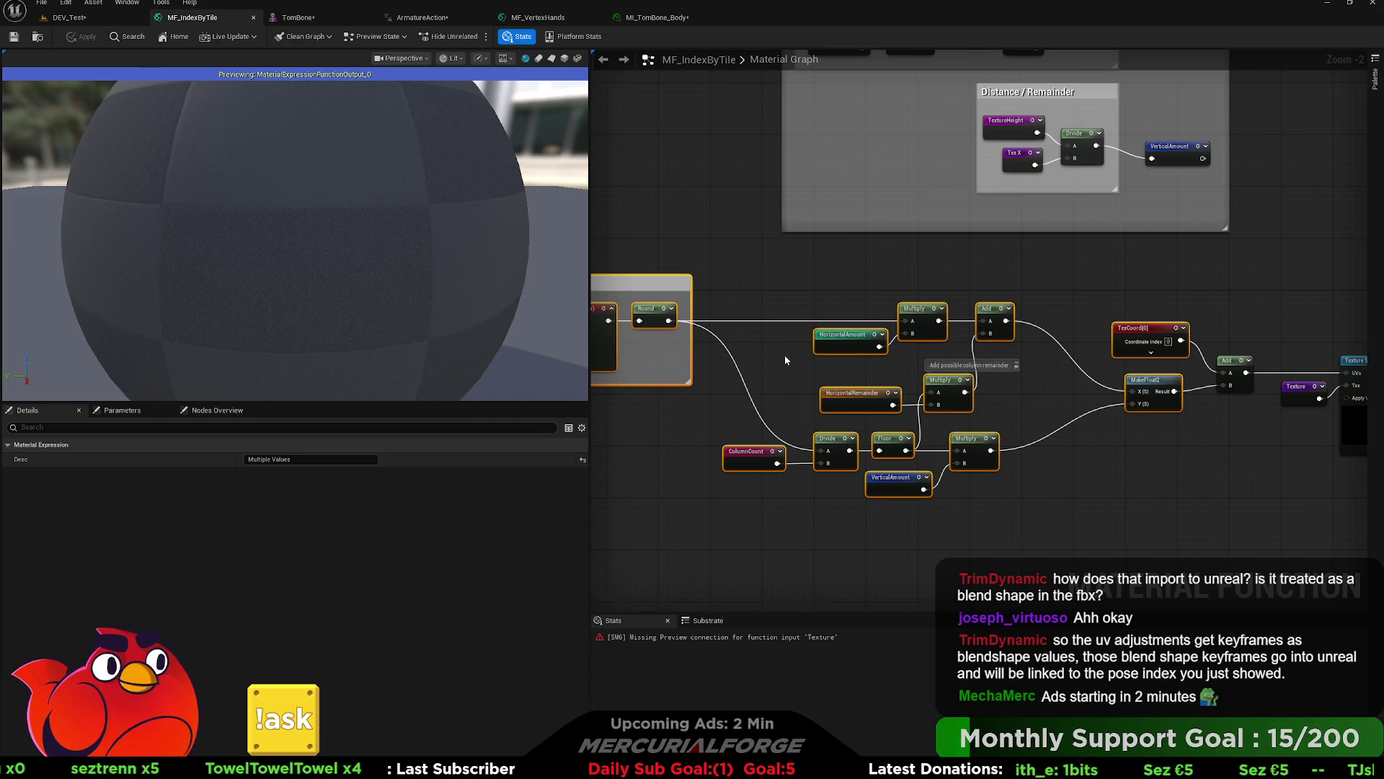
scroll(785, 355, "up", 2)
mouse_move(814, 372)
right_mouse_down()
mouse_move(461, 339)
mouse_move(468, 325)
mouse_move(672, 315)
right_mouse_up()
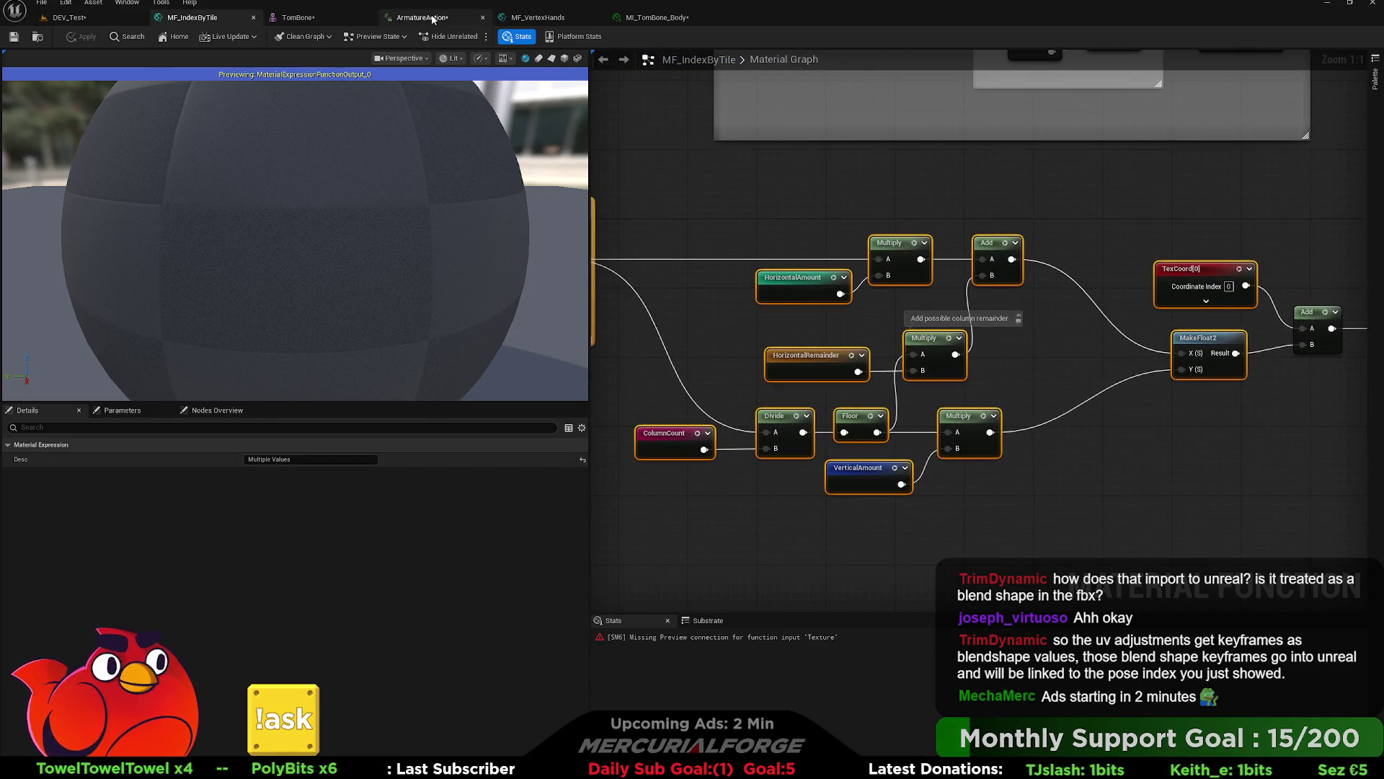
Step: Flip through the MF_VertexHands and other open editor tabs, ending back on MF_IndexByTile
left_click(432, 18)
left_click(545, 17)
left_click(632, 18)
left_click(545, 17)
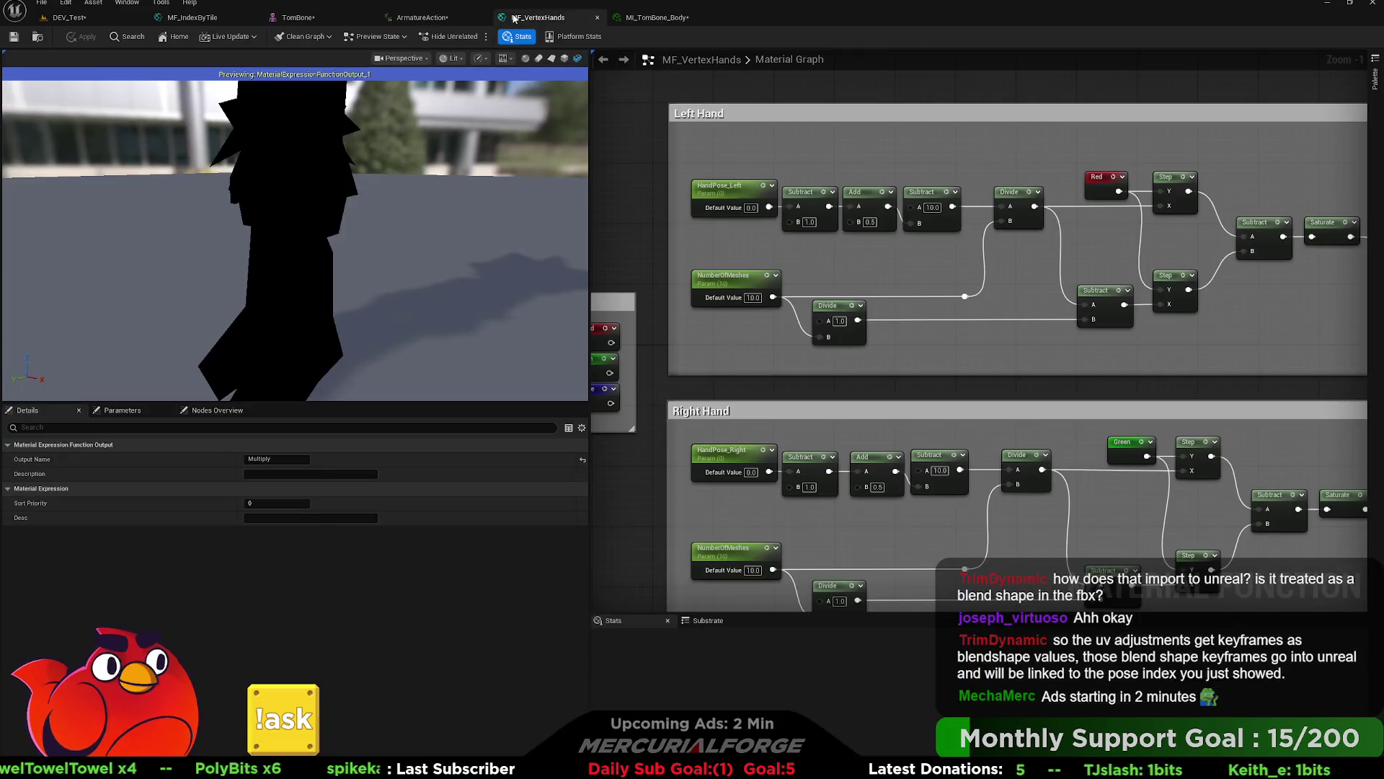
left_click(288, 19)
left_click(193, 18)
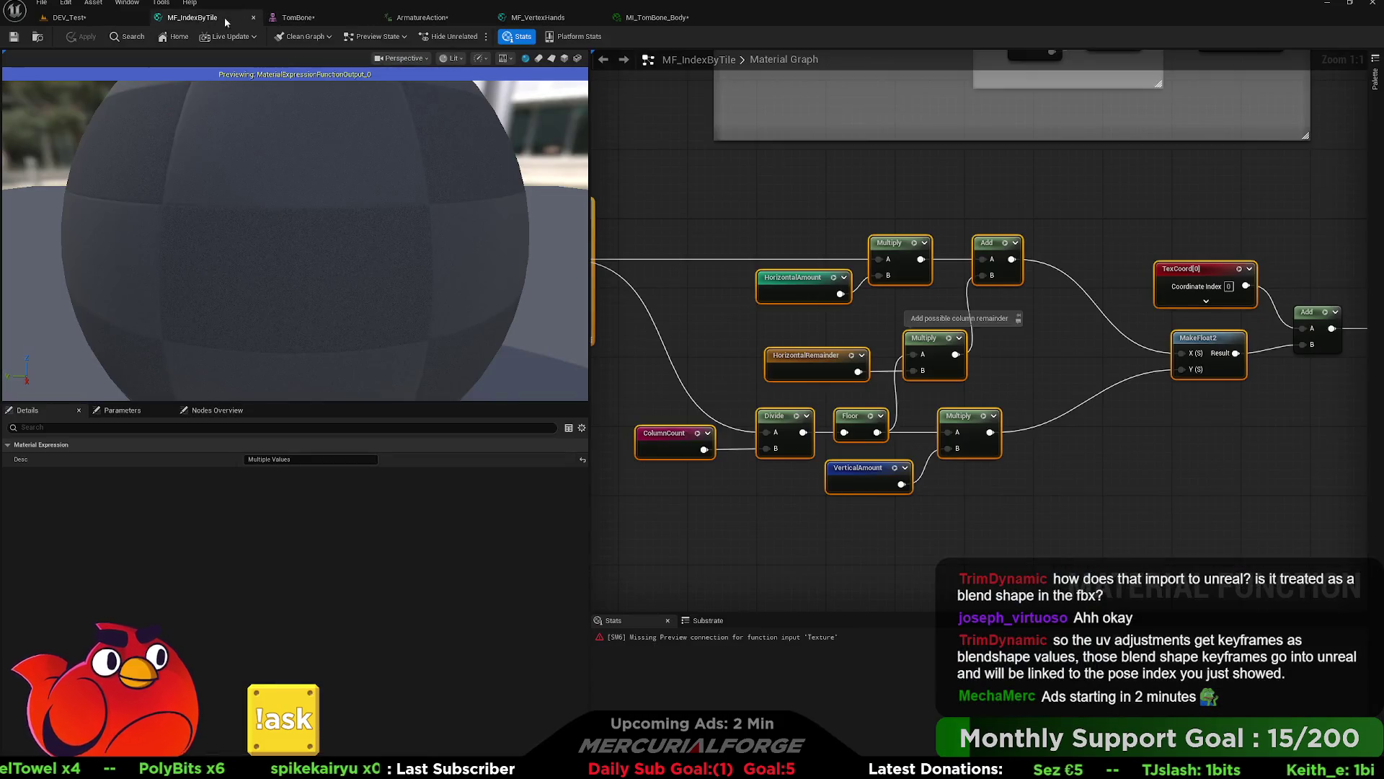
Step: Select the Input Index node, then return to the DEV_Test level
right_click_drag(705, 221, 1050, 222)
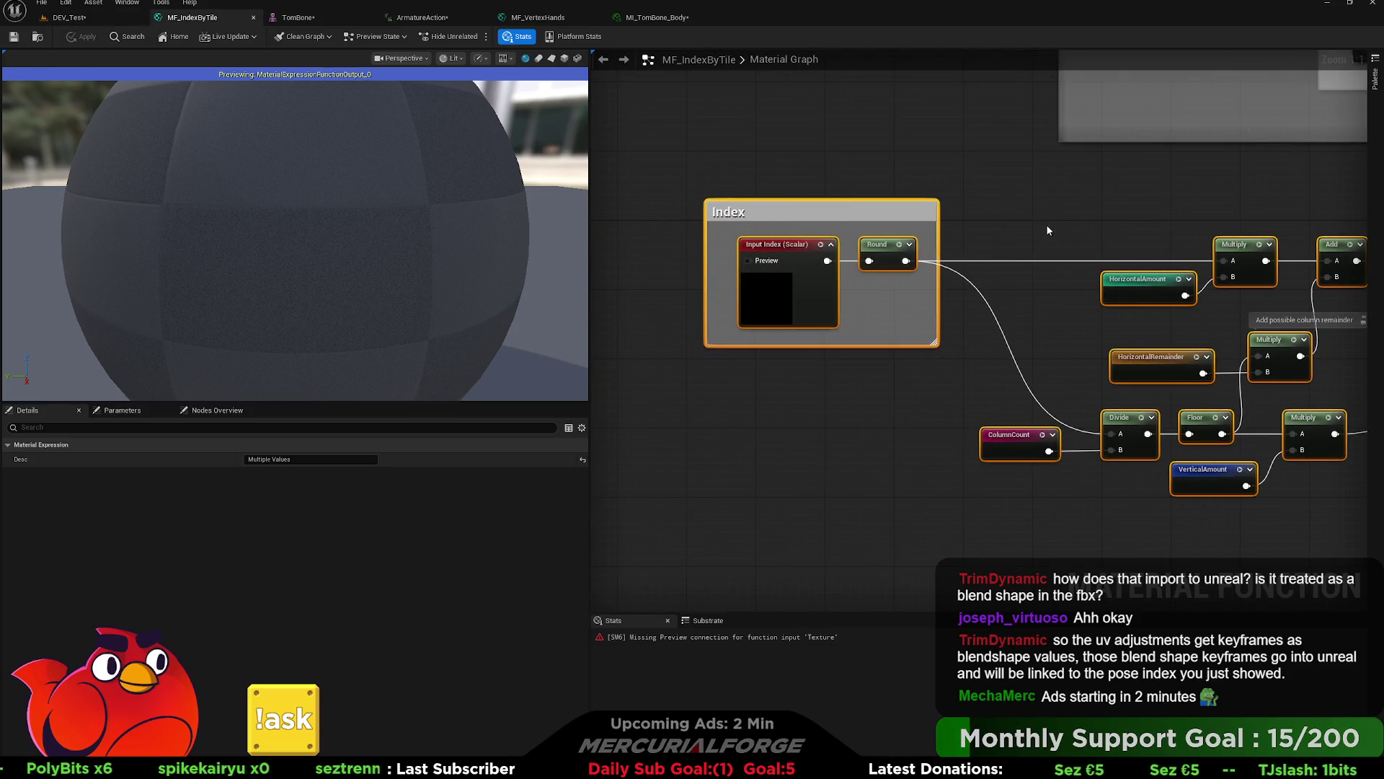
left_click(786, 250)
scroll(894, 261, "down", 2)
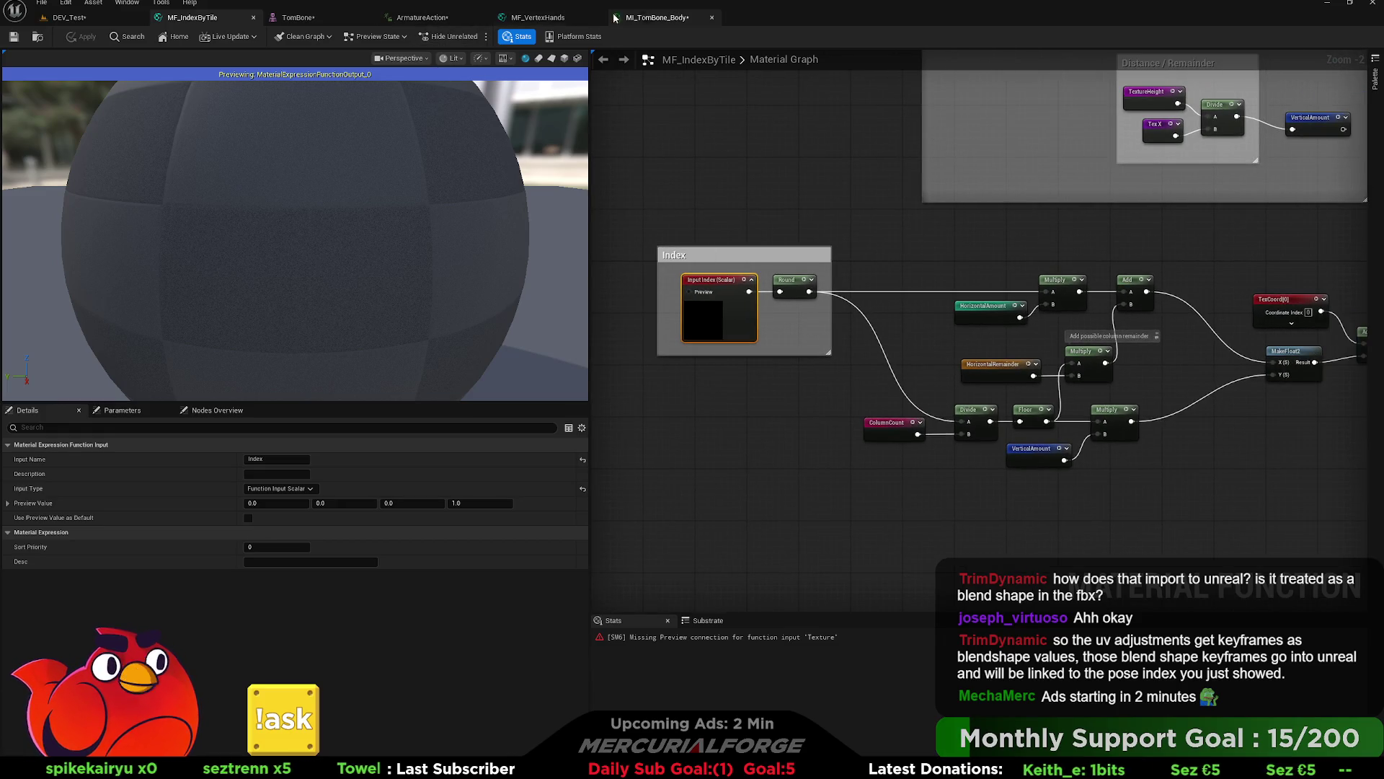
left_click(87, 19)
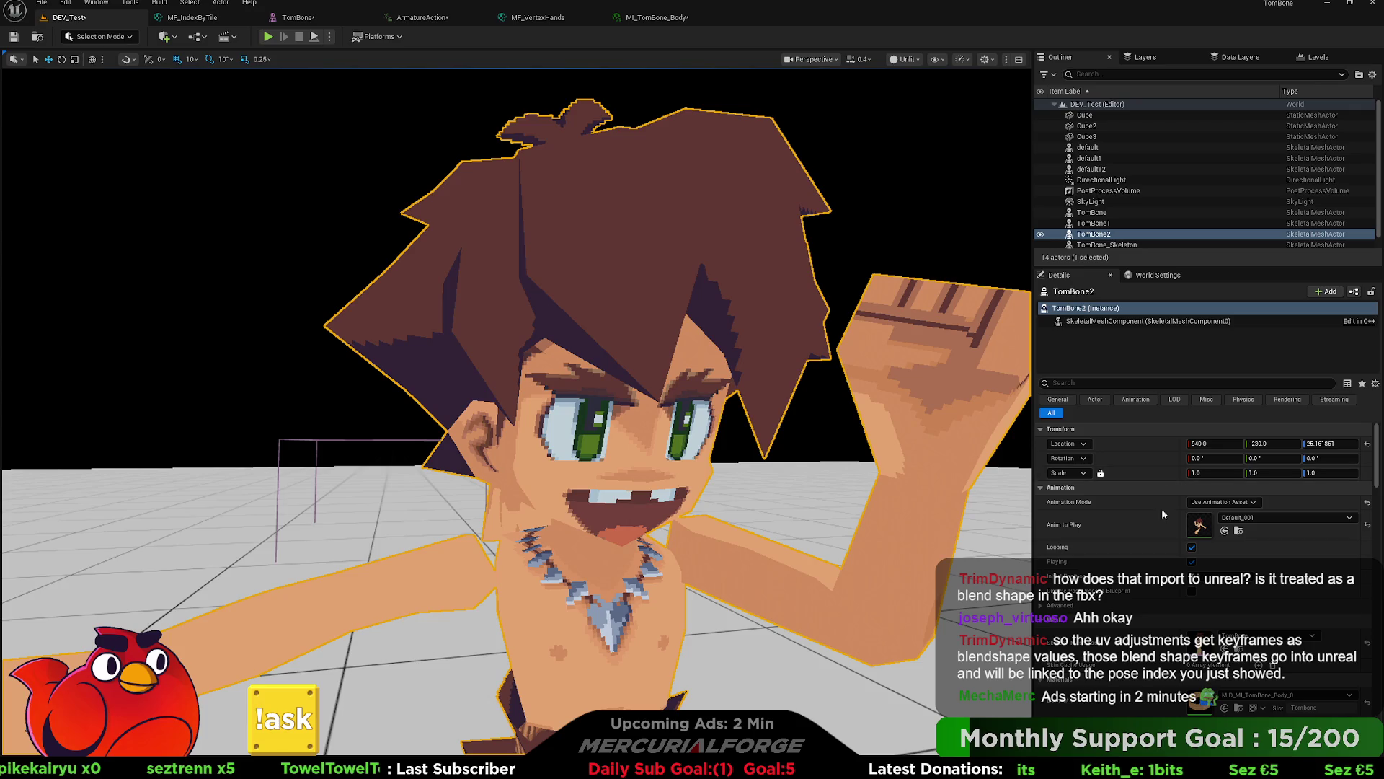
Step: Open the M_Character material from Base > Materials in the Content Drawer
key("ctrl+space")
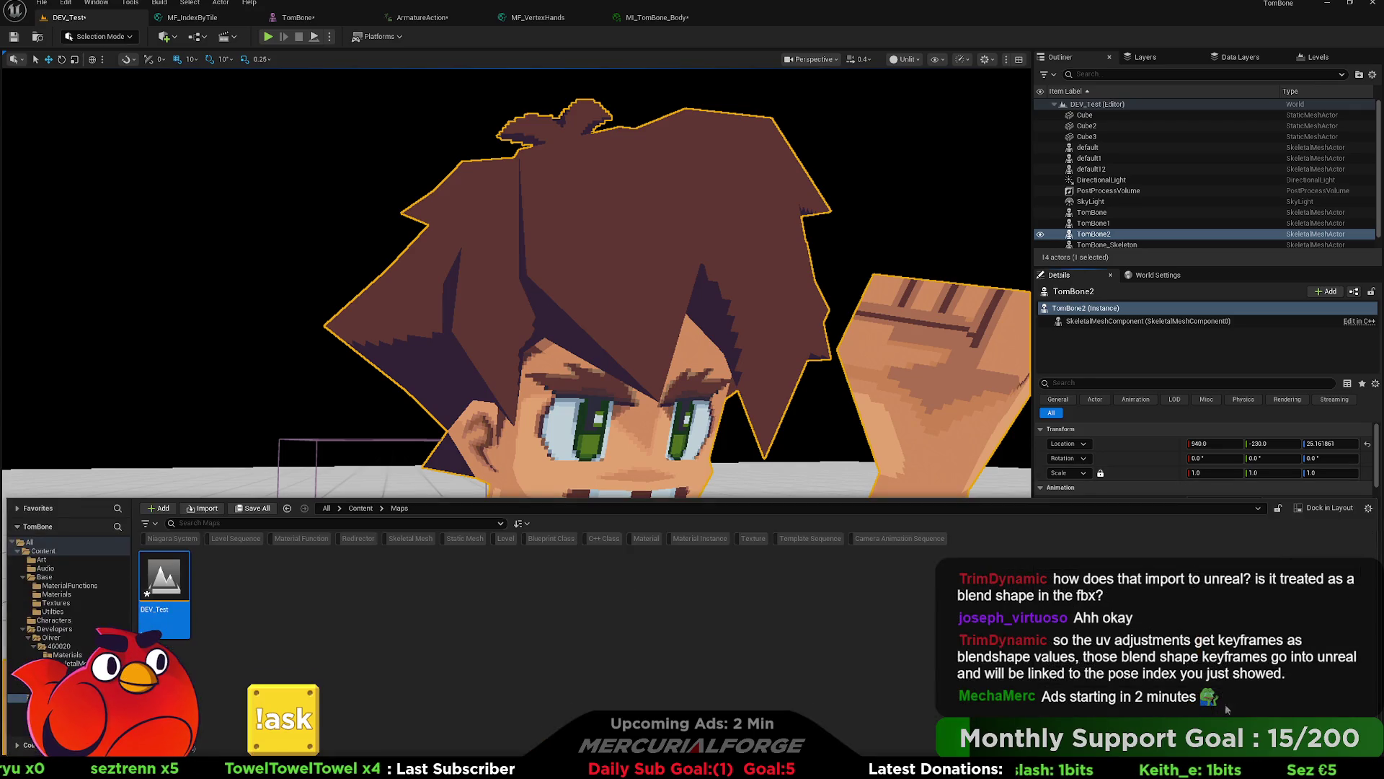
left_click(57, 594)
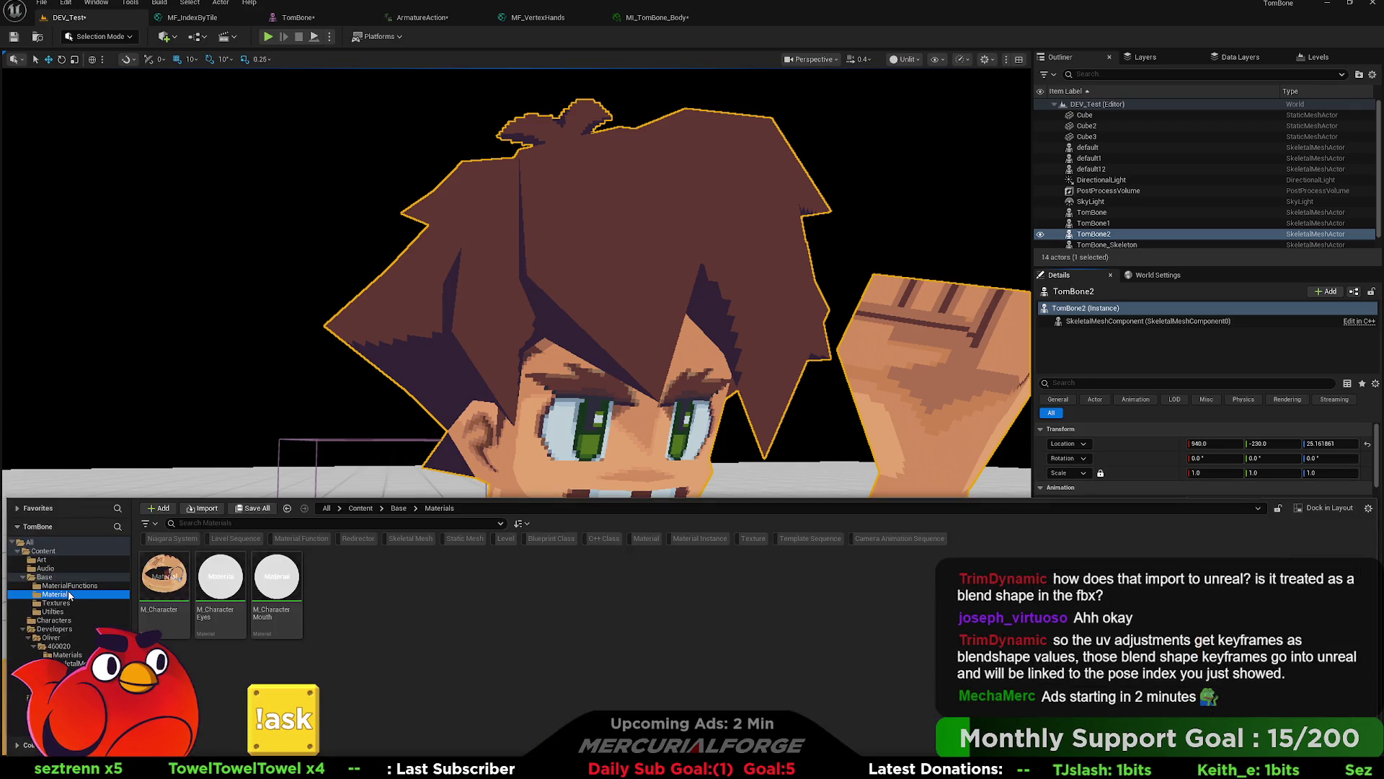
left_click(168, 581)
double_click(168, 581)
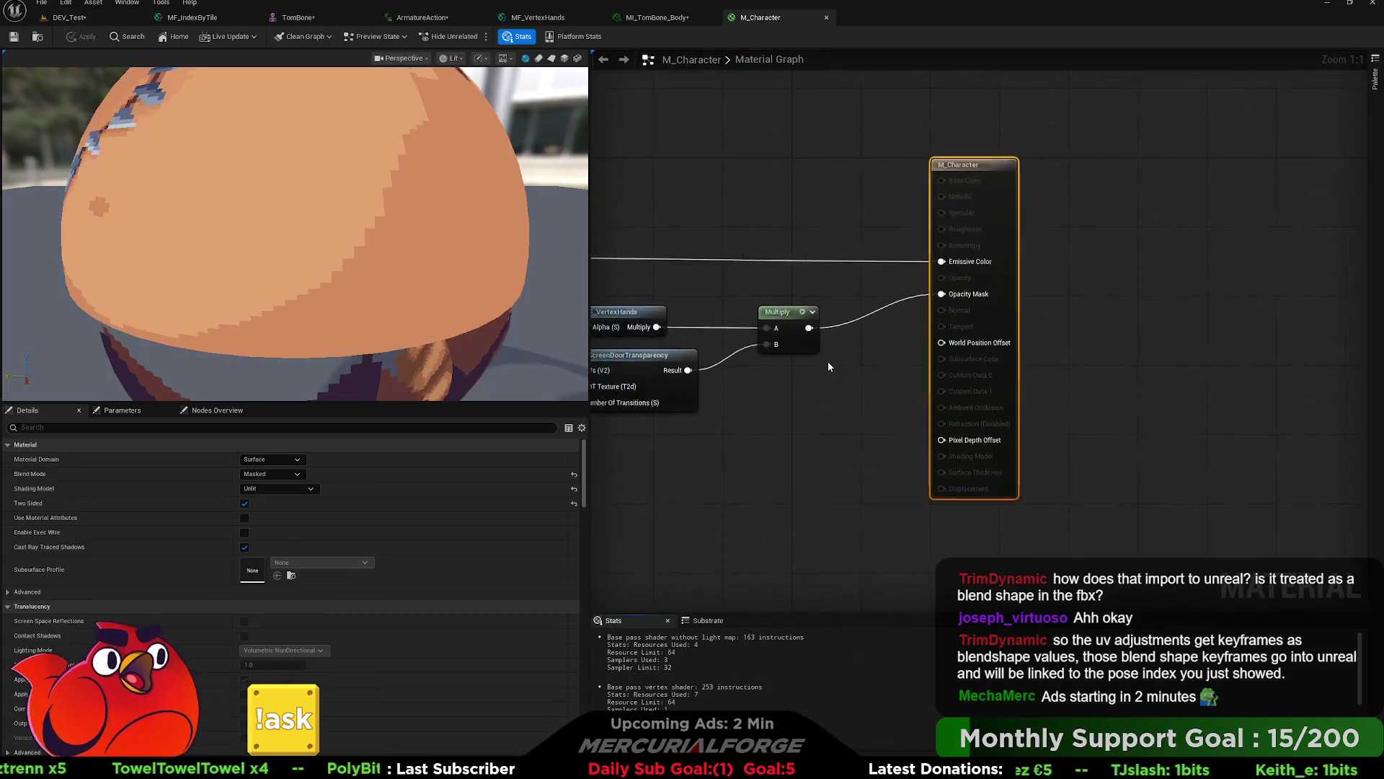
mouse_move(835, 430)
right_mouse_down()
mouse_move(983, 417)
mouse_move(871, 425)
mouse_move(886, 395)
right_mouse_up()
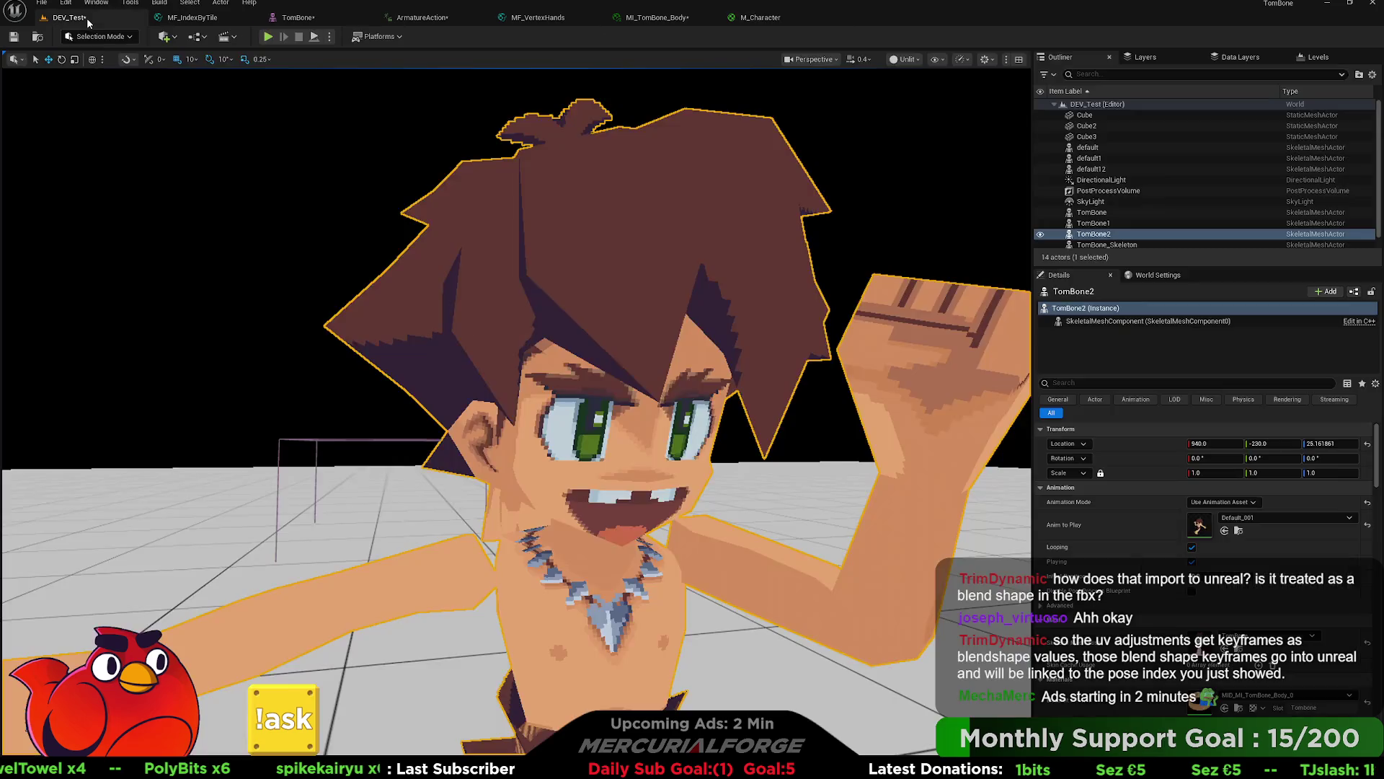
Step: Return to DEV_Test and open M_CharacterMouth, selecting its MouthIndex and MouthCycle parameters
left_click(68, 17)
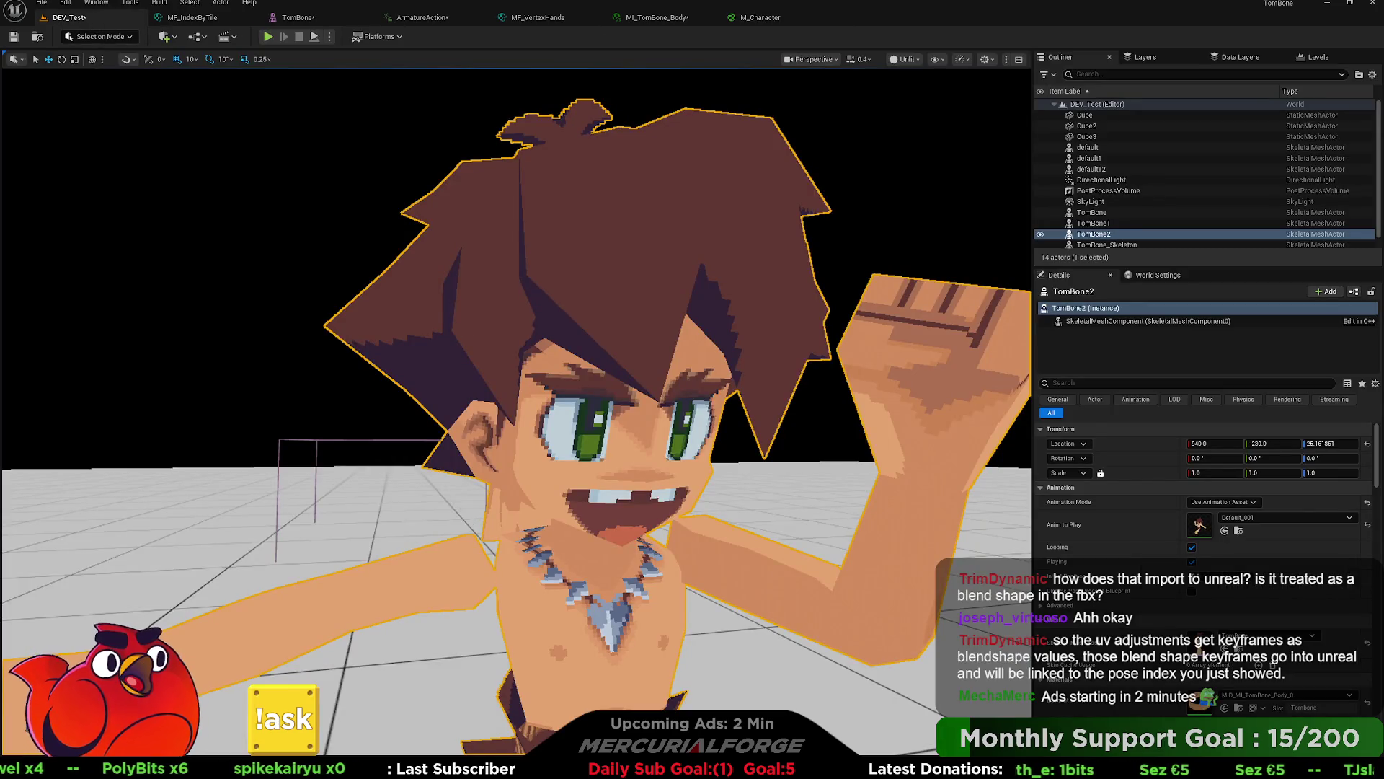
key("ctrl+space")
double_click(276, 577)
right_click_drag(819, 389, 1119, 382)
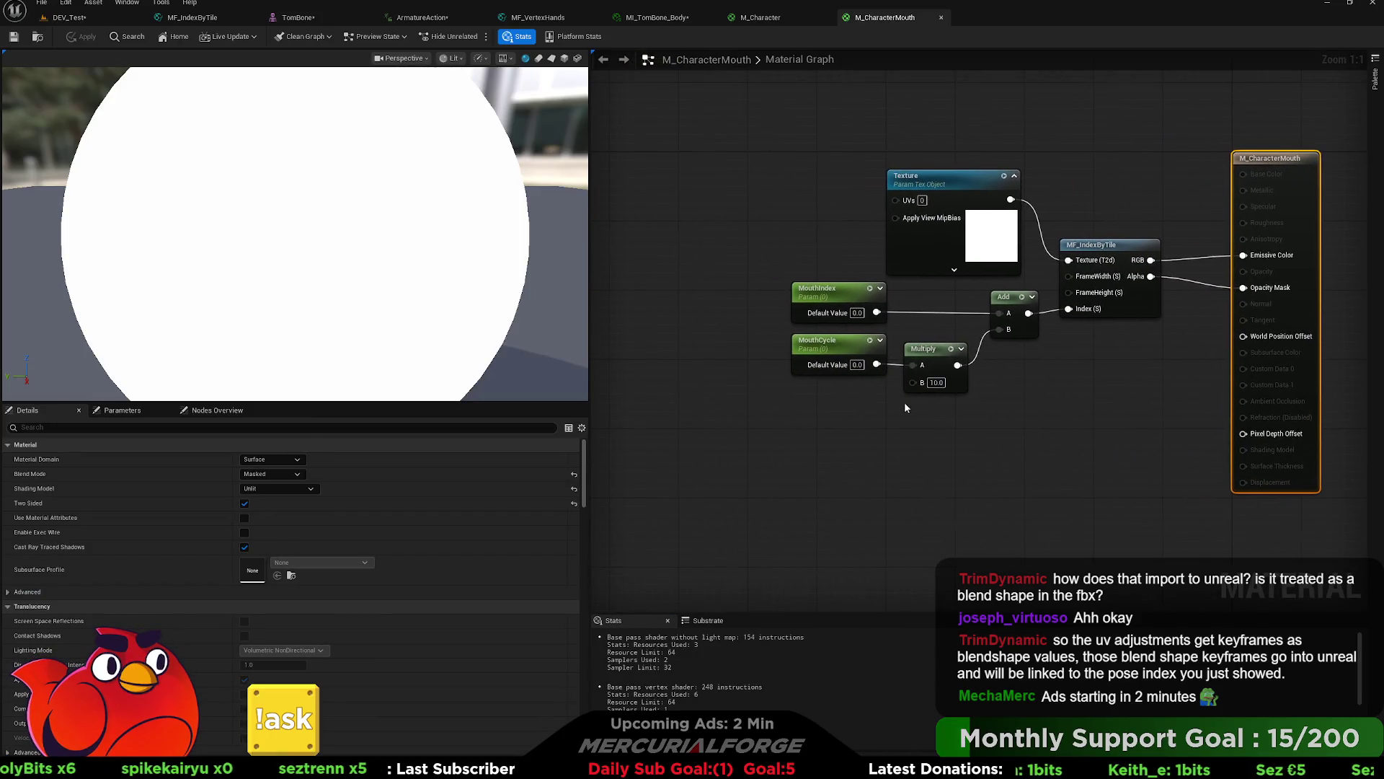
Step: Select the MouthIndex and MouthCycle nodes, then return to the DEV_Test level
left_click_drag(755, 277, 898, 391)
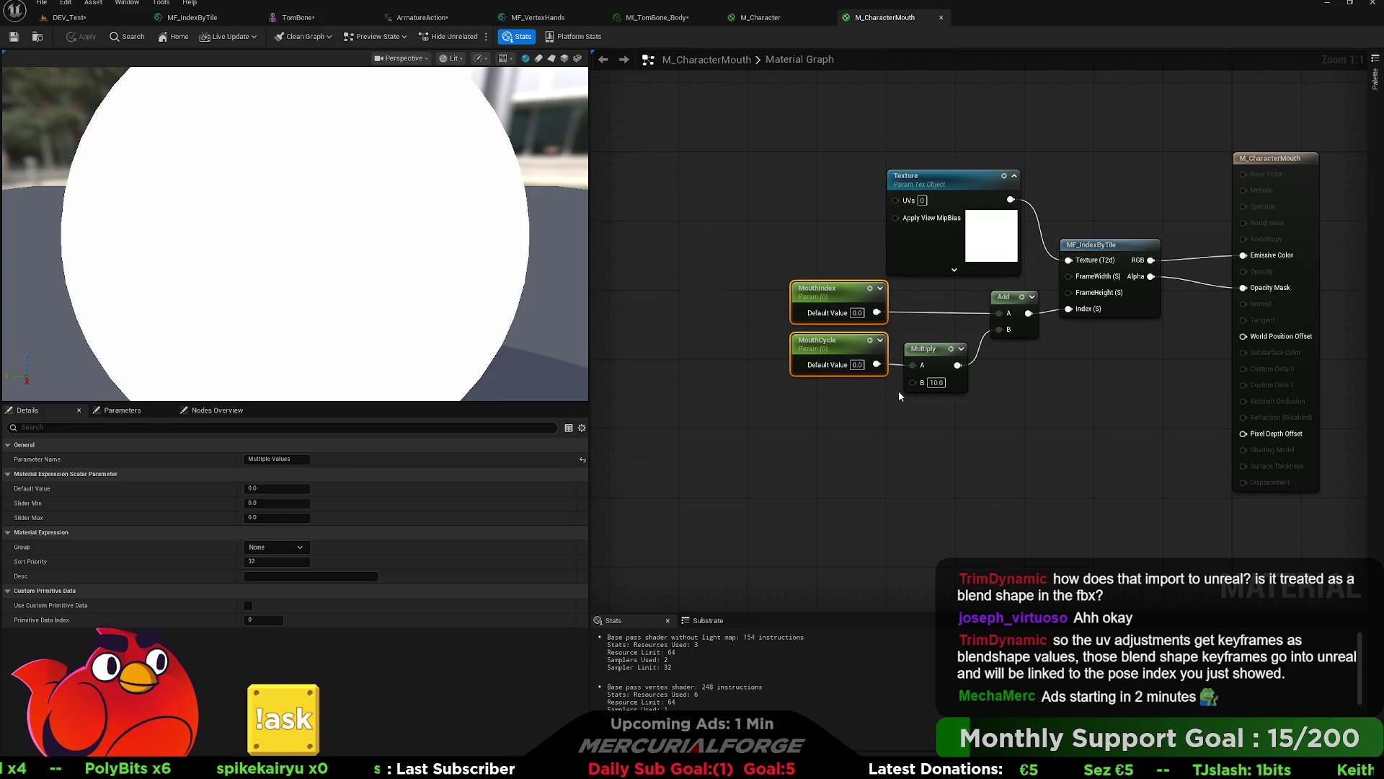
left_click(94, 18)
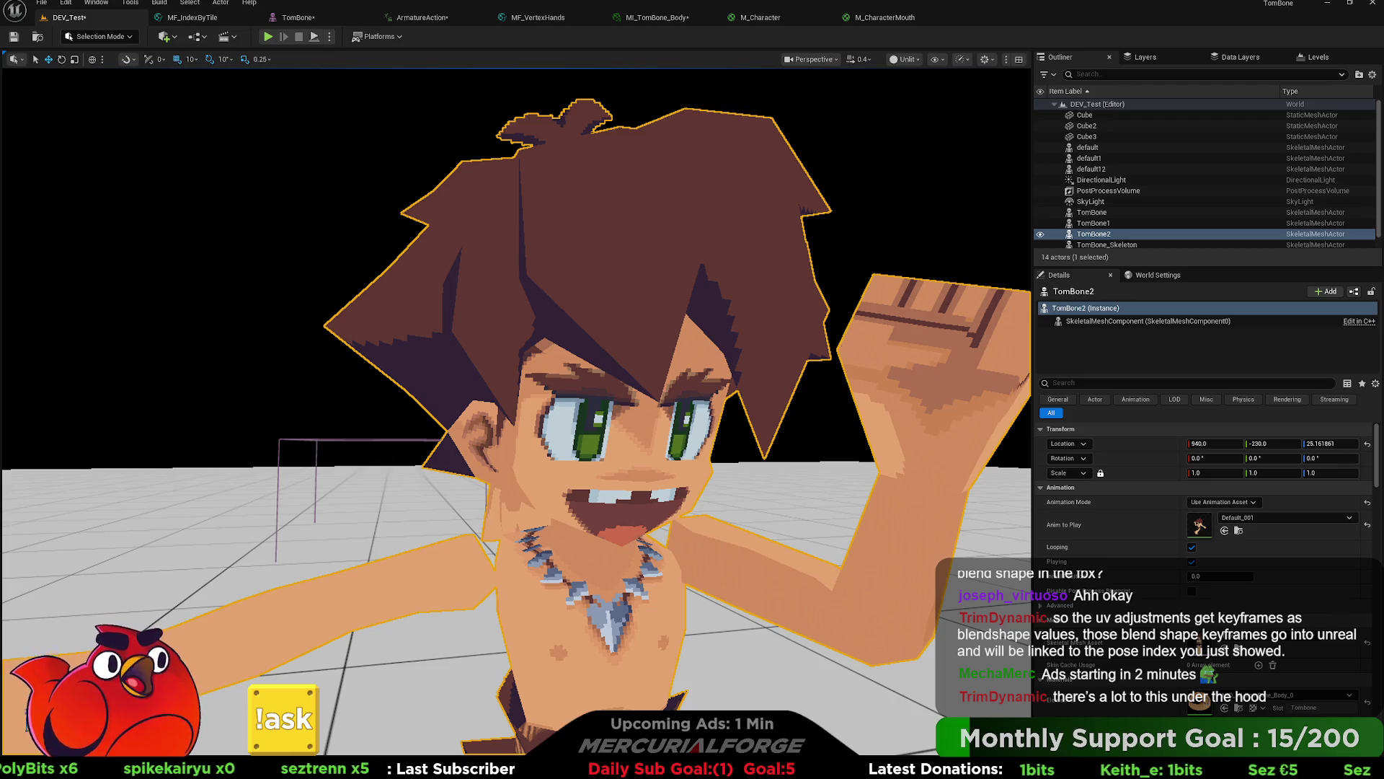
Step: Switch from Unreal Editor to Blender's Scripting workspace with the TOMBONE_RIG_UI script
key("alt+Tab")
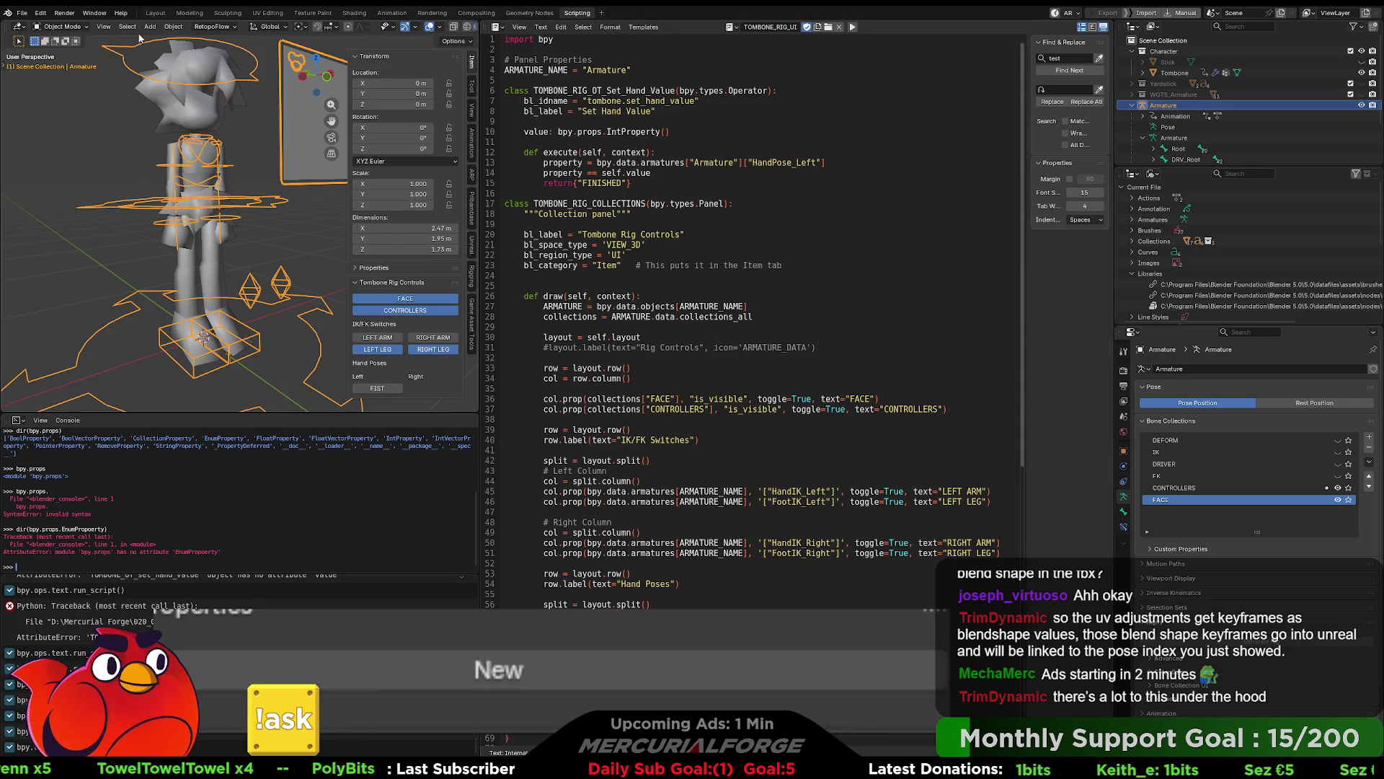
Step: Switch to the Modeling workspace and orbit and pan to centre the character's face sheet
left_click(190, 13)
mouse_move(946, 292)
middle_mouse_down()
mouse_move(630, 282)
mouse_move(390, 232)
middle_mouse_up()
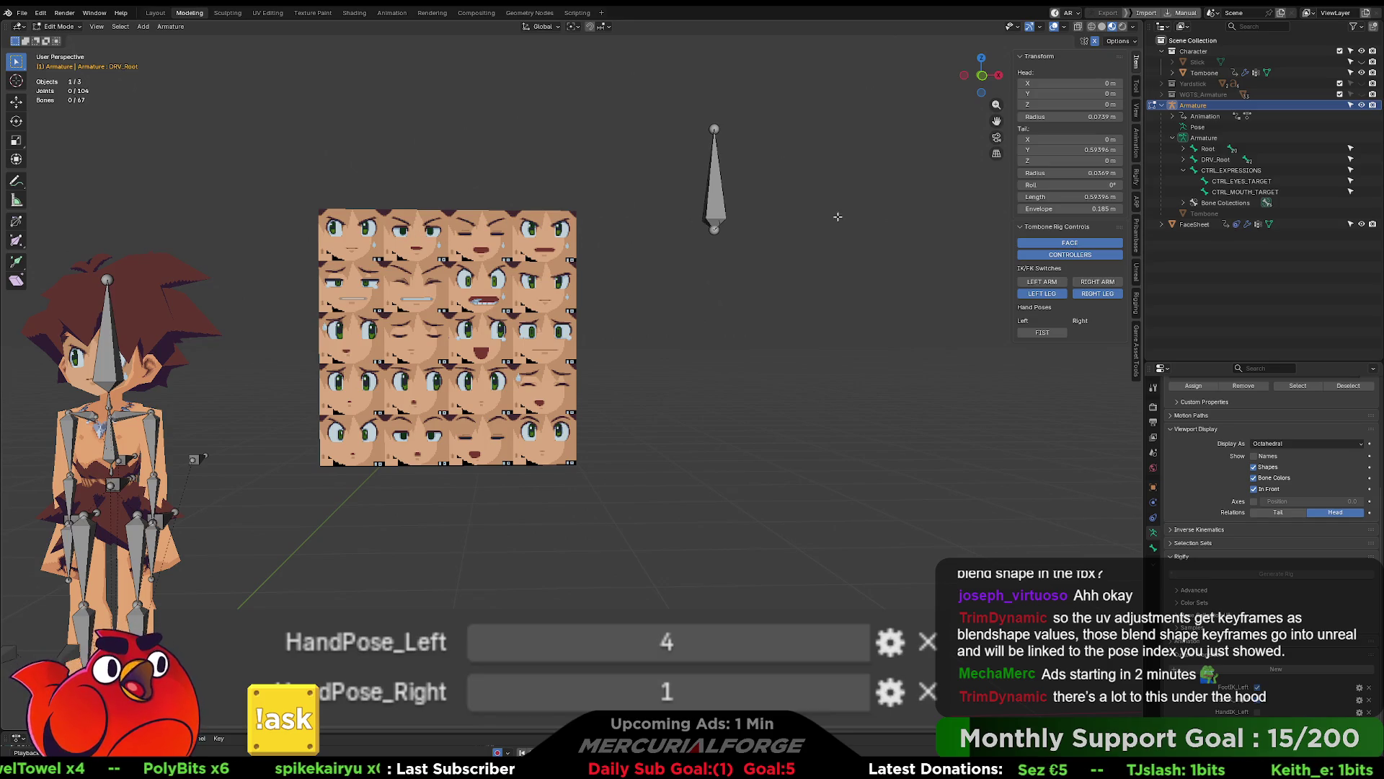
middle_click_drag(580, 444, 661, 436, "shift")
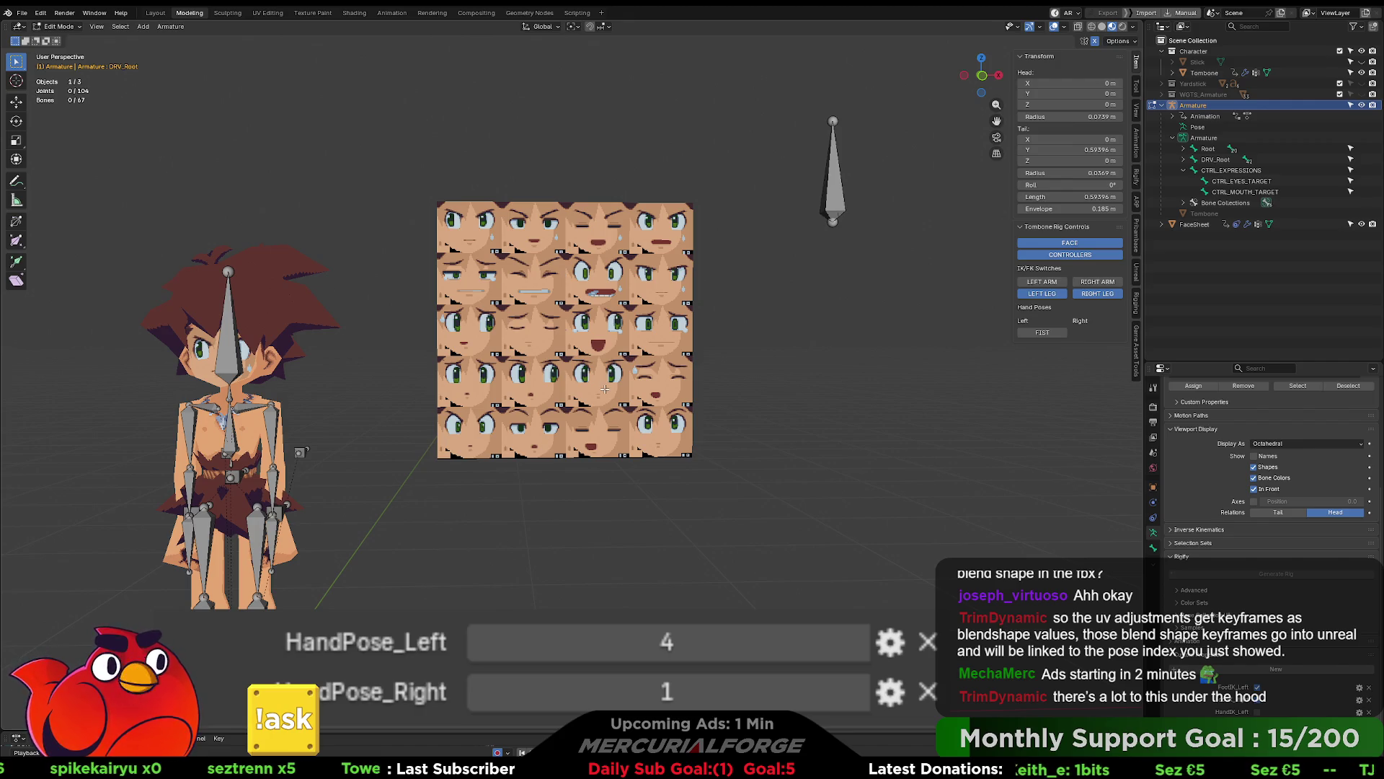
middle_click_drag(597, 385, 662, 373, "shift")
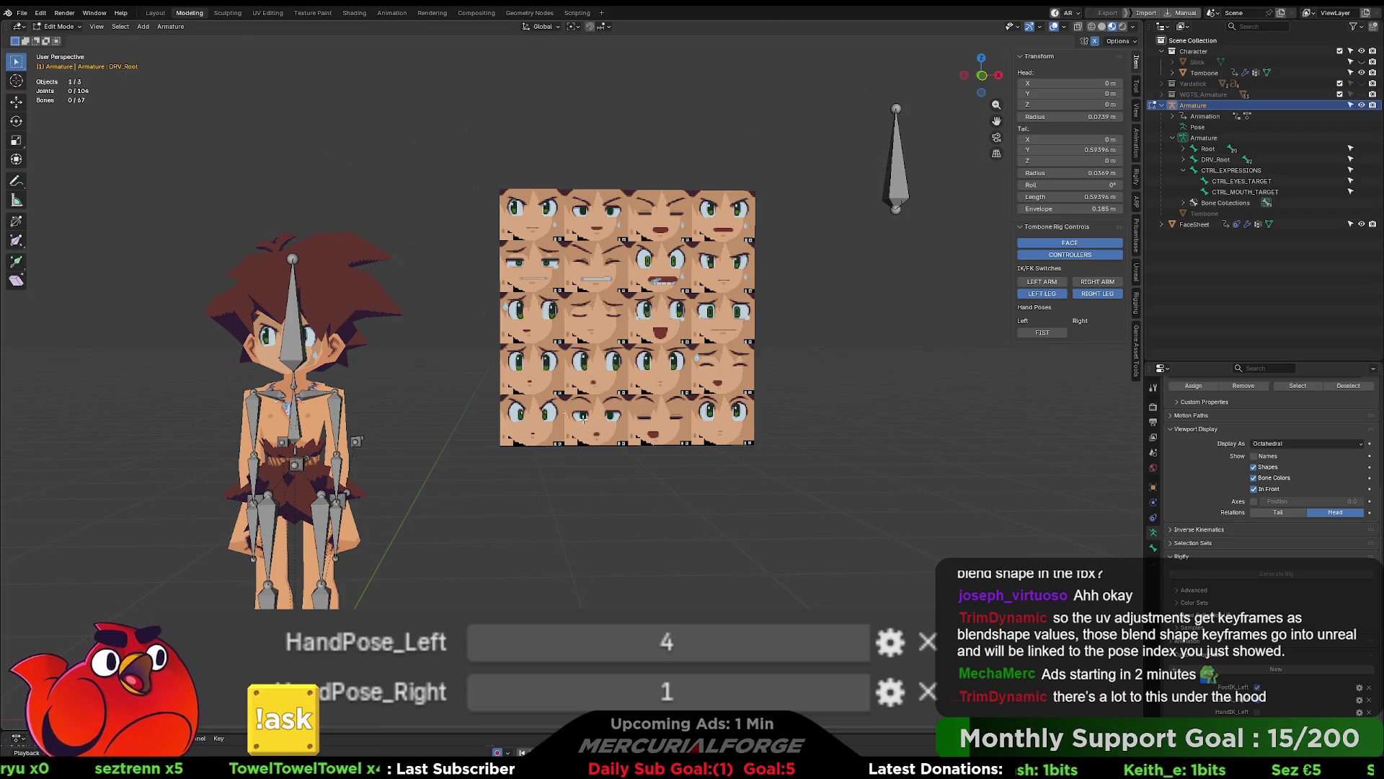
middle_click_drag(604, 303, 711, 277, "shift")
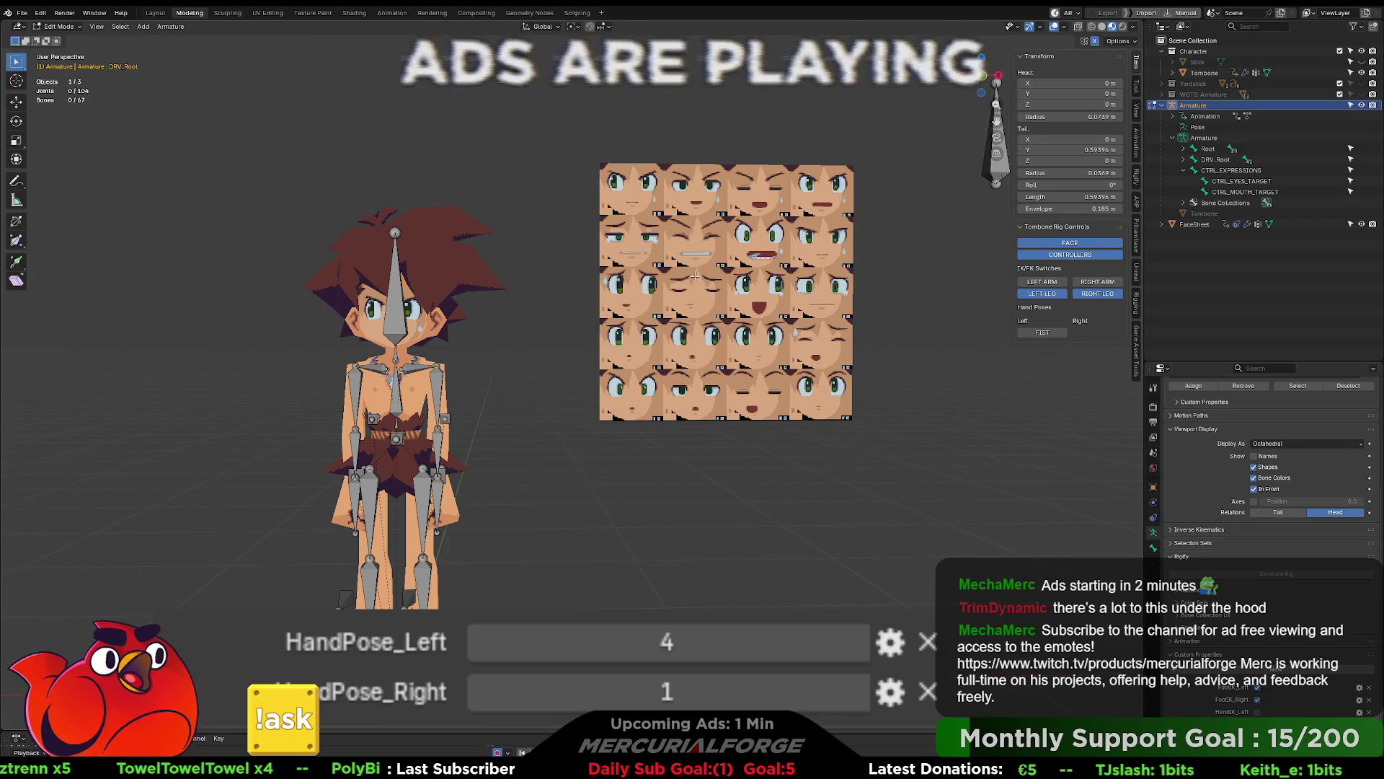
middle_click_drag(433, 299, 522, 309, "shift")
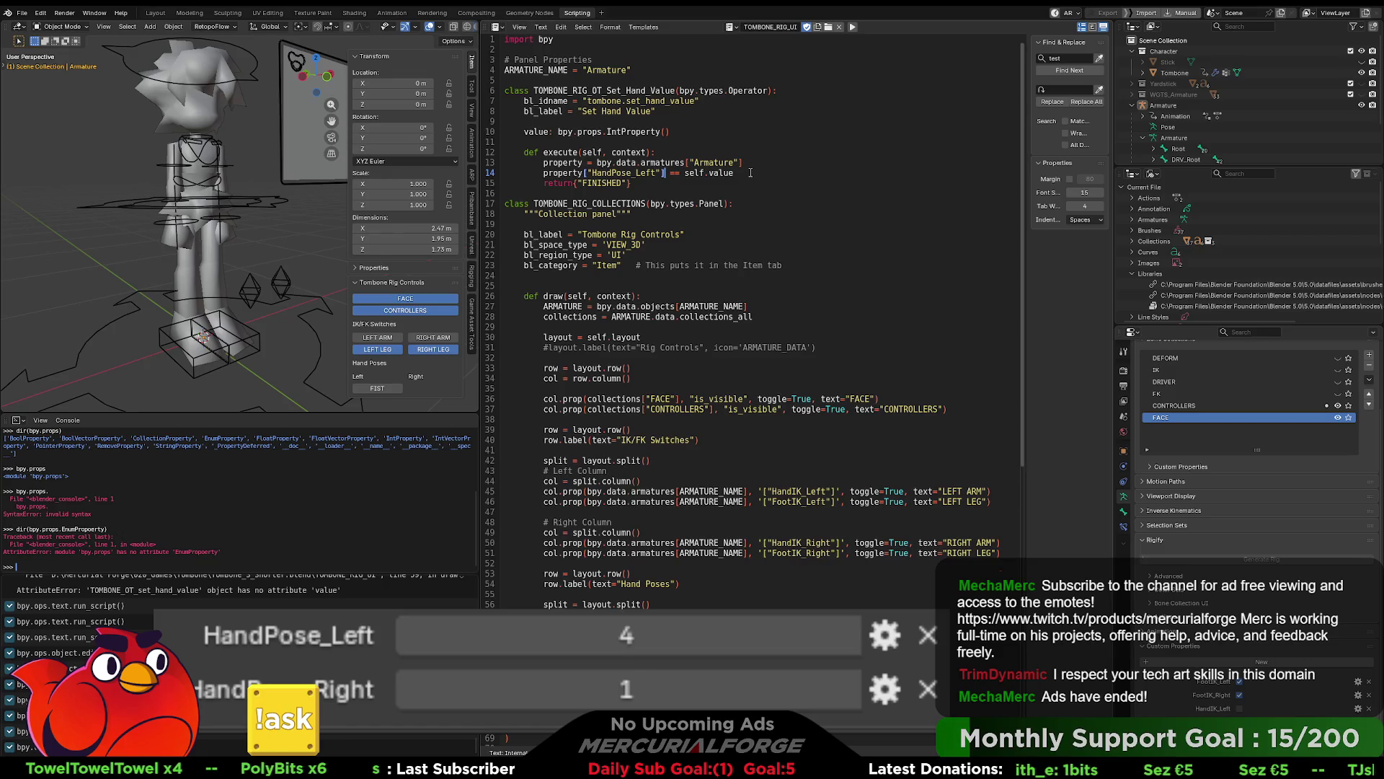
Step: Rerun the rig-controls script, test it on the Armature, and select operator lines 6–15
left_click(777, 164)
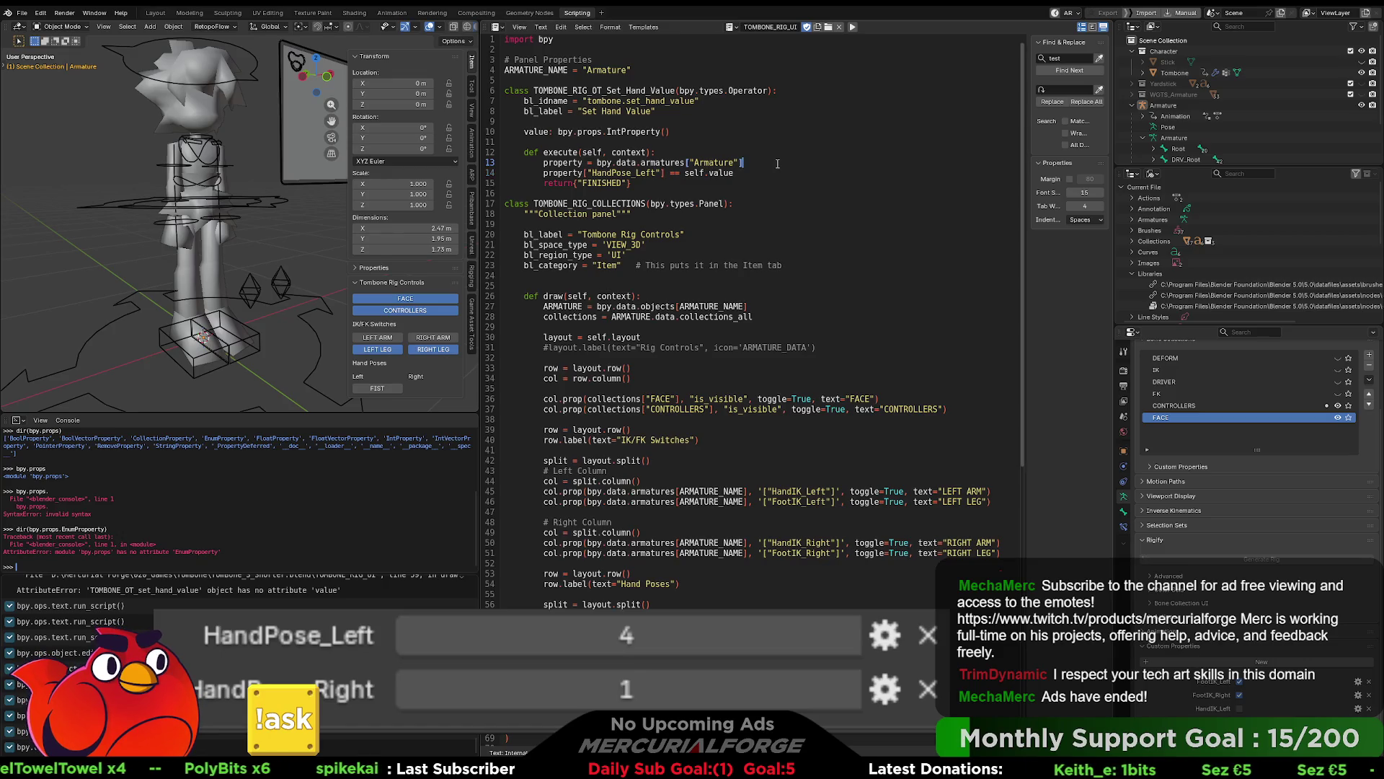
left_click(852, 27)
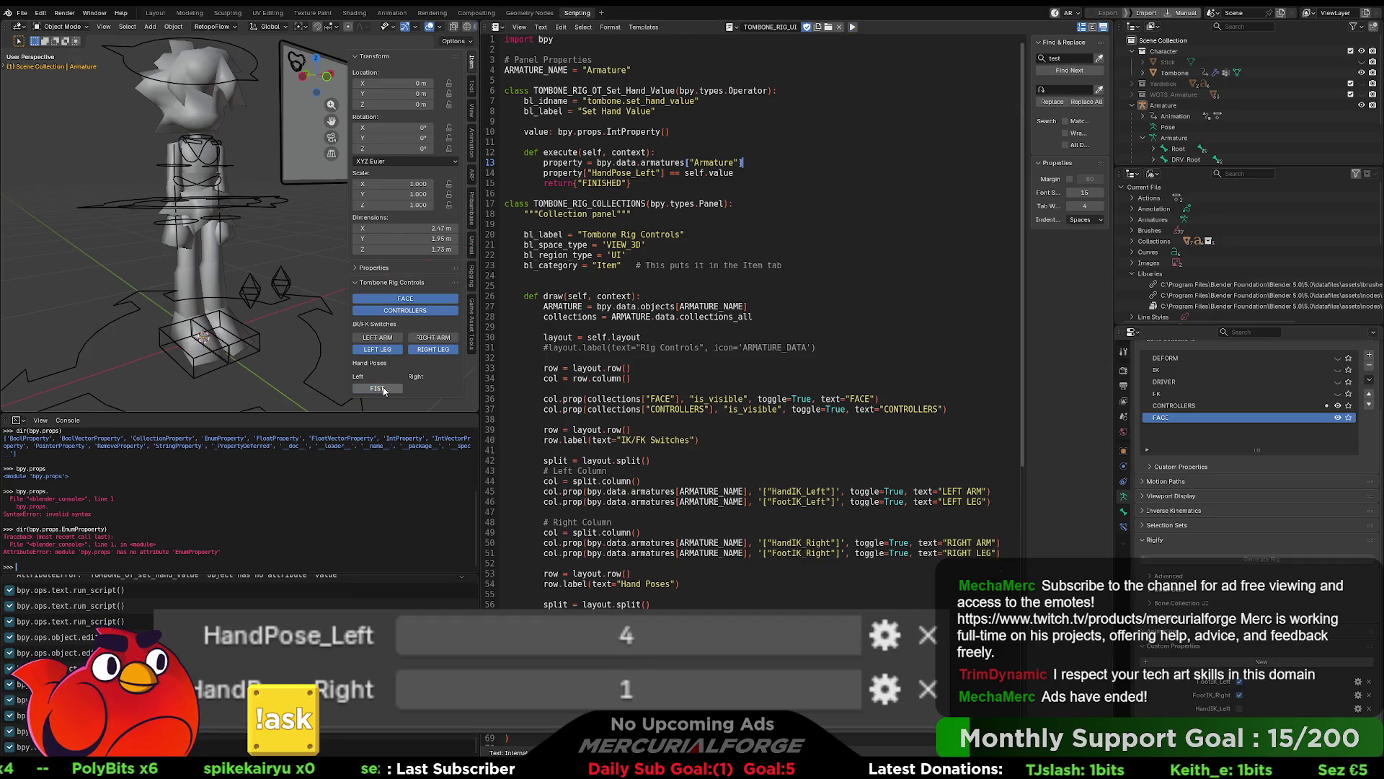
left_click(315, 369)
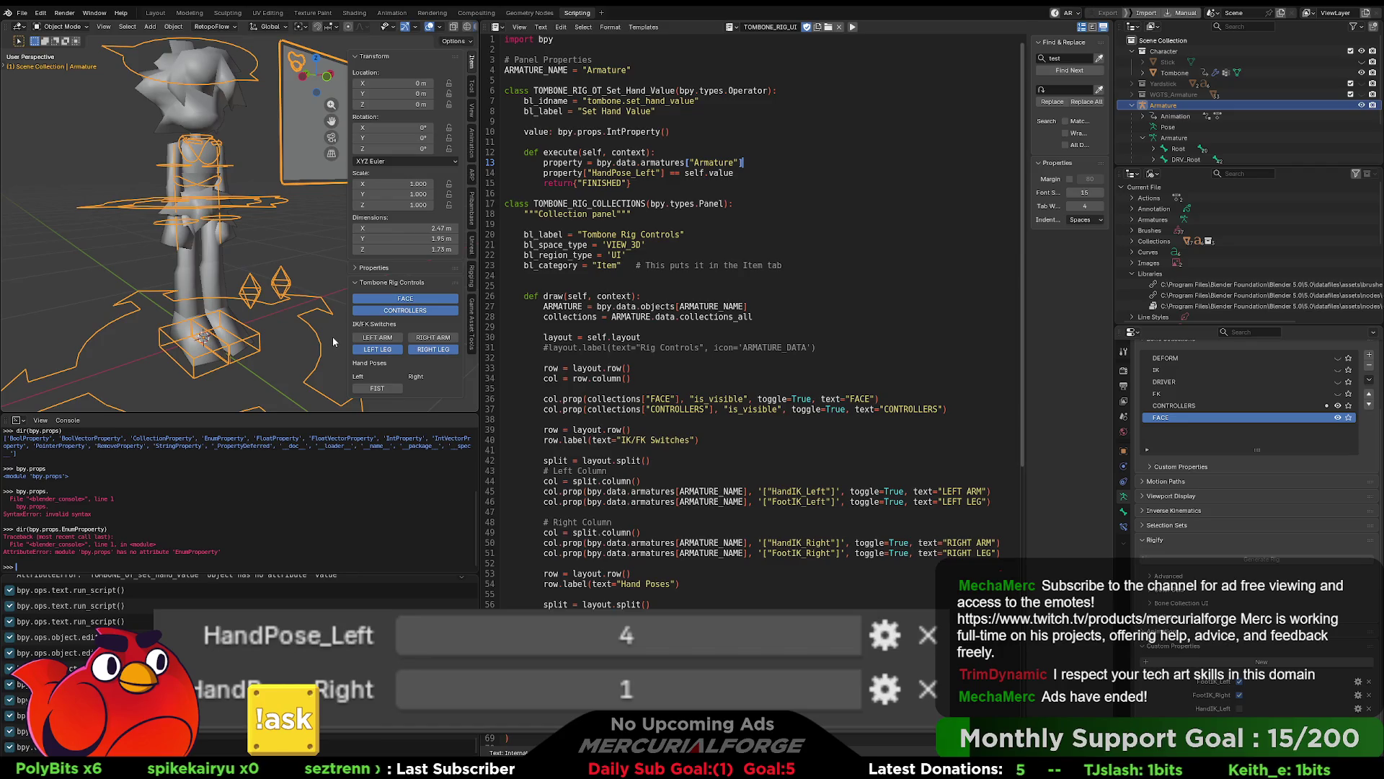
left_click(333, 339)
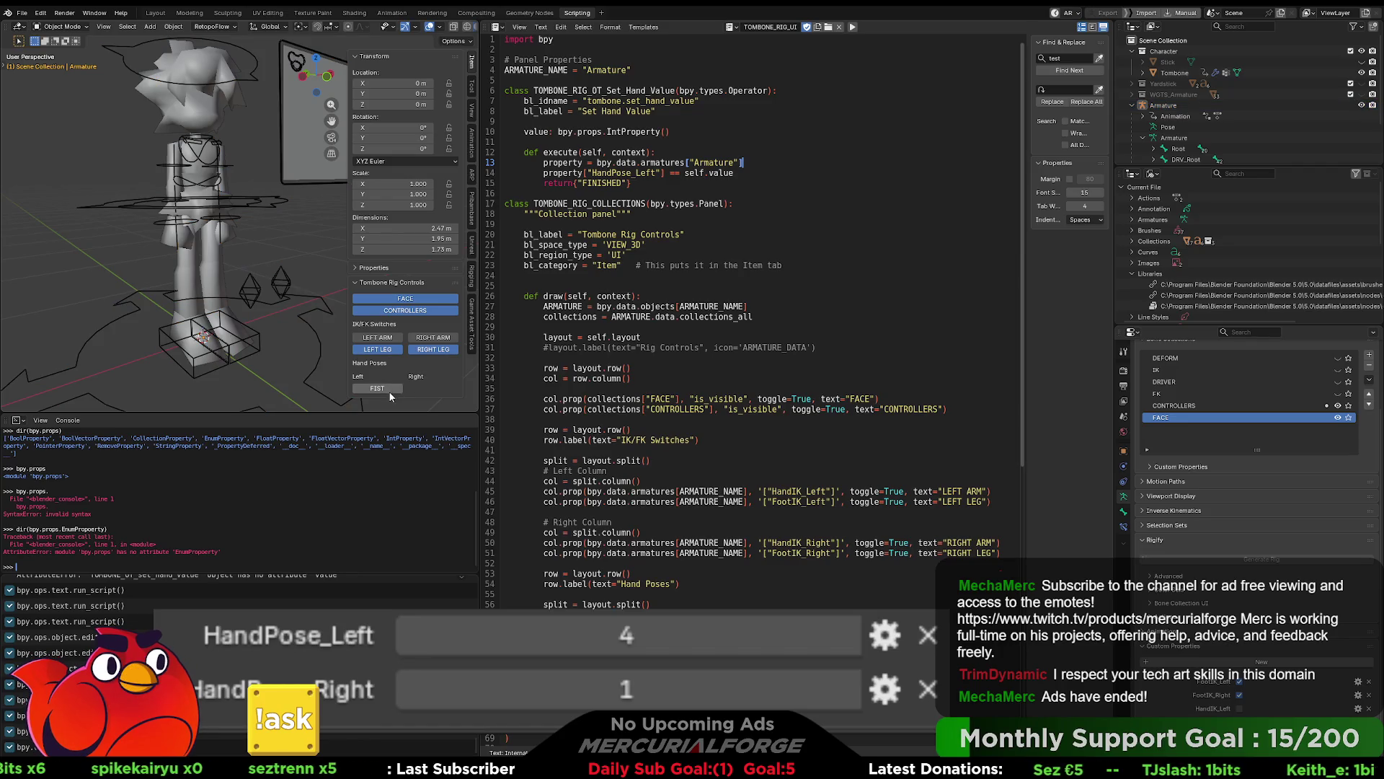
key("Left")
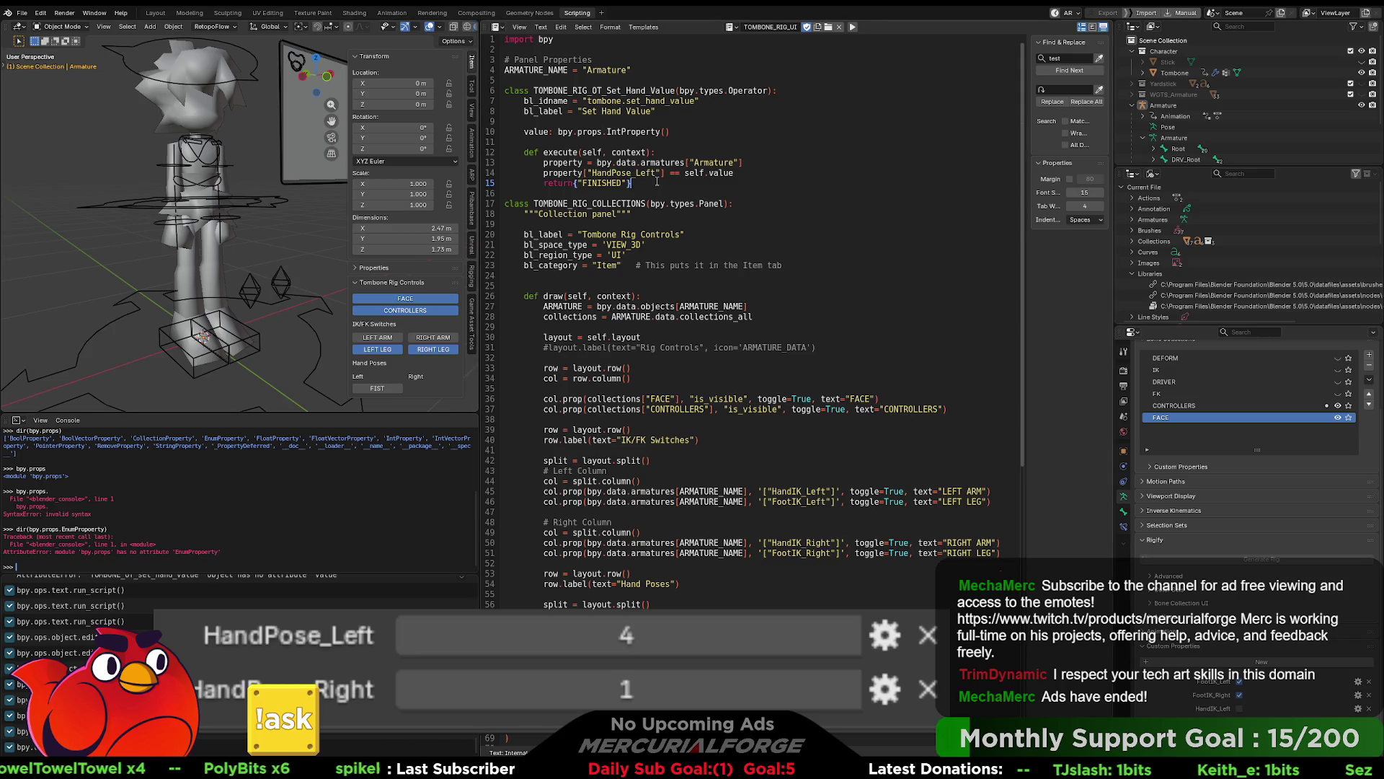
mouse_move(656, 182)
left_mouse_down()
mouse_move(591, 111)
mouse_move(505, 90)
left_mouse_up()
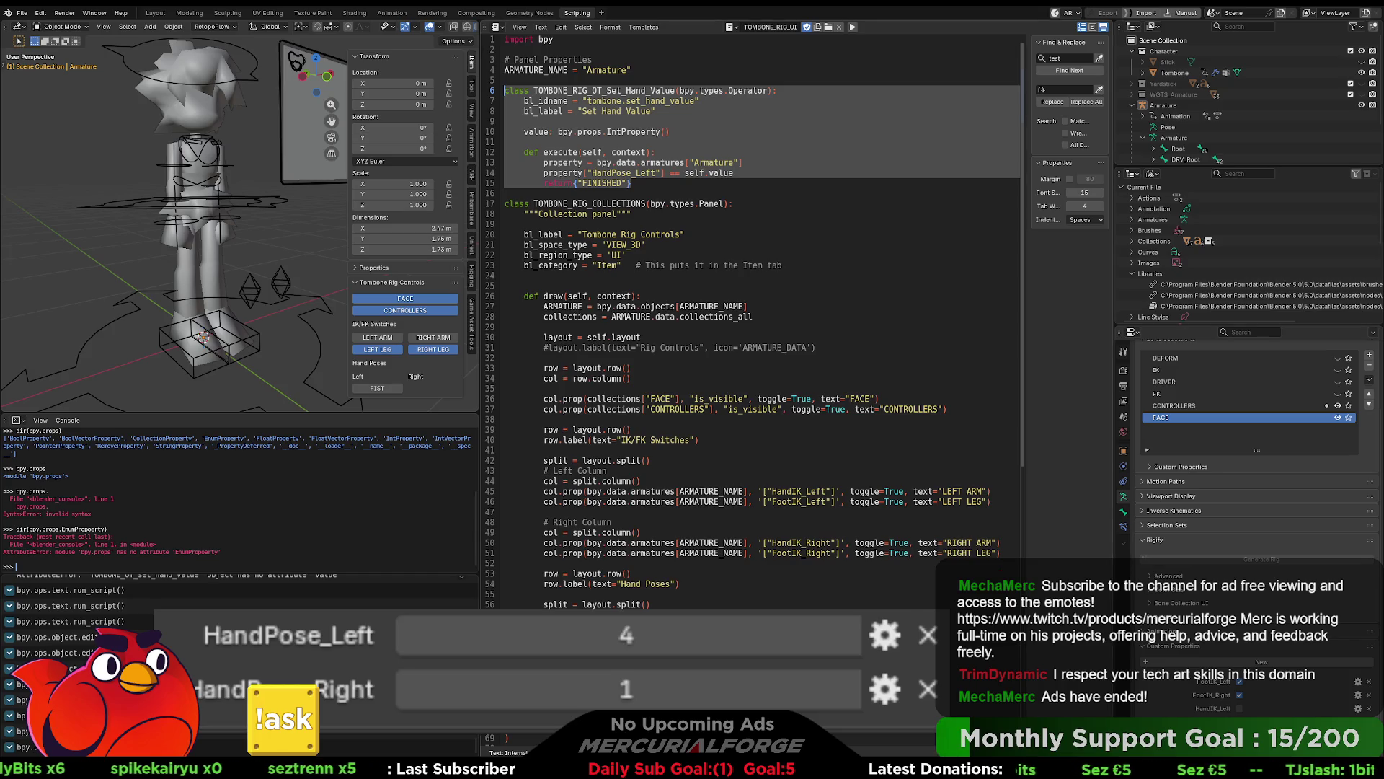
Step: Remove the 'op = ' assignment so line 59's FIST entry is a plain col.operator call
key("ctrl+x")
key("ctrl+z")
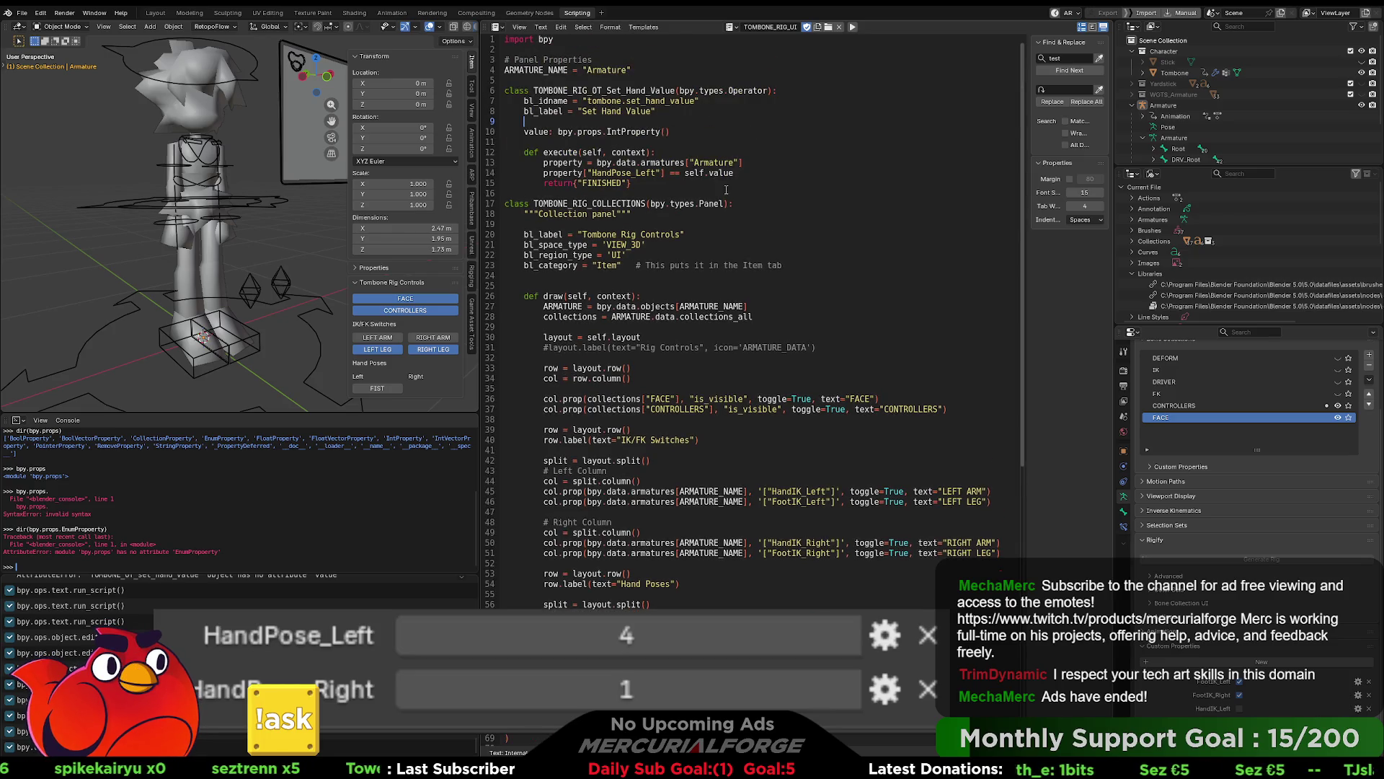
scroll(725, 189, "down", 1)
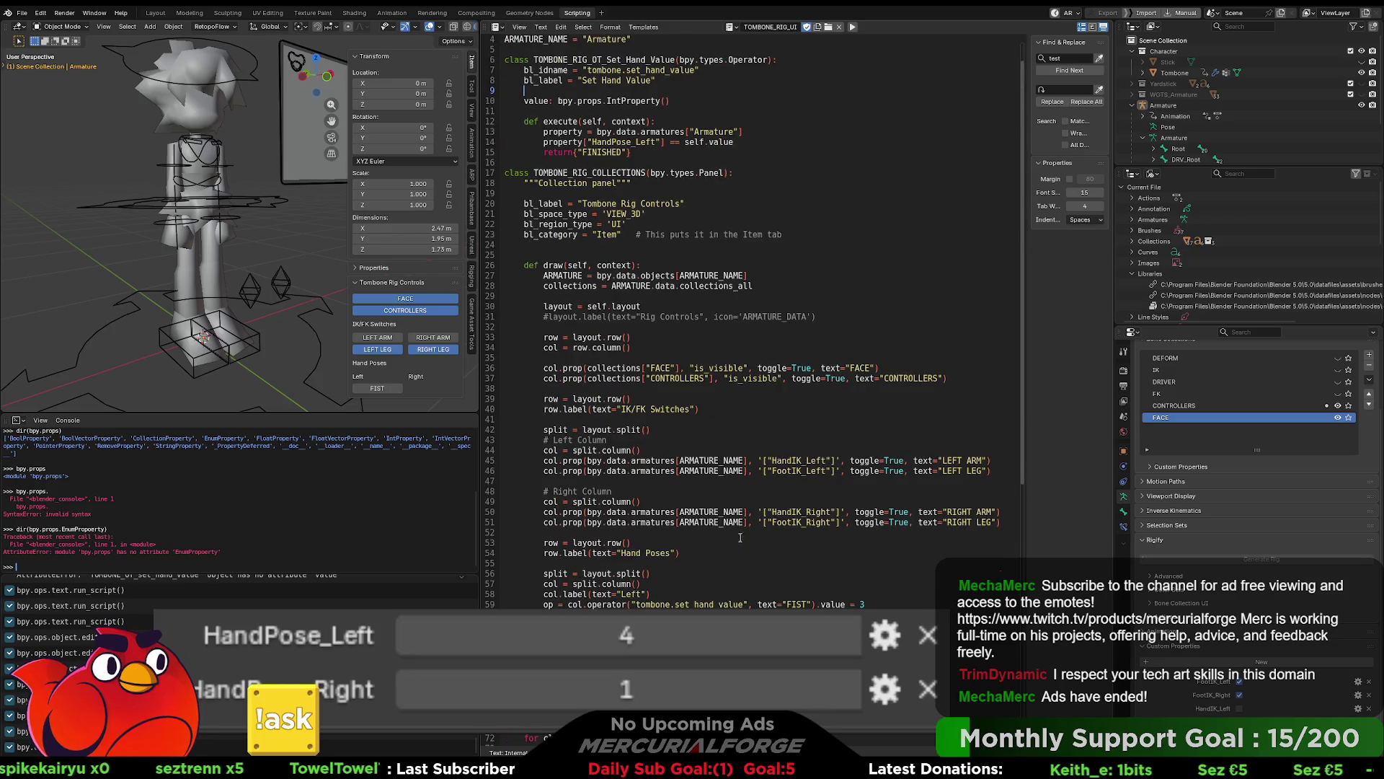
left_click_drag(893, 604, 559, 604)
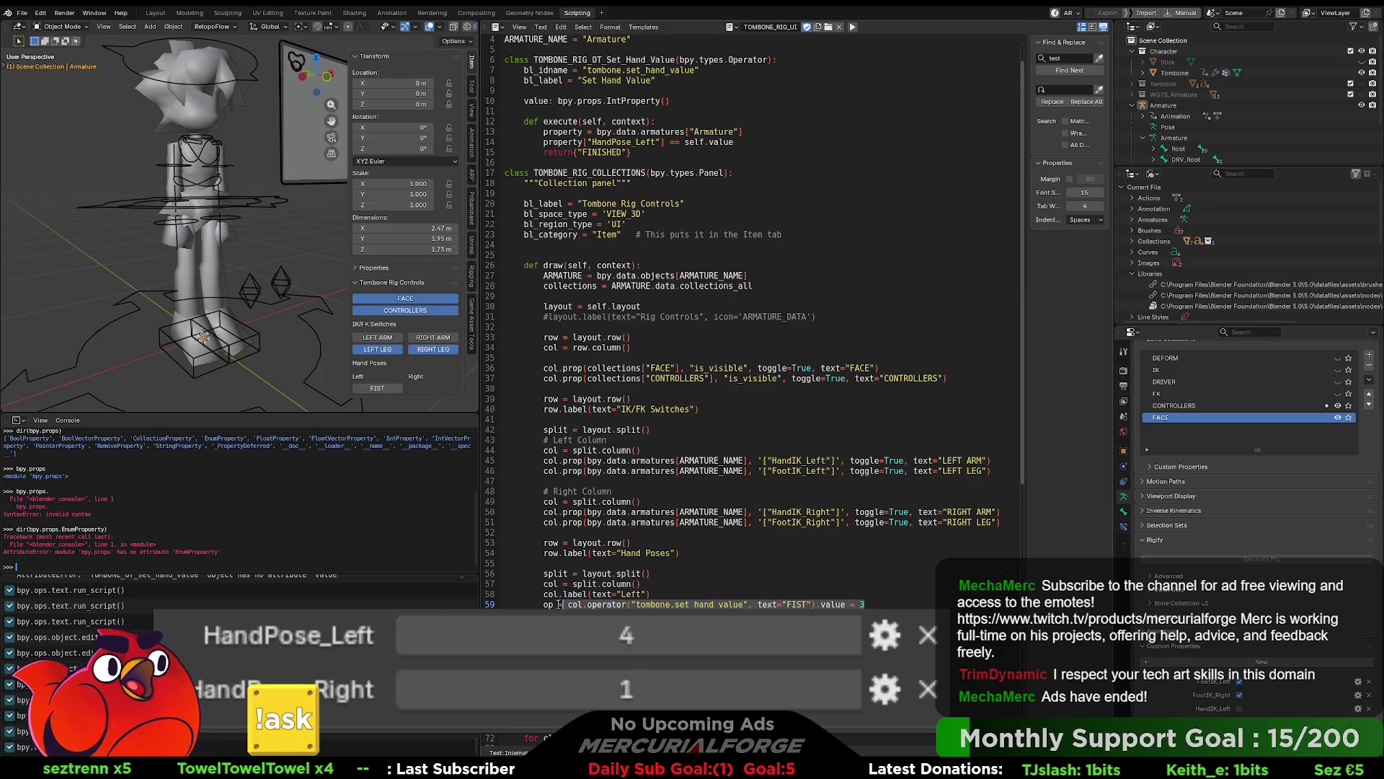
left_click(569, 604)
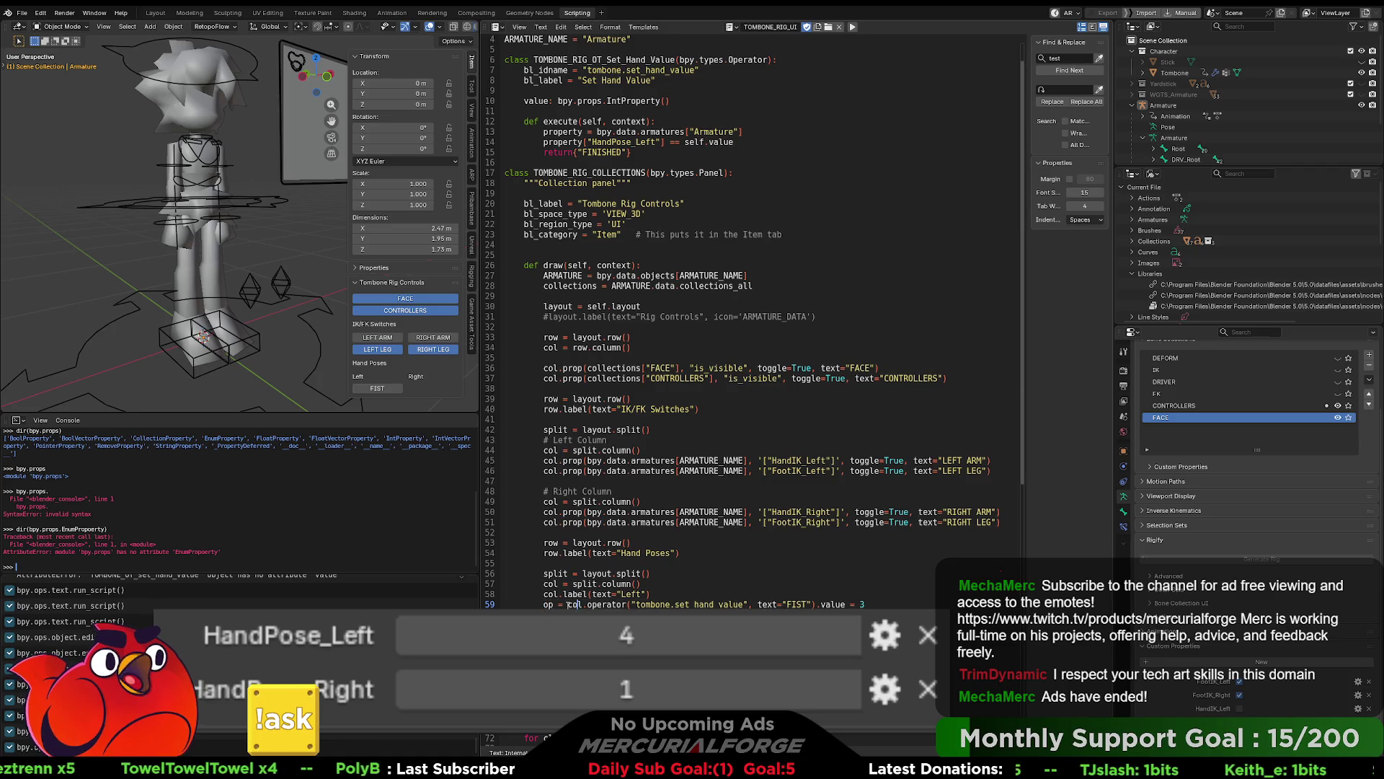
key("BackSpace")
key("BackSpace")
key("BackSpace")
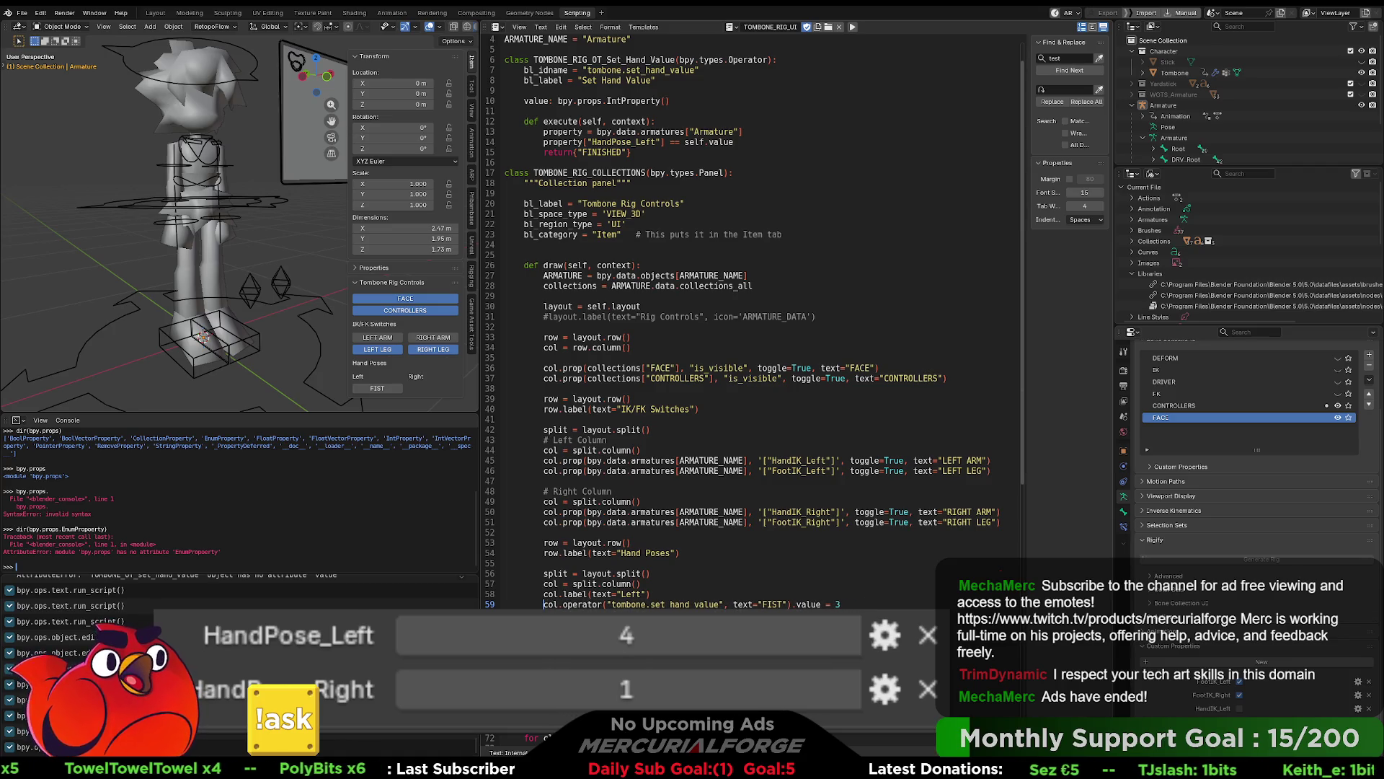
key("Up")
key("Up")
key("End")
Step: Rerun the script, select the Armature, and scroll back to the top of the script
left_click(853, 27)
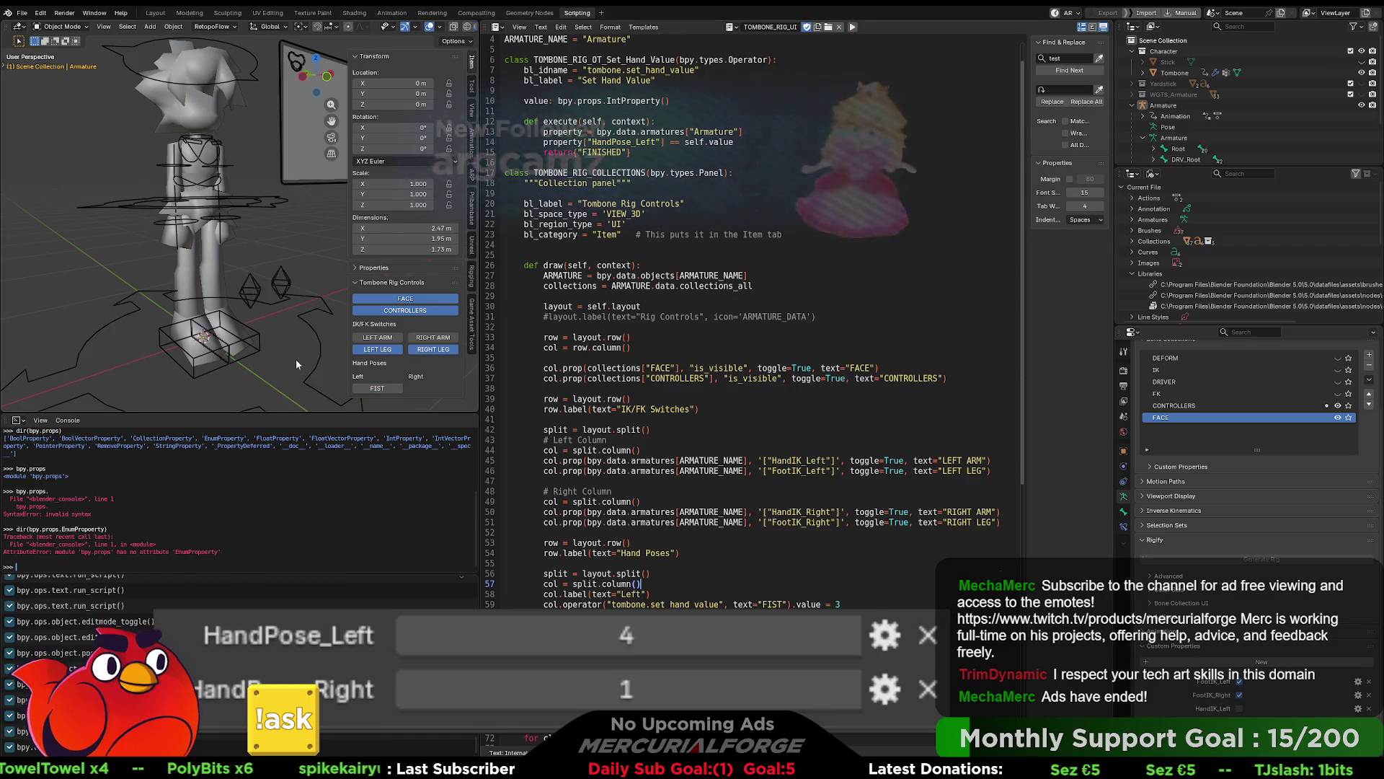
left_click(315, 359)
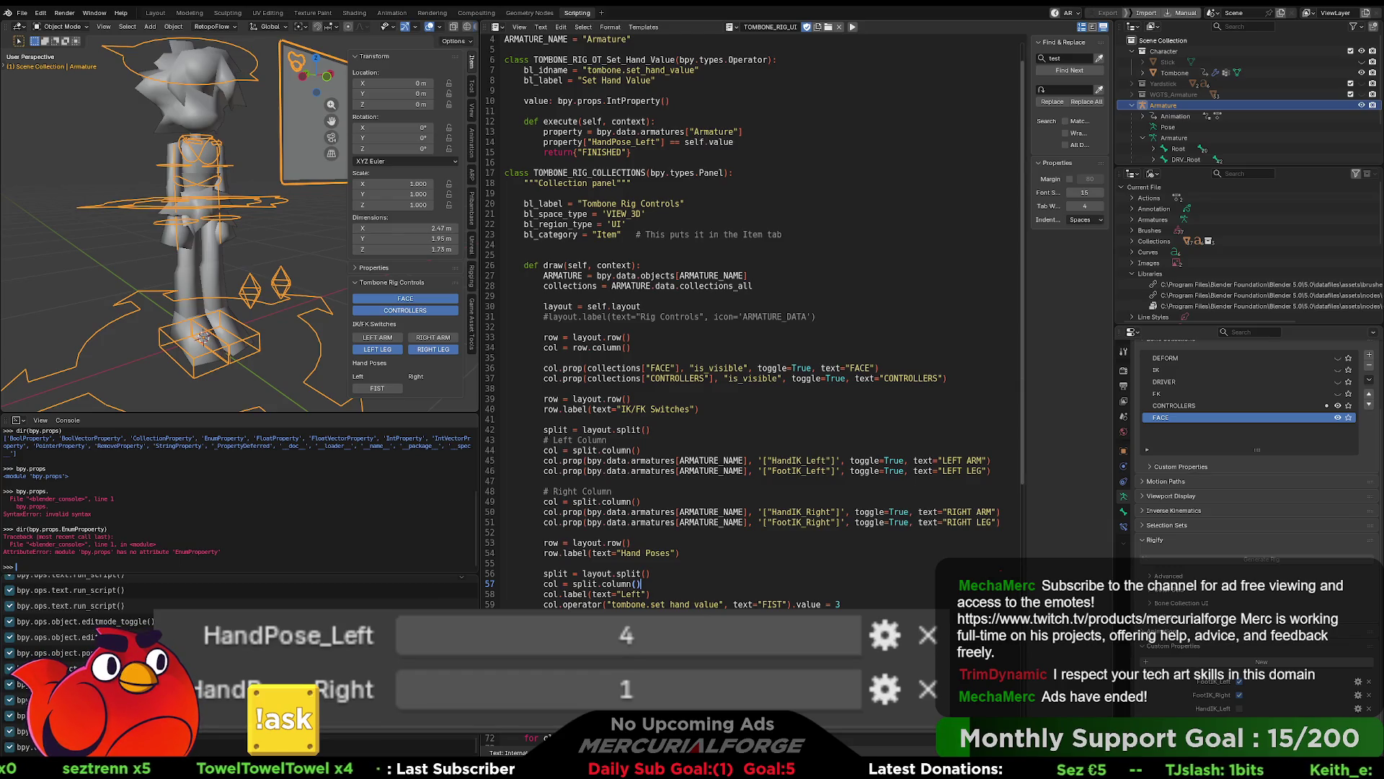
left_click(505, 255)
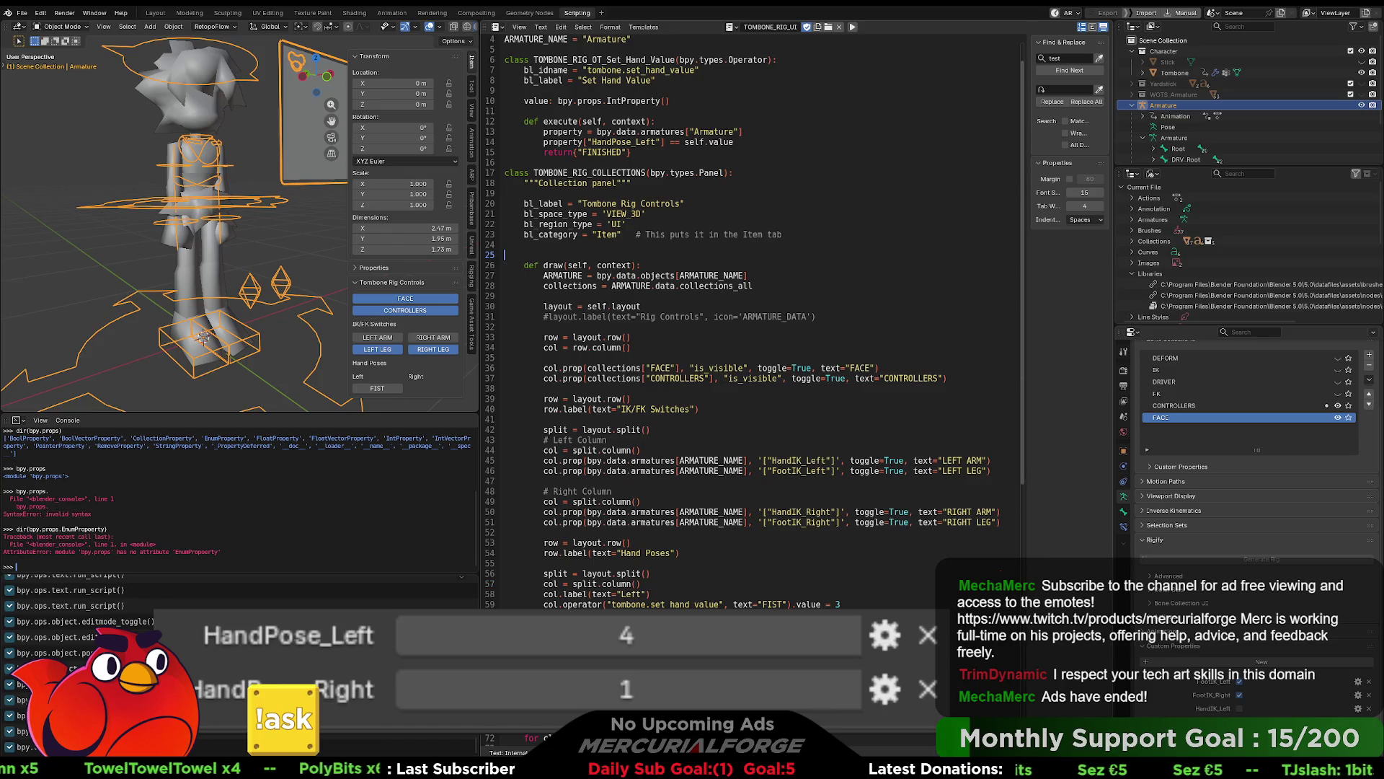
scroll(703, 253, "down", 1)
scroll(703, 253, "down", 2)
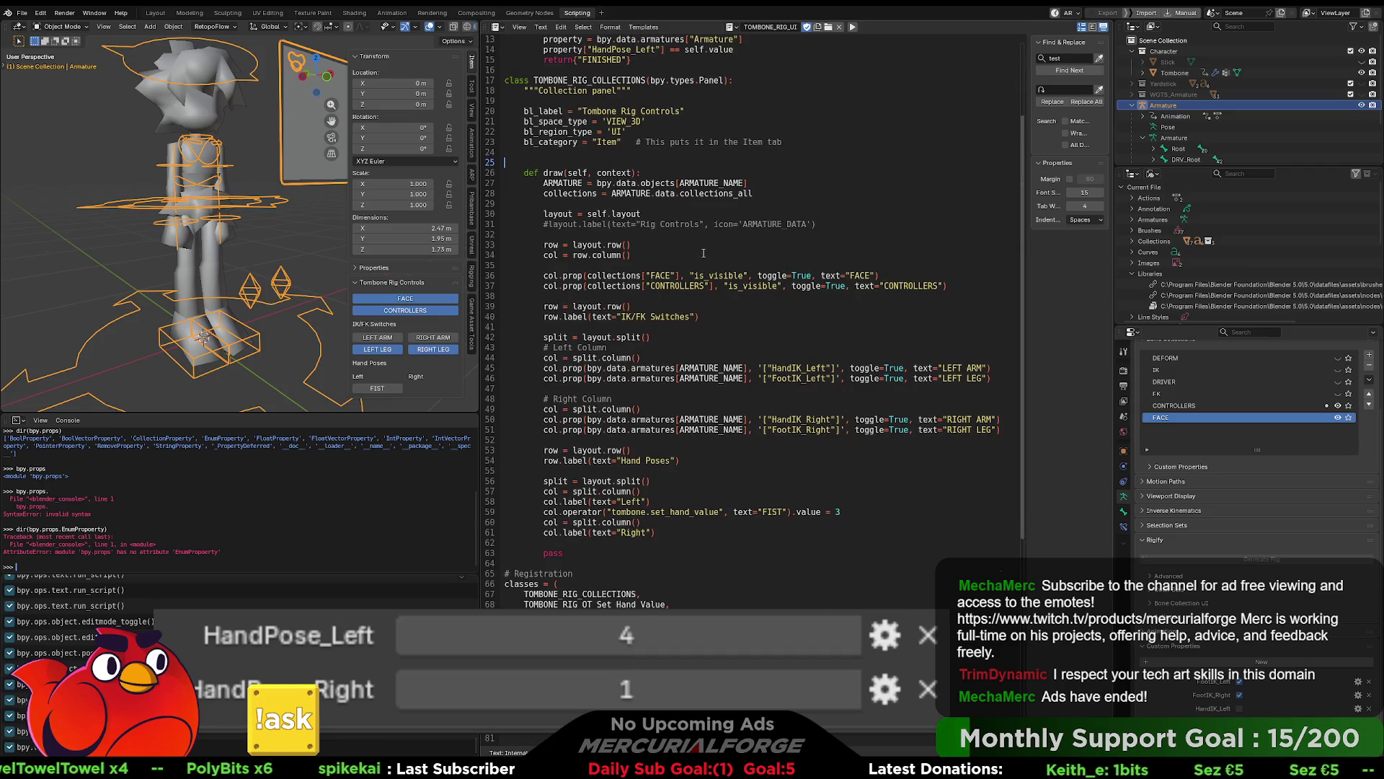
scroll(703, 253, "up", 4)
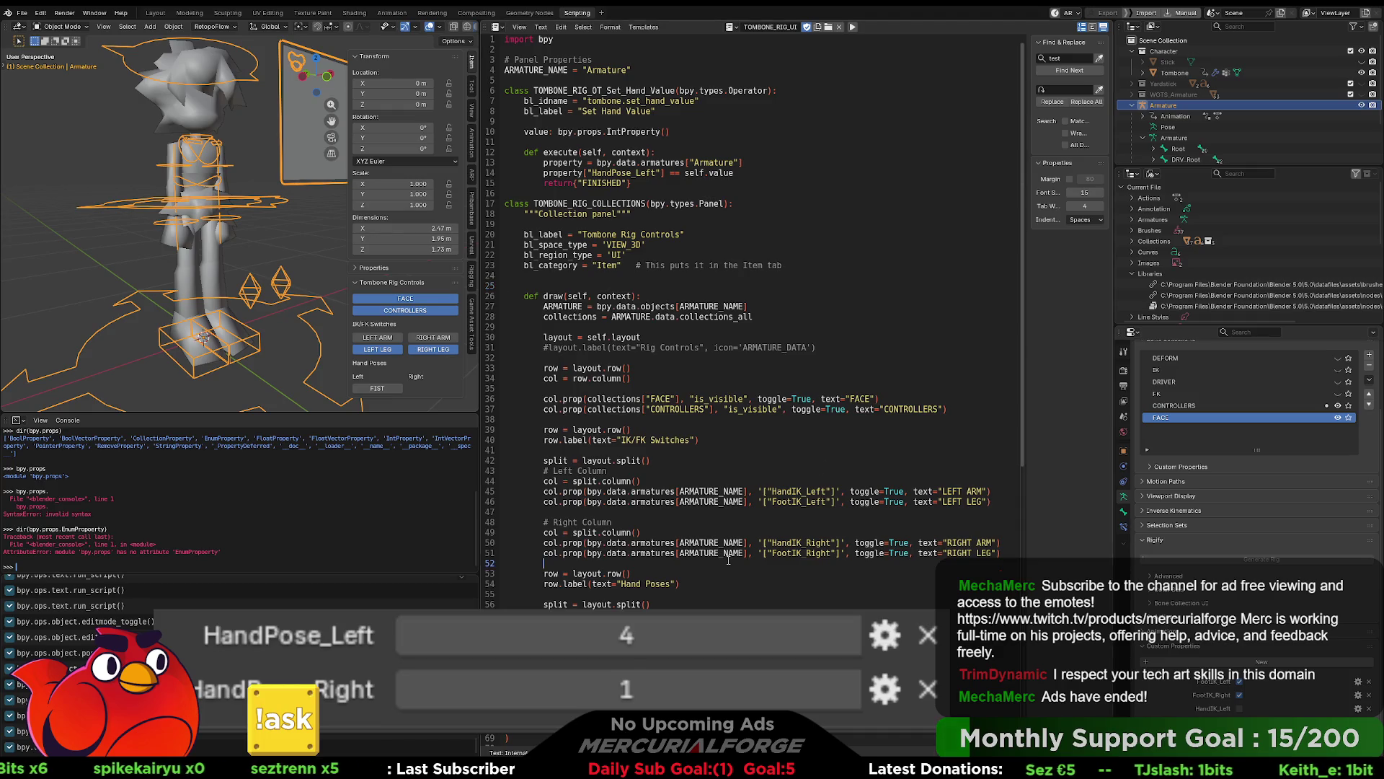
scroll(729, 561, "down", 2)
scroll(728, 561, "up", 2)
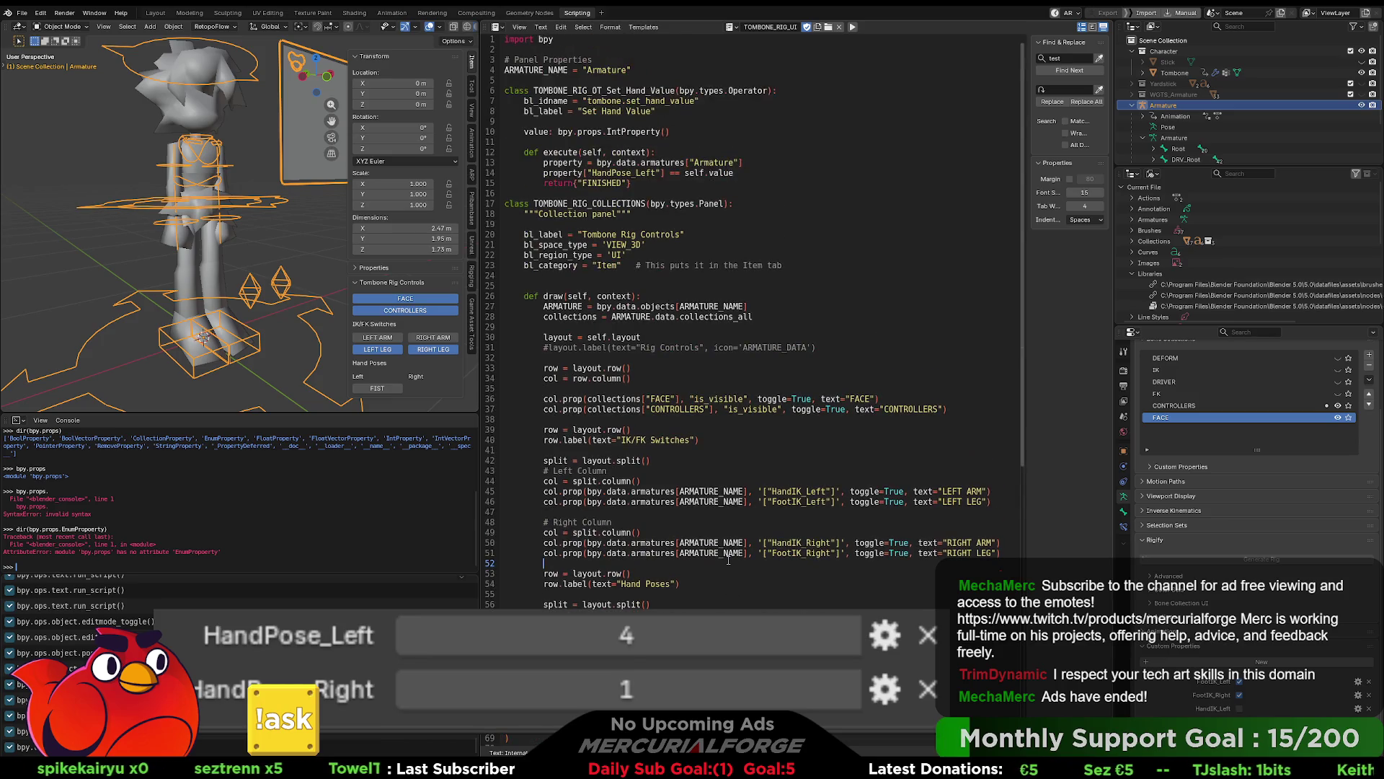
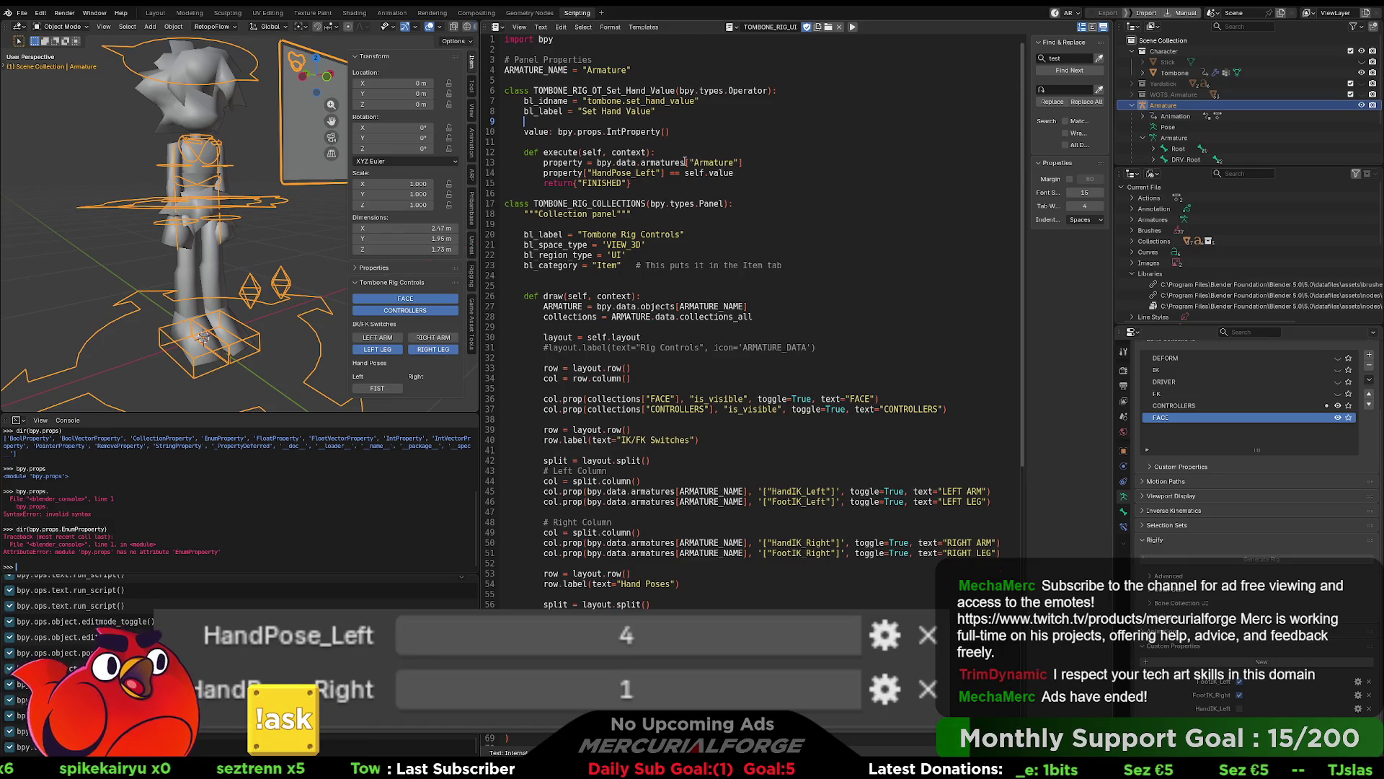
Step: Replace armatures["Armature"] on line 13 with armatures.get(ARMATURE_NAME)
left_click_drag(742, 162, 640, 163)
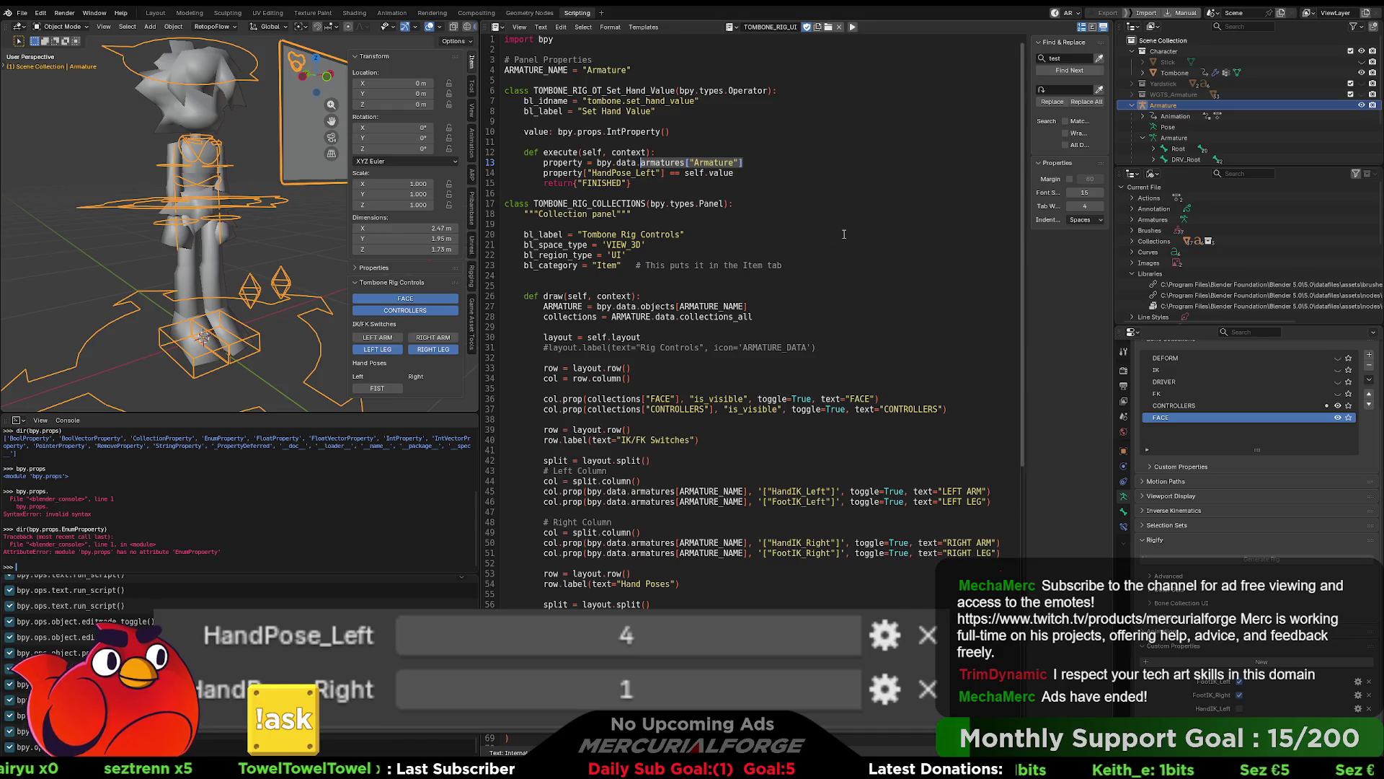
type("armatures")
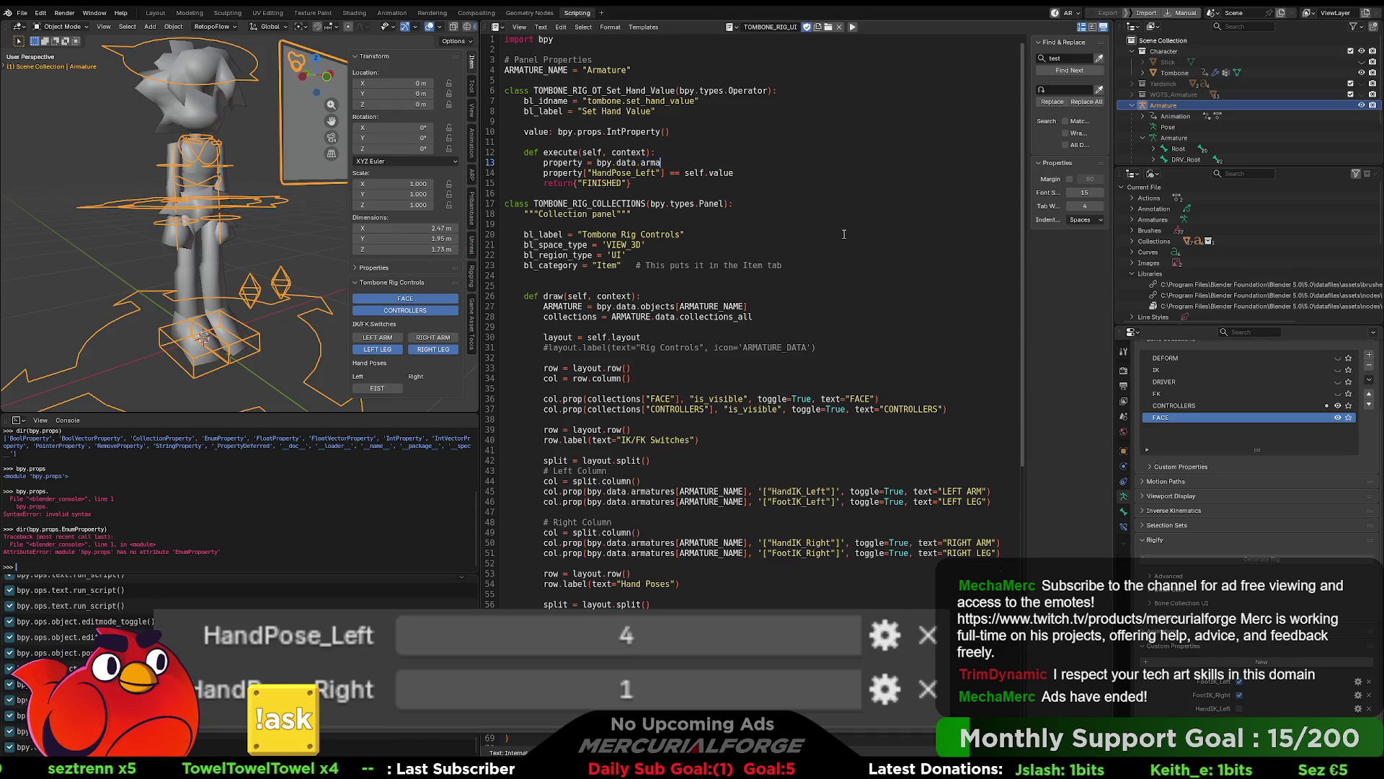
key("BackSpace")
key("BackSpace")
key("BackSpace")
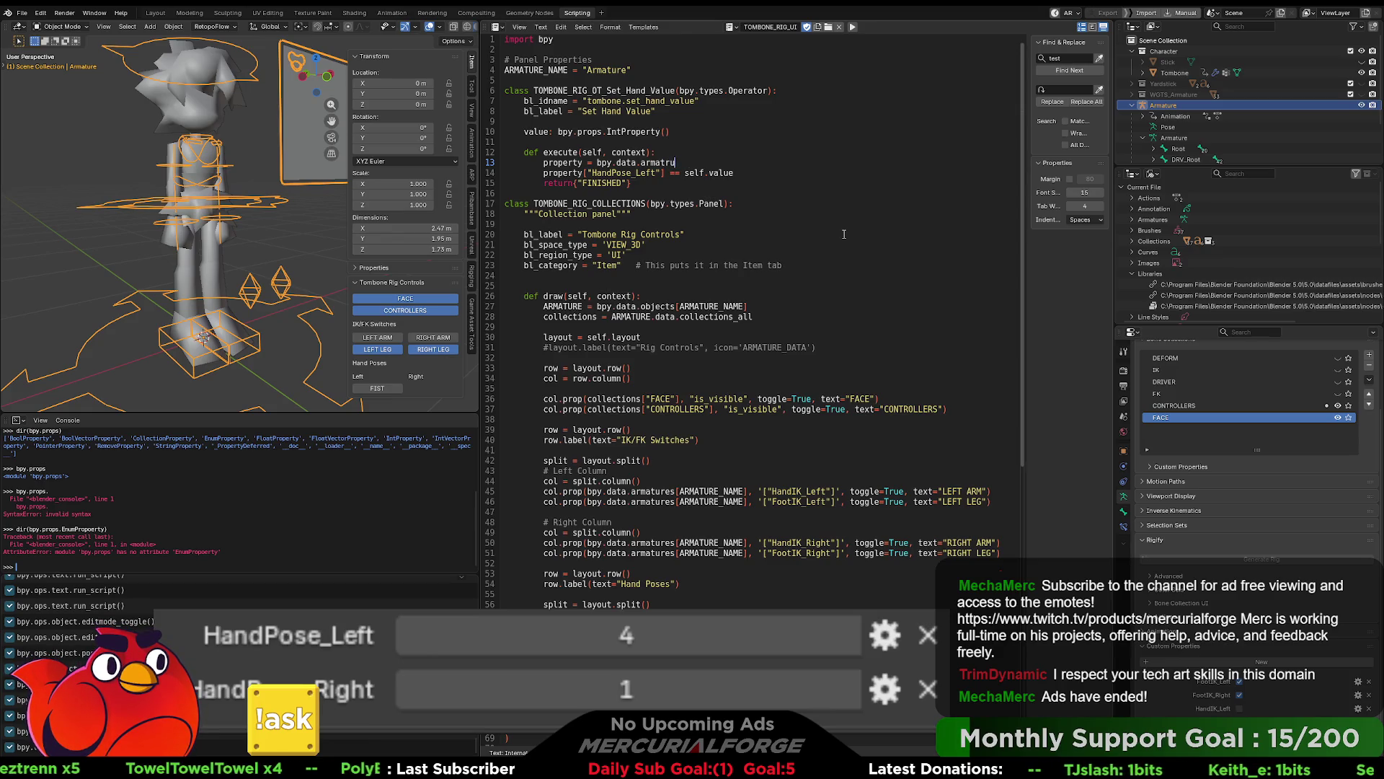
type("matures")
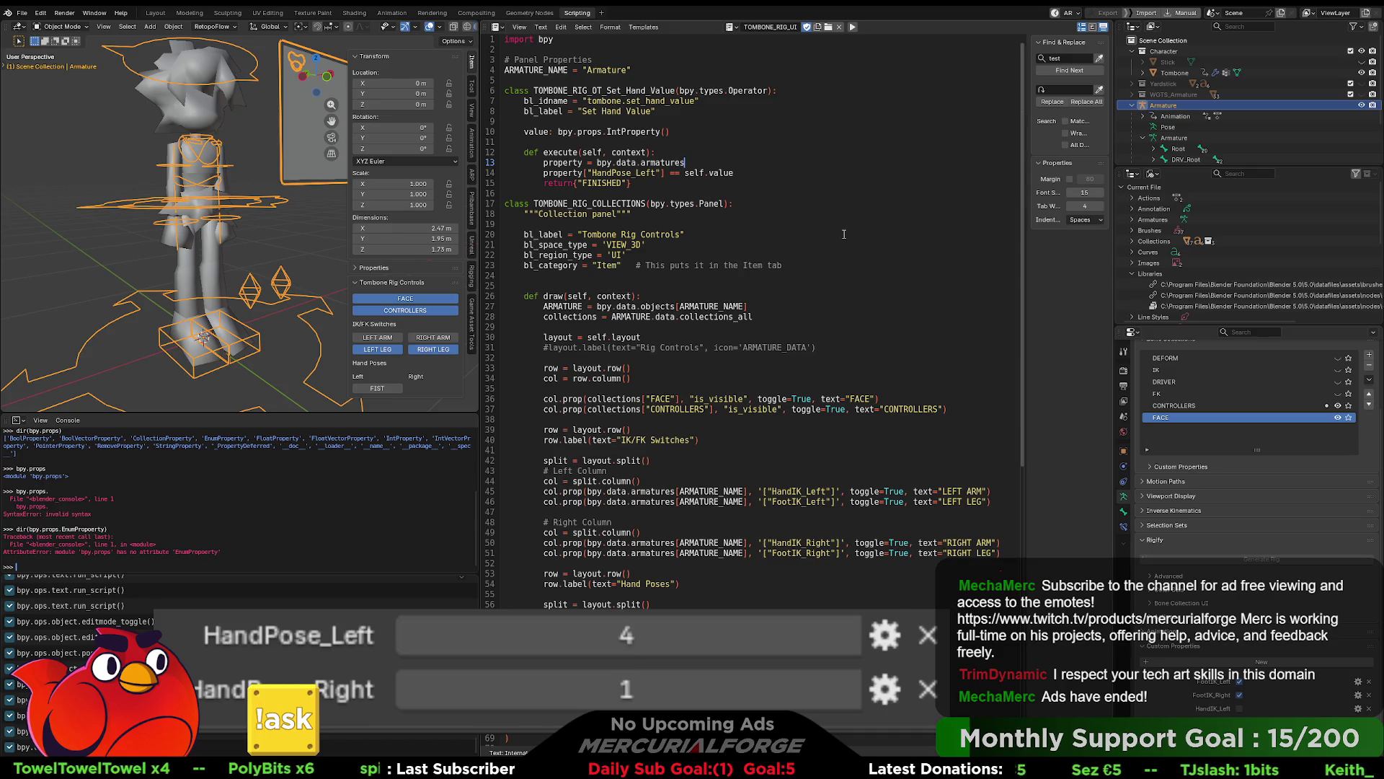
type(".get")
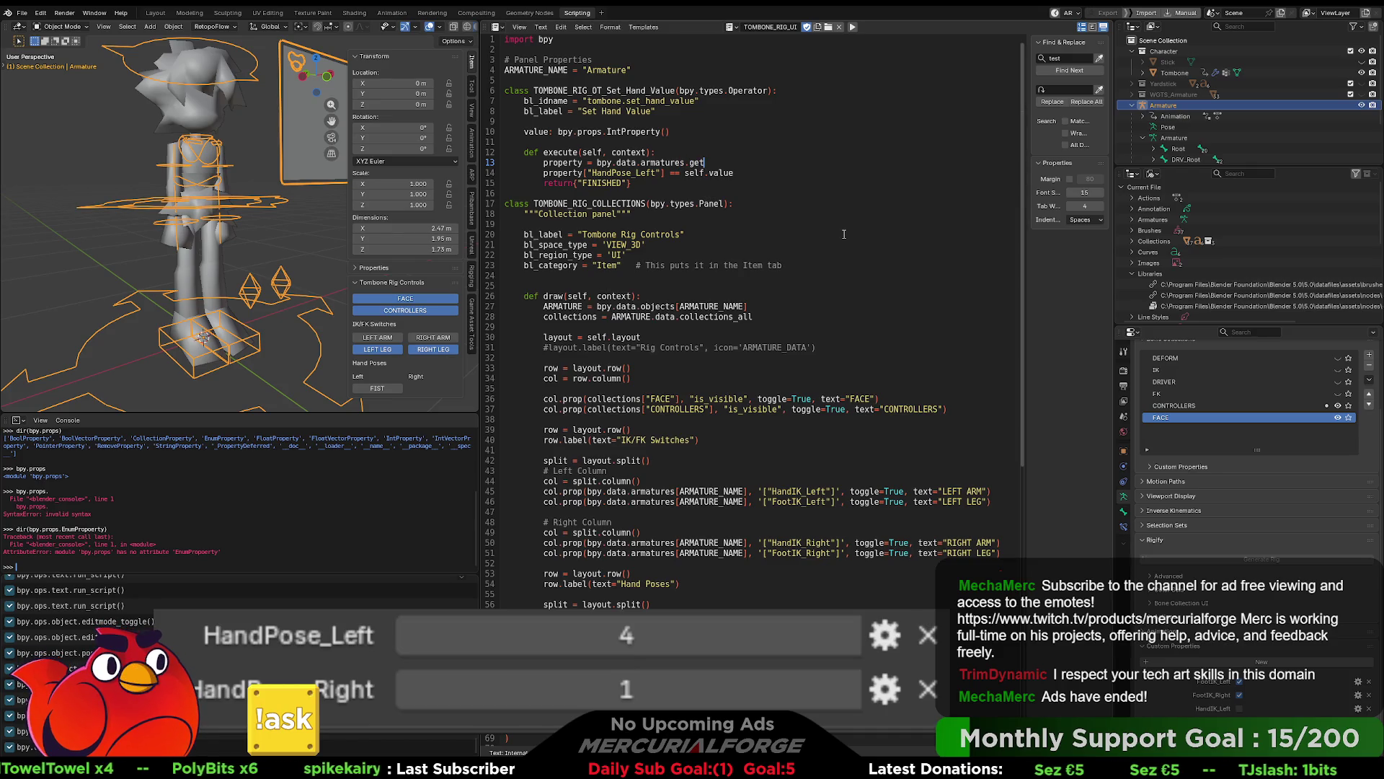
type("(ARMATURE")
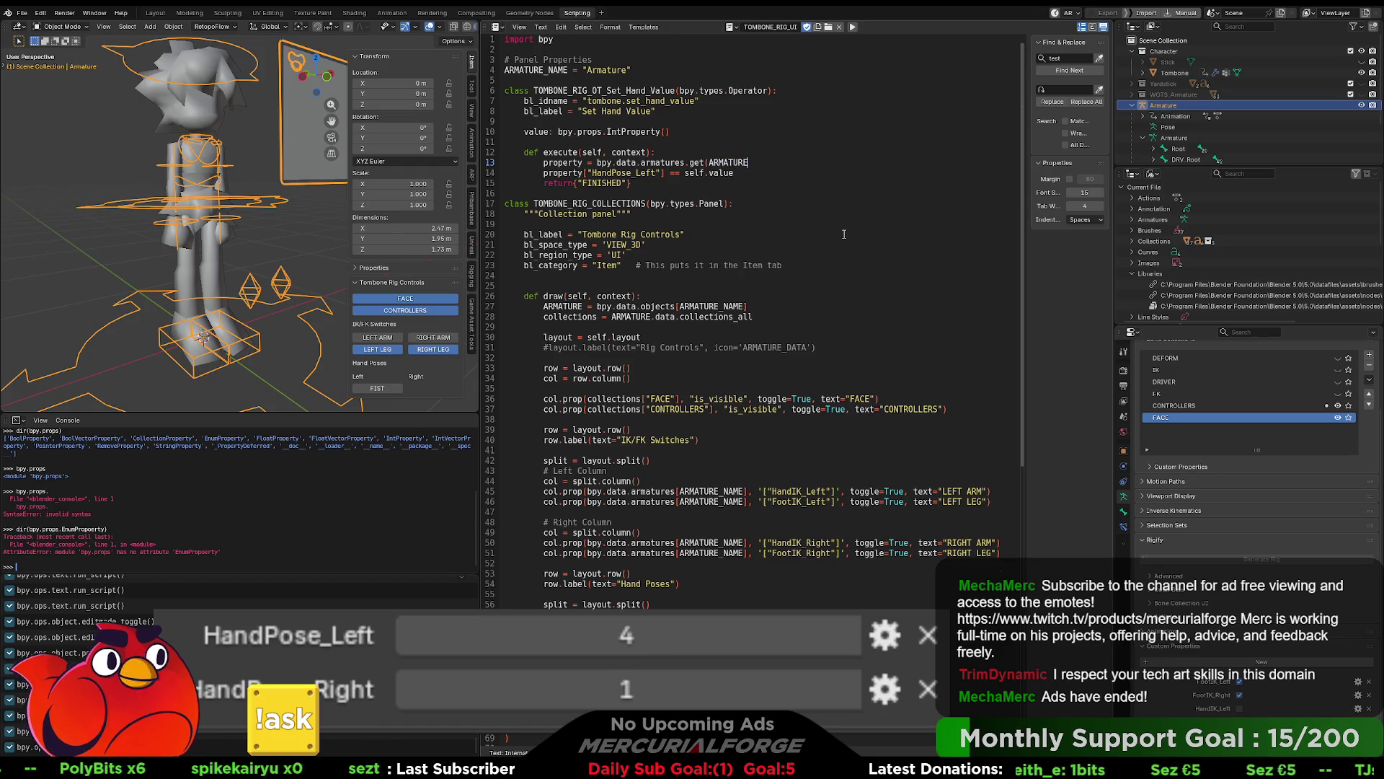
type("_NAME")
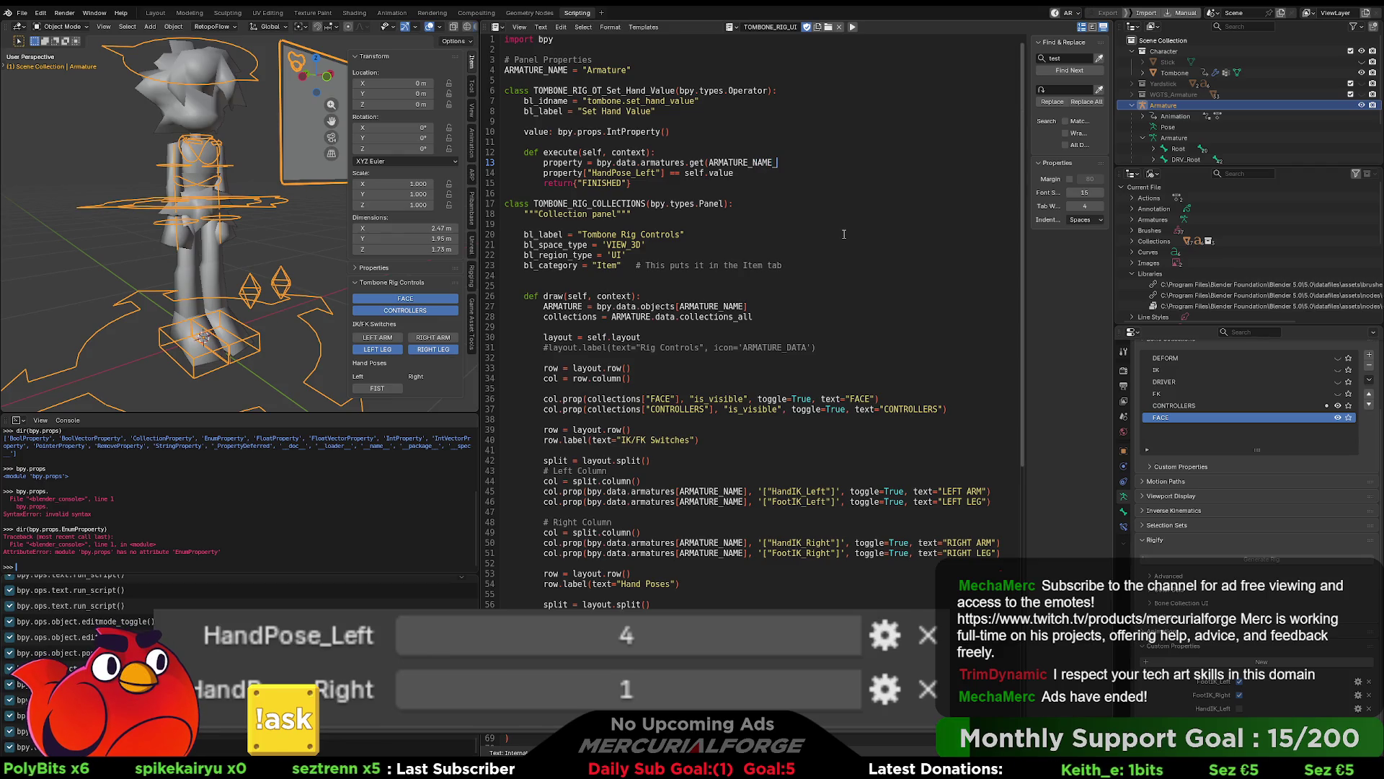
type(")")
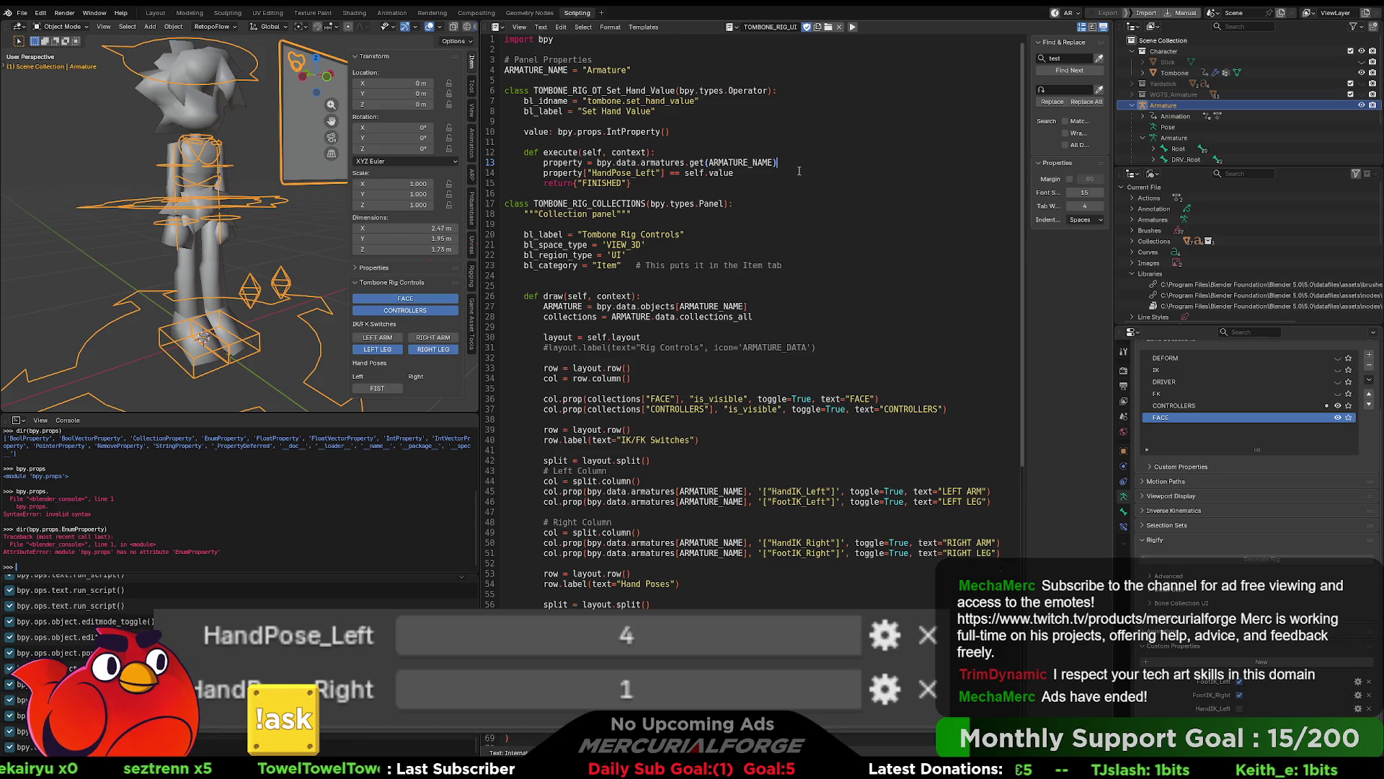
Step: Rerun the script and undo two accidental edits
key("Down")
left_click(852, 27)
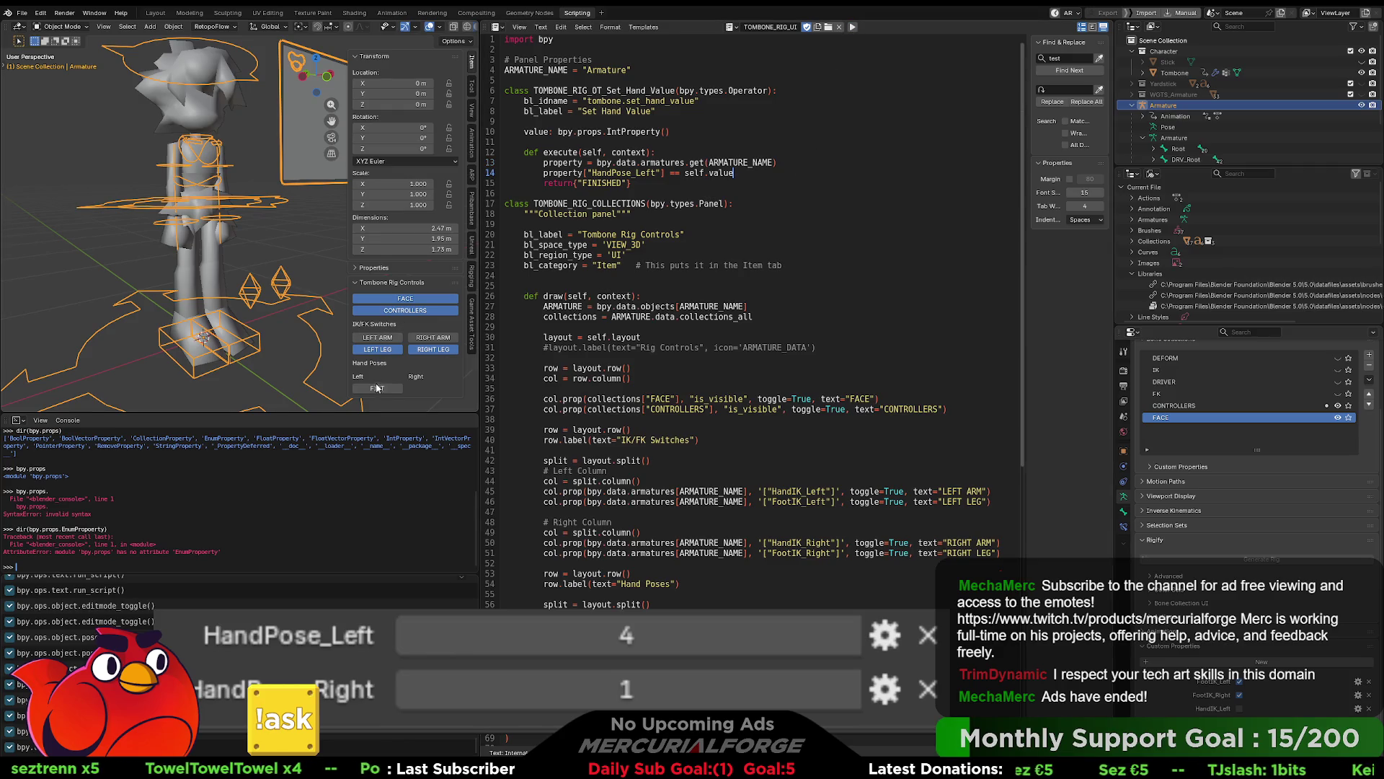
left_click(332, 357)
key("ctrl+z")
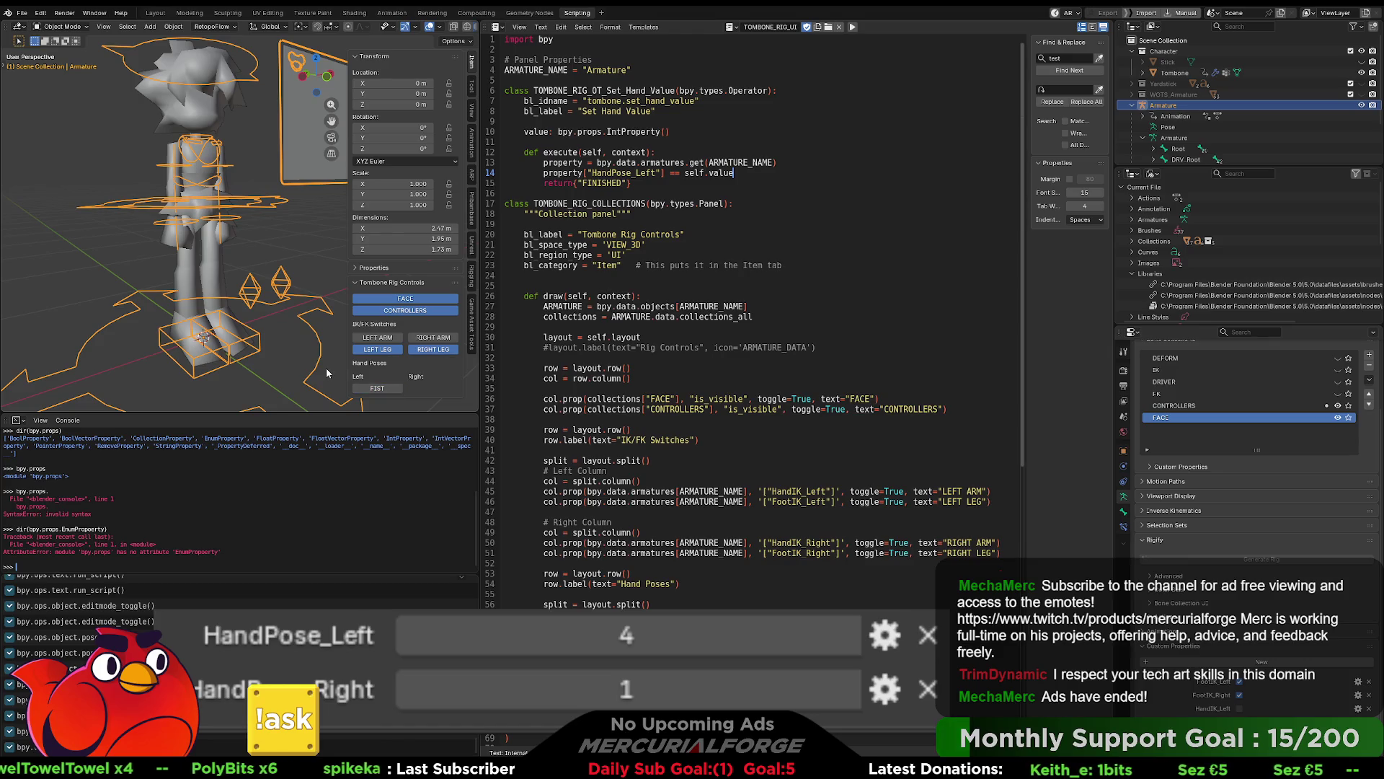
left_click(302, 345)
key("ctrl+z")
Step: Rename the variable on line 13 to arm
left_click(656, 152)
left_click(761, 173)
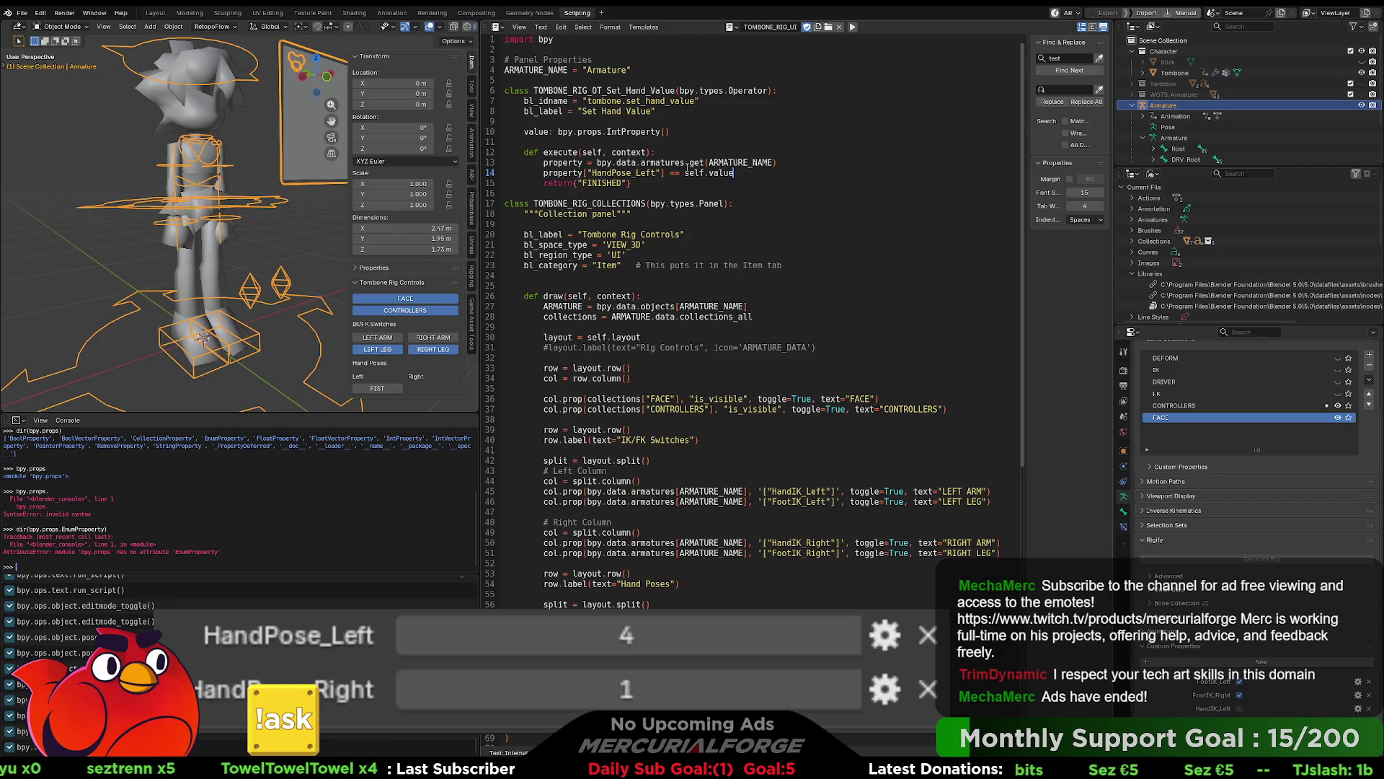
double_click(562, 162)
type("arm")
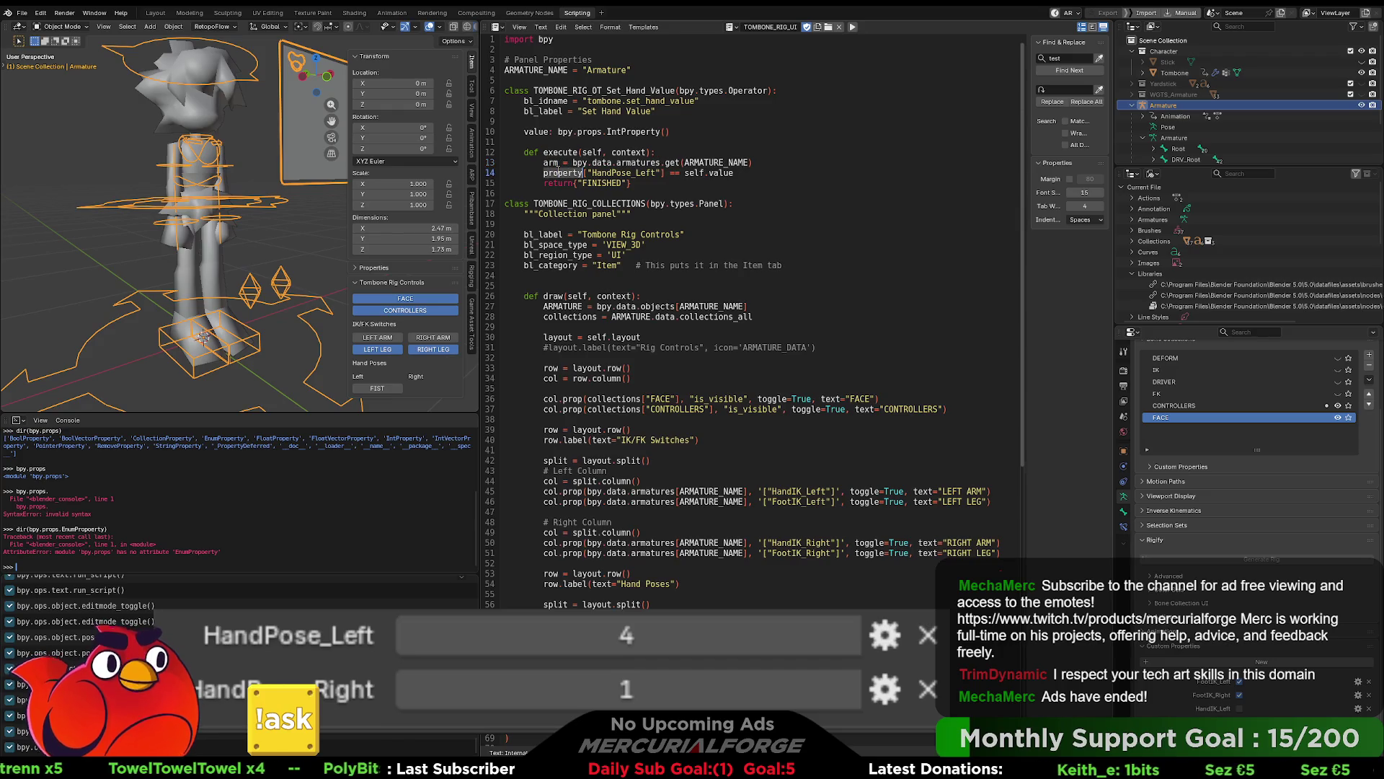
left_click(542, 162)
key("End")
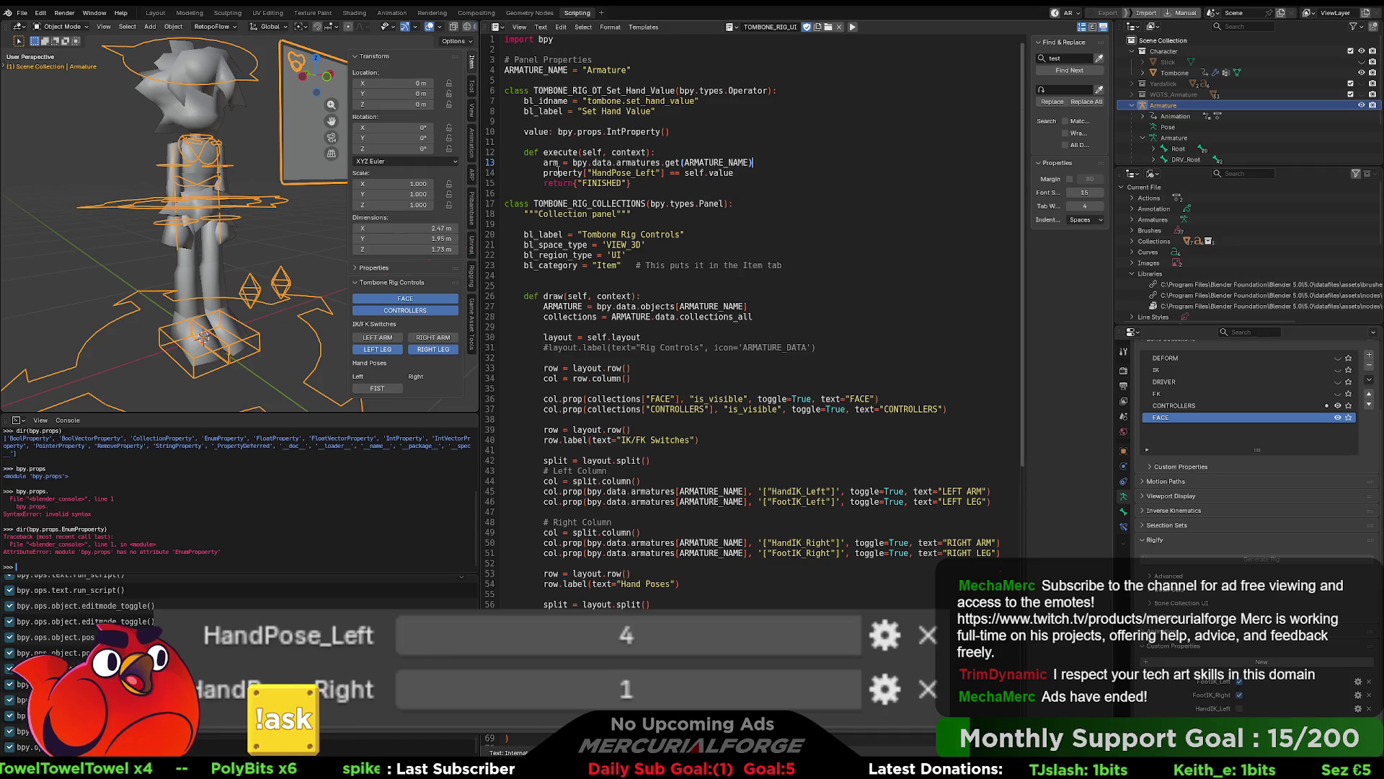
key("Return")
type("if arm")
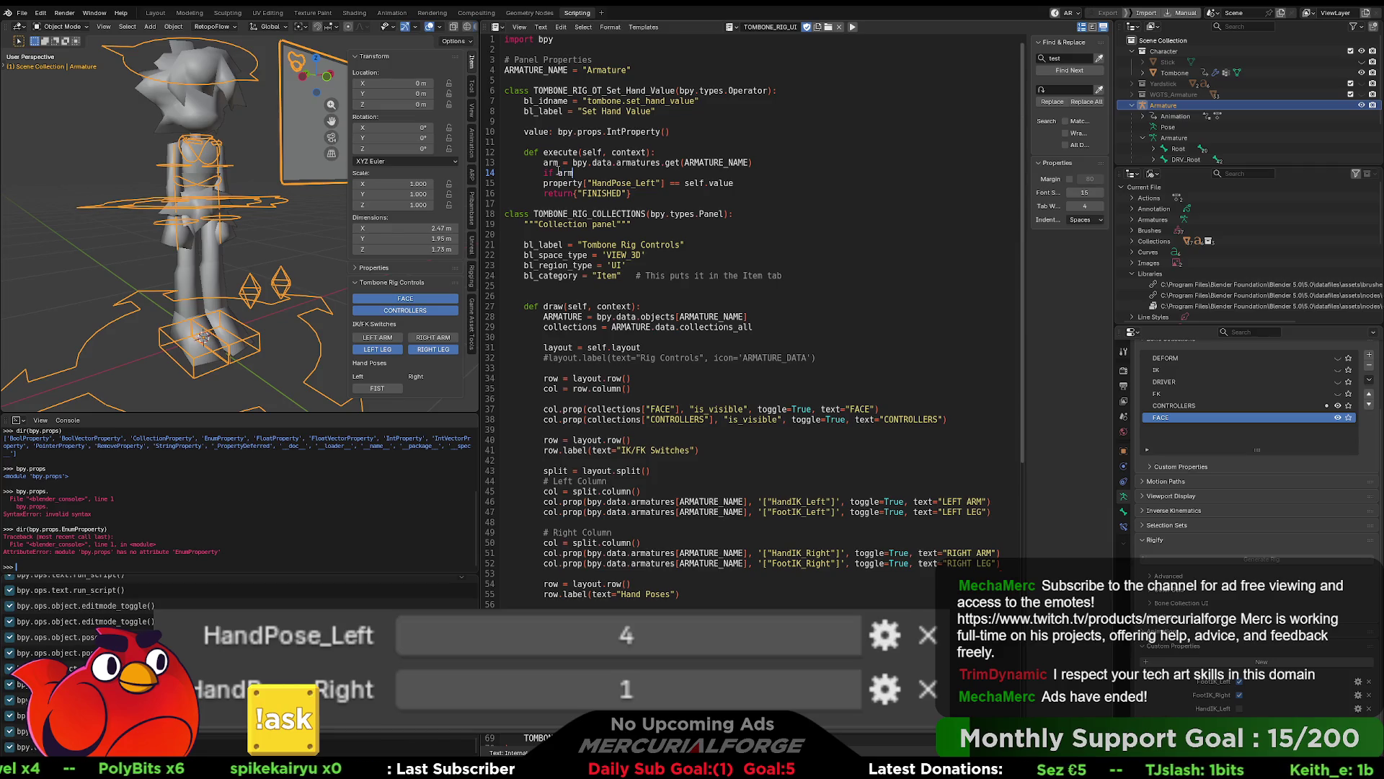
type(":")
left_click(562, 182)
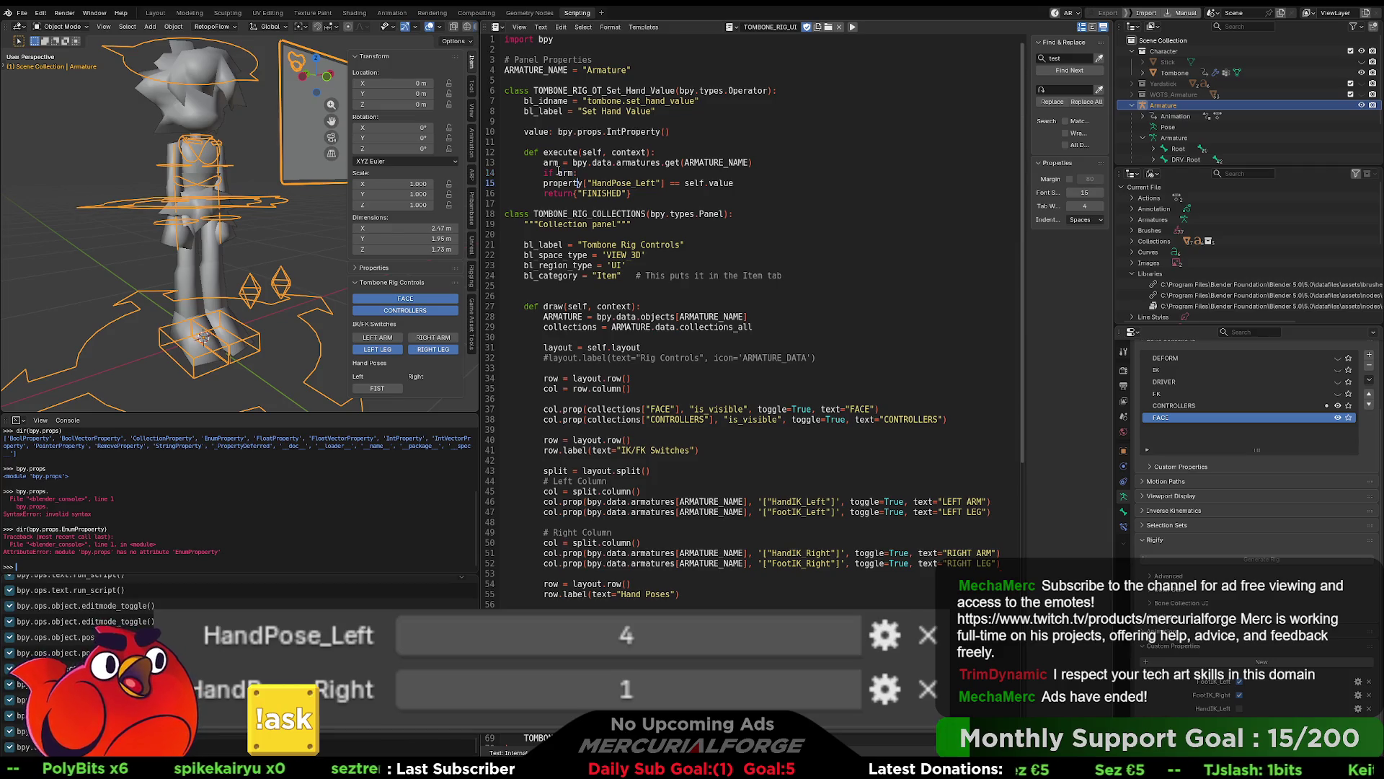
key("Delete")
key("Delete")
key("Delete")
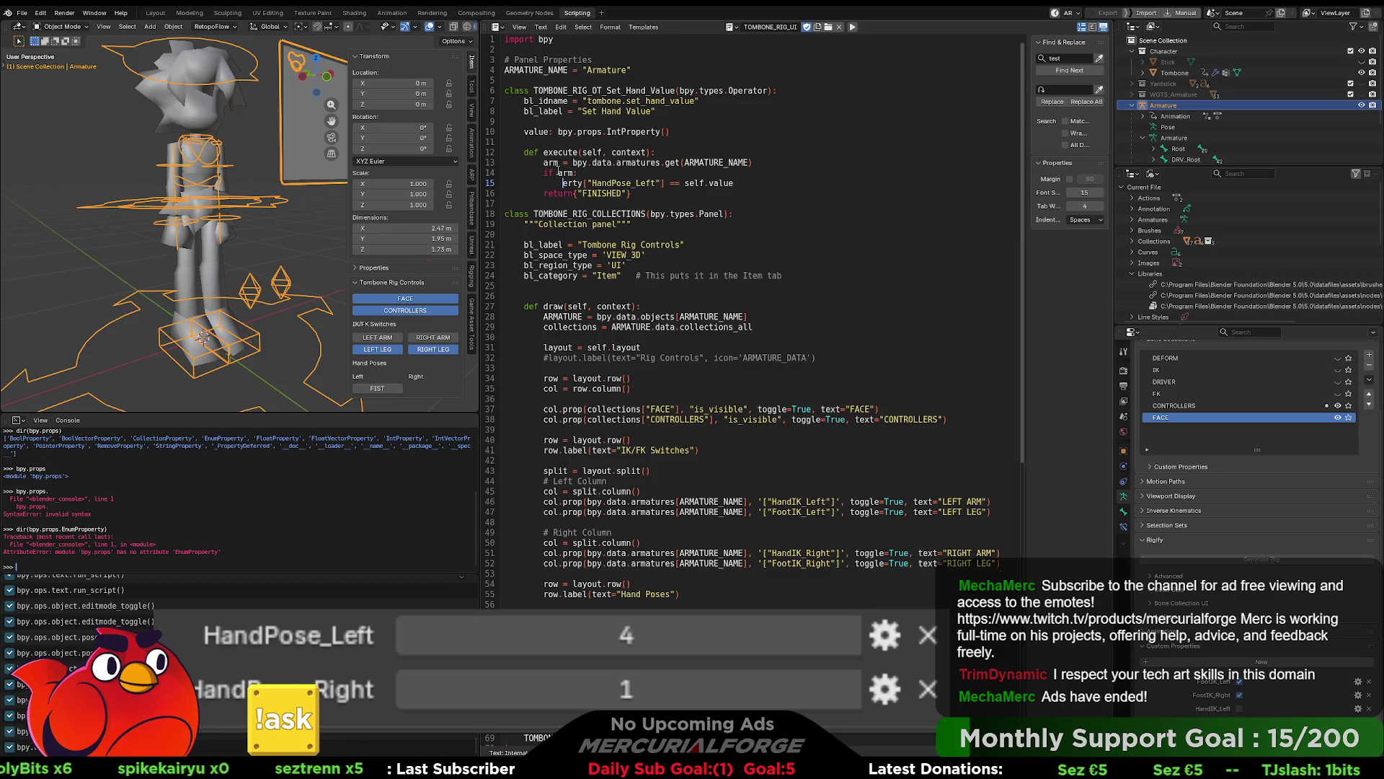
type("arm")
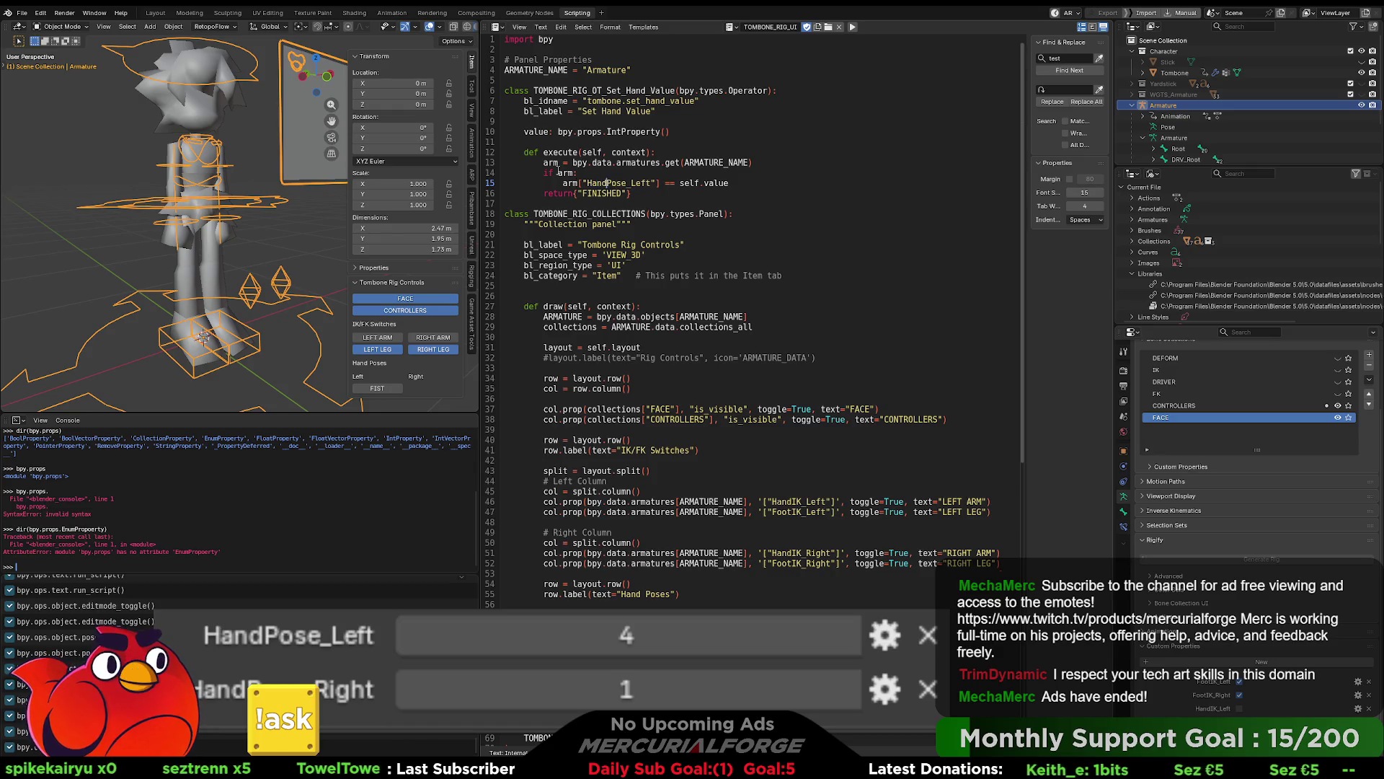
key("ctrl+Right")
key("ctrl+Right")
key("ctrl+Right")
key("Delete")
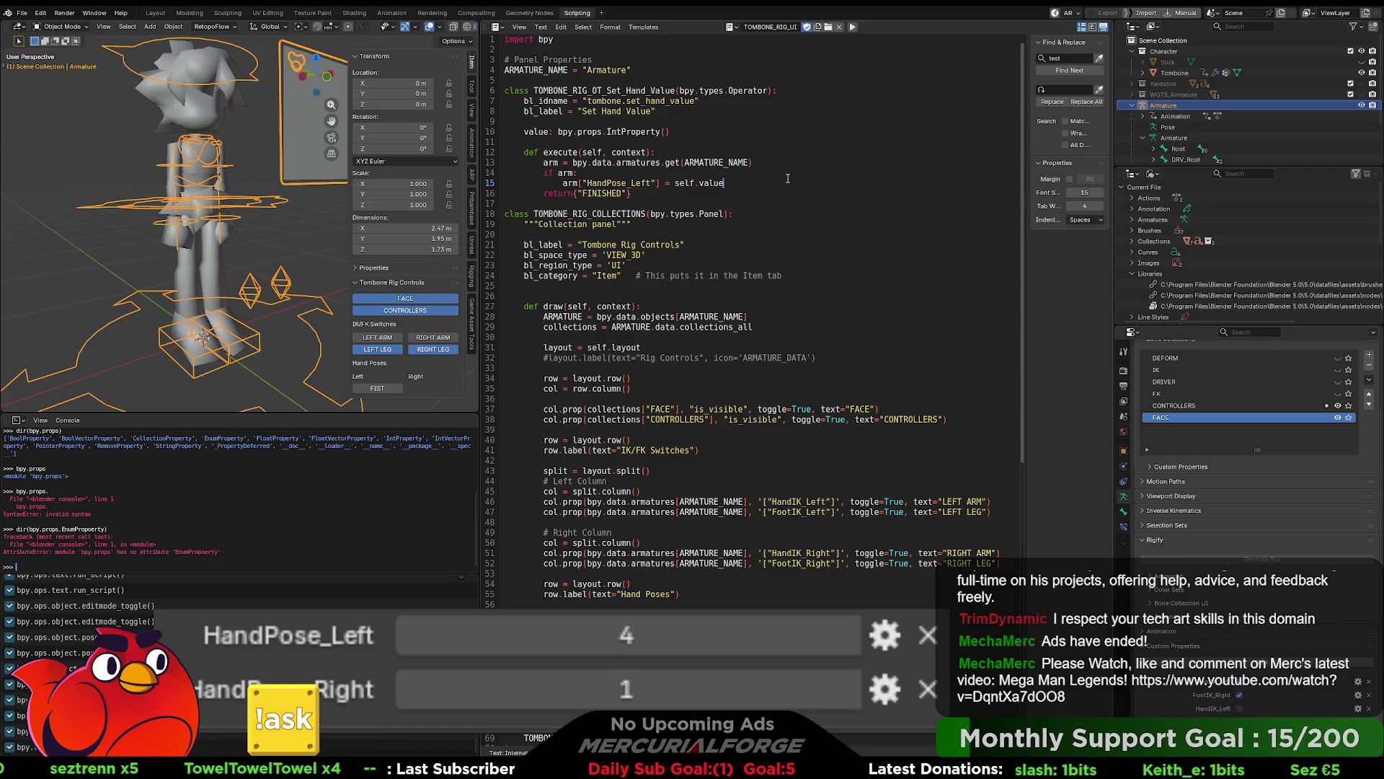
key("ctrl+z")
key("ctrl+z")
key("ctrl+z")
key("ctrl+z")
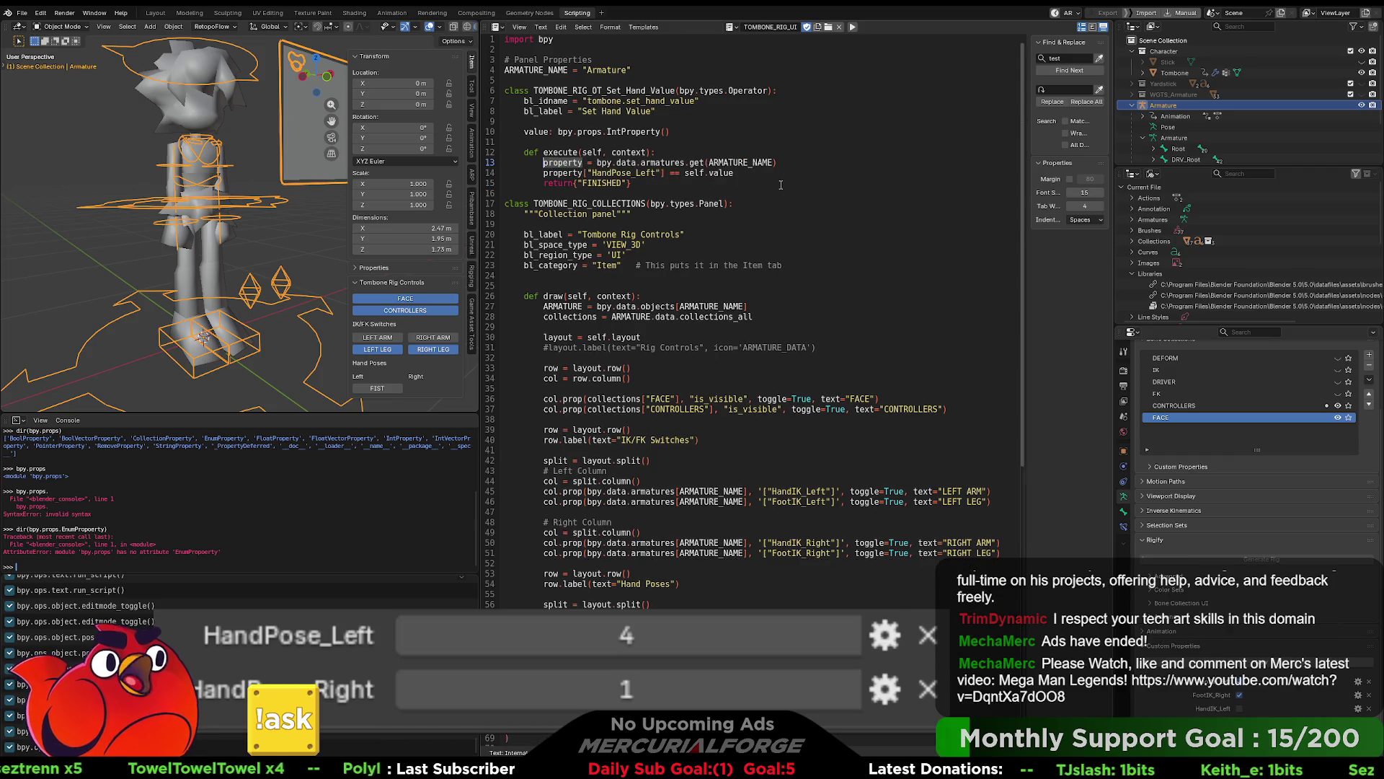
Step: Restore the bpy.data.armatures["Armature"] lookup on line 13
key("ctrl+z")
key("ctrl+z")
key("ctrl+z")
key("ctrl+z")
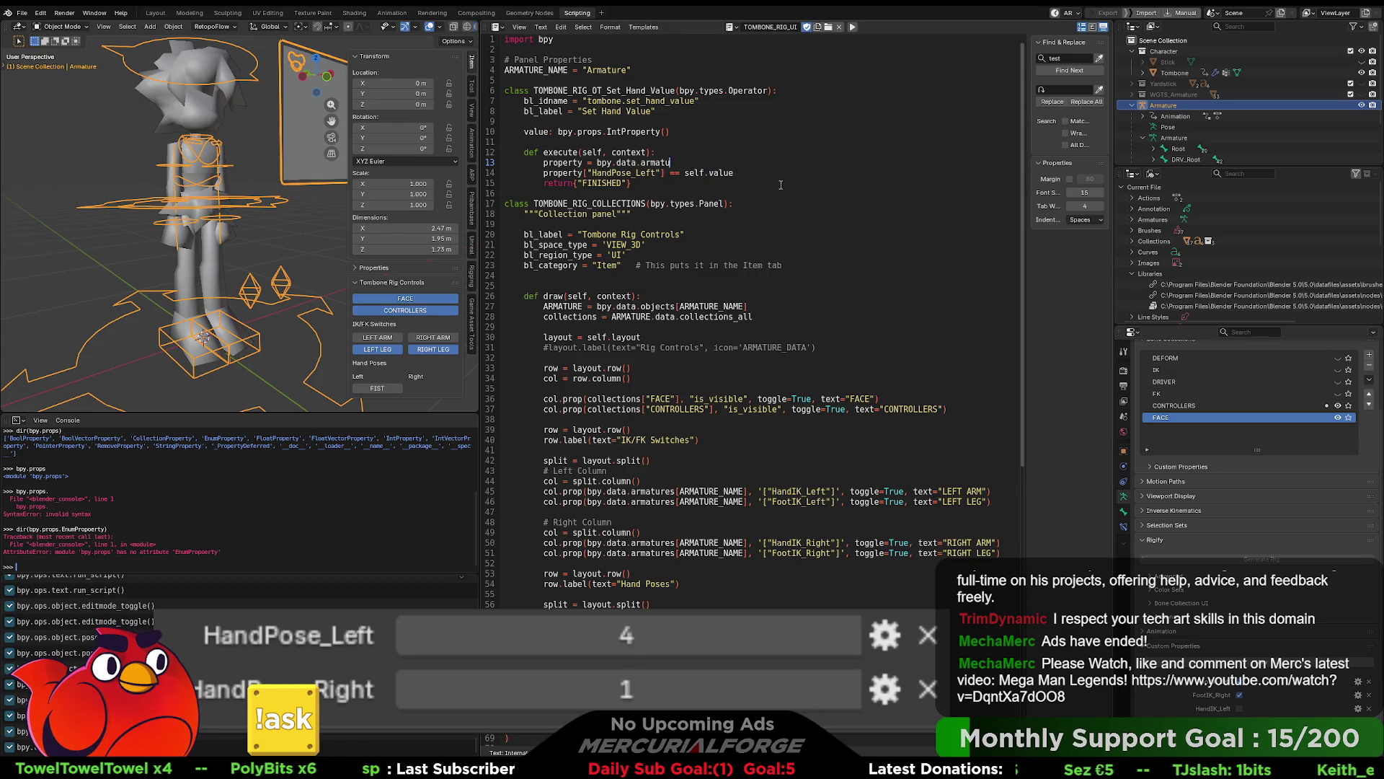
type("trure")
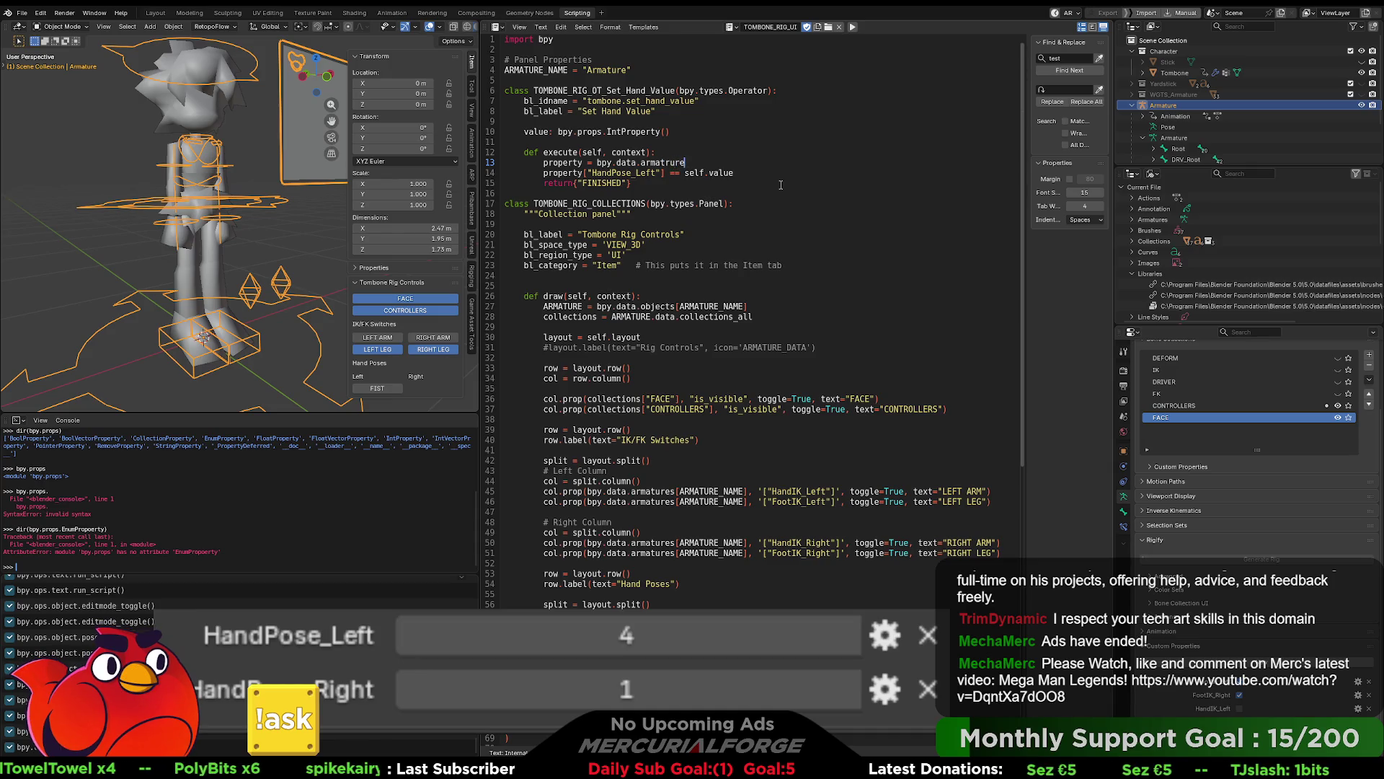
key("BackSpace")
key("BackSpace")
key("BackSpace")
key("BackSpace")
type("ures[\"Armature\"]")
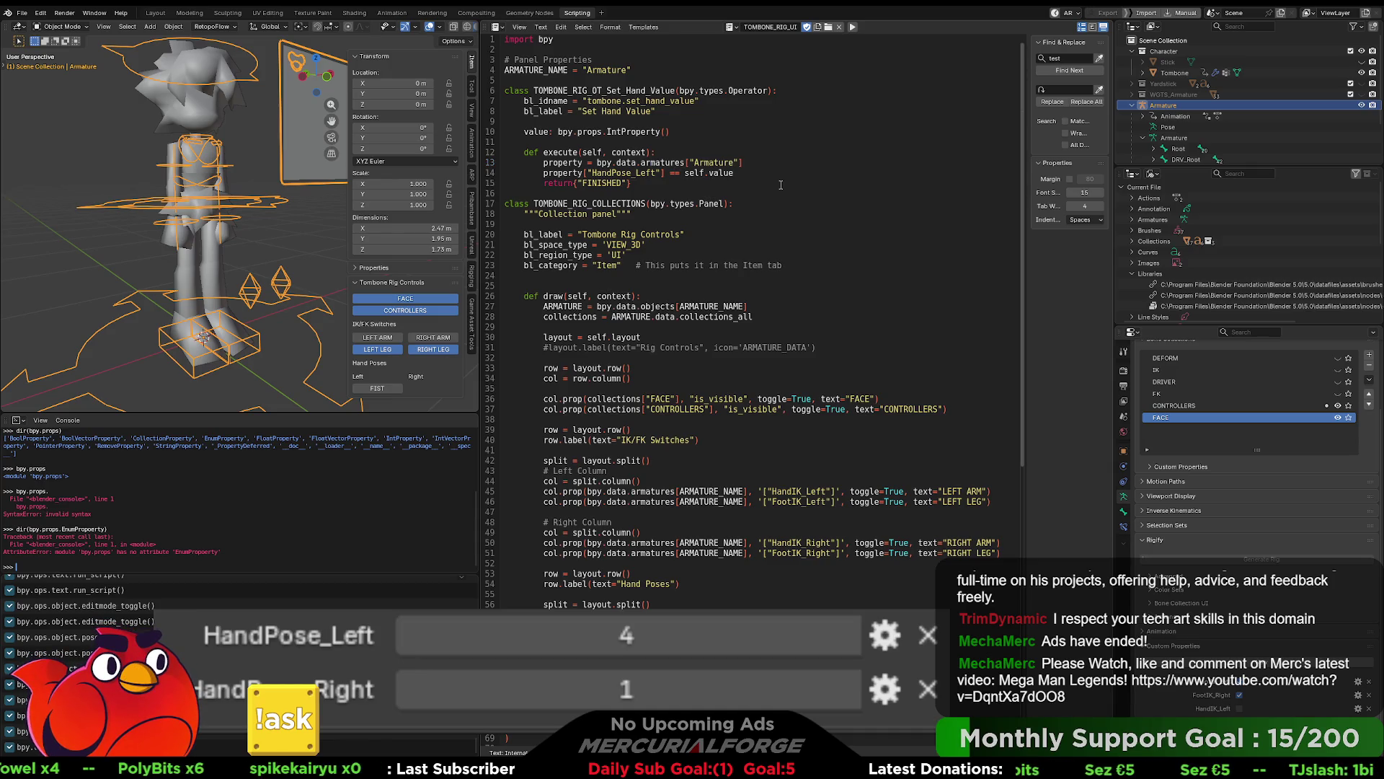
Step: Rerun the script and switch to the Modeling workspace
left_click(741, 175)
left_click(853, 27)
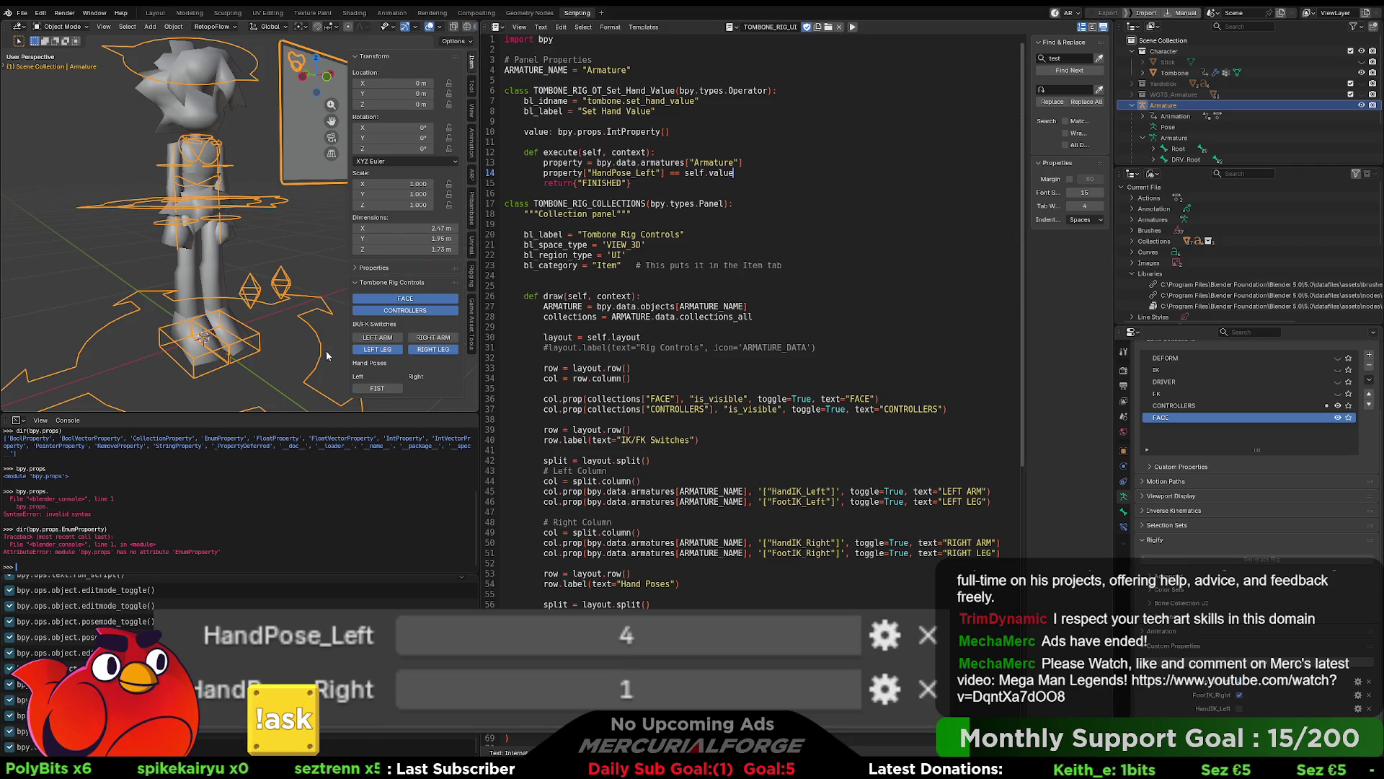
left_click(189, 12)
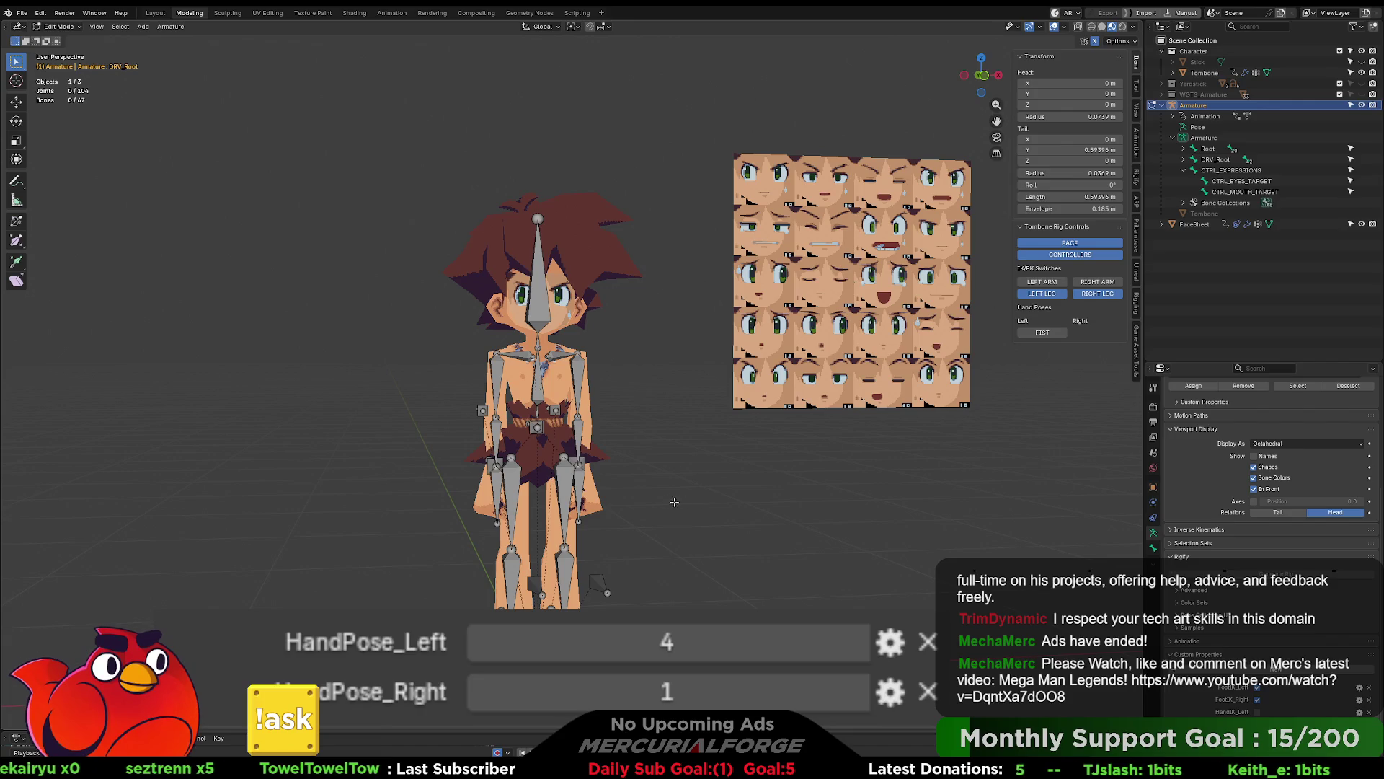
Step: Select the DRV_Root bone, then change the == on line 14 to a single =
key("ctrl+Tab")
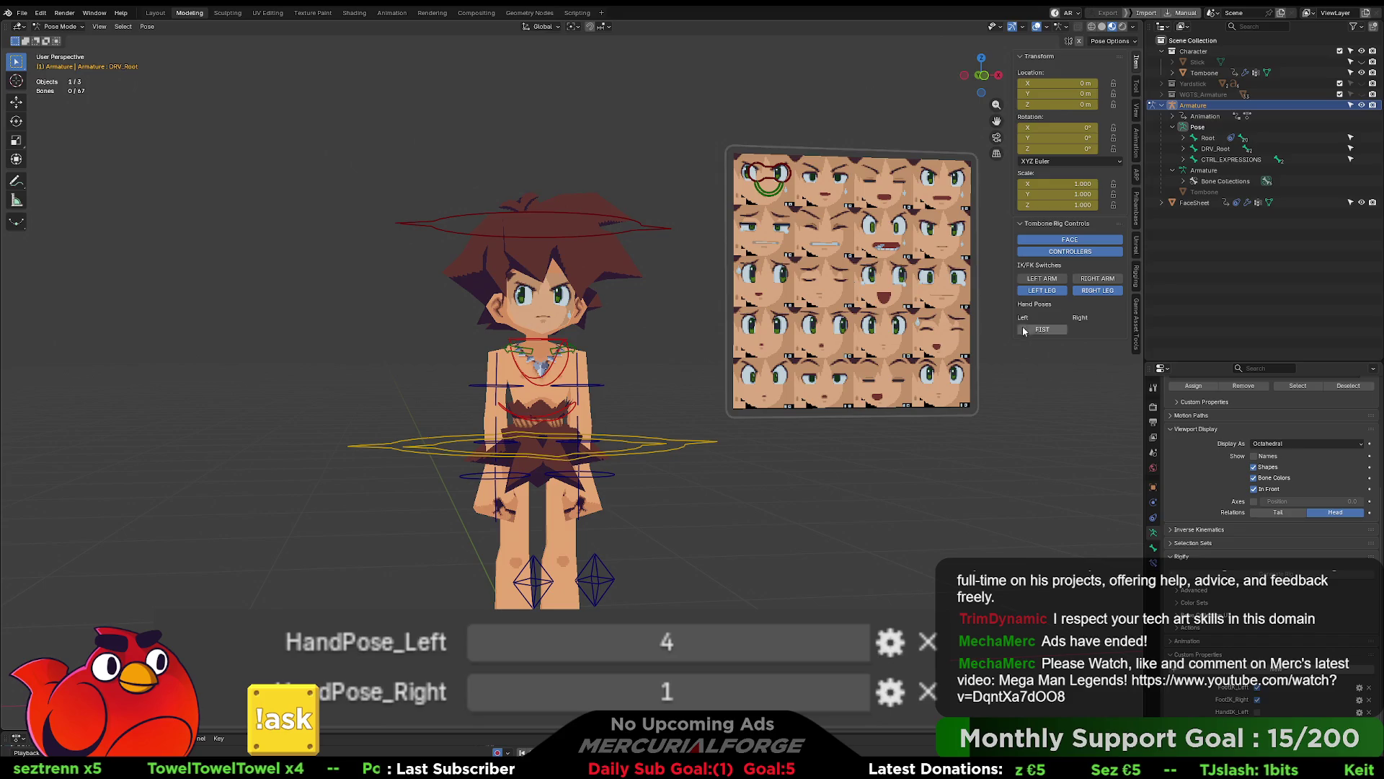
left_click(1215, 149)
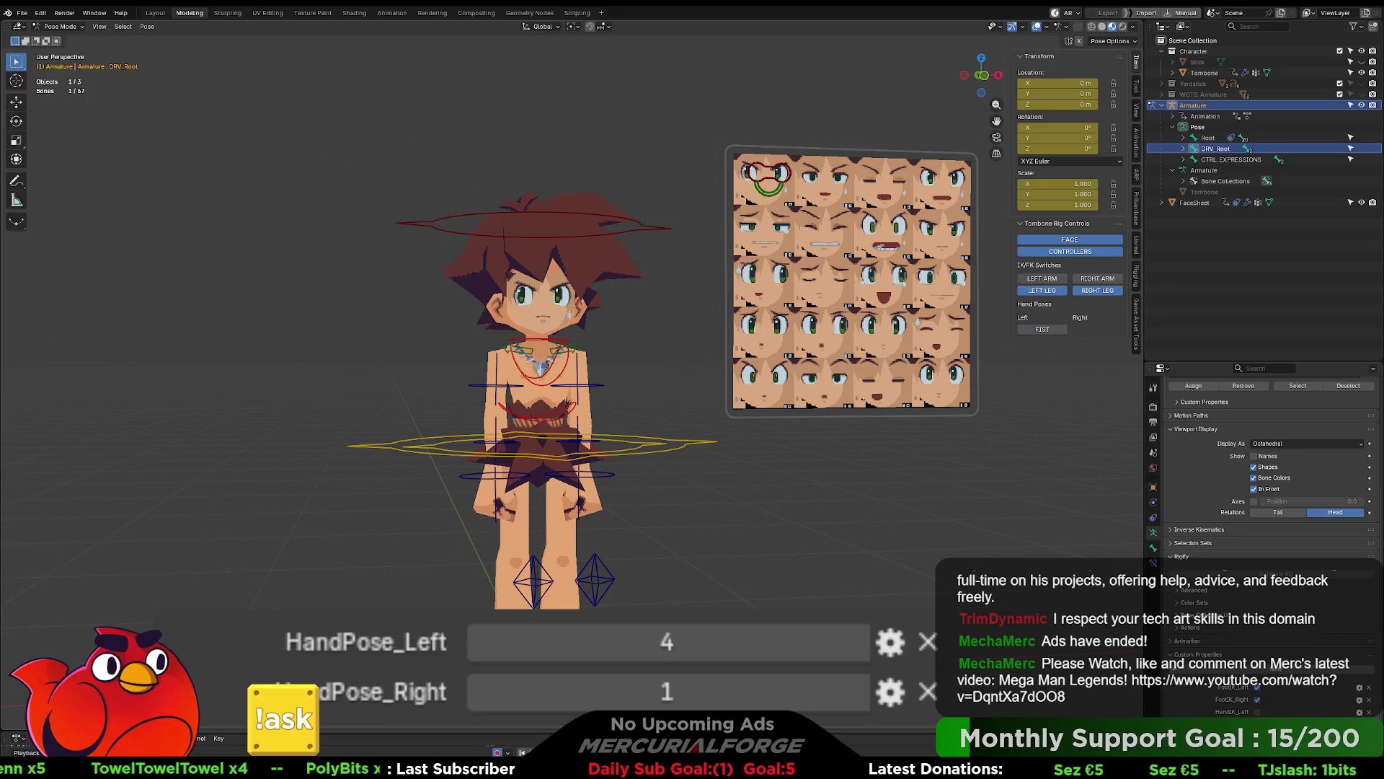
left_click(577, 13)
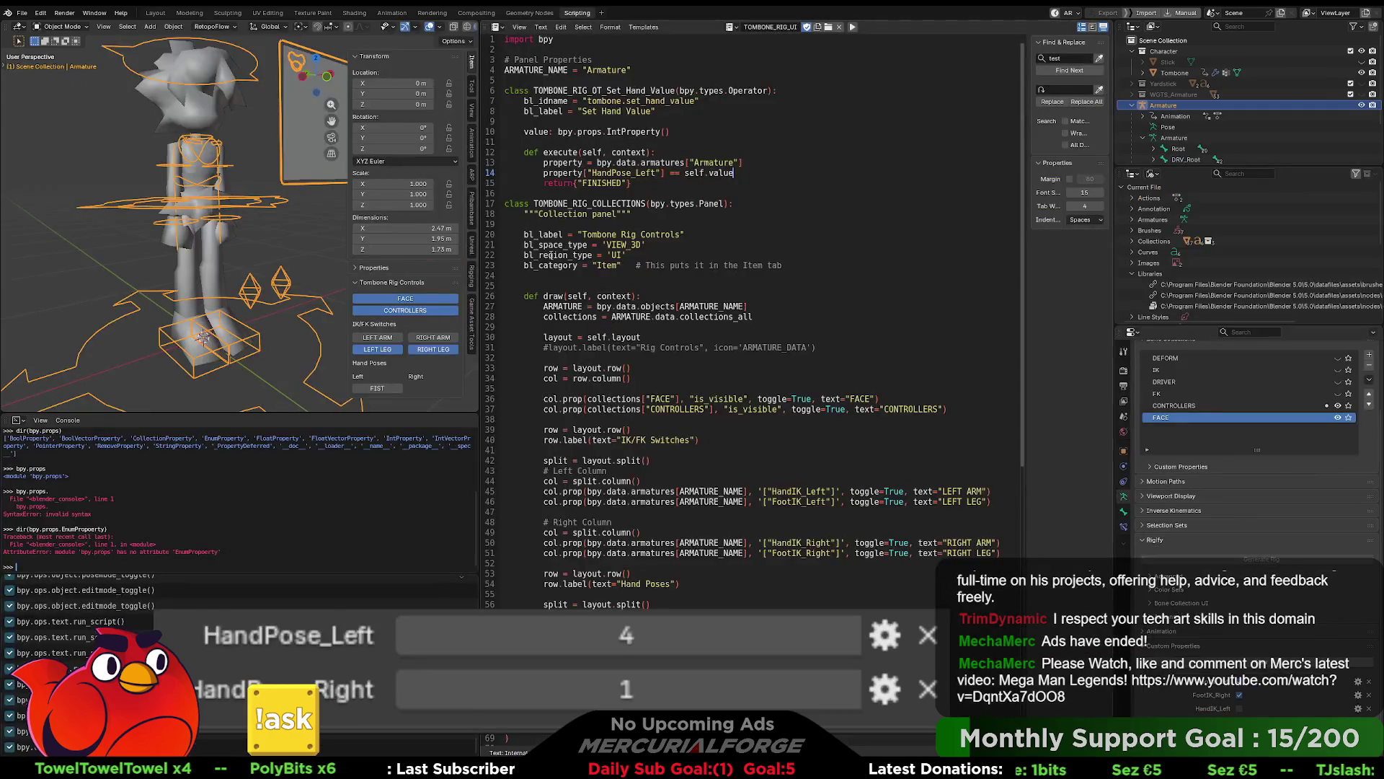
left_click(696, 214)
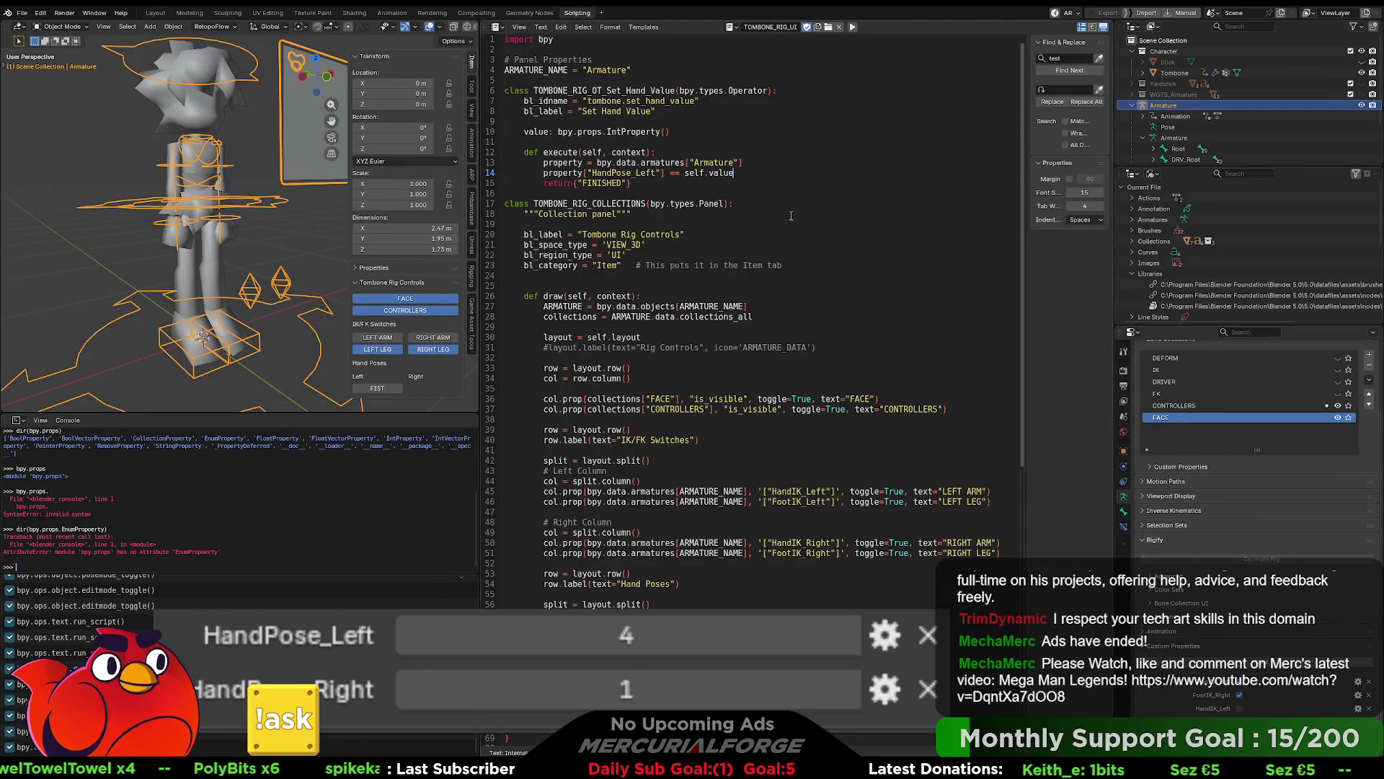
left_click(692, 173)
key("BackSpace")
left_click(834, 101)
Step: Rerun the script, put the armature in Pose Mode, and apply the FIST pose
left_click(853, 27)
left_click(852, 26)
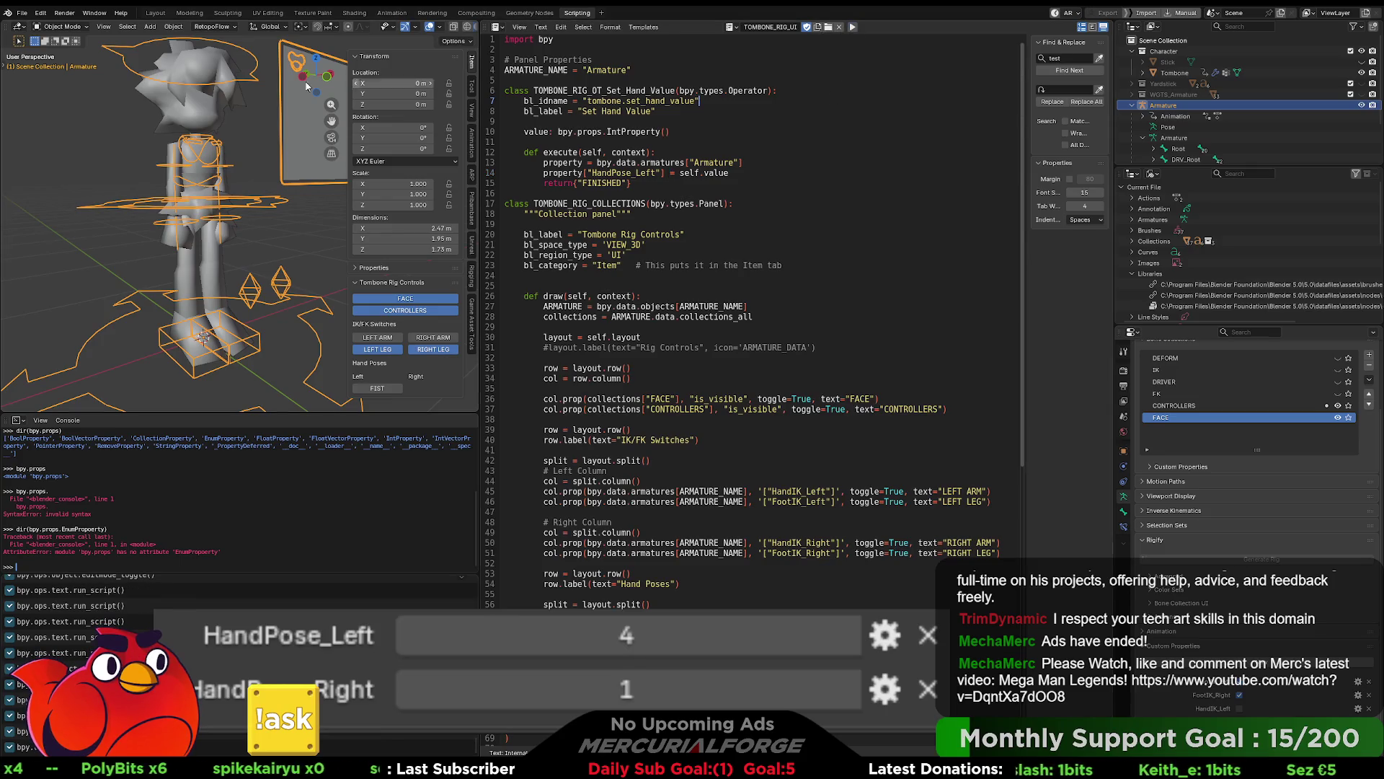
left_click(189, 13)
key("ctrl+Tab")
left_click(637, 474)
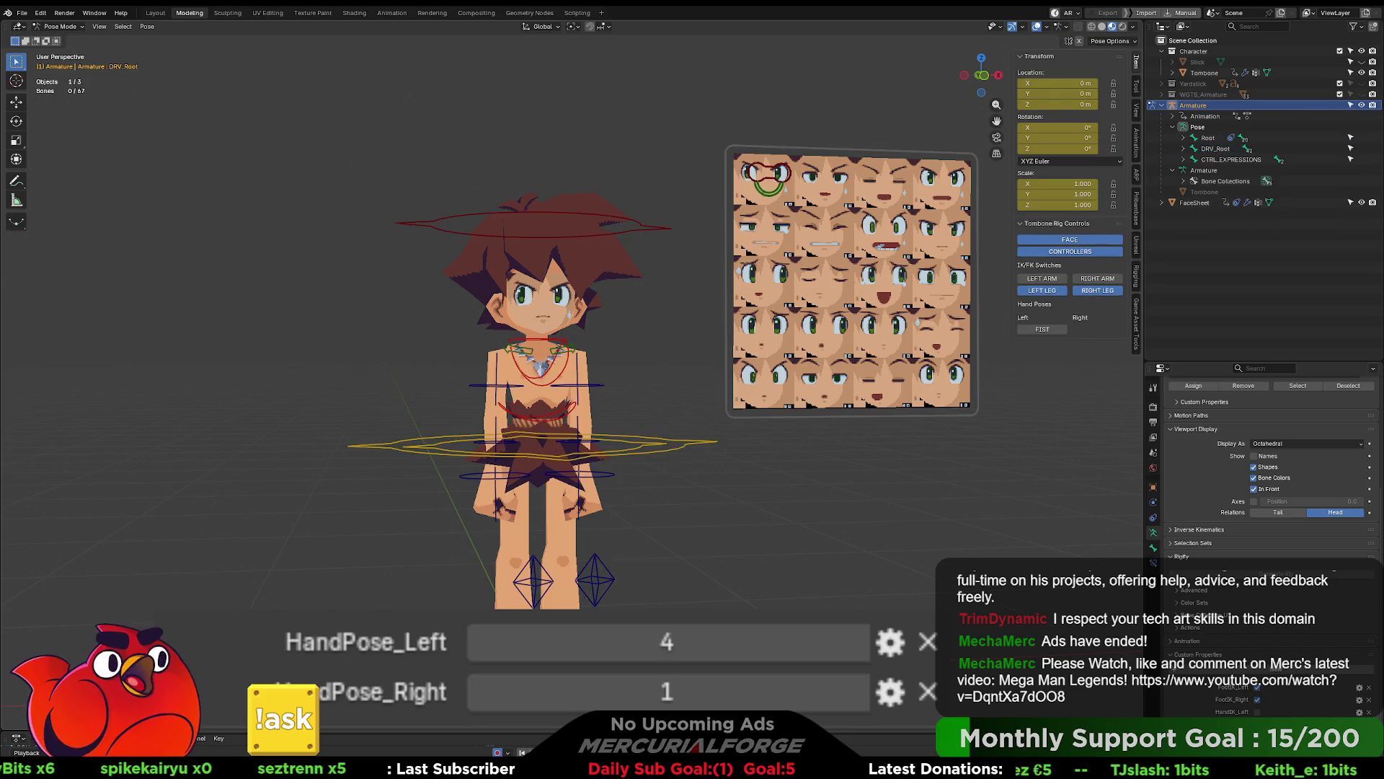
mouse_move(638, 474)
middle_mouse_down()
mouse_move(679, 548)
mouse_move(715, 457)
mouse_move(796, 430)
middle_mouse_up()
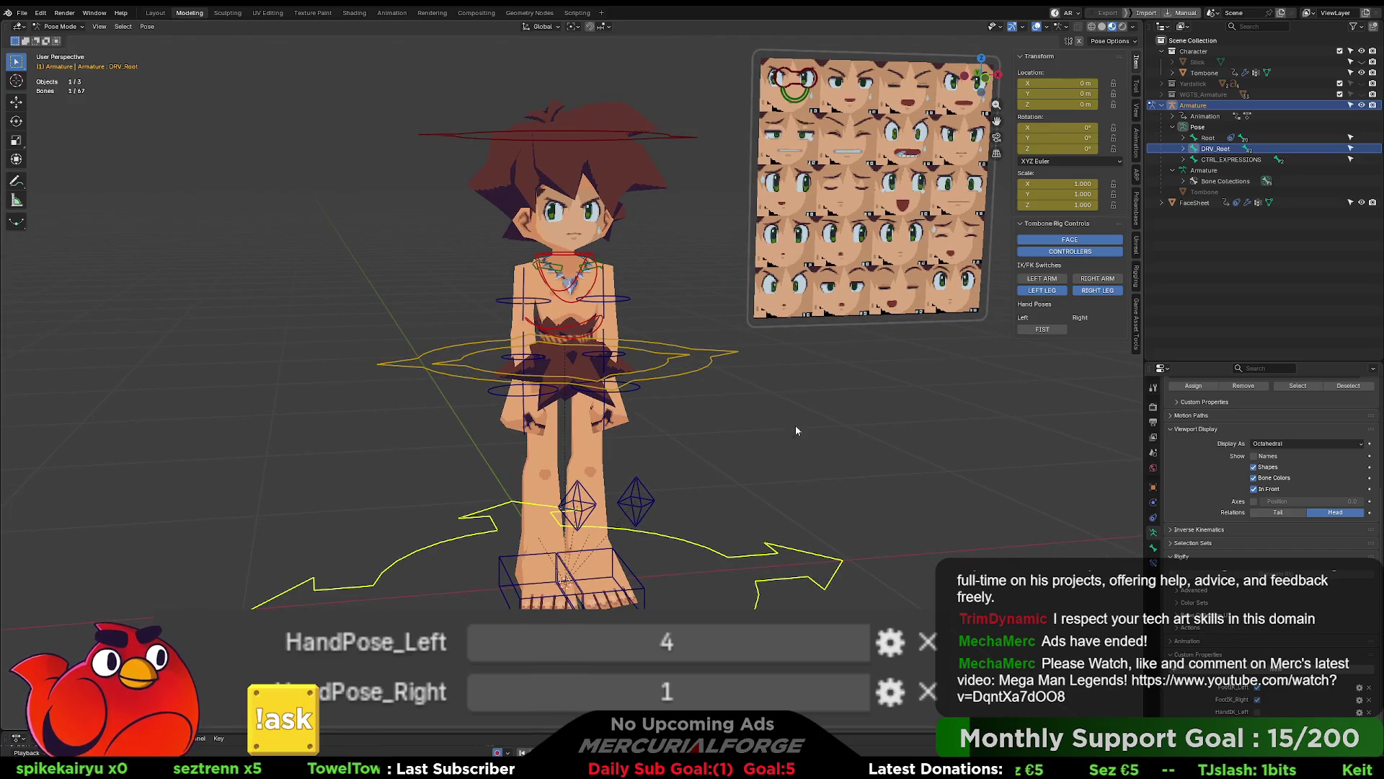
left_click(1043, 332)
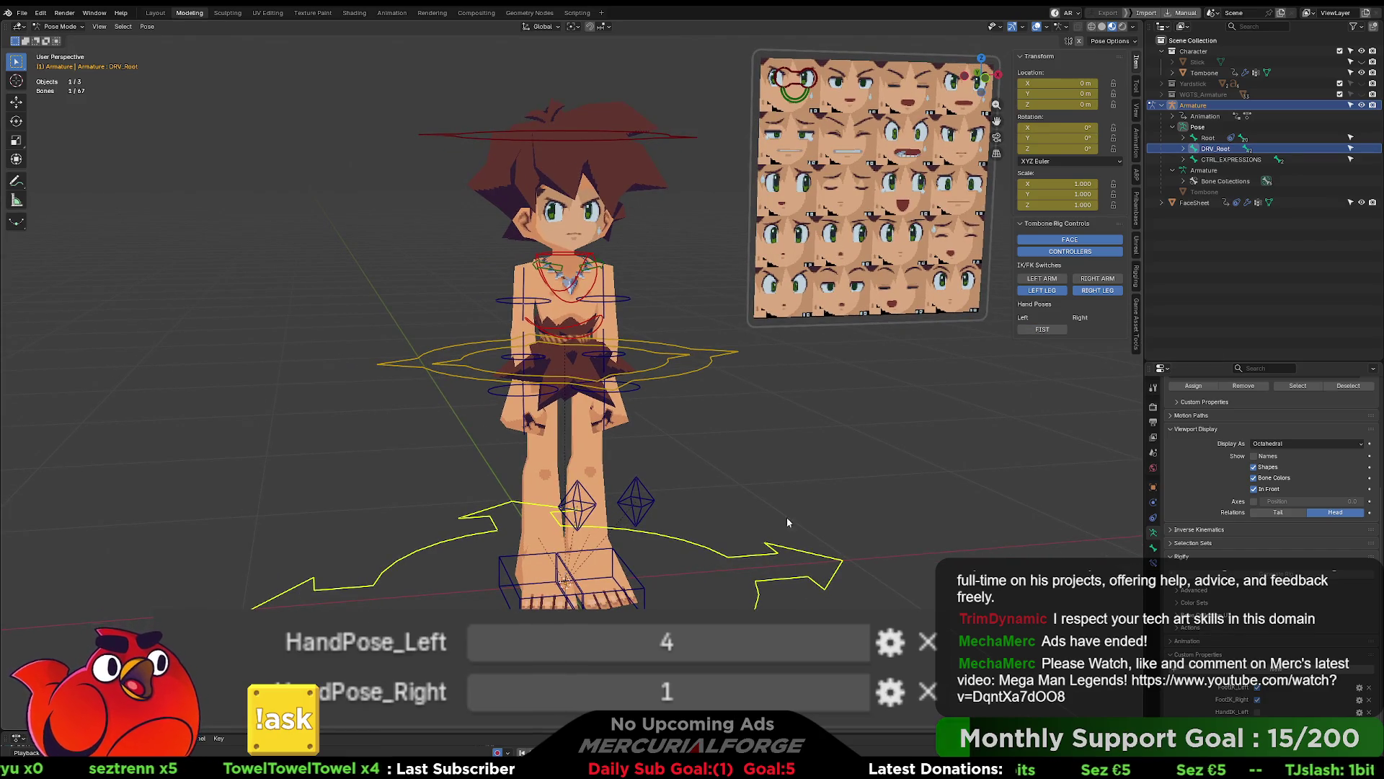
middle_click_drag(716, 510, 747, 499)
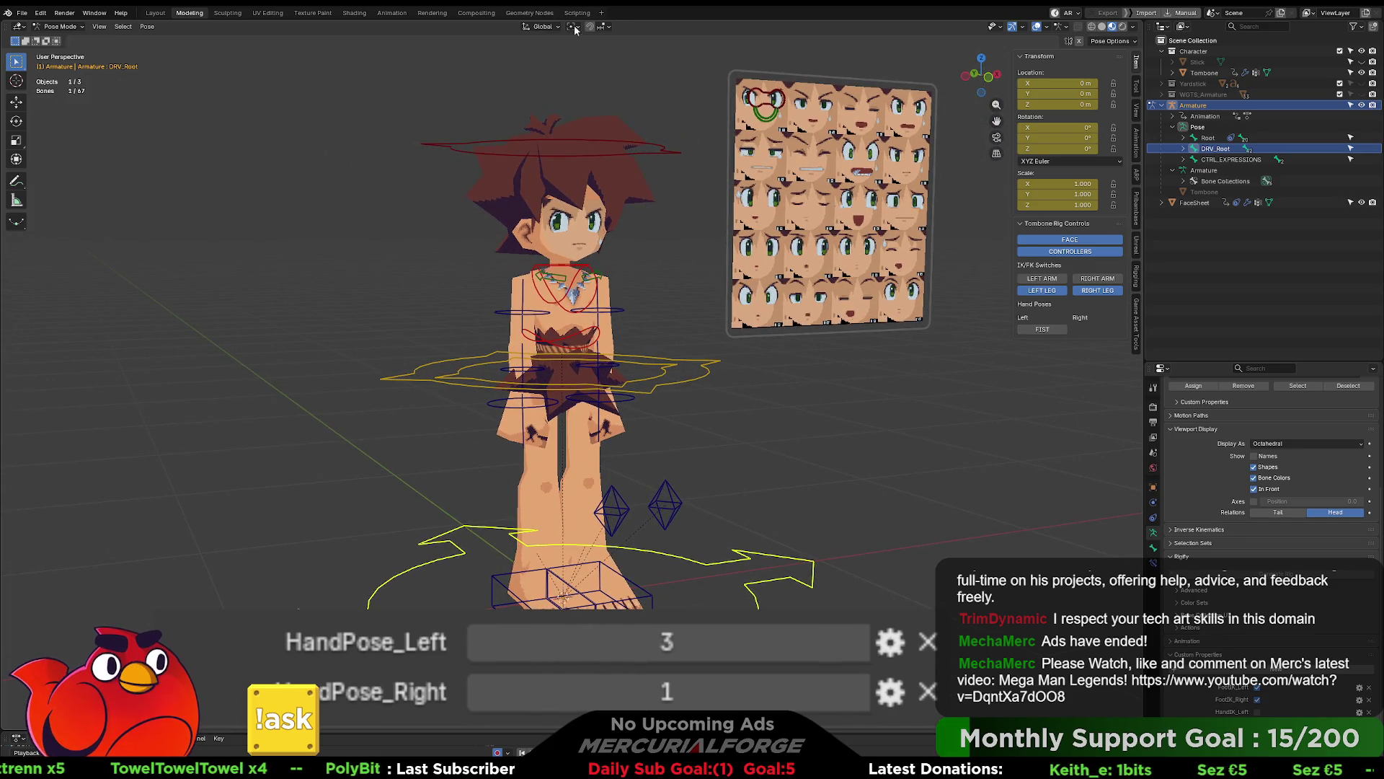
Step: Go back to the Scripting workspace with the caret after the HandPose_Left assignment
key("ctrl+Page_Up")
key("ctrl+Page_Up")
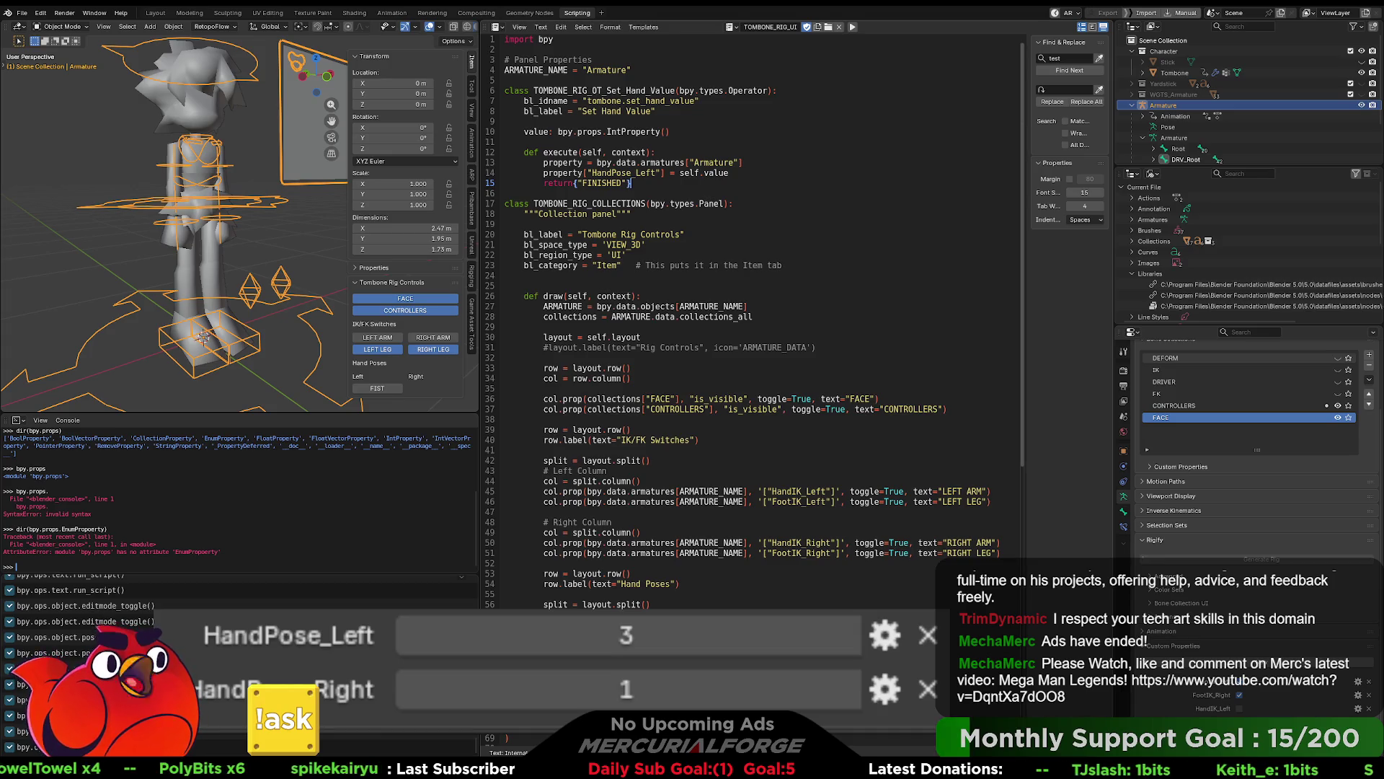
left_click(729, 173)
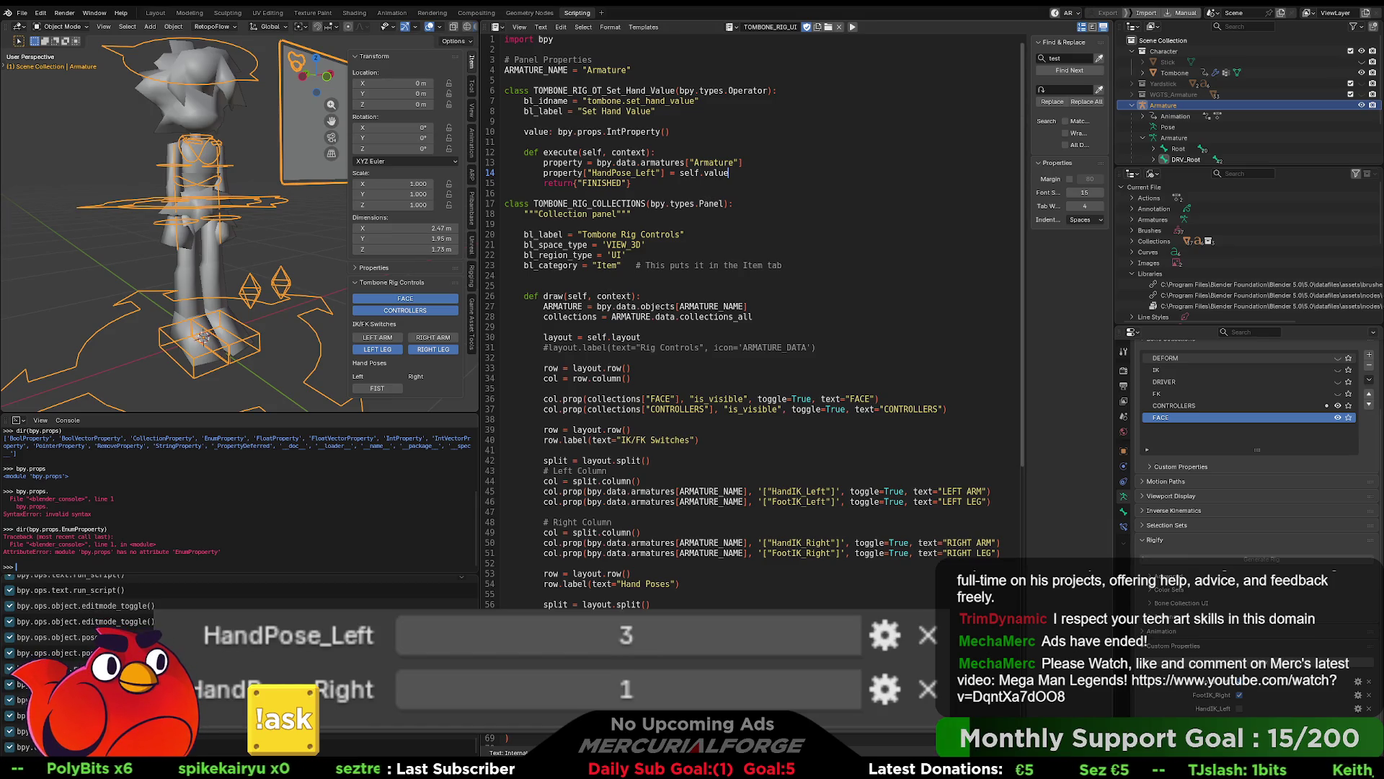
Step: Rename the property variable to arm on lines 13 and 14
key("Return")
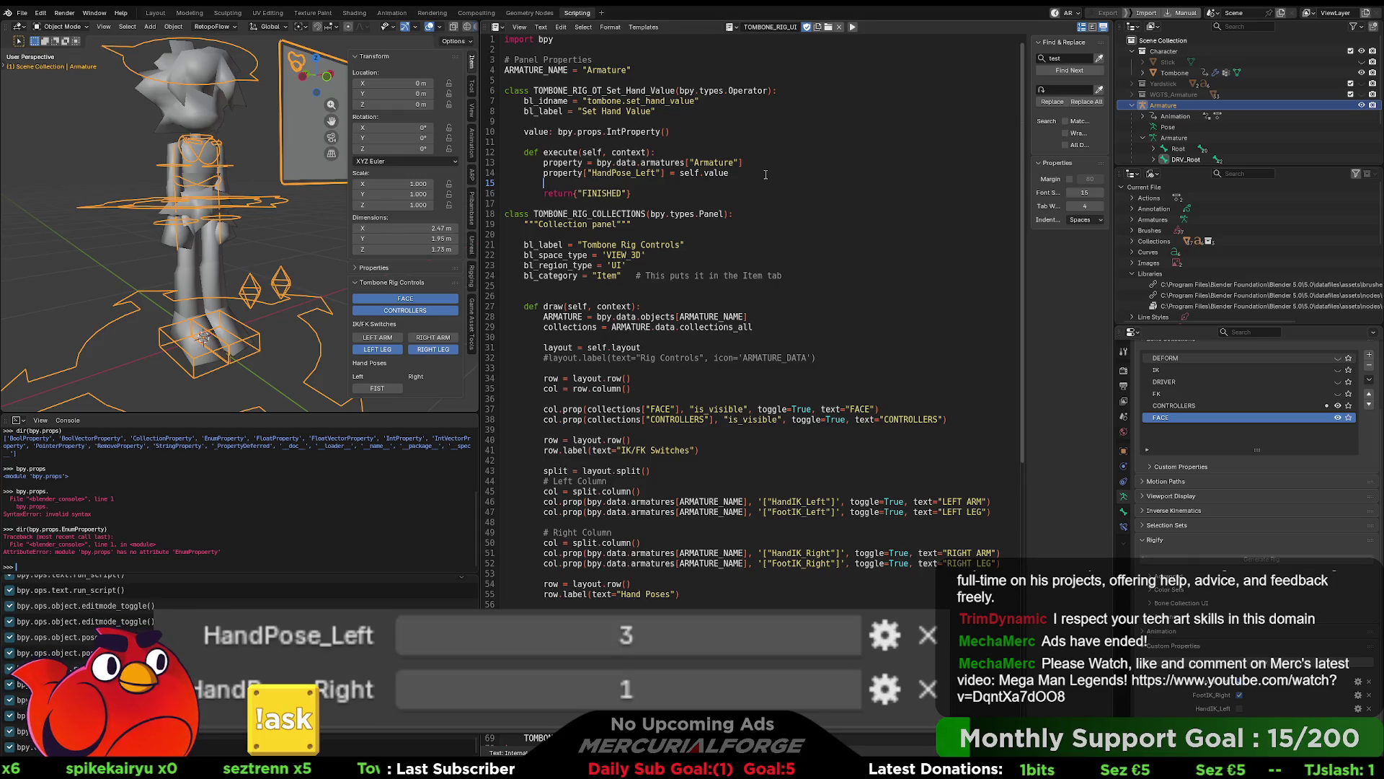
key("Up")
key("Delete")
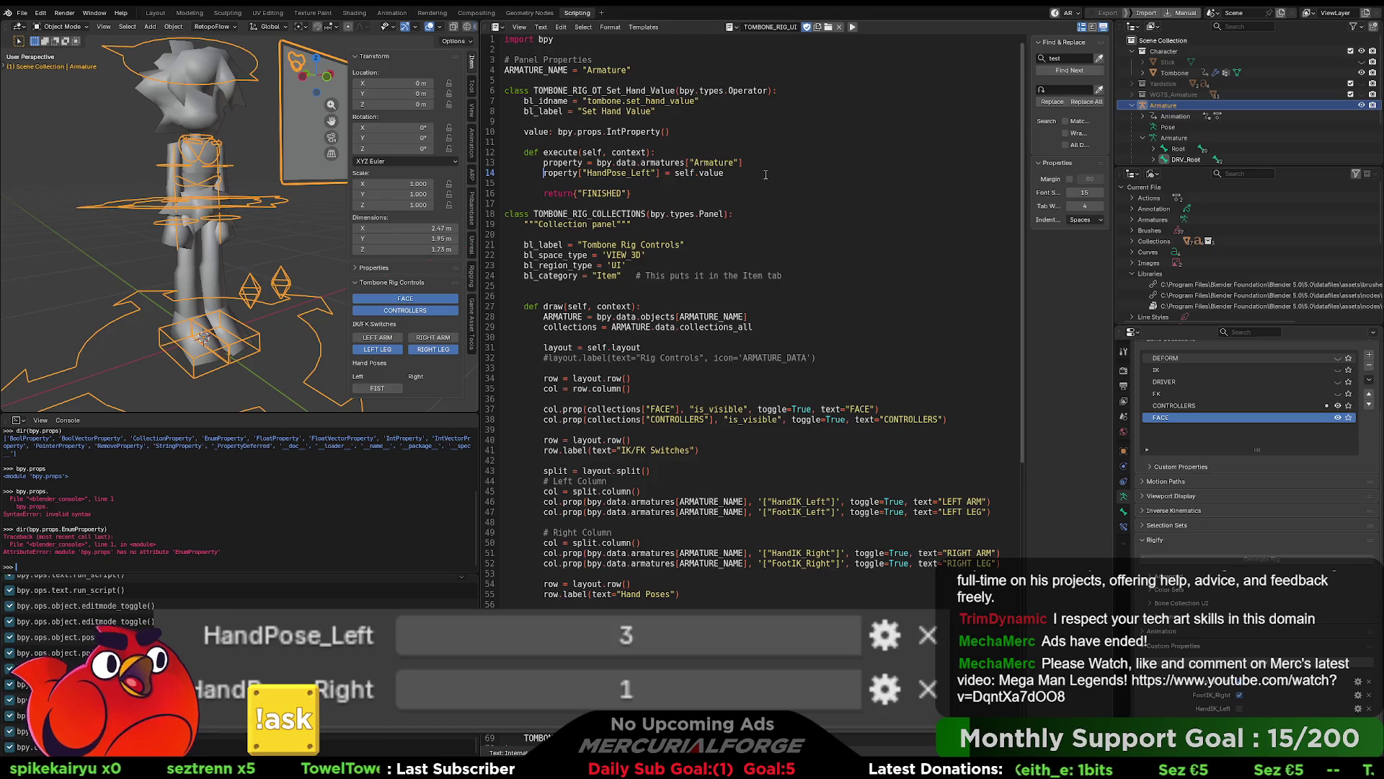
key("Delete")
key("Delete")
key("Delete")
type("arm")
key("Up")
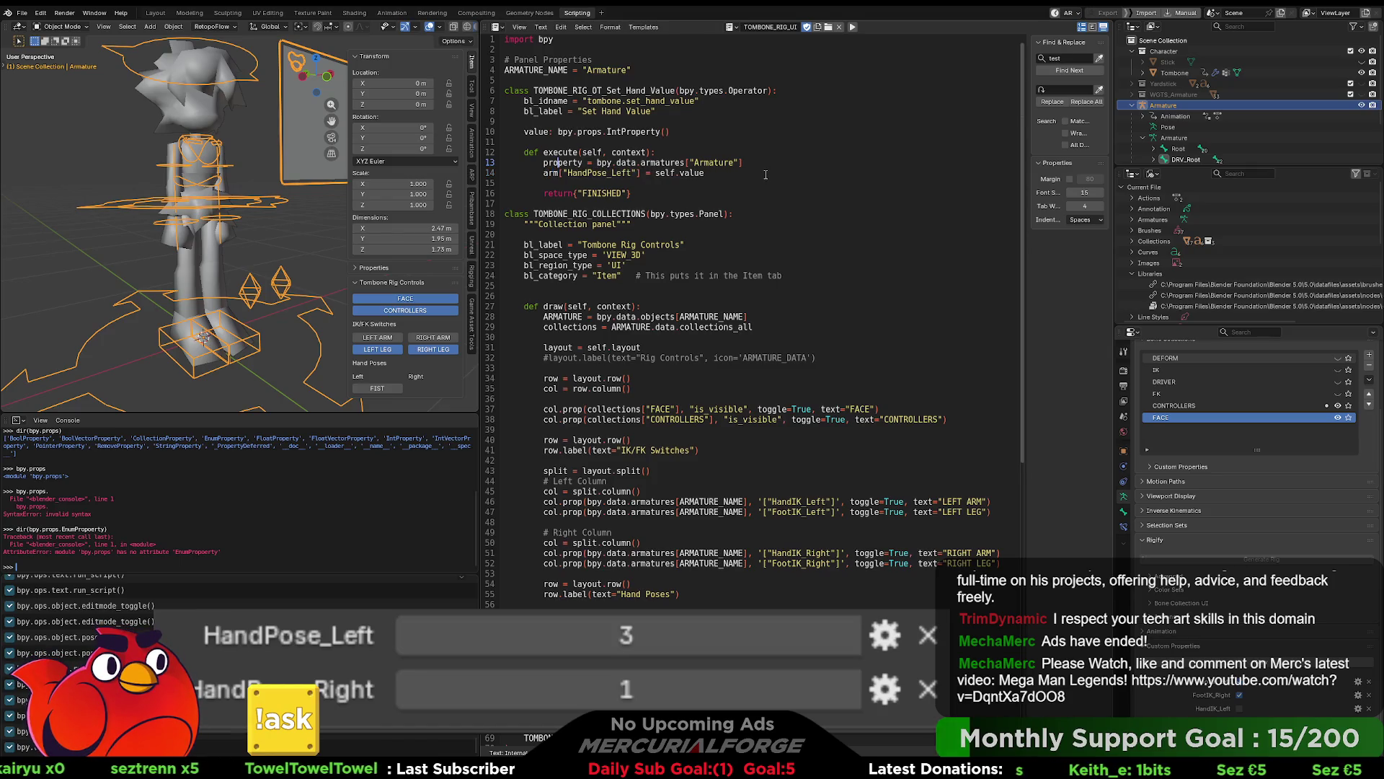
key("Delete")
key("Delete")
key("Delete")
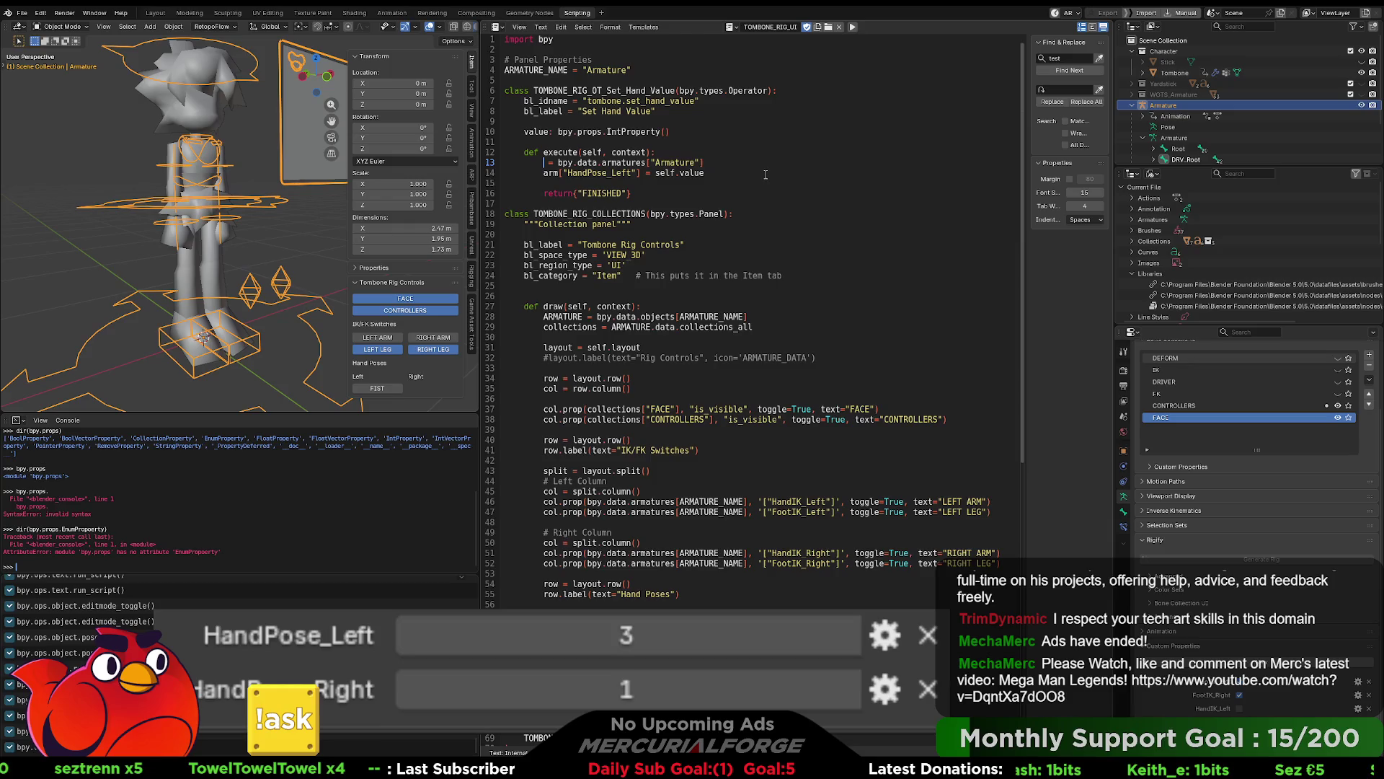
type("arm")
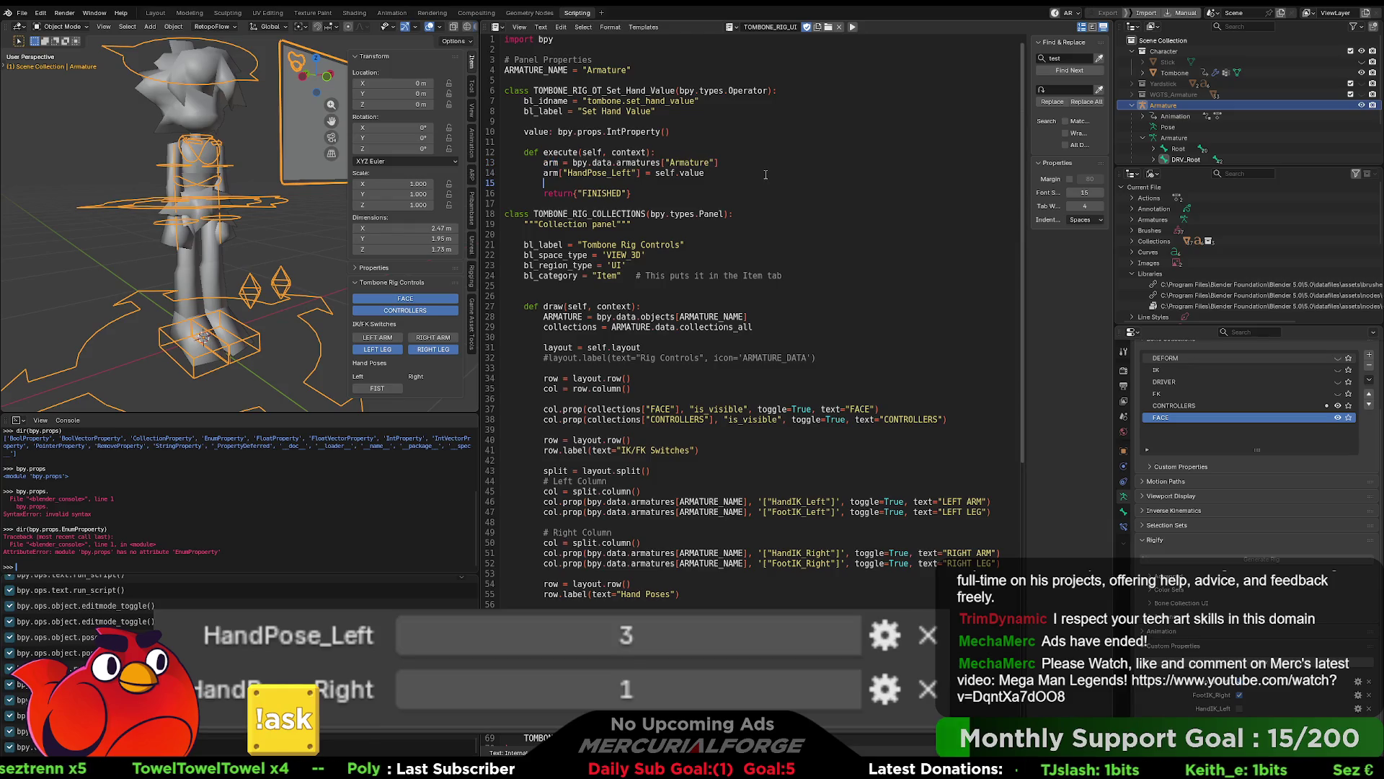
Step: Add arm.update_tag() and bpy.context.view_layer_update() lines after the assignment
key("Return")
type("arm.")
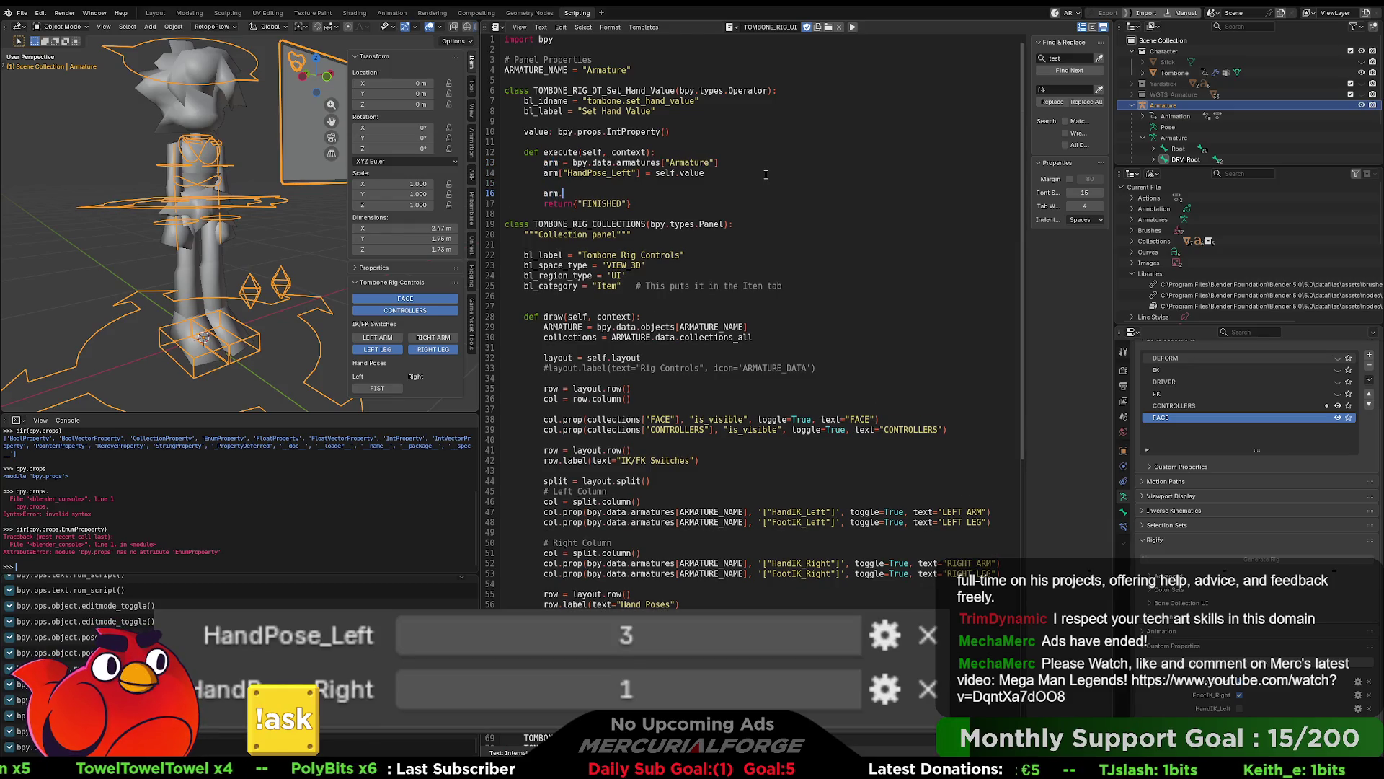
type("update_tag()")
key("Return")
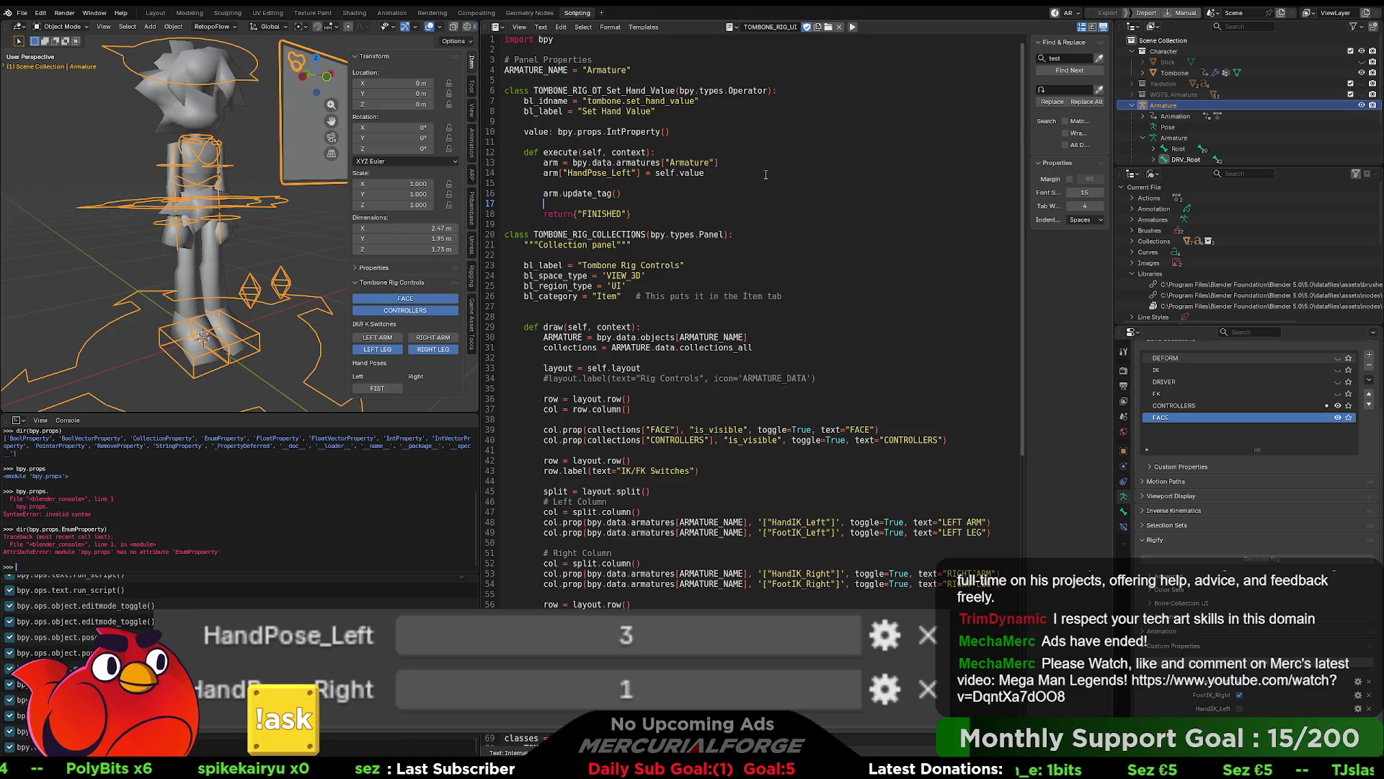
type("bpy.")
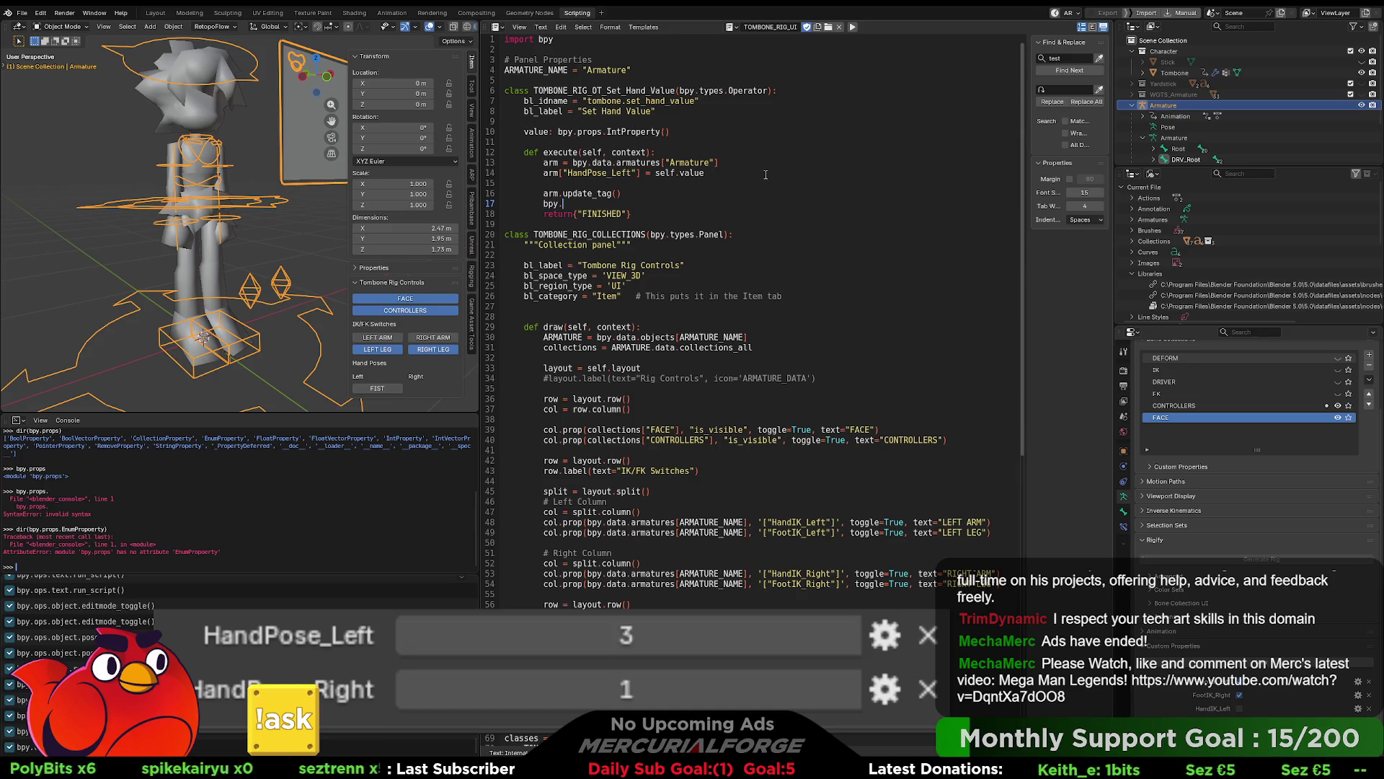
type("conte")
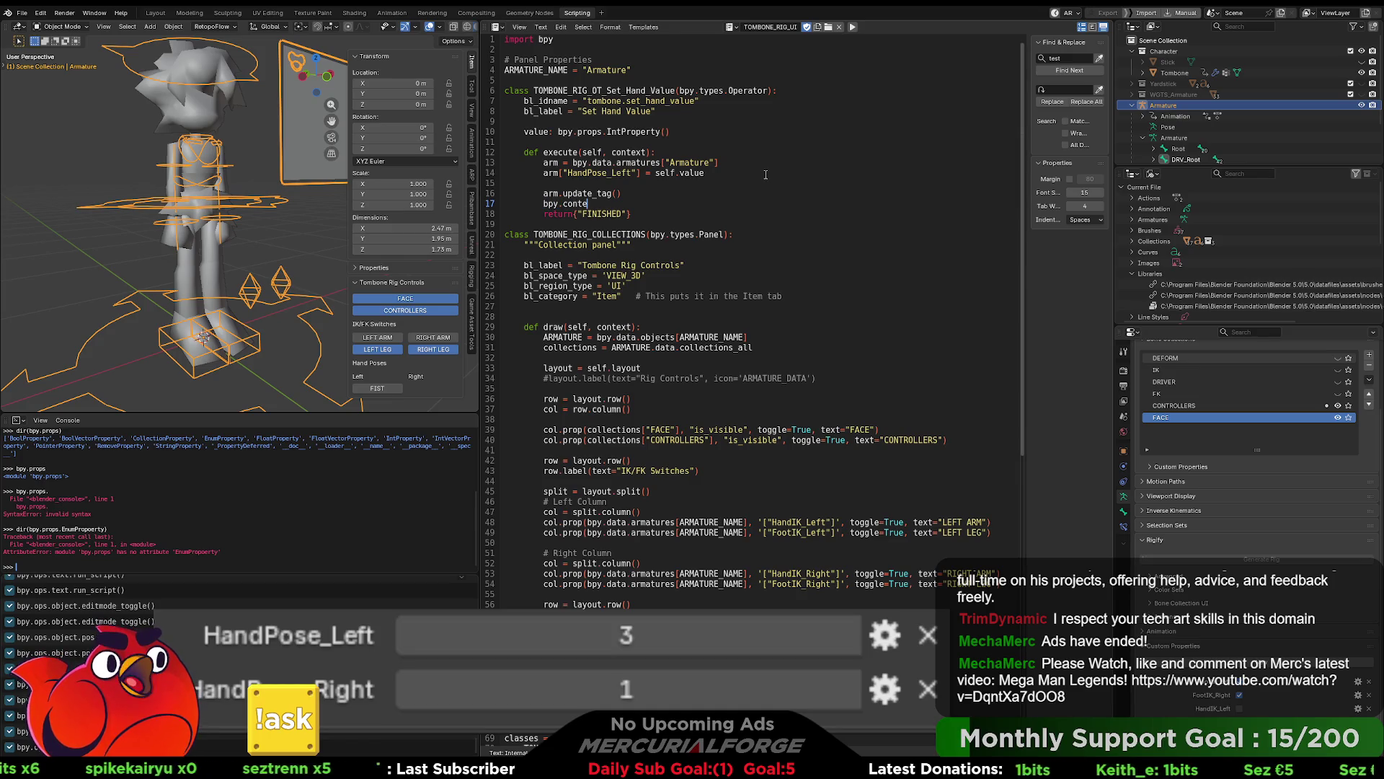
key("BackSpace")
key("BackSpace")
key("BackSpace")
type("context")
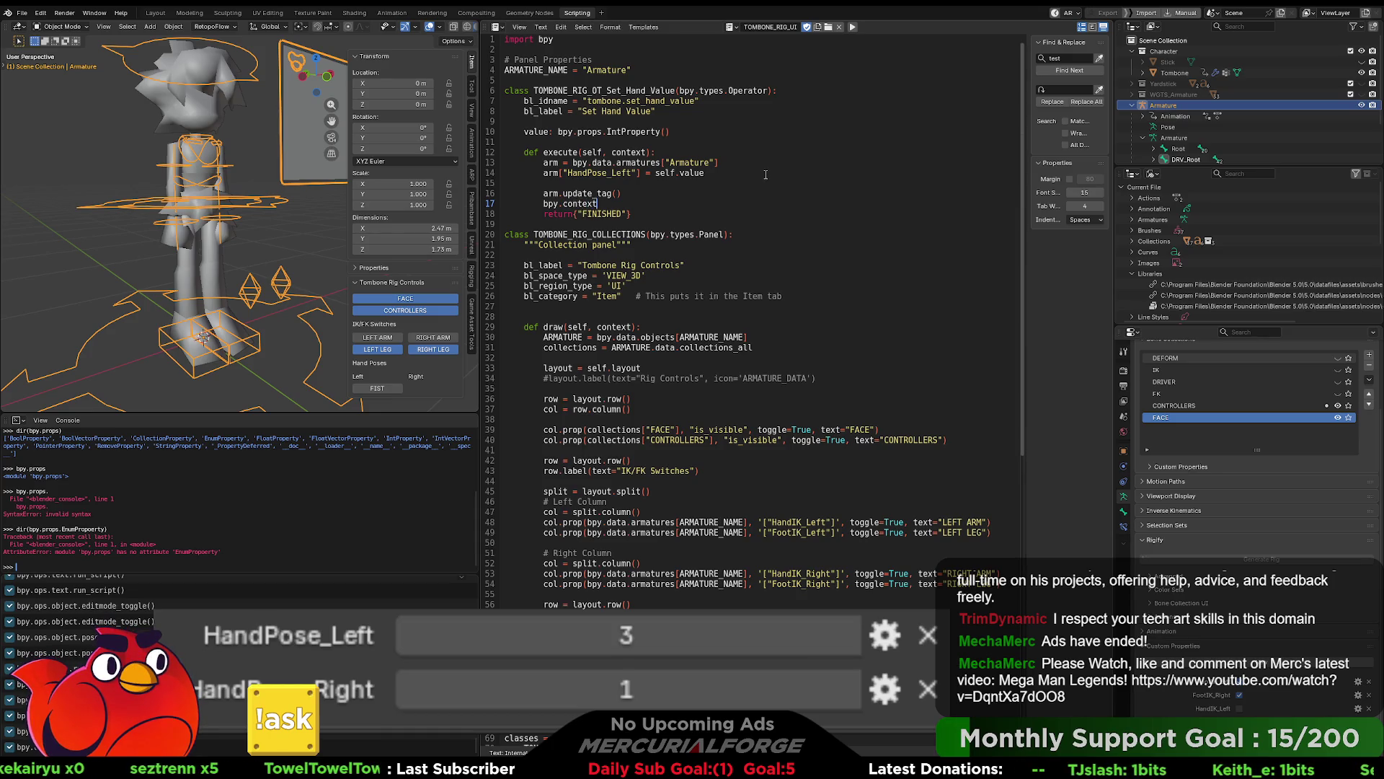
type(".view")
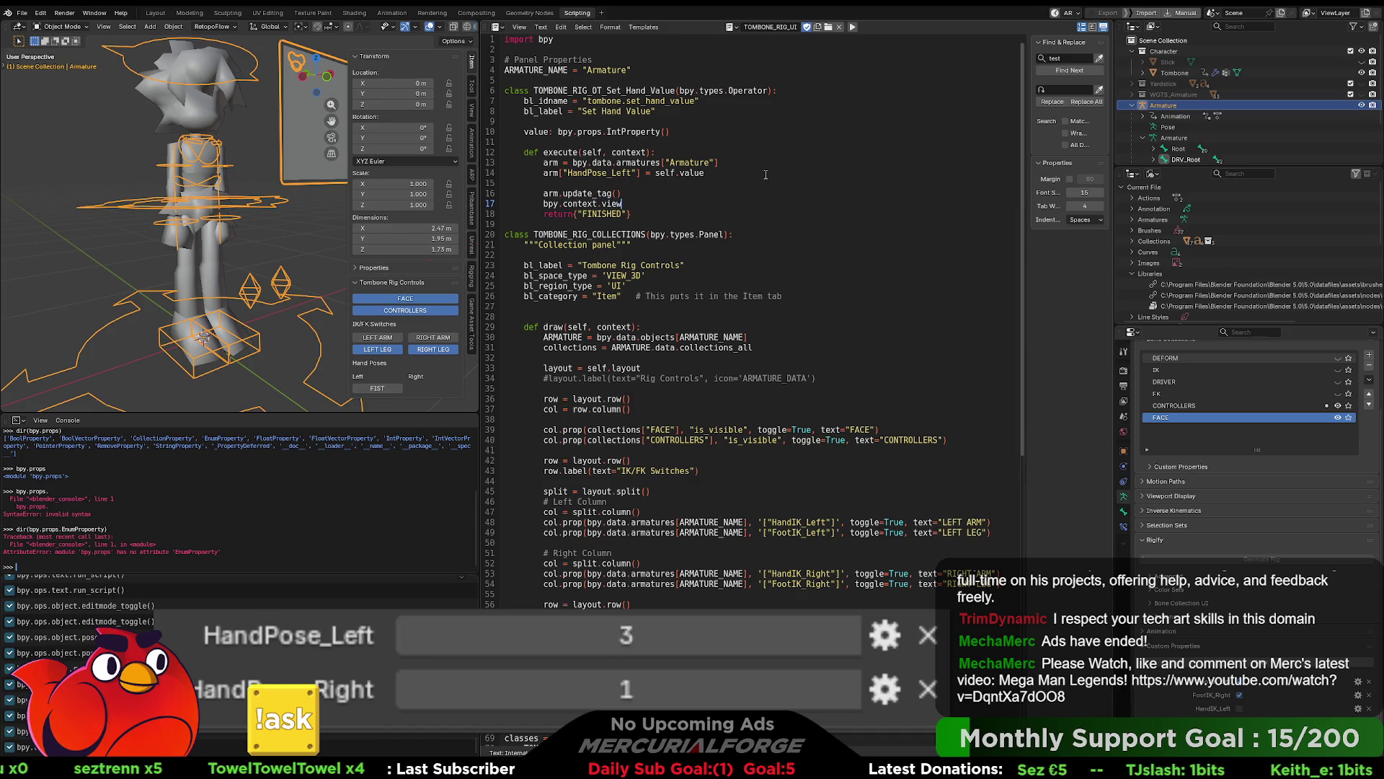
type("_layer_")
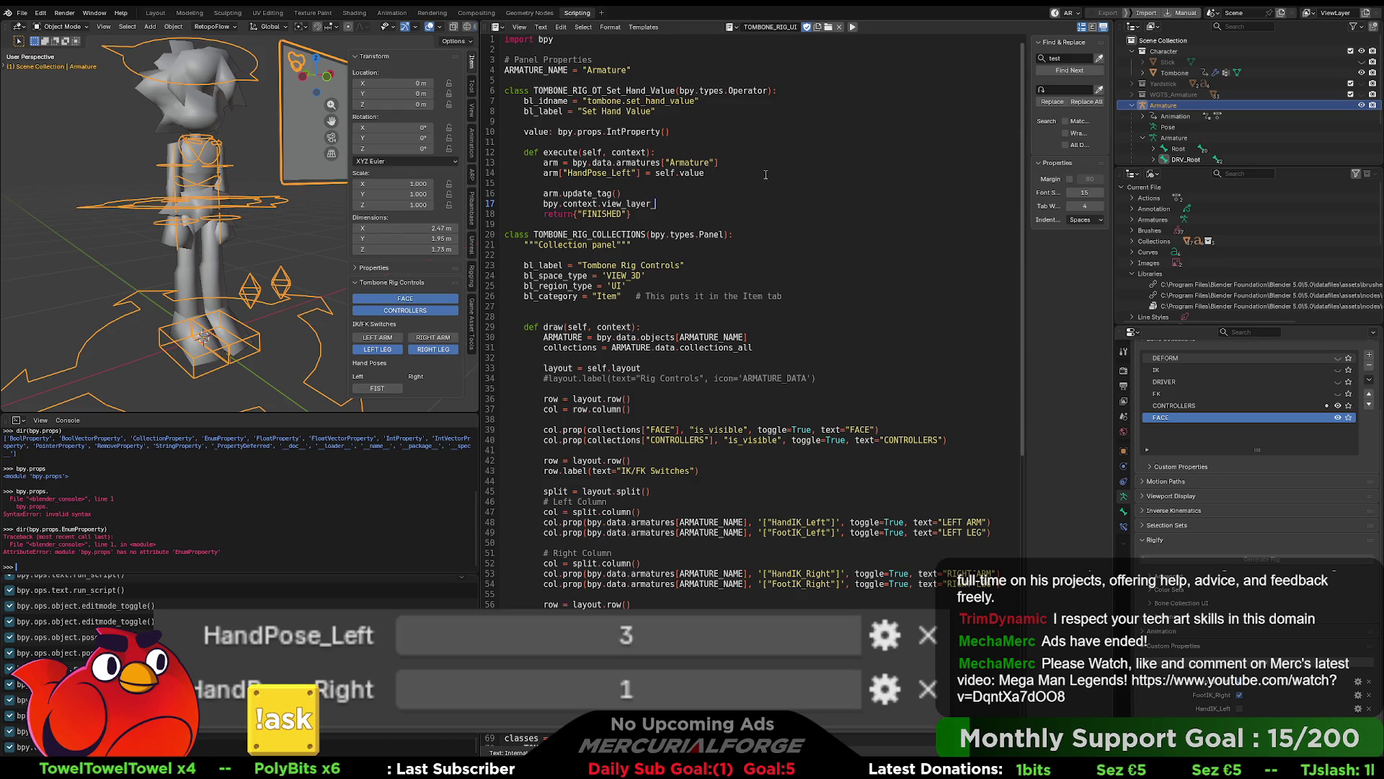
type("update()")
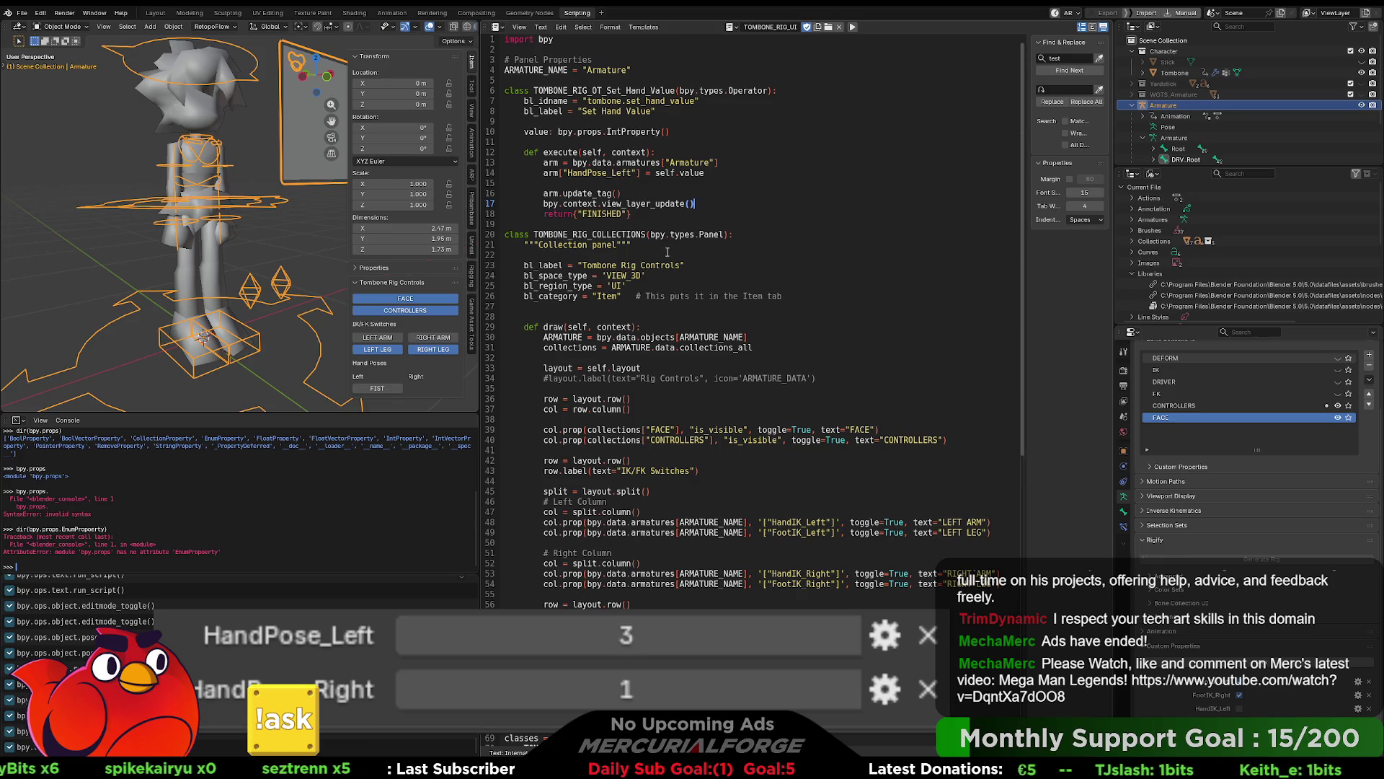
Step: Test the FIST pose, which sets HandPose_Left to 6 with a Python error
left_click(836, 408)
left_click(786, 249)
left_click(380, 388)
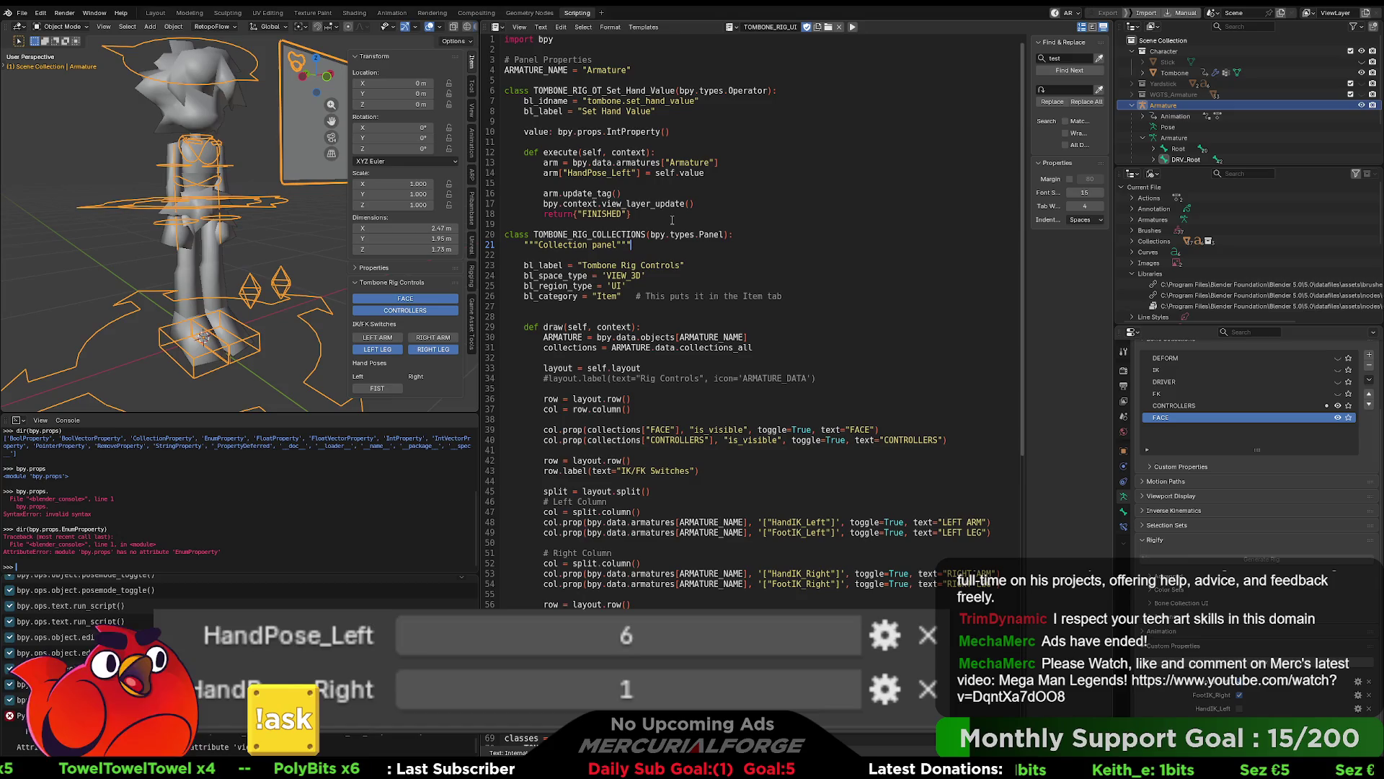
Step: Comment out the view_layer_update() call on line 17 with #
left_click(545, 203)
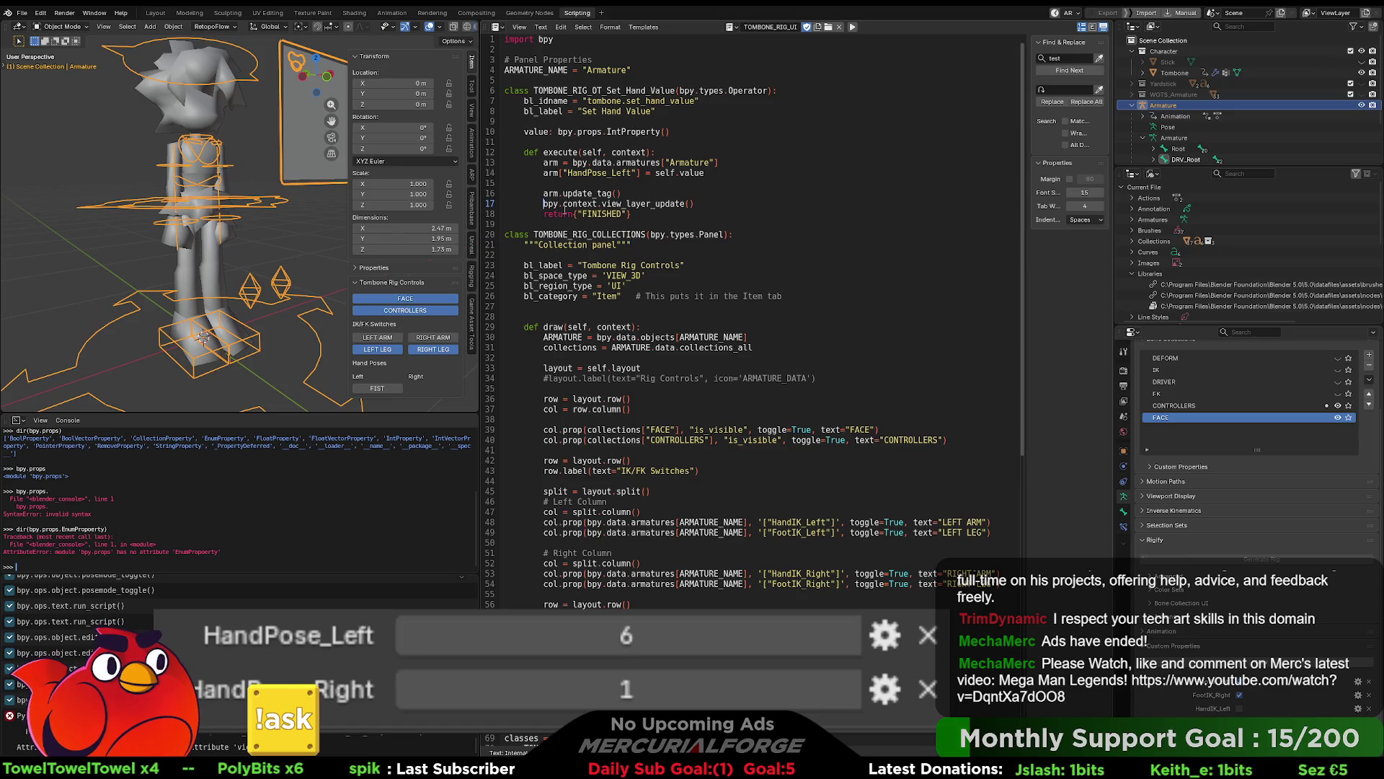
type("#")
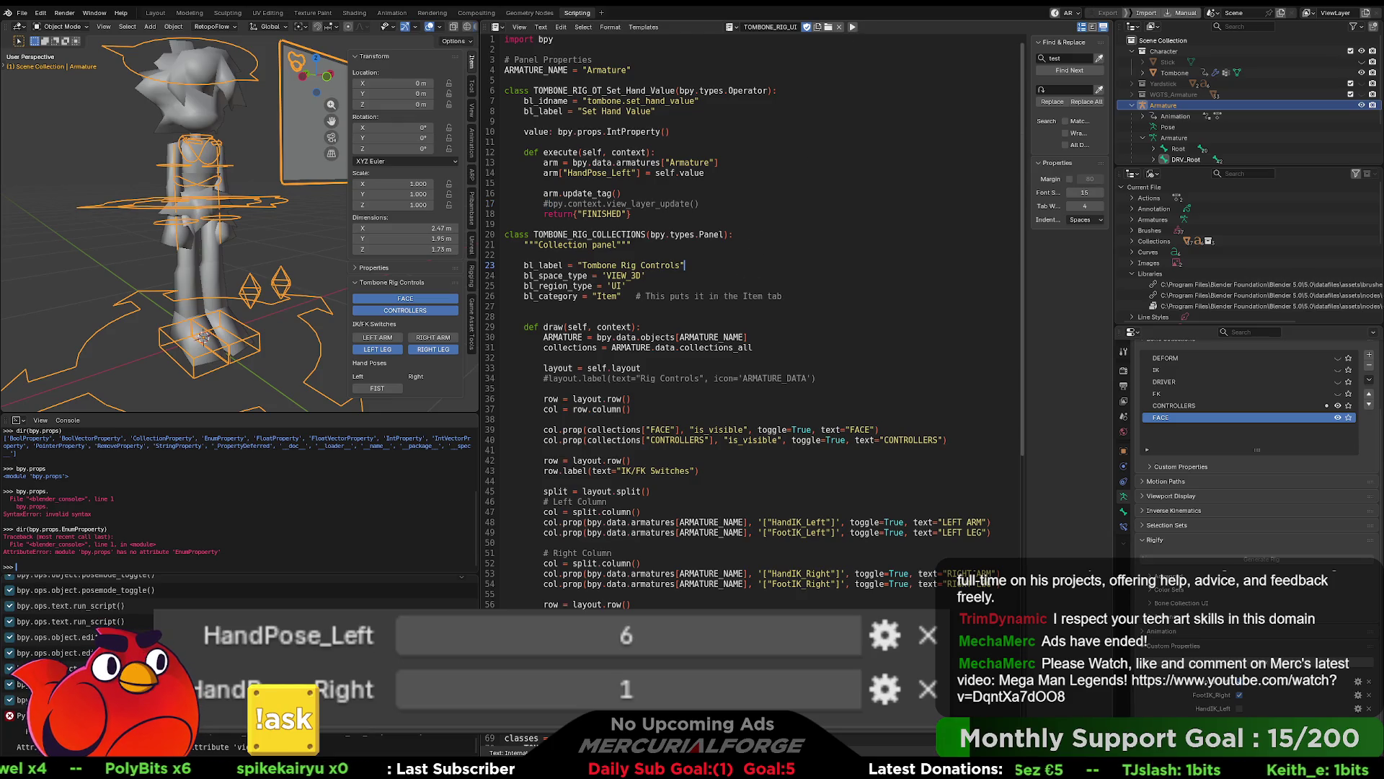
left_click(851, 489)
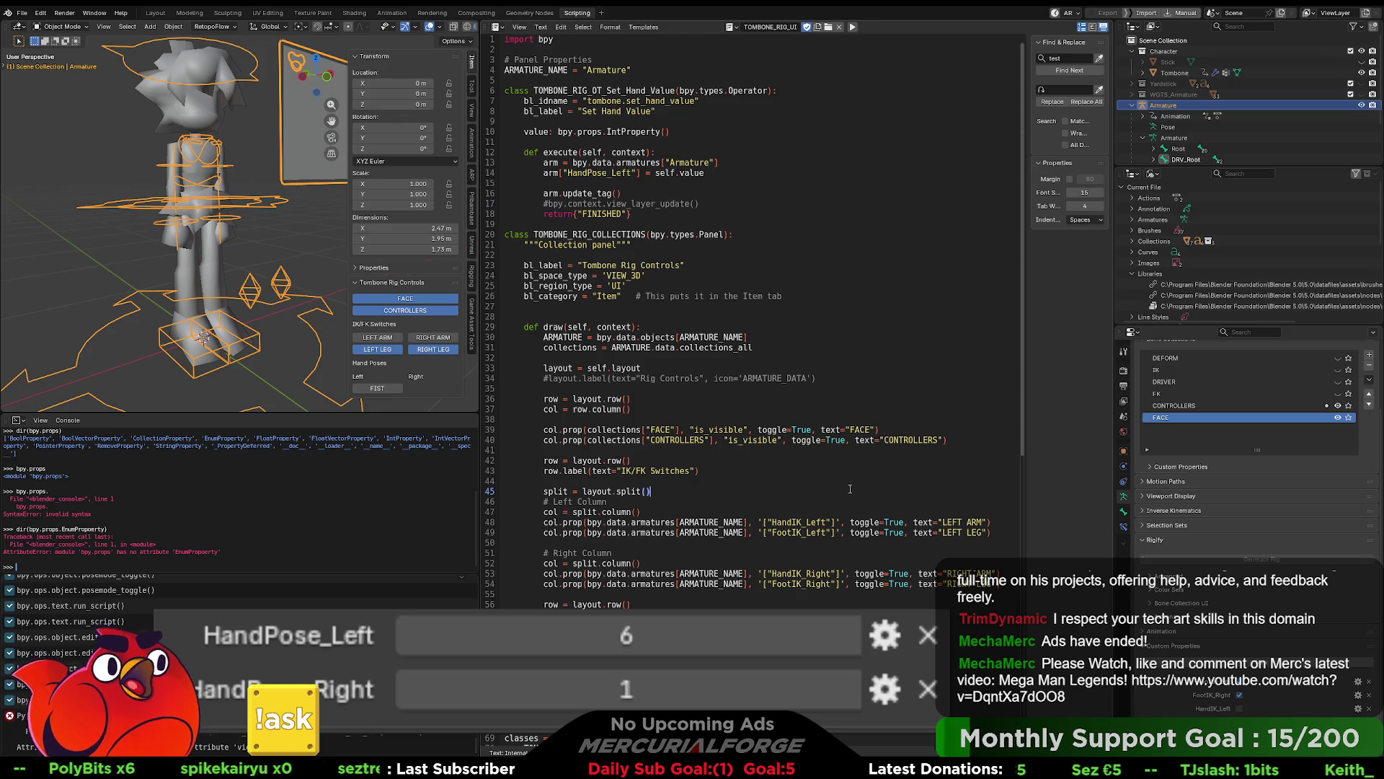
Step: Apply FIST so HandPose_Left returns to 3, then uncomment view_layer_update() on line 17
left_click(707, 265)
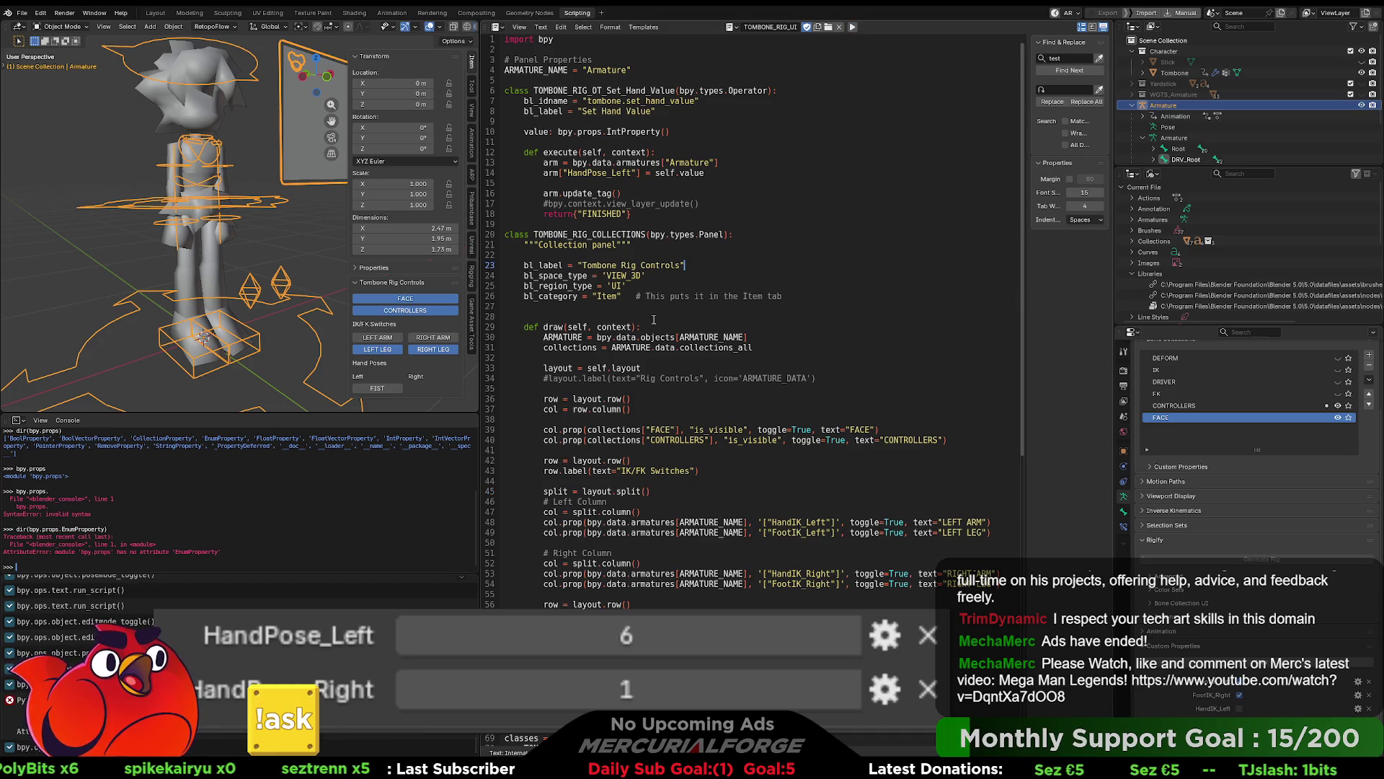
left_click(378, 390)
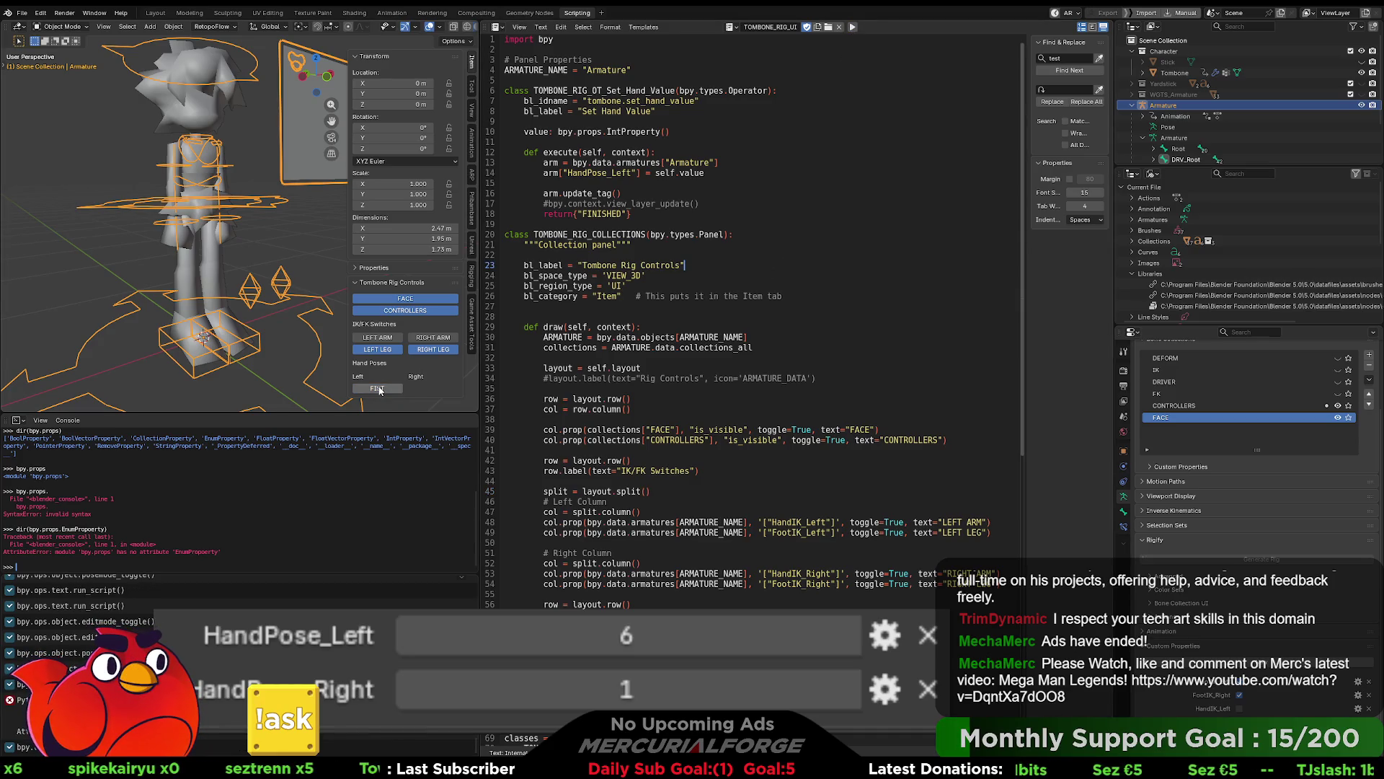
left_click(336, 377)
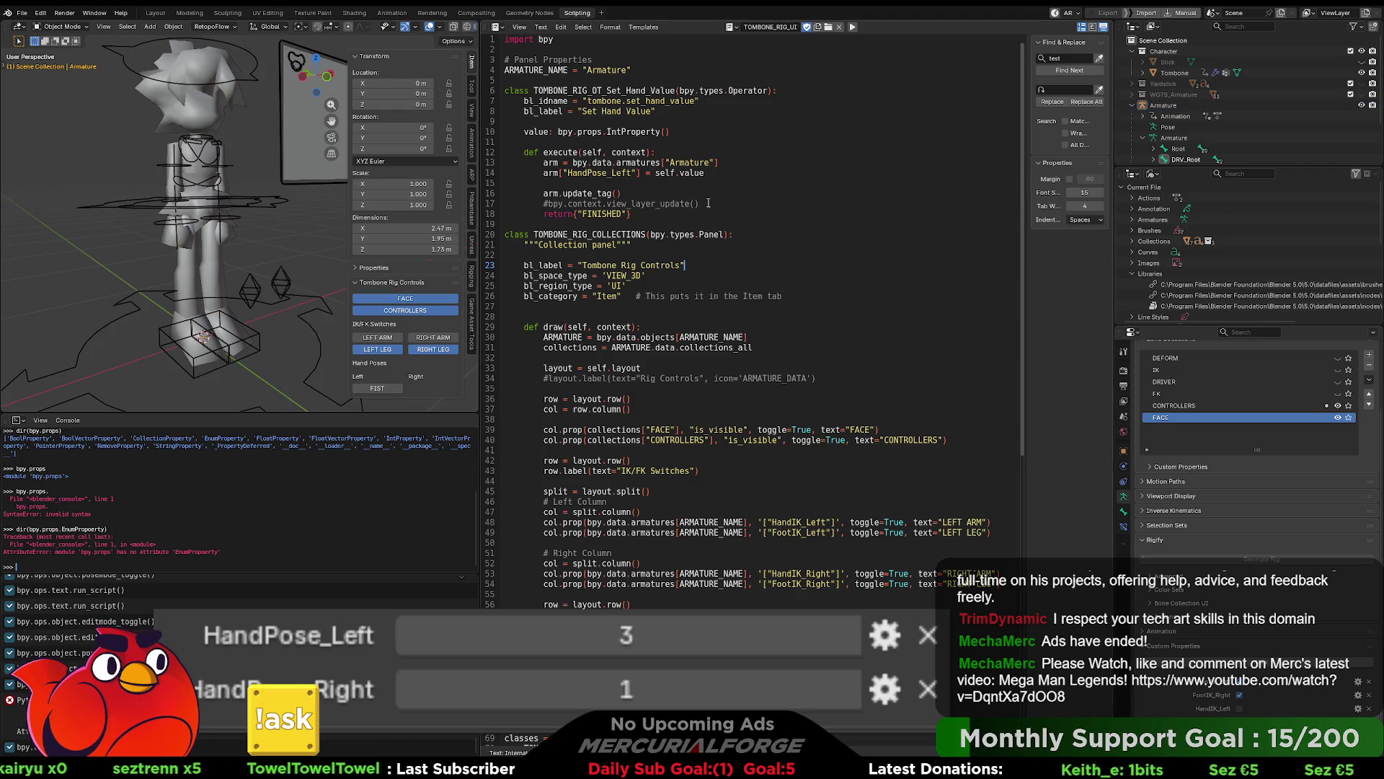
left_click(548, 204)
key("BackSpace")
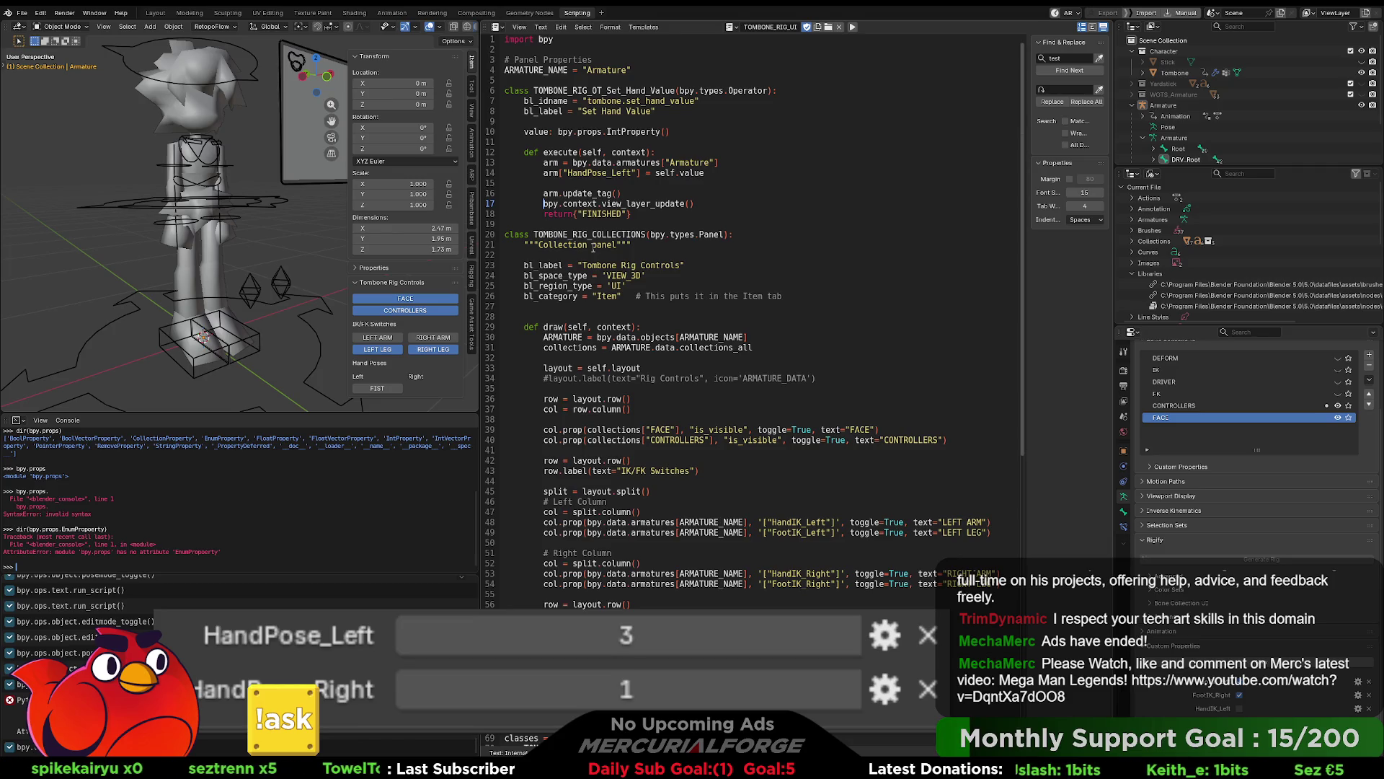
Step: Delete the bpy.context.view_layer_update() text, leaving line 17 blank
key("Delete")
key("Delete")
key("Delete")
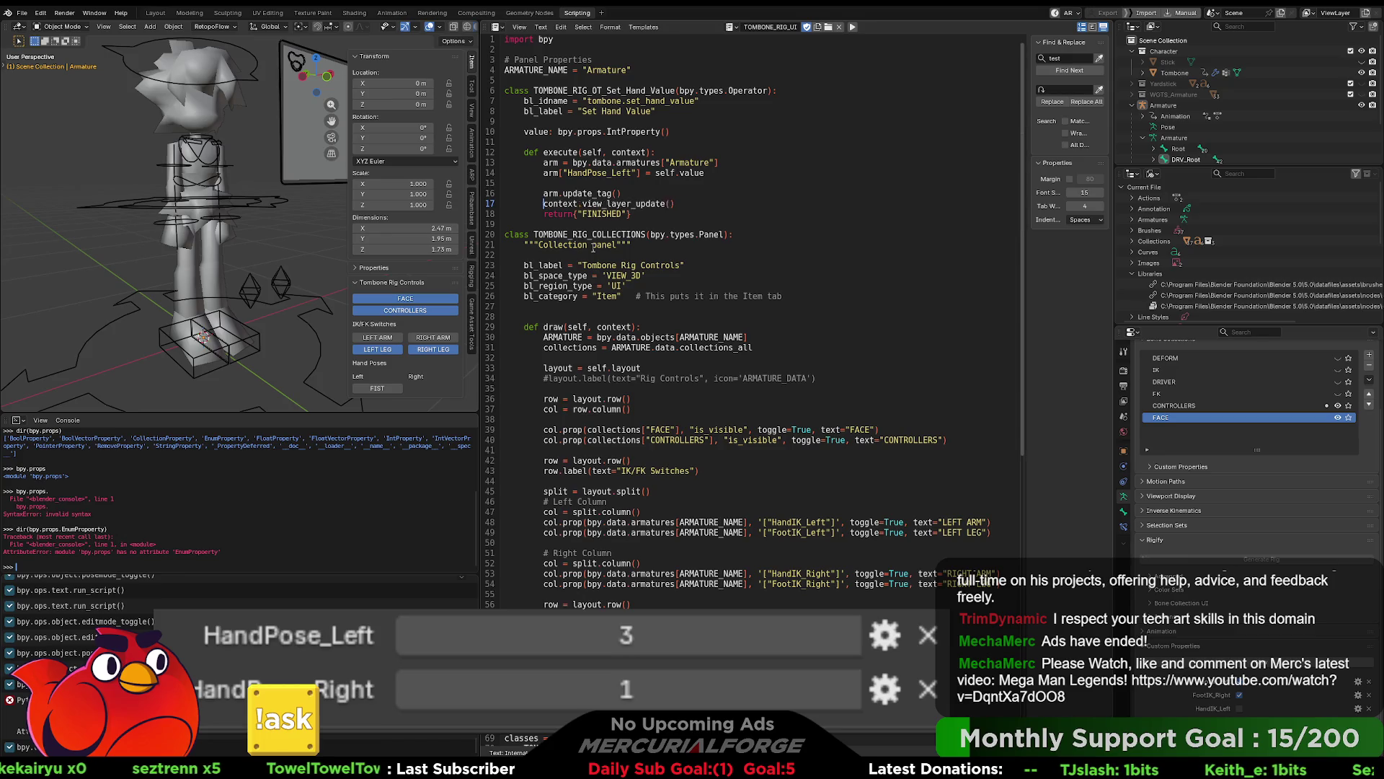
key("Delete")
key("Delete")
key("Delete")
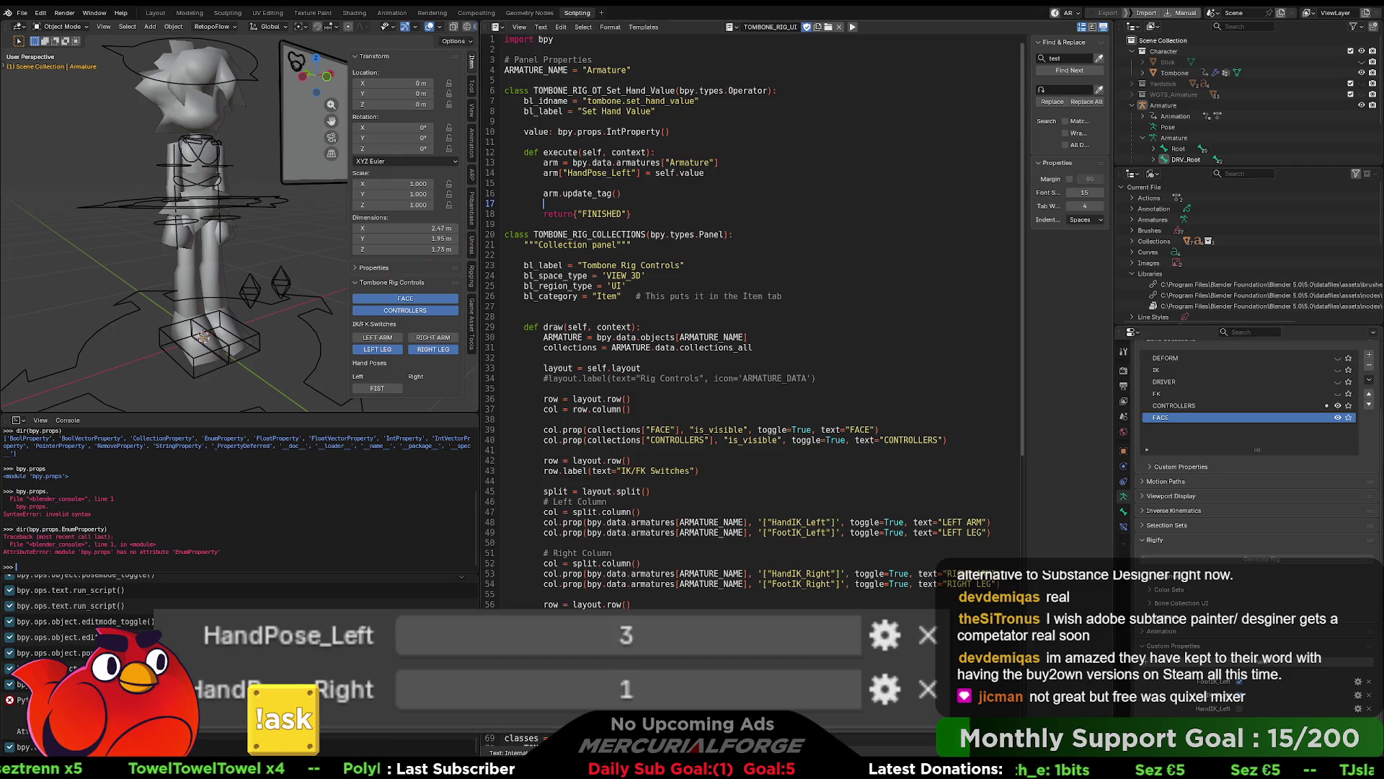
Step: Select the update_tag() call on line 16 for replacement
left_click_drag(562, 193, 622, 193)
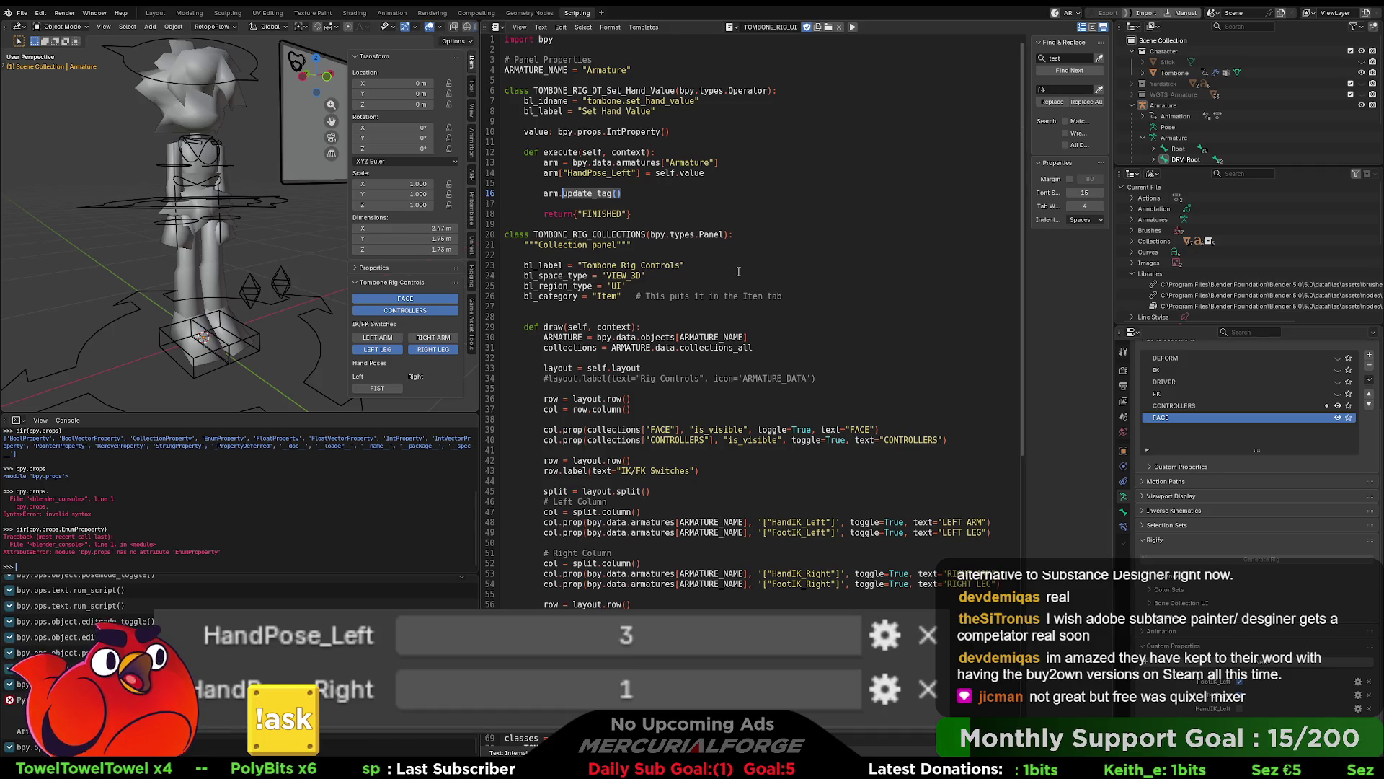
Step: Replace update_tag() on line 16 with data.update(), fixing the typo
type("dat")
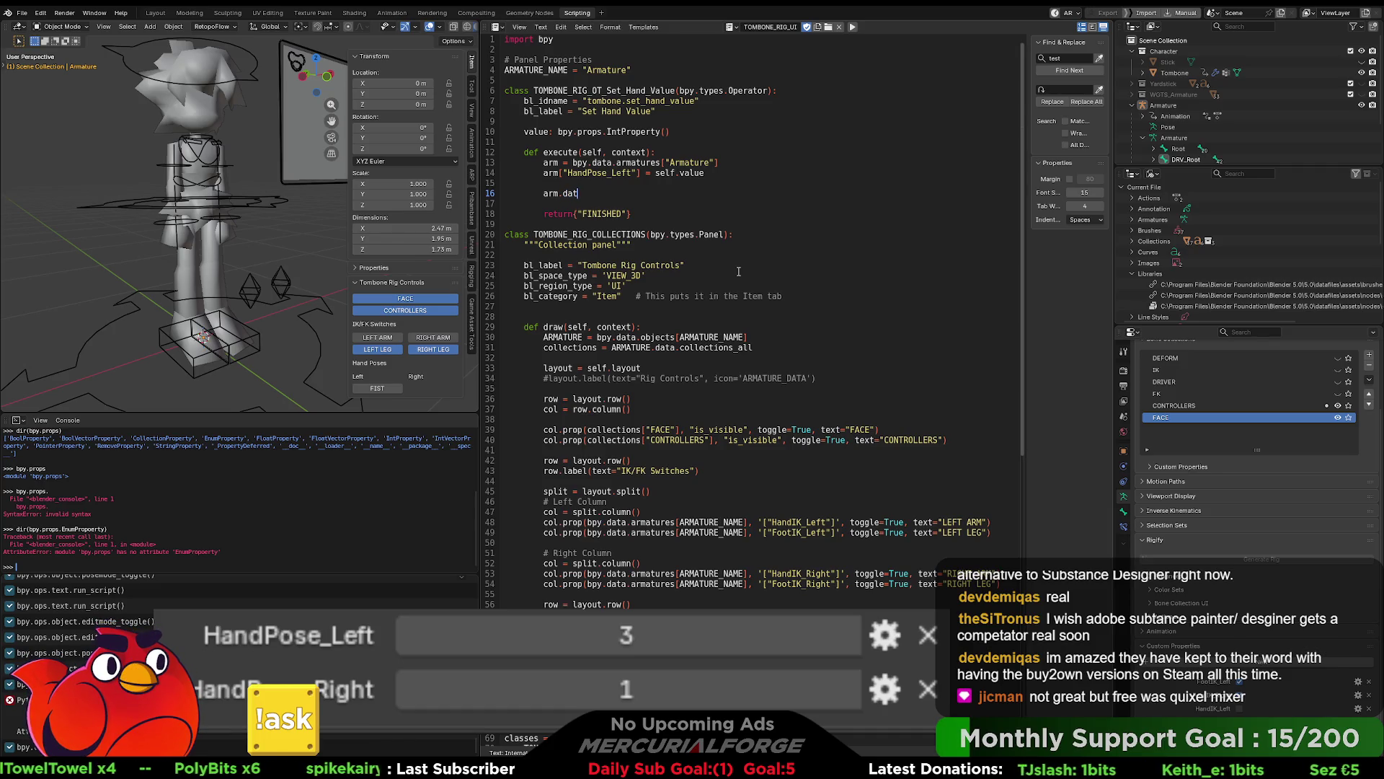
type("a.upadte()")
key("BackSpace")
key("BackSpace")
key("BackSpace")
type("date()")
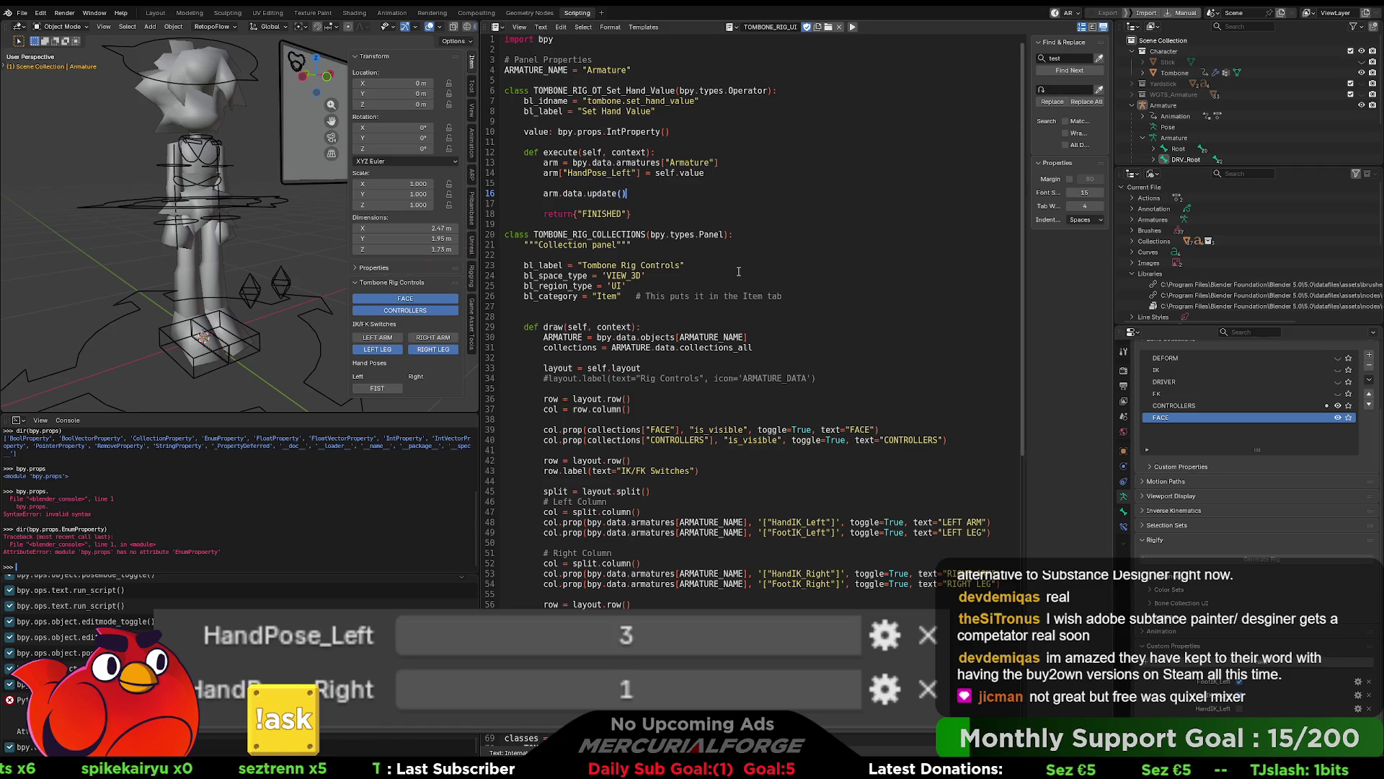
Step: Rerun the script and test FIST, which raises an AttributeError about 'data'
left_click(743, 173)
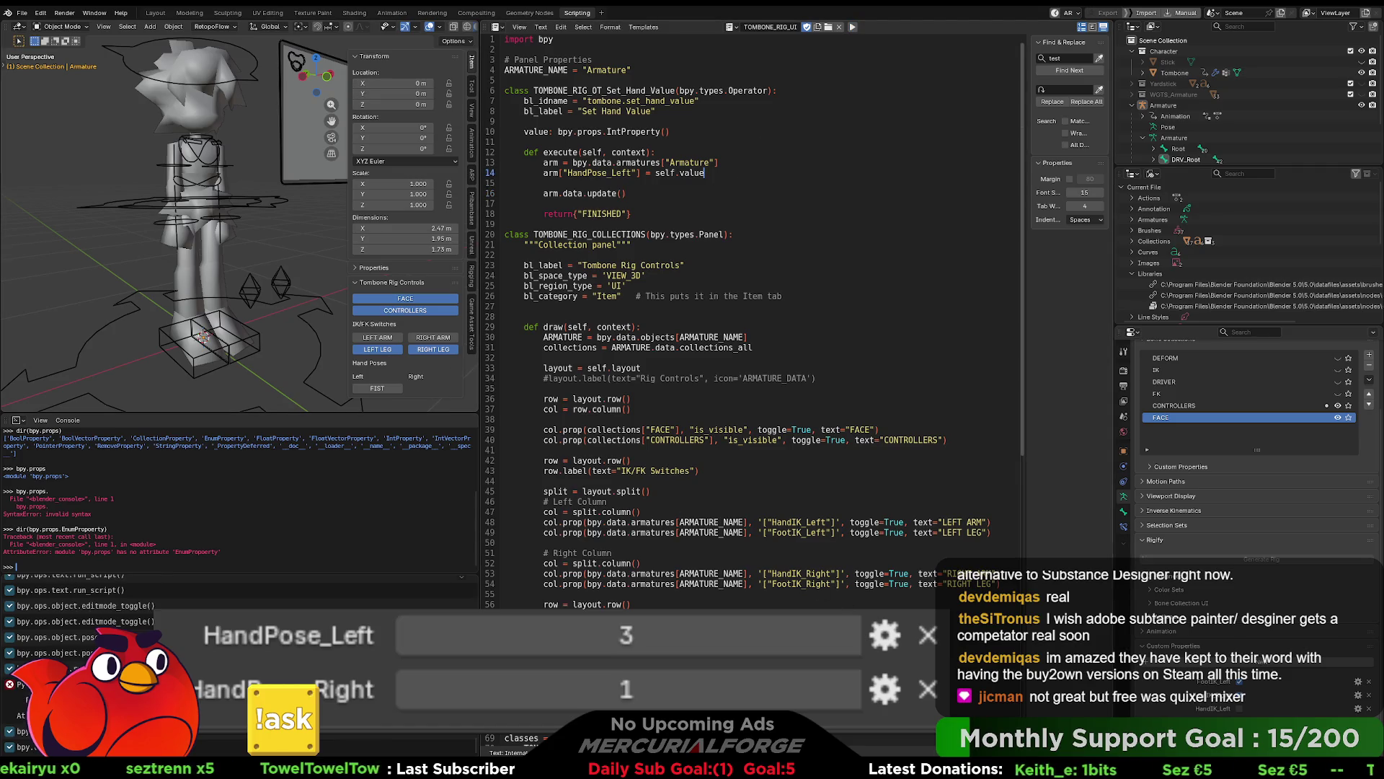
left_click(852, 27)
left_click(381, 389)
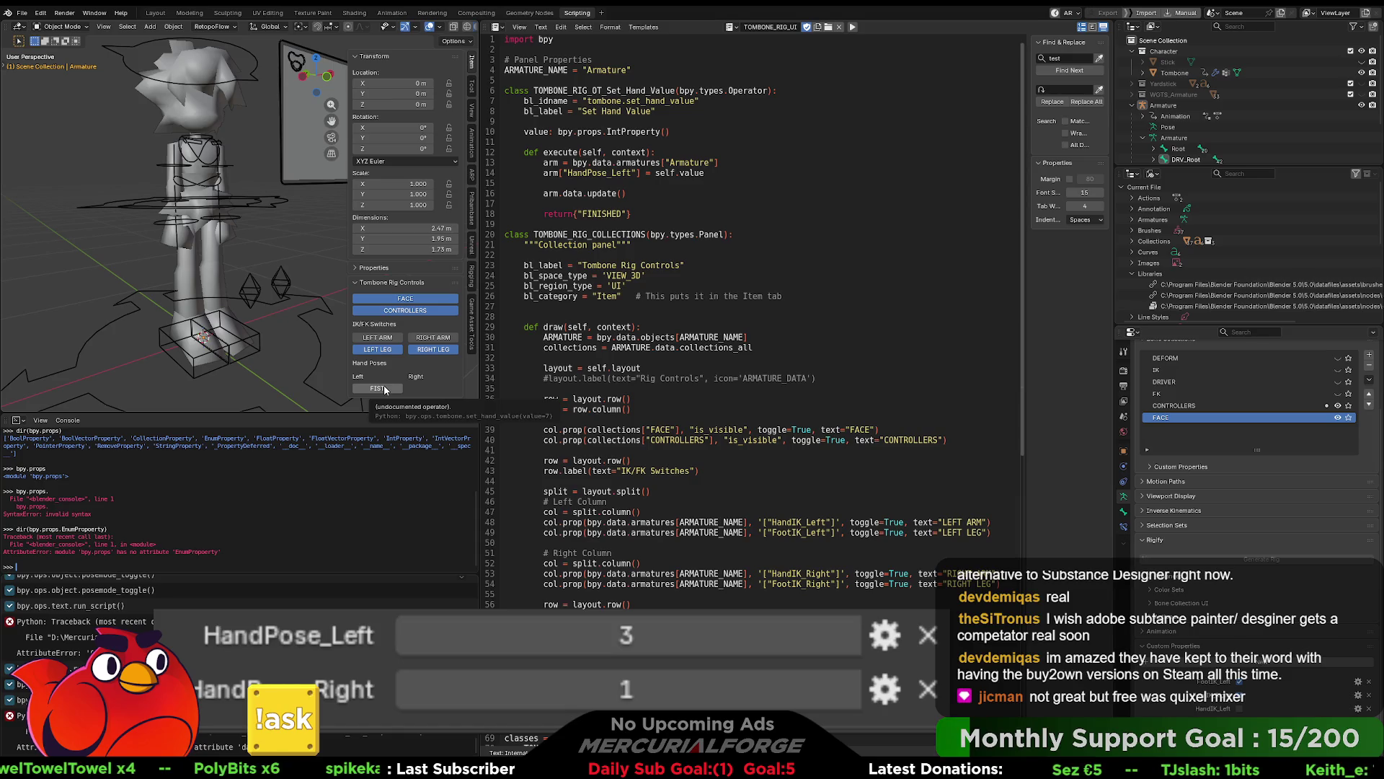
Step: Inspect the arm.data.update() call on line 16 of the script
left_click_drag(626, 194, 563, 199)
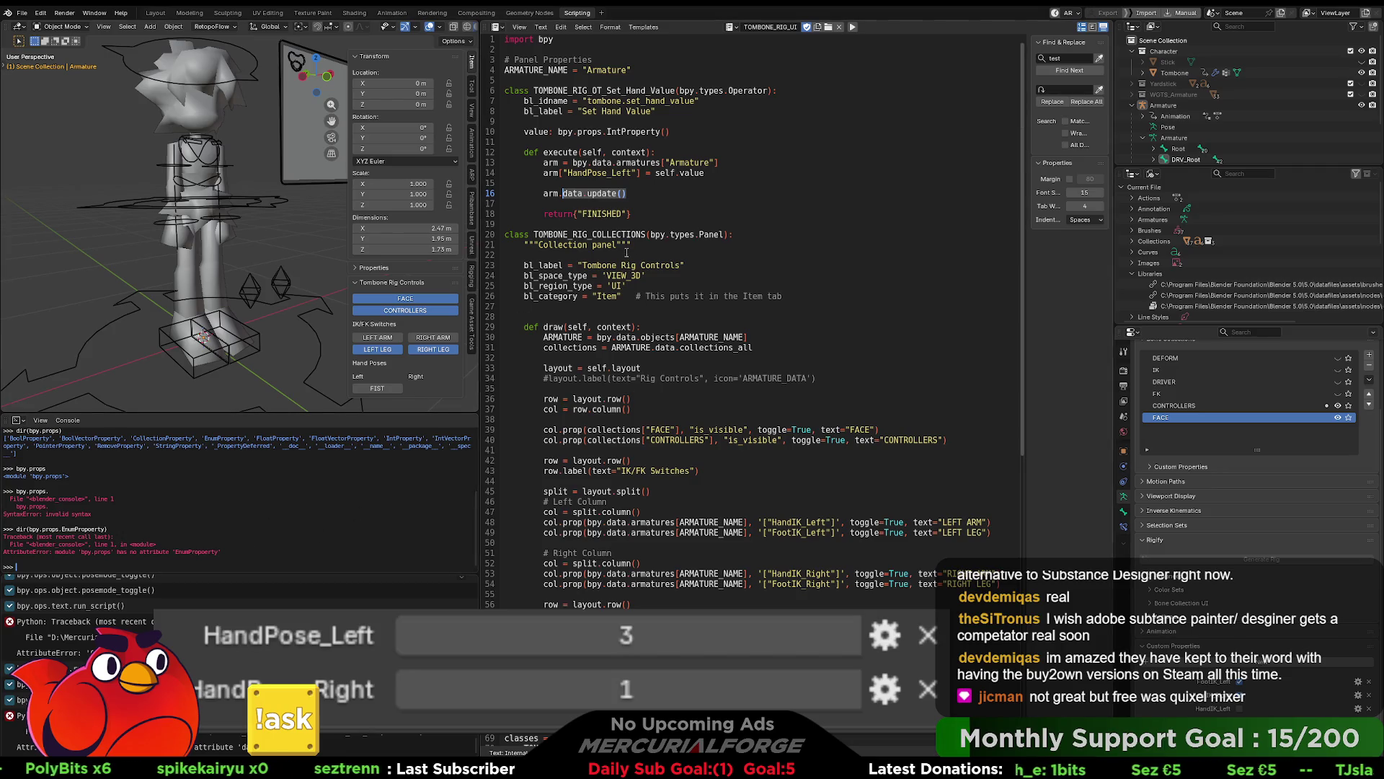
left_click(638, 190)
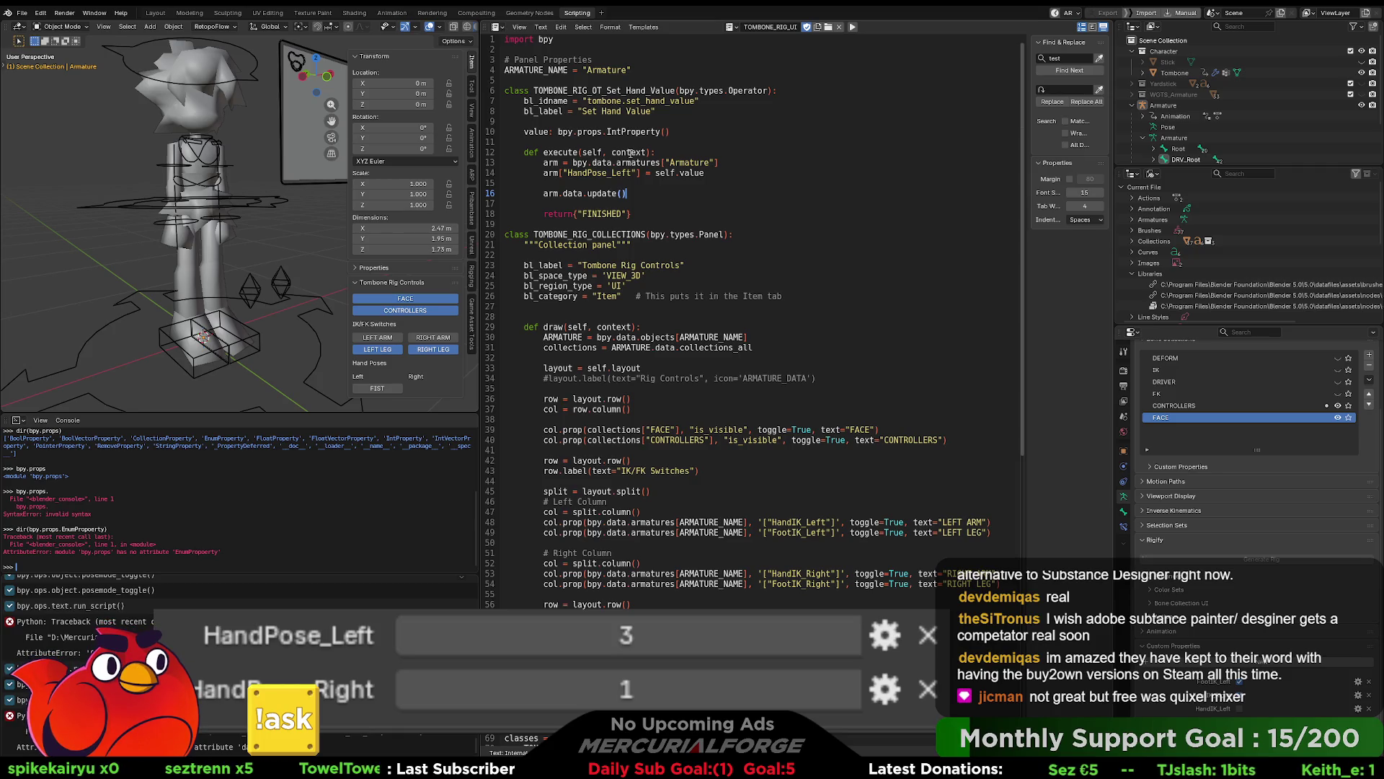
scroll(358, 482, "up", 2)
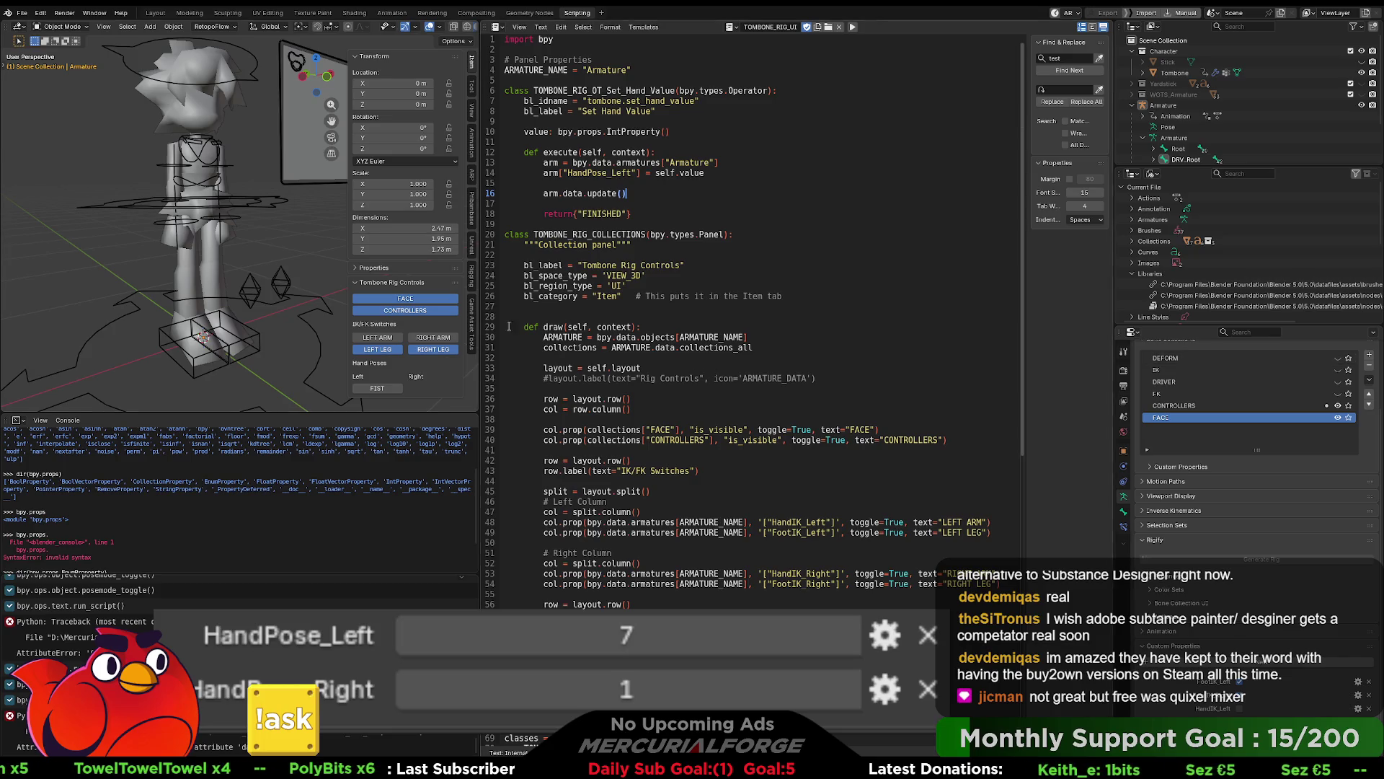
scroll(721, 390, "down", 1)
scroll(425, 433, "down", 2)
scroll(721, 288, "down", 6)
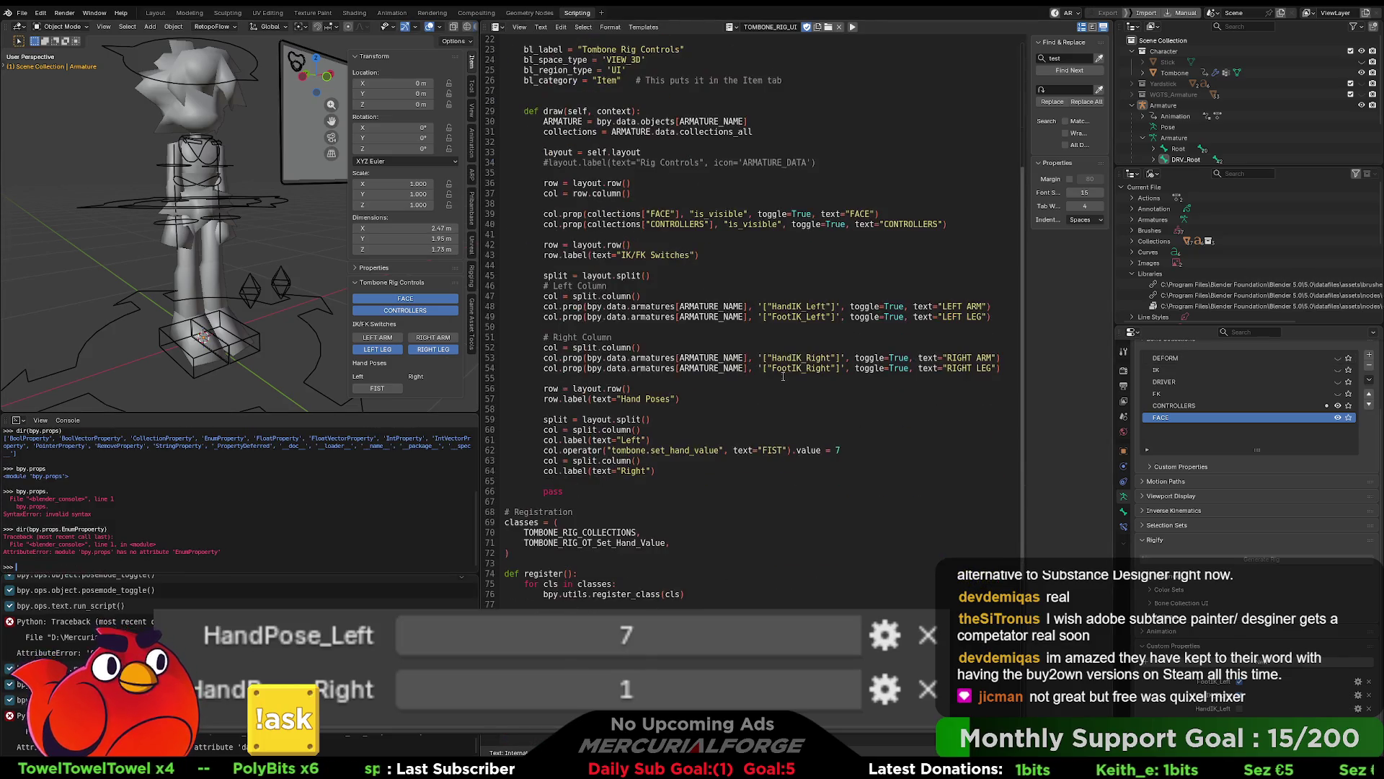
scroll(721, 289, "up", 7)
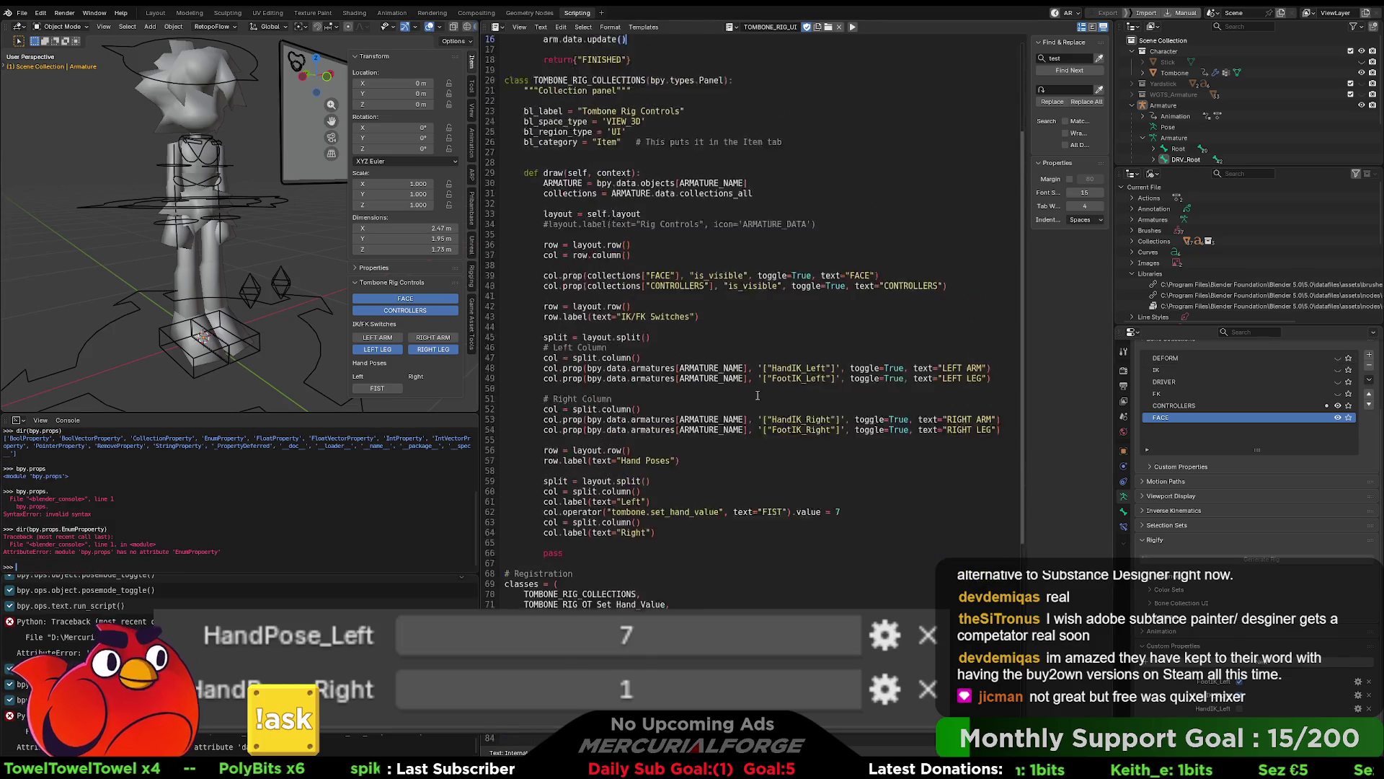
Step: Rerun the script and apply FIST to the armature, which still fails on the missing 'data' attribute
left_click(315, 318)
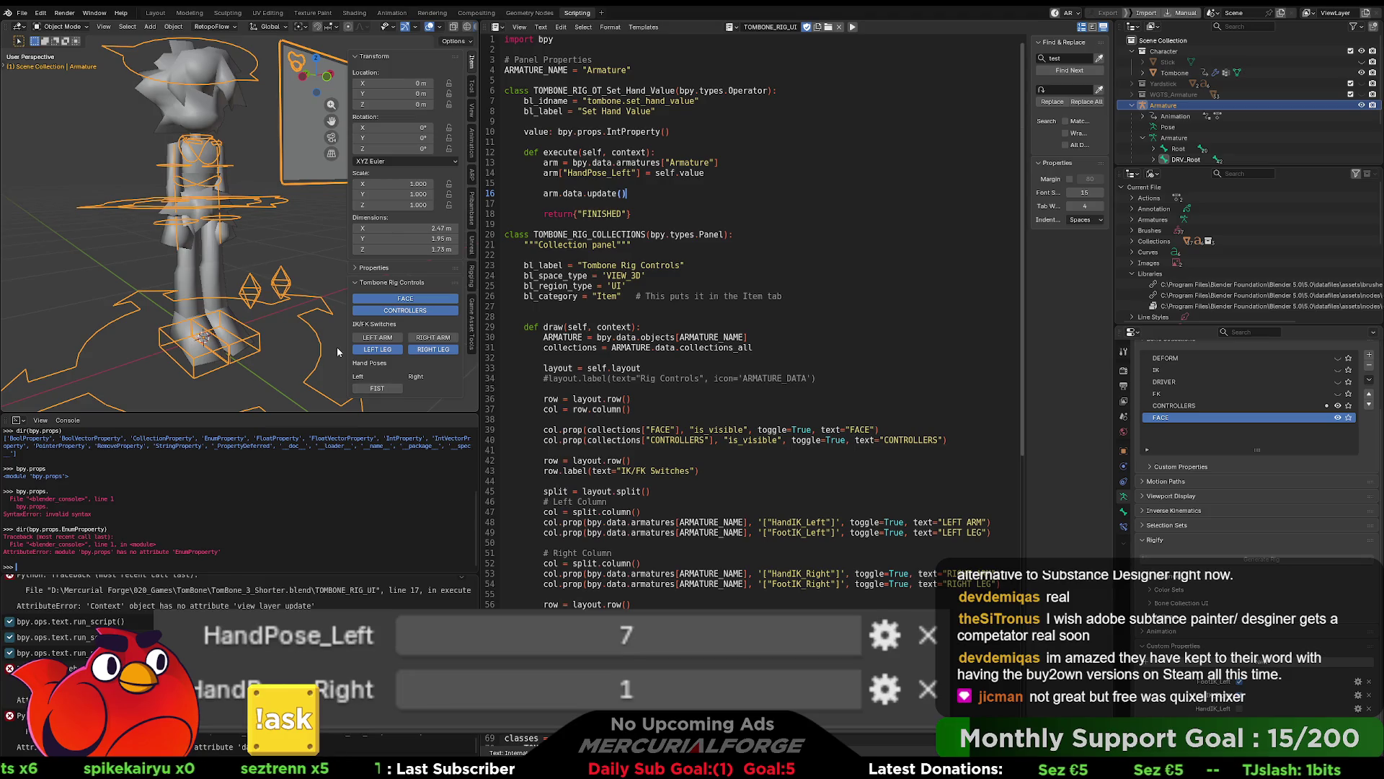
left_click(336, 347)
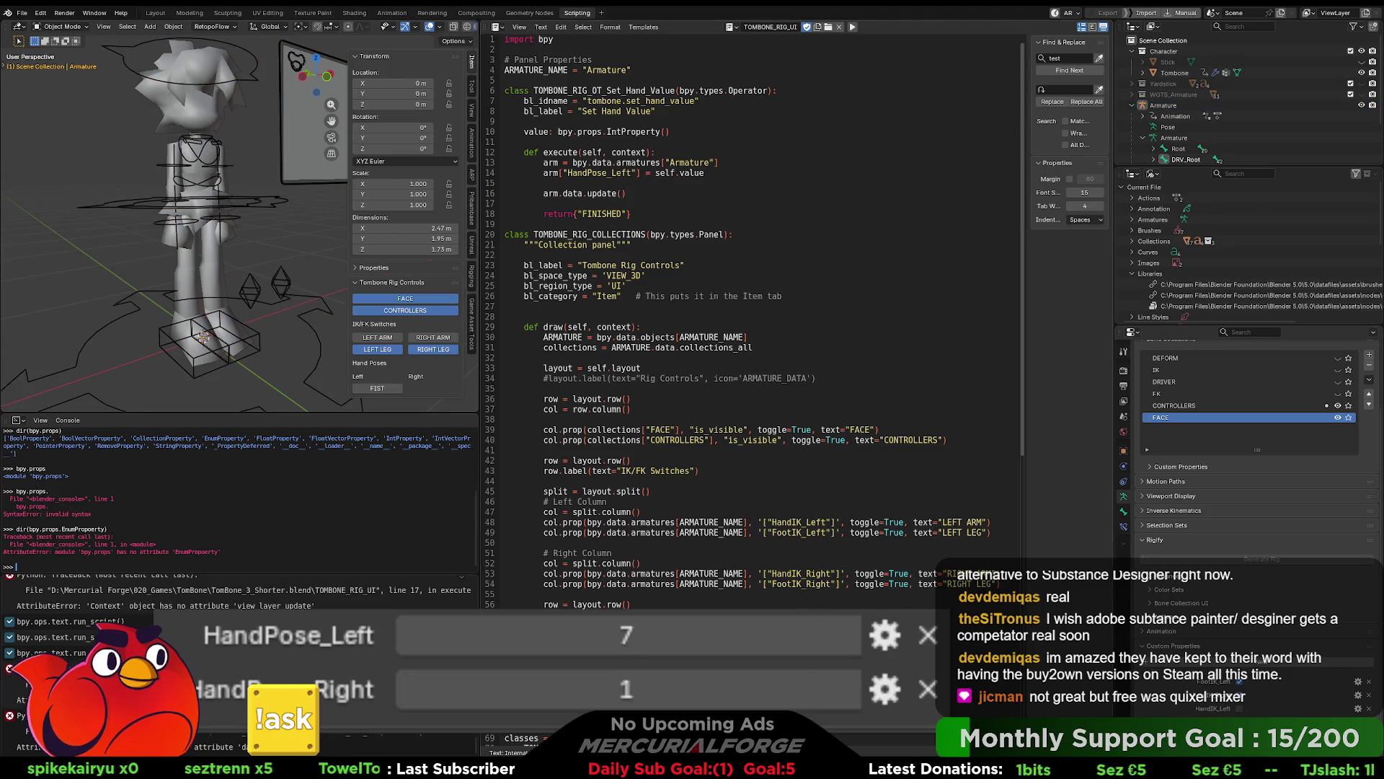
left_click(852, 27)
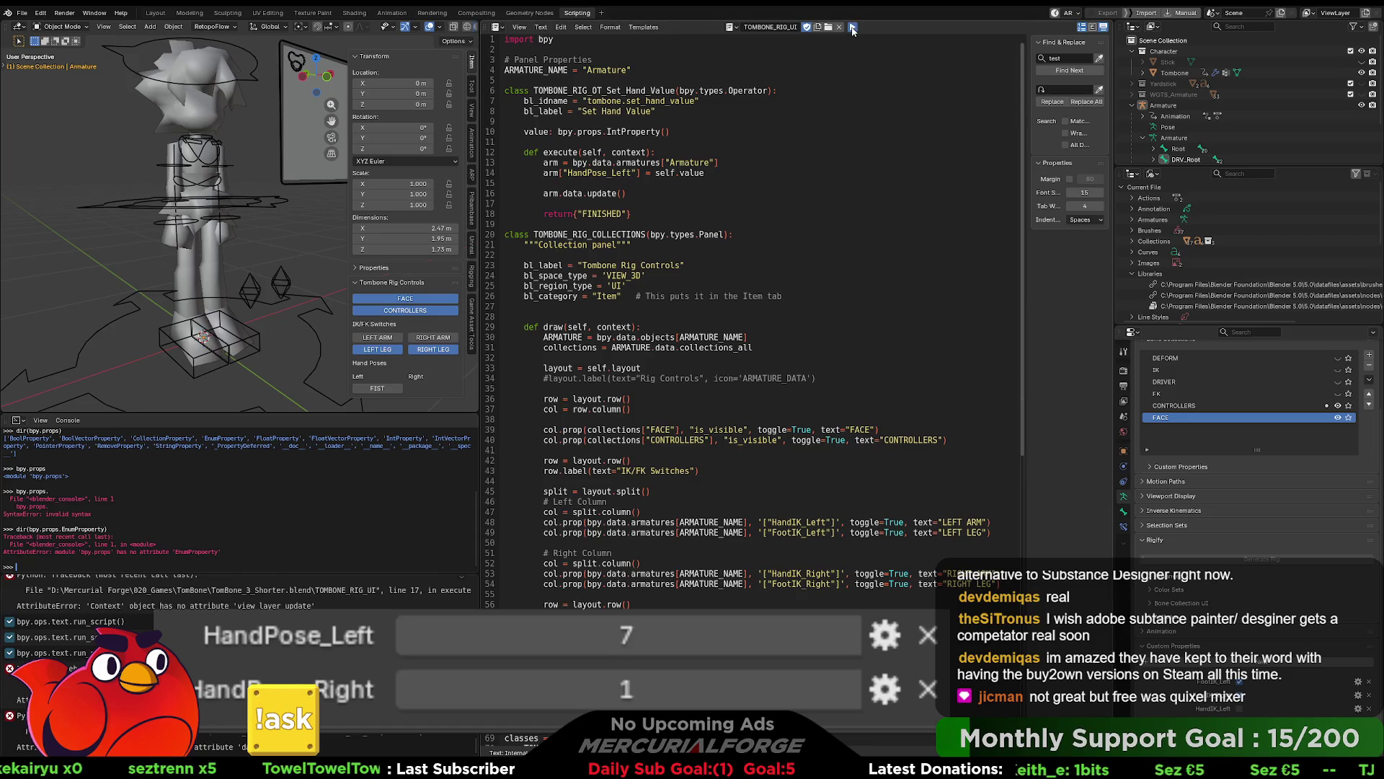
left_click(312, 337)
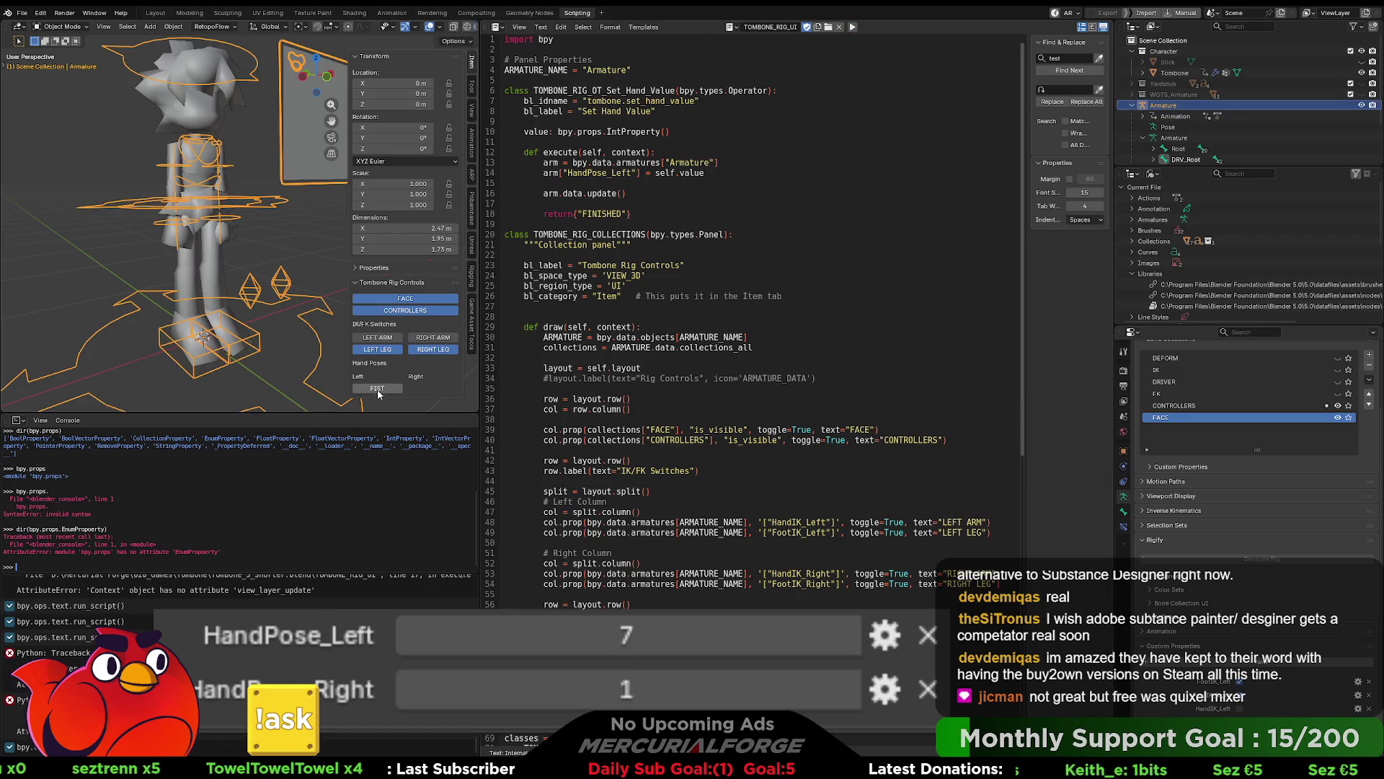
left_click(378, 390)
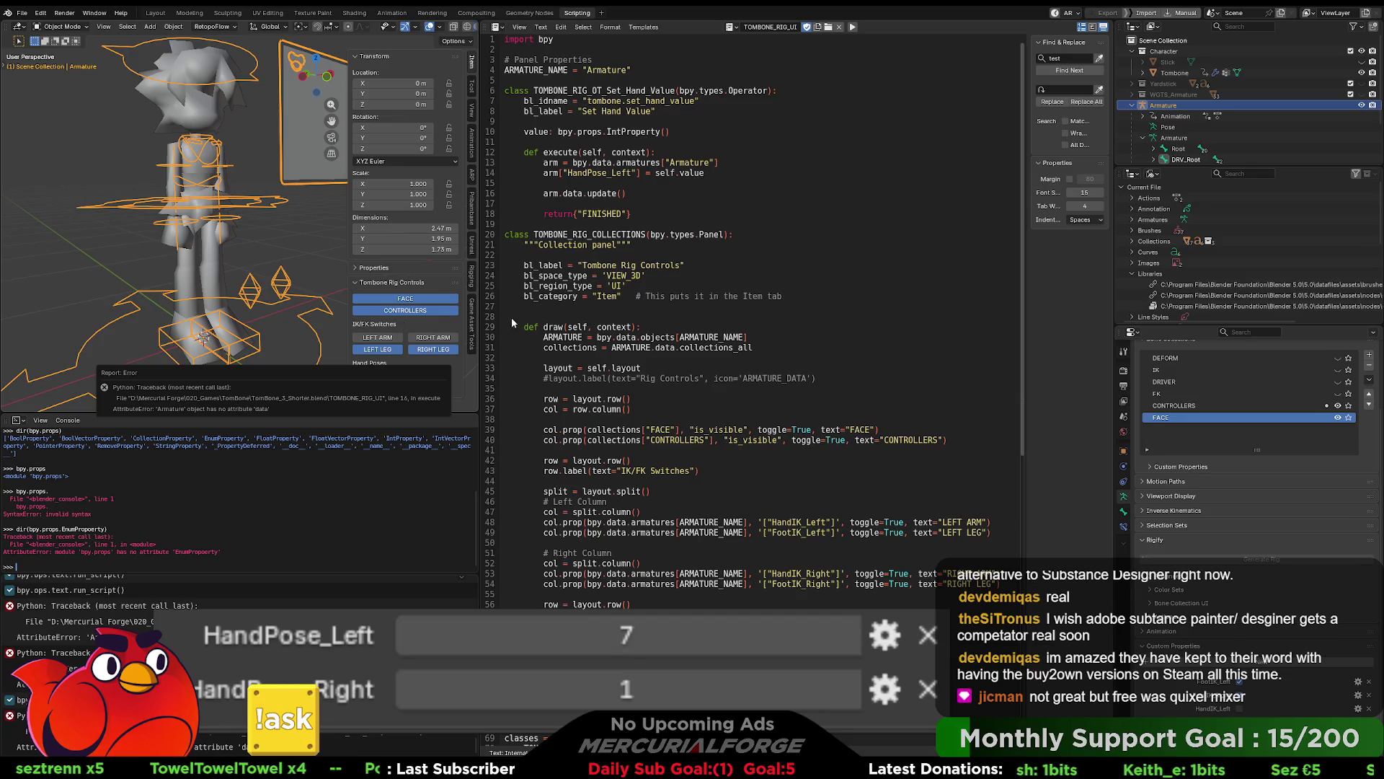
left_click(320, 257)
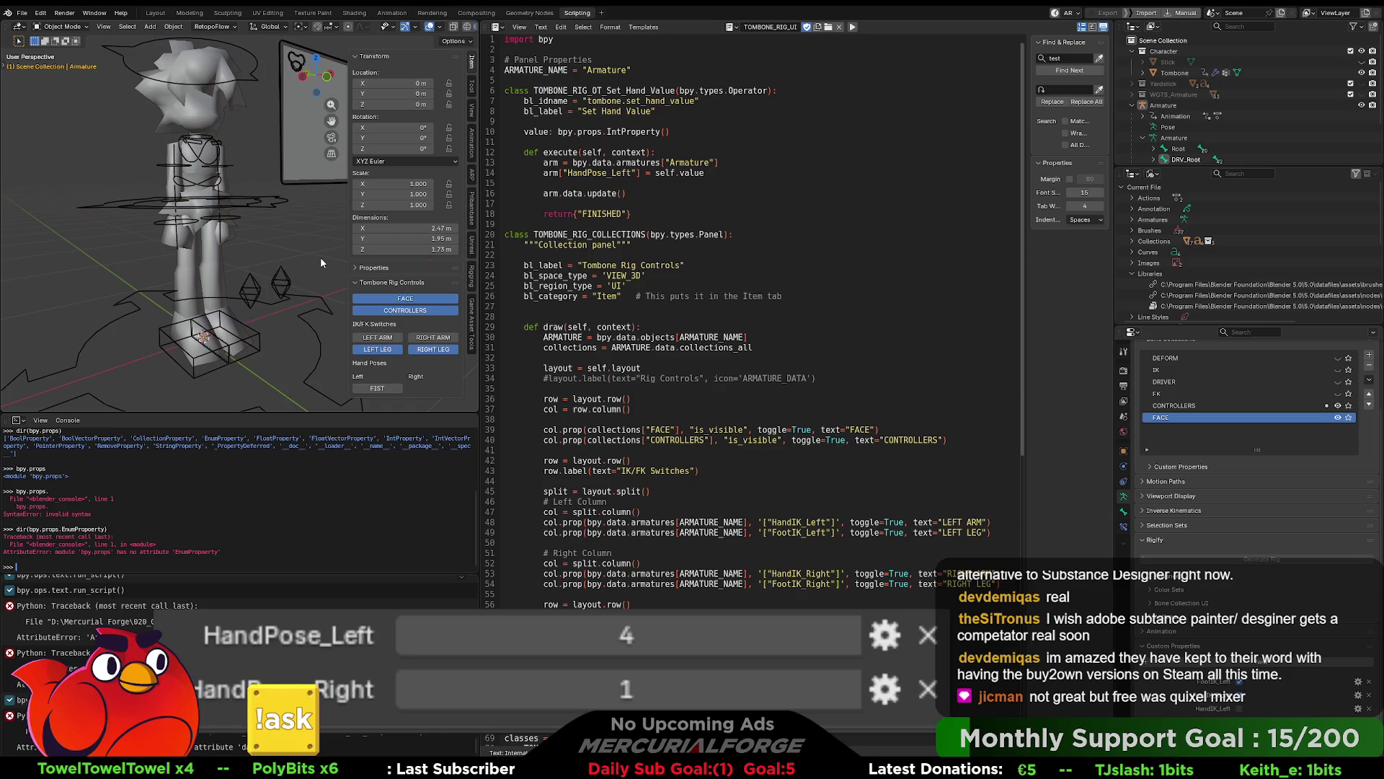
middle_click_drag(321, 256, 334, 248)
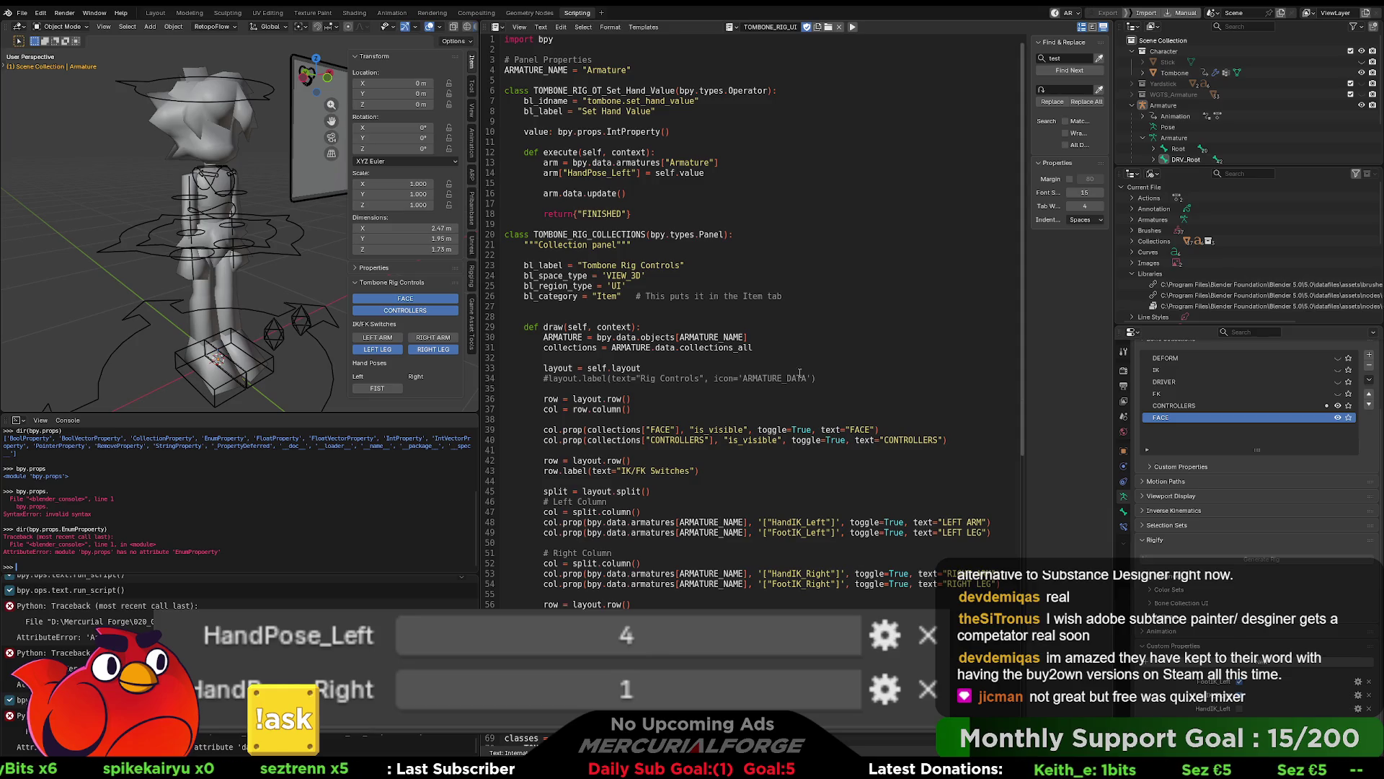
Step: Delete the arm.data.update() line, rerun the script, and select the armature rig
left_click_drag(649, 193, 505, 193)
key("BackSpace")
key("BackSpace")
key("BackSpace")
key("BackSpace")
key("BackSpace")
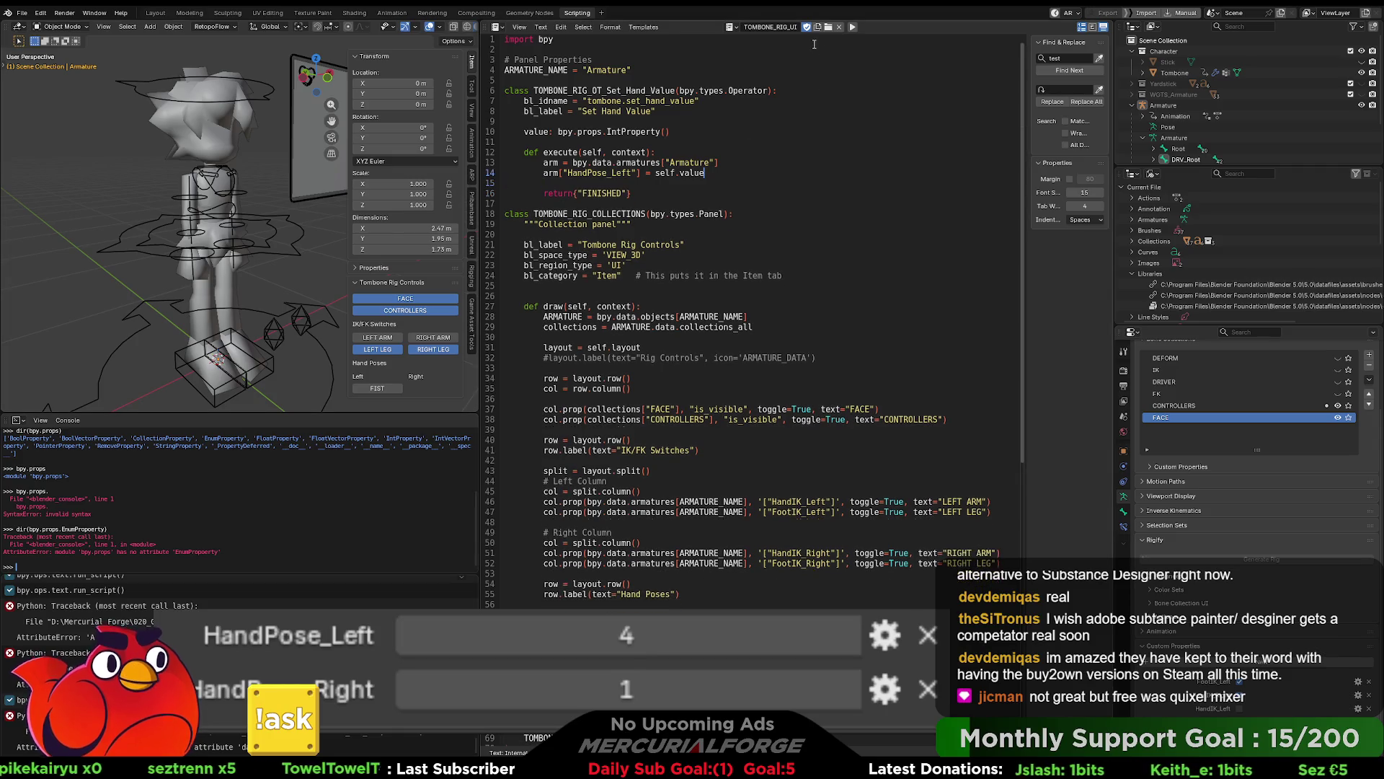
left_click(853, 28)
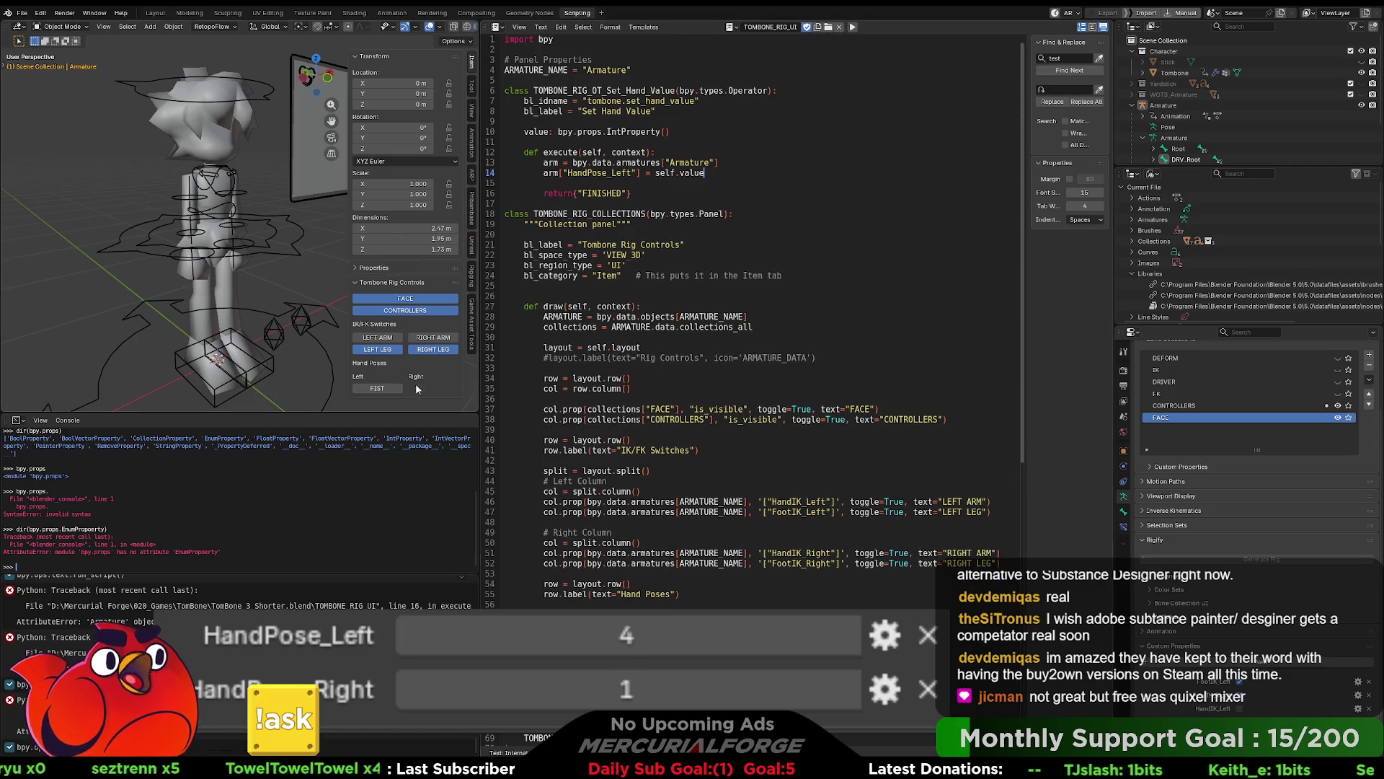
mouse_move(303, 274)
middle_mouse_down()
mouse_move(313, 262)
mouse_move(287, 262)
mouse_move(300, 310)
middle_mouse_up()
left_click(289, 303)
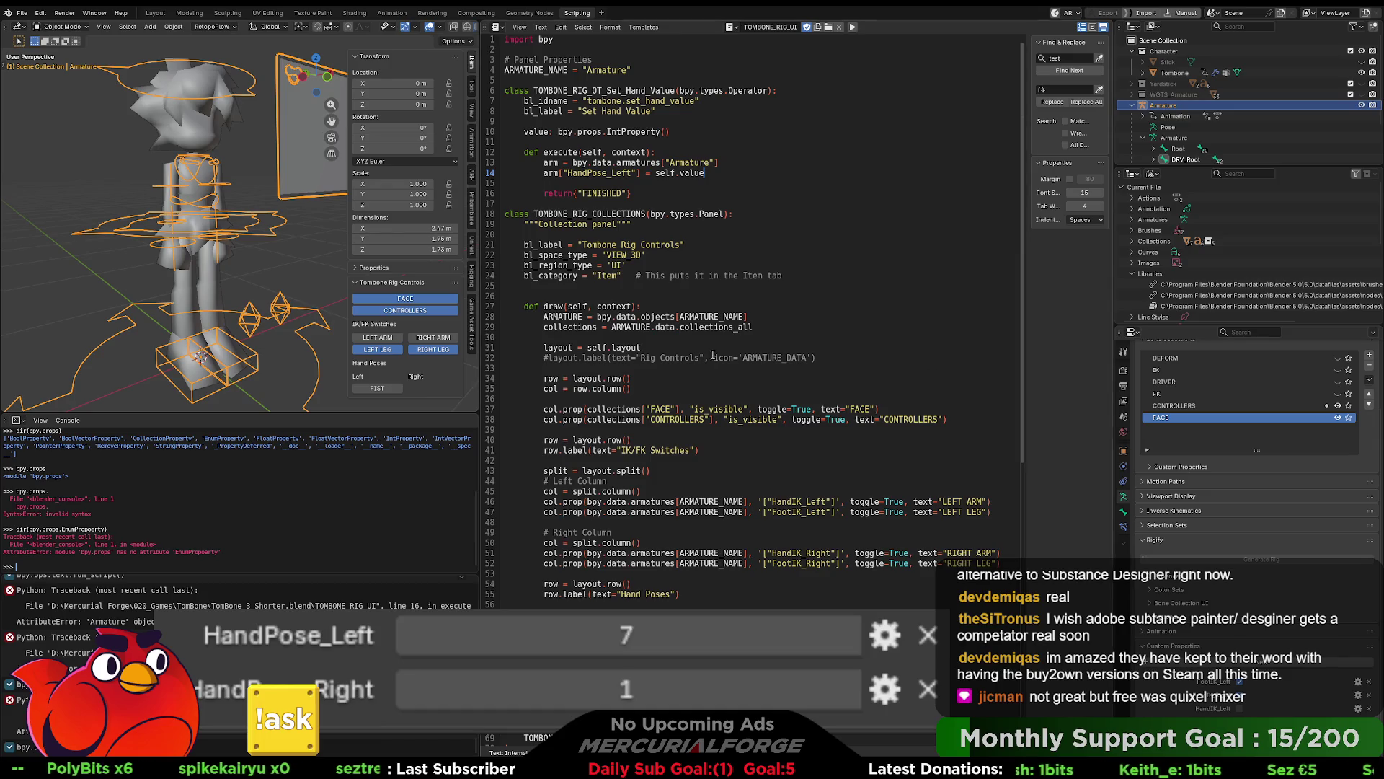
Step: Put the rig in Pose Mode, select CTRL_COG, rerun the script and apply FIST
key("ctrl+Tab")
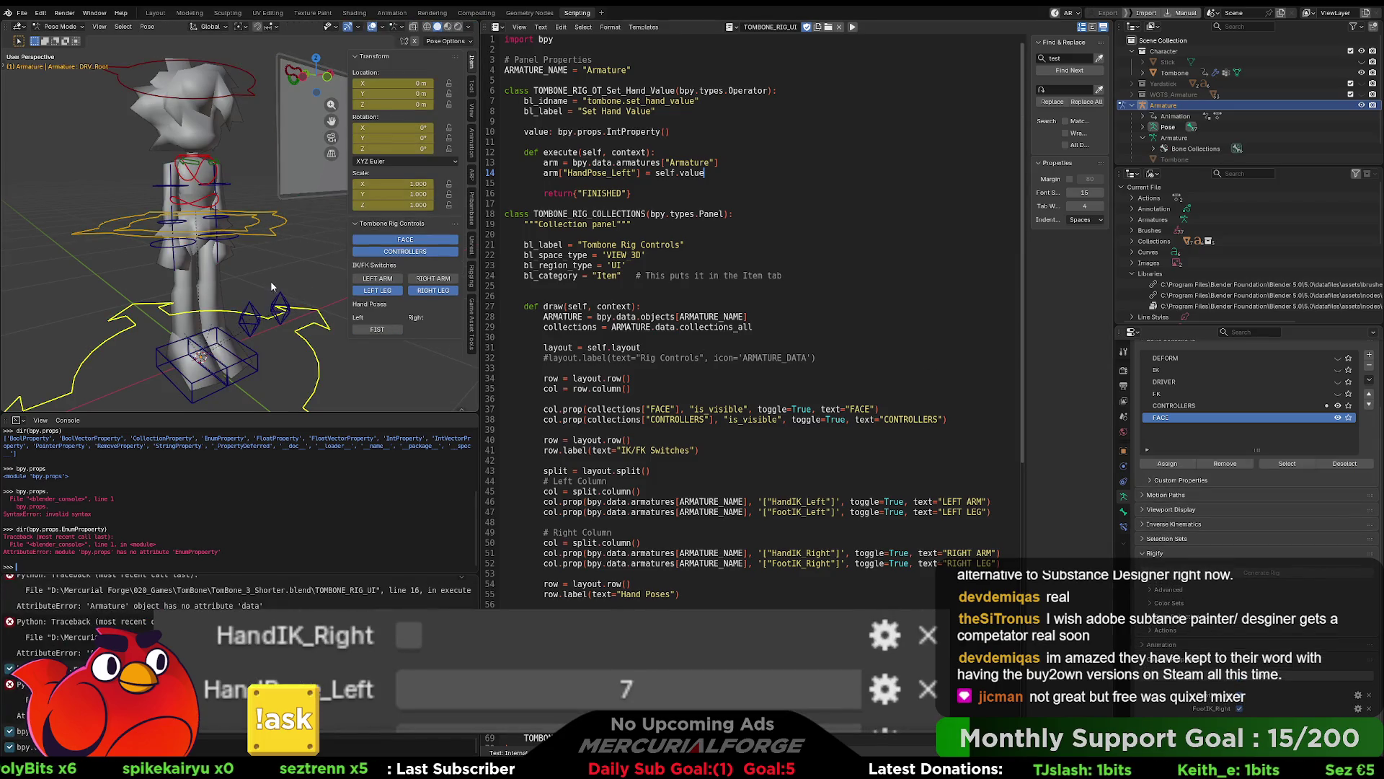
left_click(268, 238)
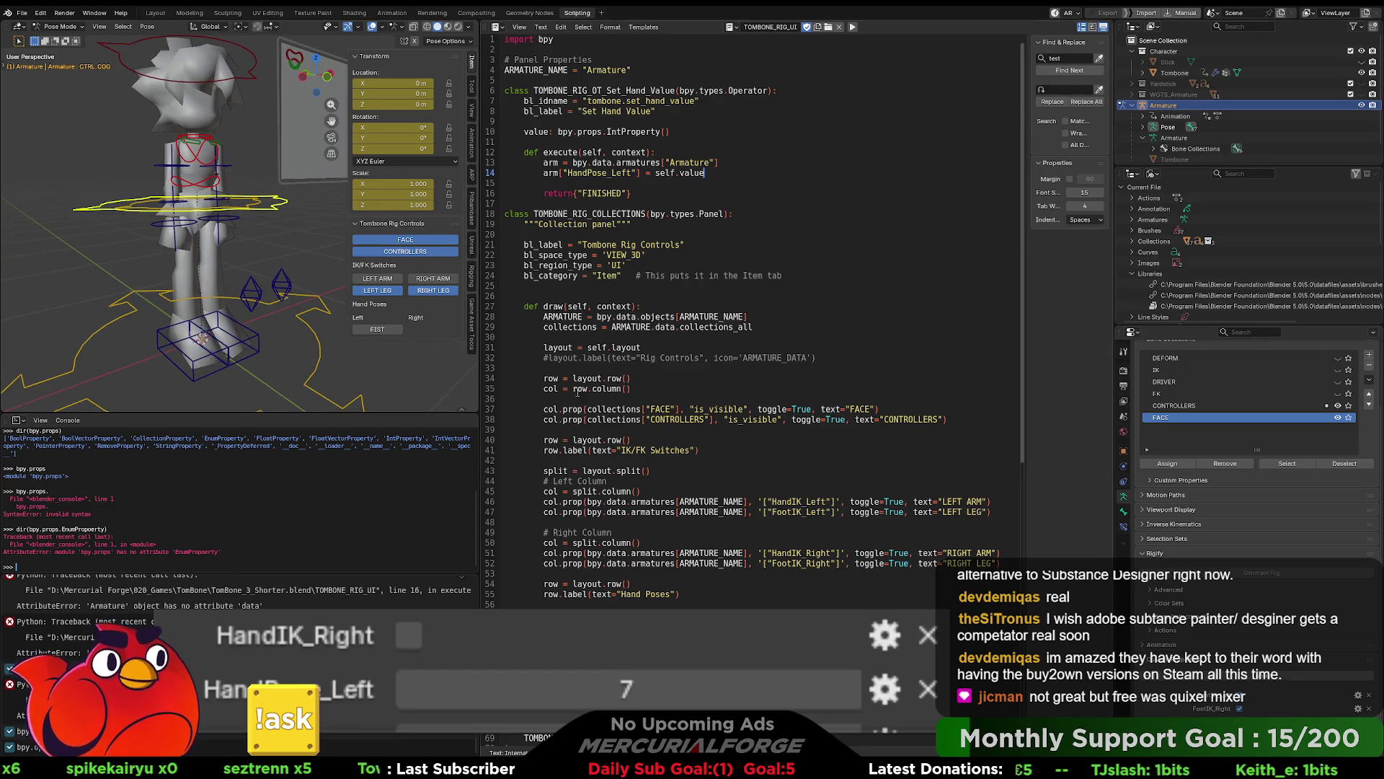
left_click(835, 586)
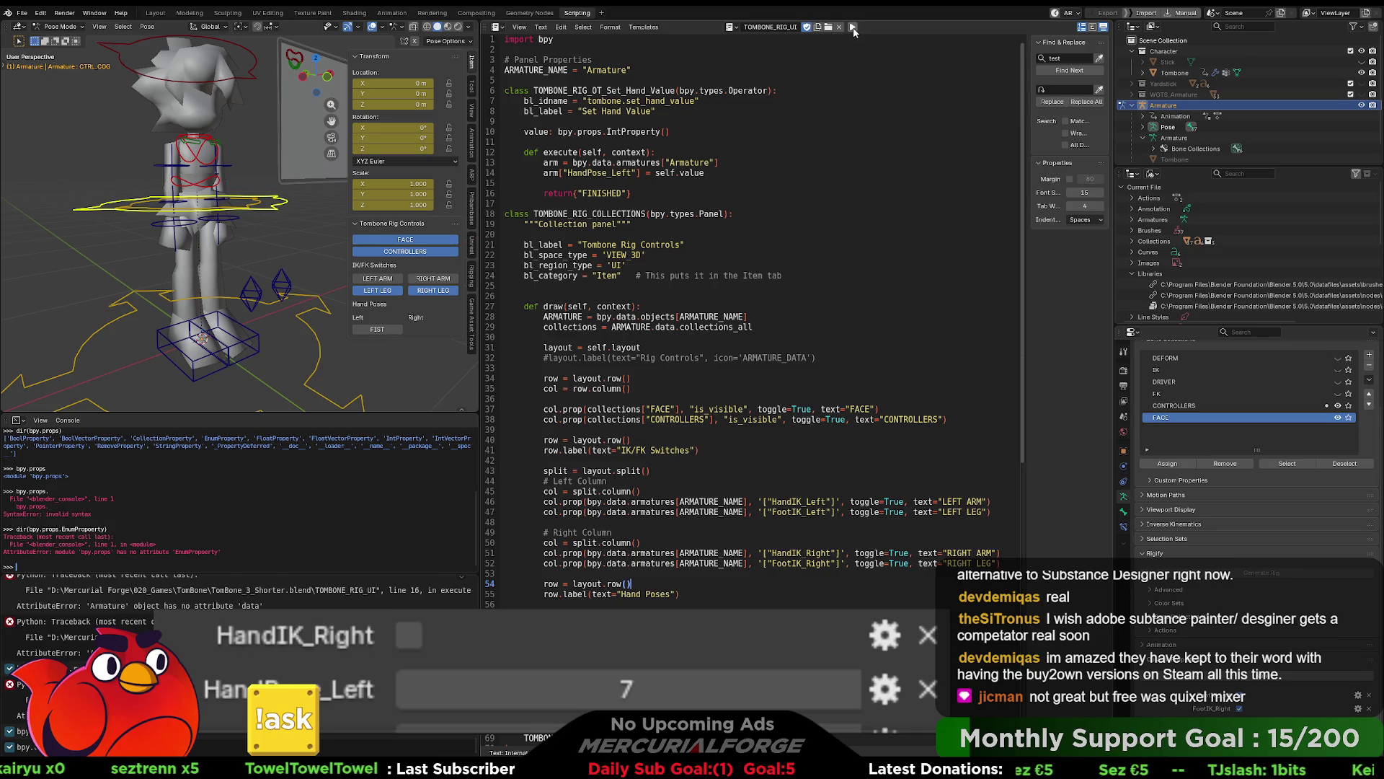
left_click(849, 29)
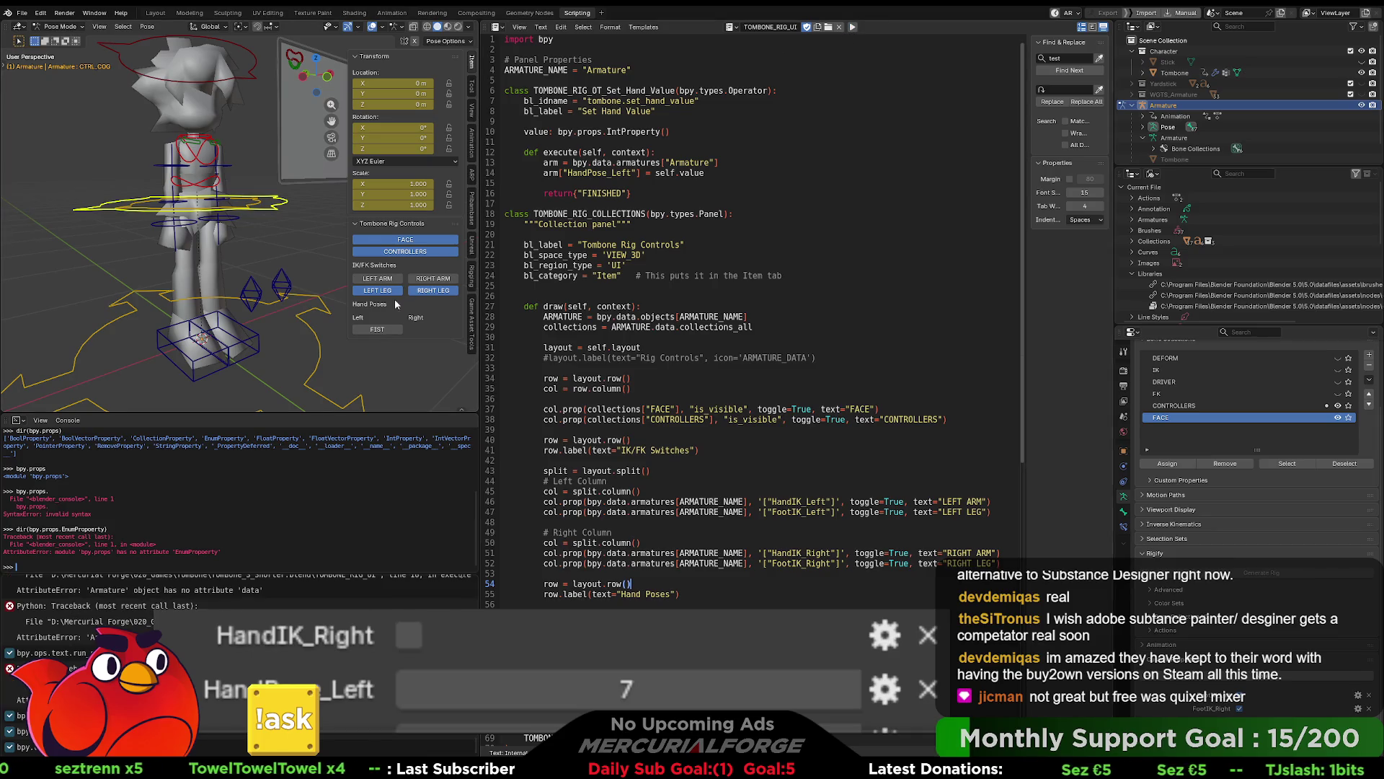
left_click(373, 332)
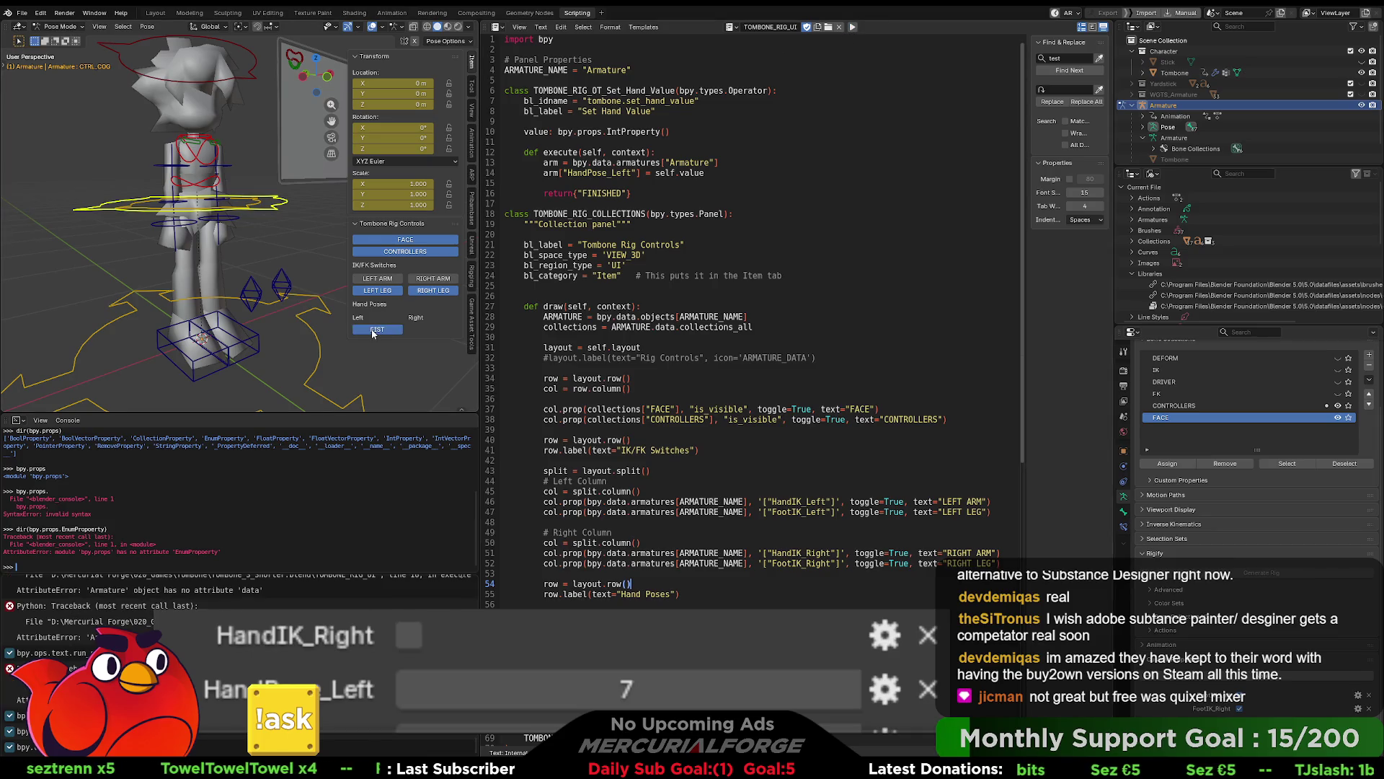
Step: Select DRV_Root, rerun the script, then select the left leg pole target bone
scroll(331, 321, "up", 2)
left_click(330, 318)
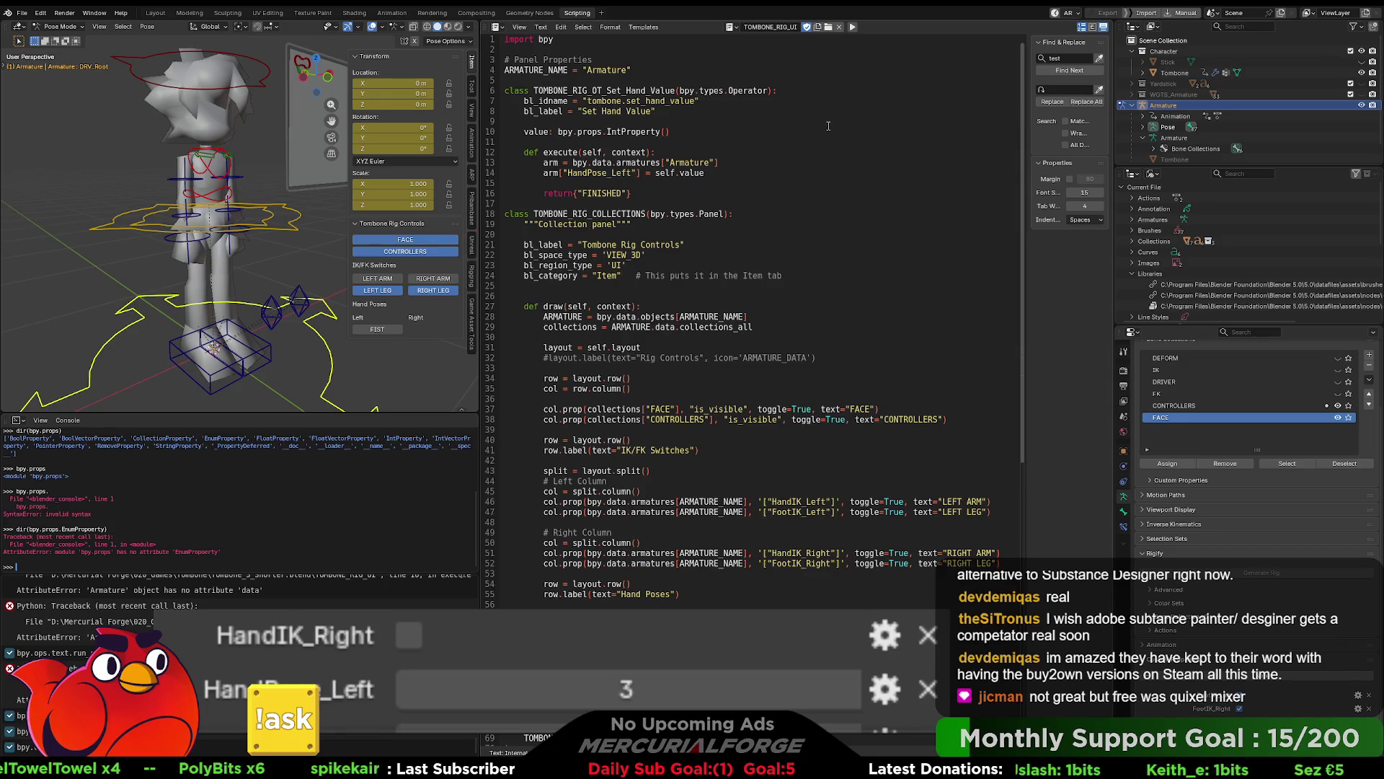
left_click(852, 27)
mouse_move(296, 279)
middle_mouse_down()
mouse_move(300, 306)
mouse_move(241, 280)
mouse_move(236, 300)
mouse_move(255, 264)
mouse_move(276, 309)
mouse_move(288, 303)
middle_mouse_up()
left_click(300, 306)
Step: Select CTRL_COG, apply FIST again and rerun the script, leaving HandPose_Left at 6
left_click(261, 266)
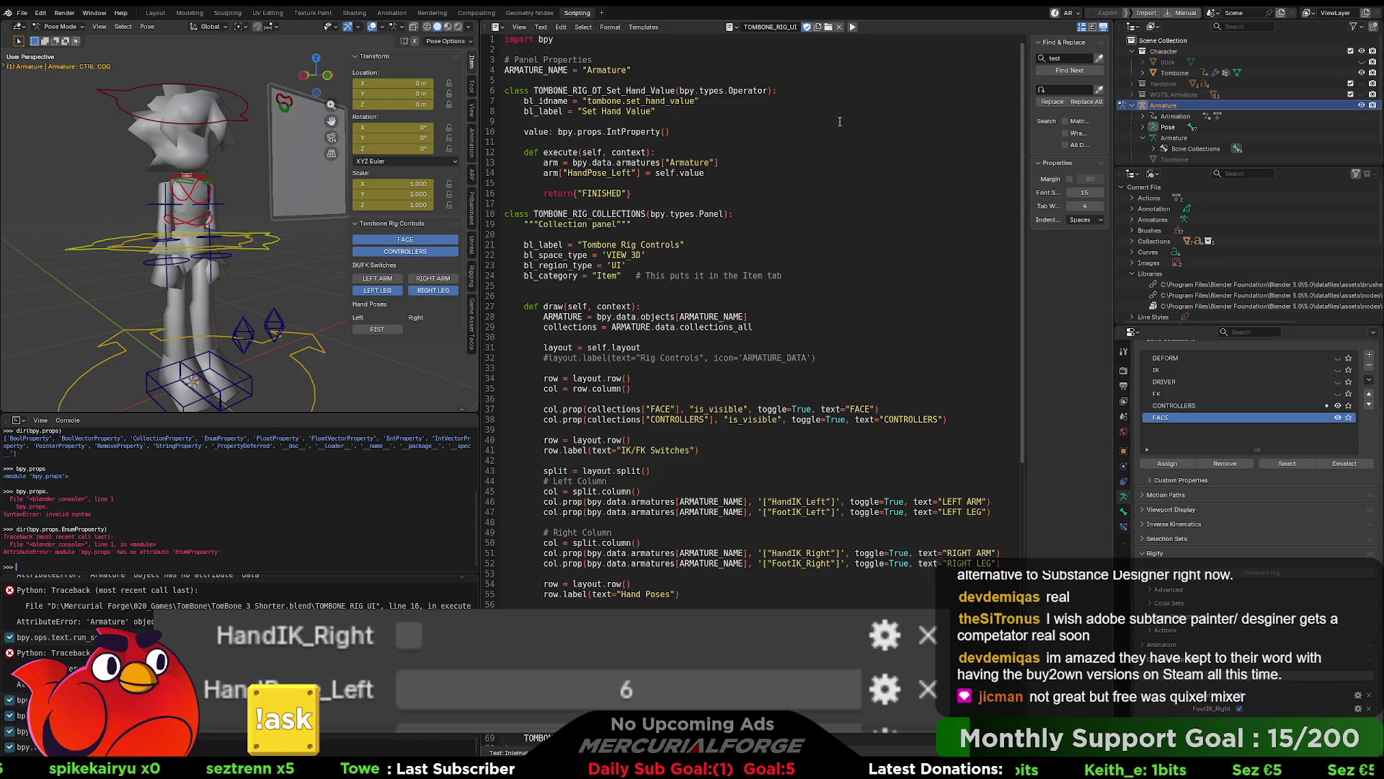
left_click(852, 27)
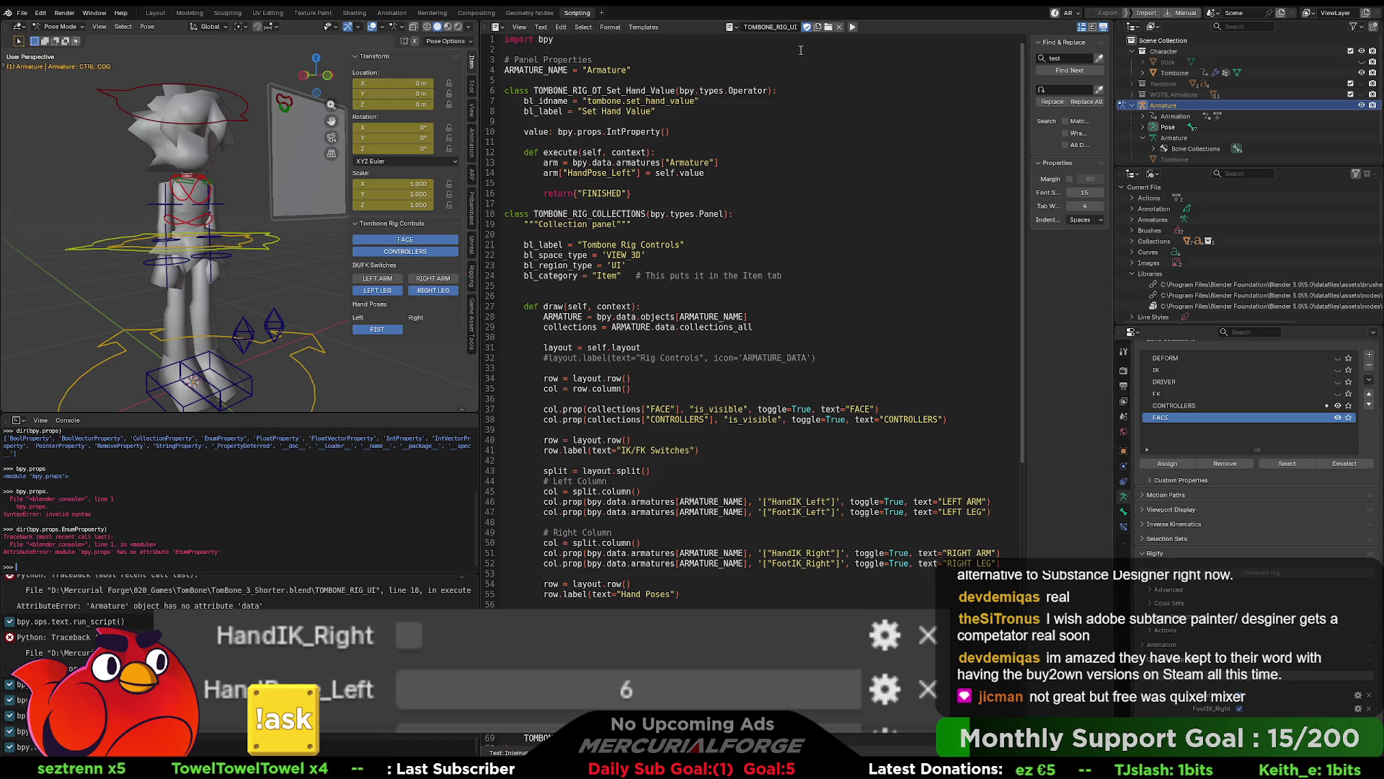
left_click(853, 27)
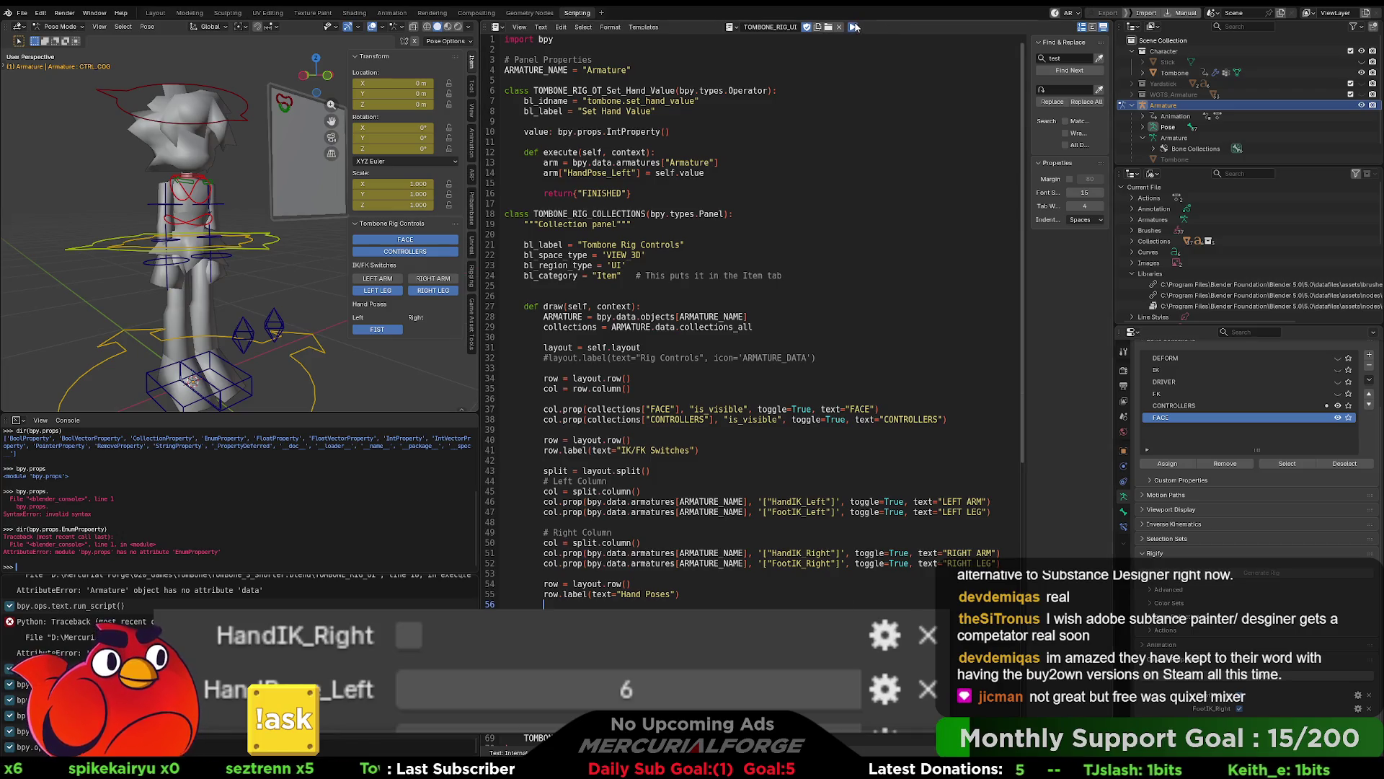
Step: Rerun the rig script three times, including with Alt+P, to rebuild the Hand Poses section
left_click(855, 27)
left_click(791, 301)
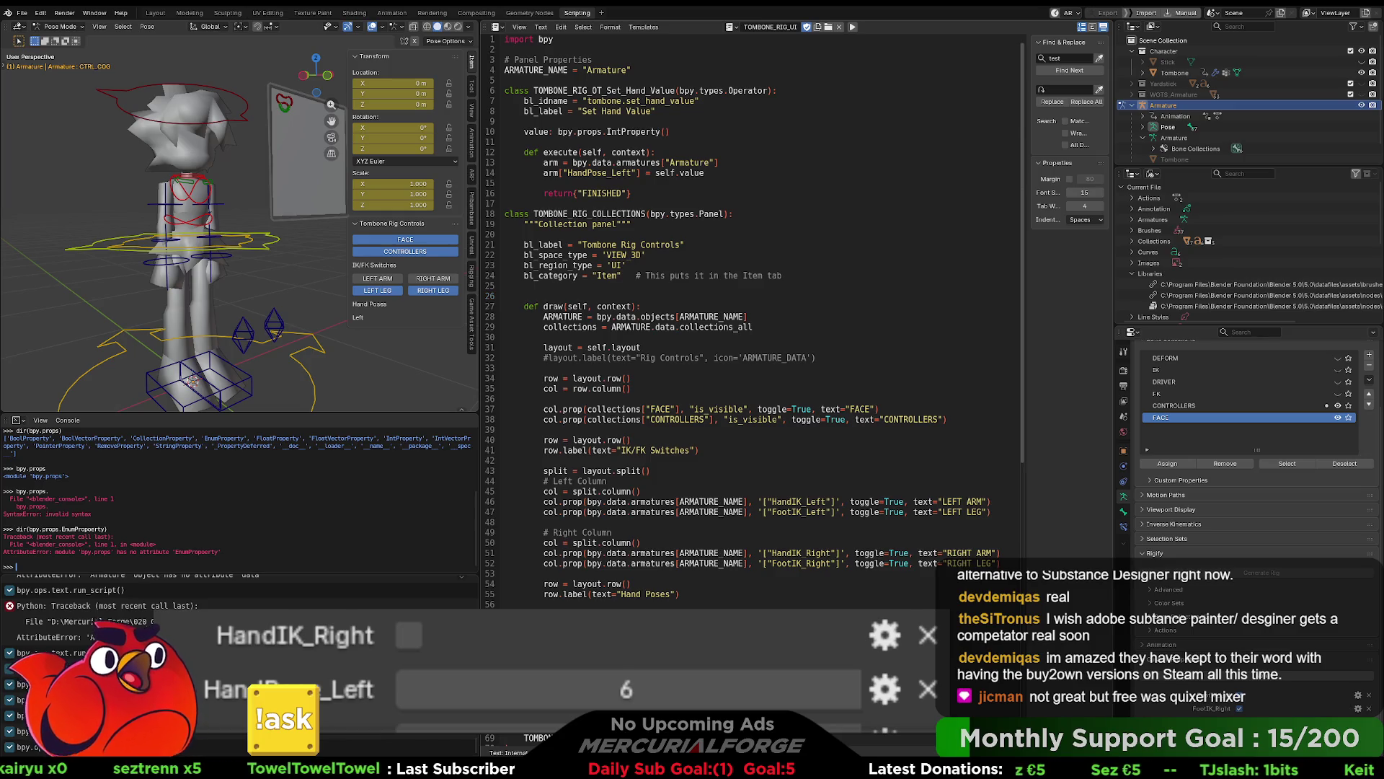
key("alt+p")
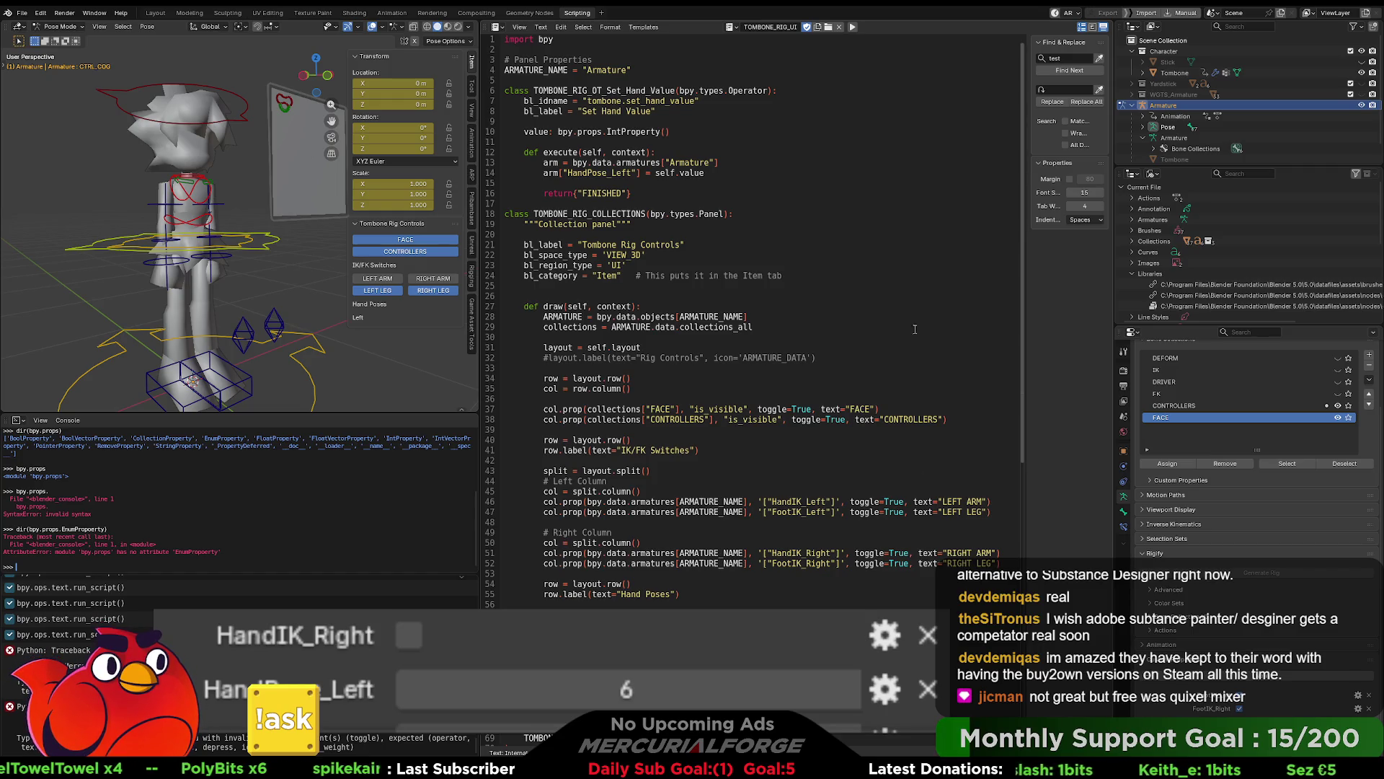
Step: Run the script once more to test the HandPose_Left assignment
left_click(853, 28)
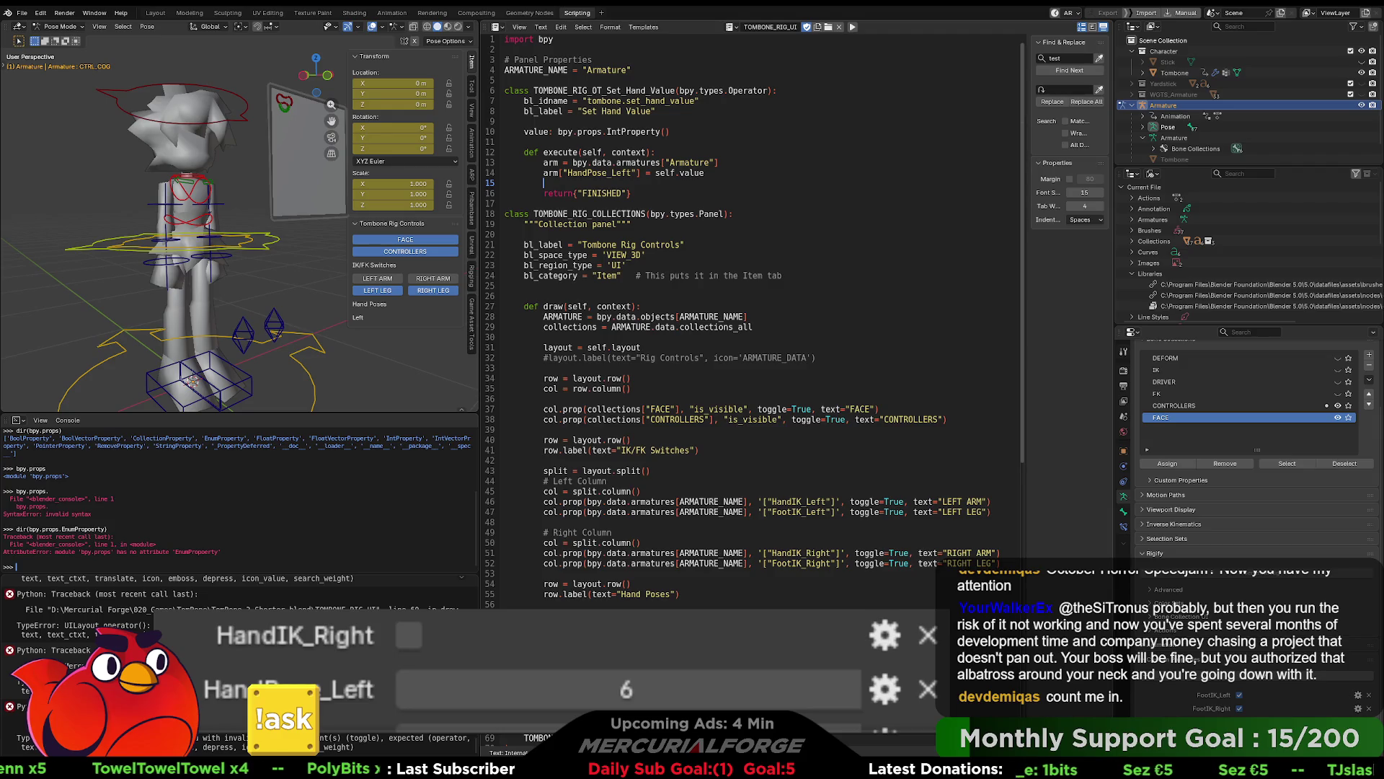
Step: Add arm.update() after the HandPose_Left assignment, rerun the script, and test the FIST button
type("arm.update()9")
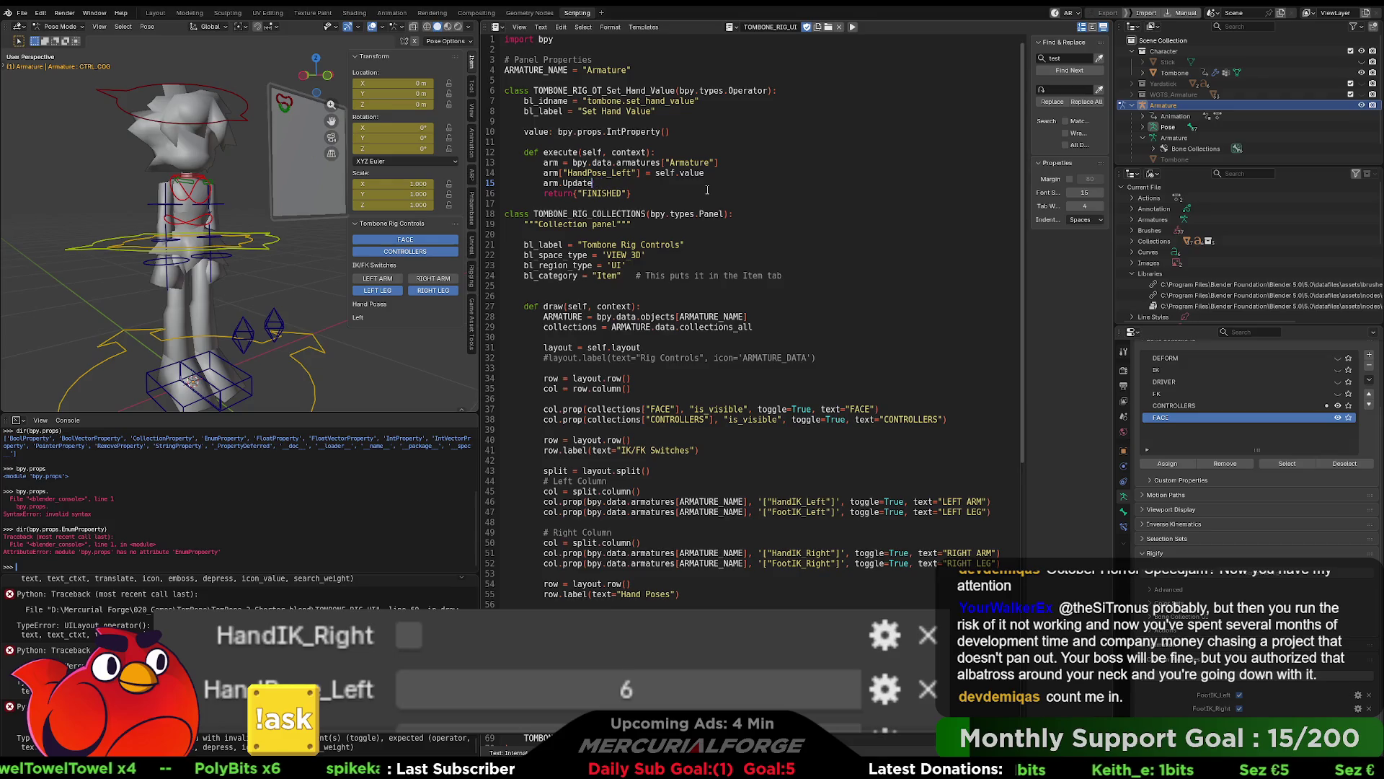
key("BackSpace")
key("BackSpace")
key("BackSpace")
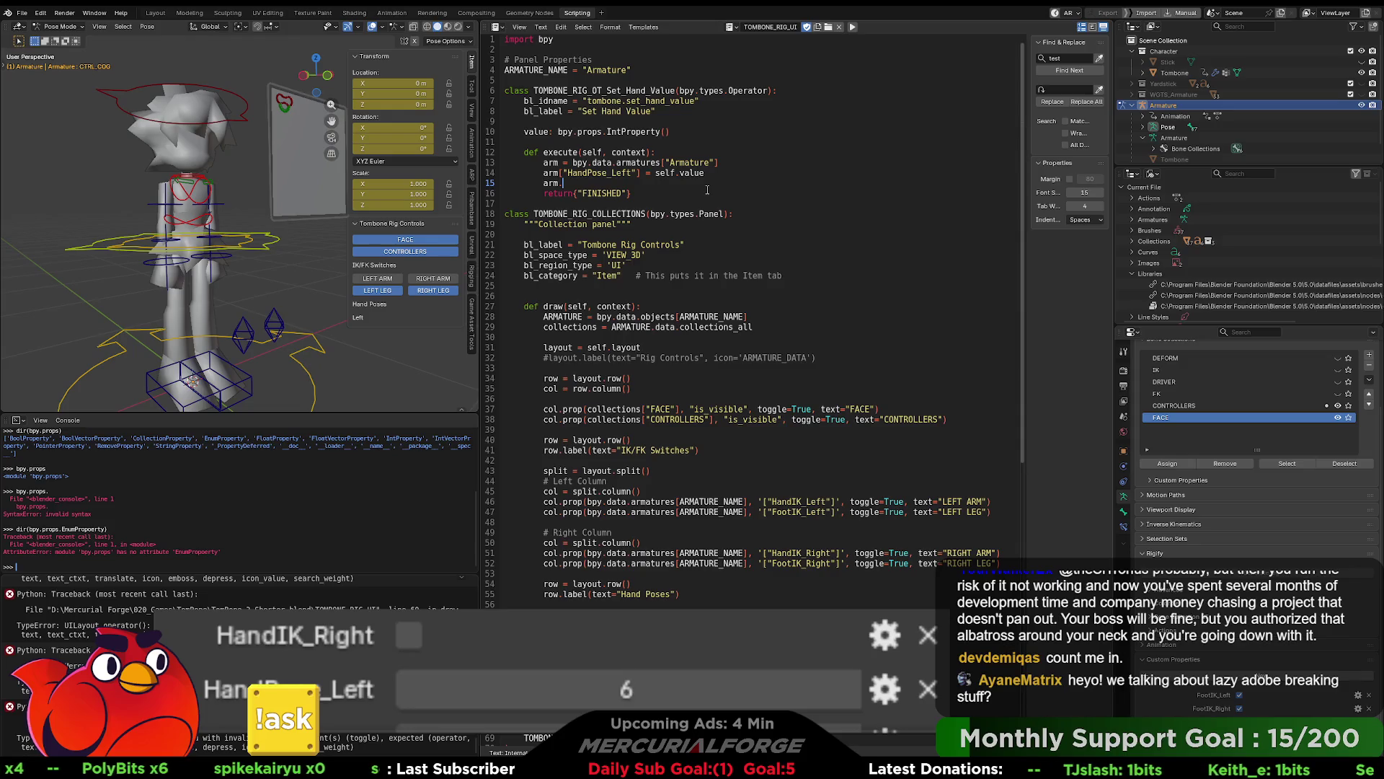
type("update()")
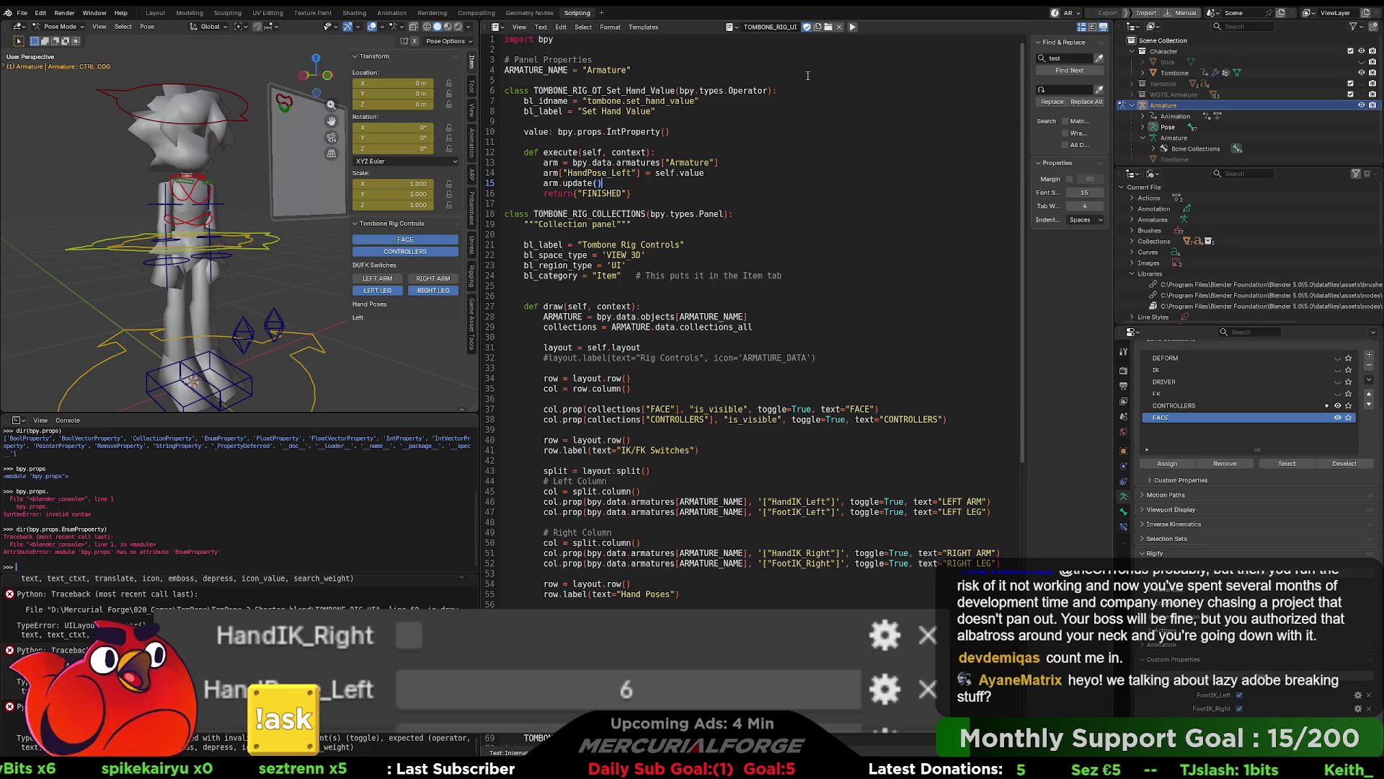
left_click(852, 27)
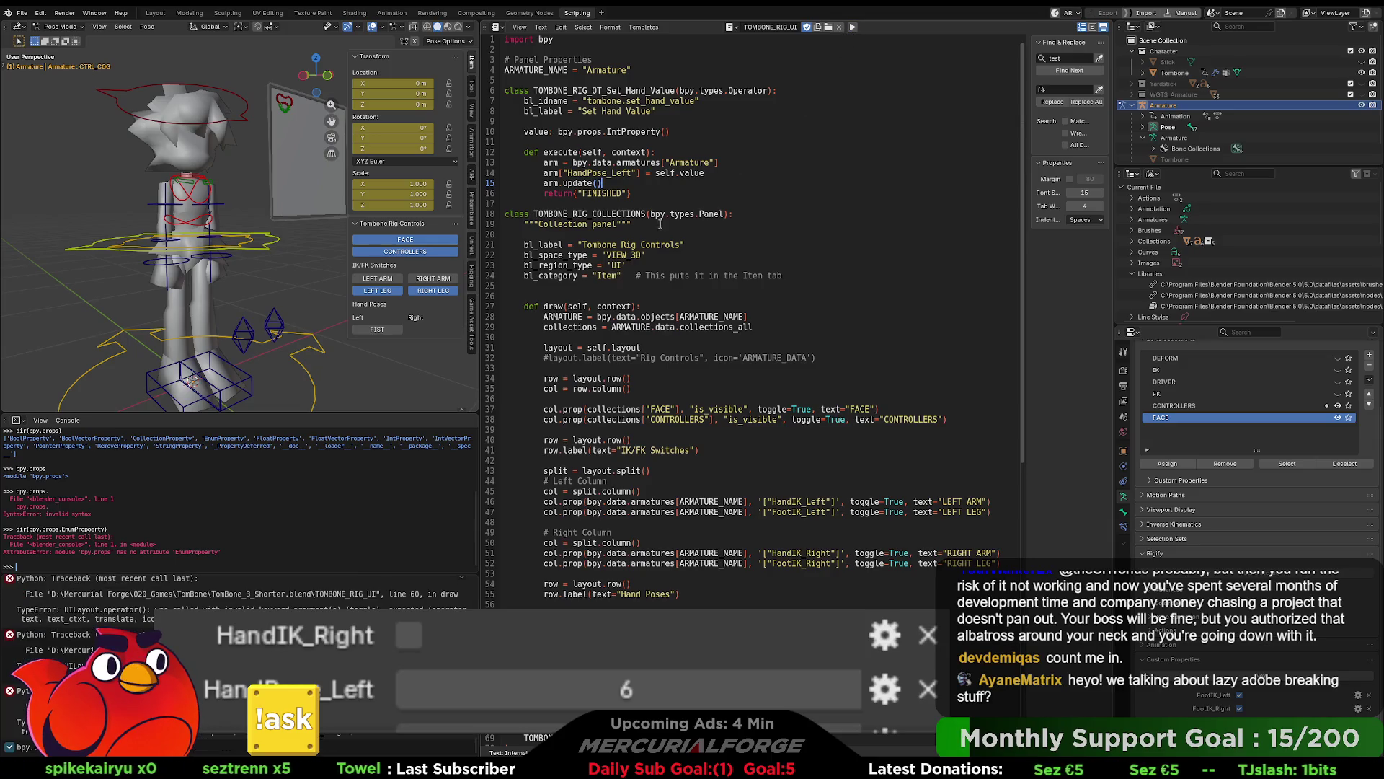
left_click(378, 328)
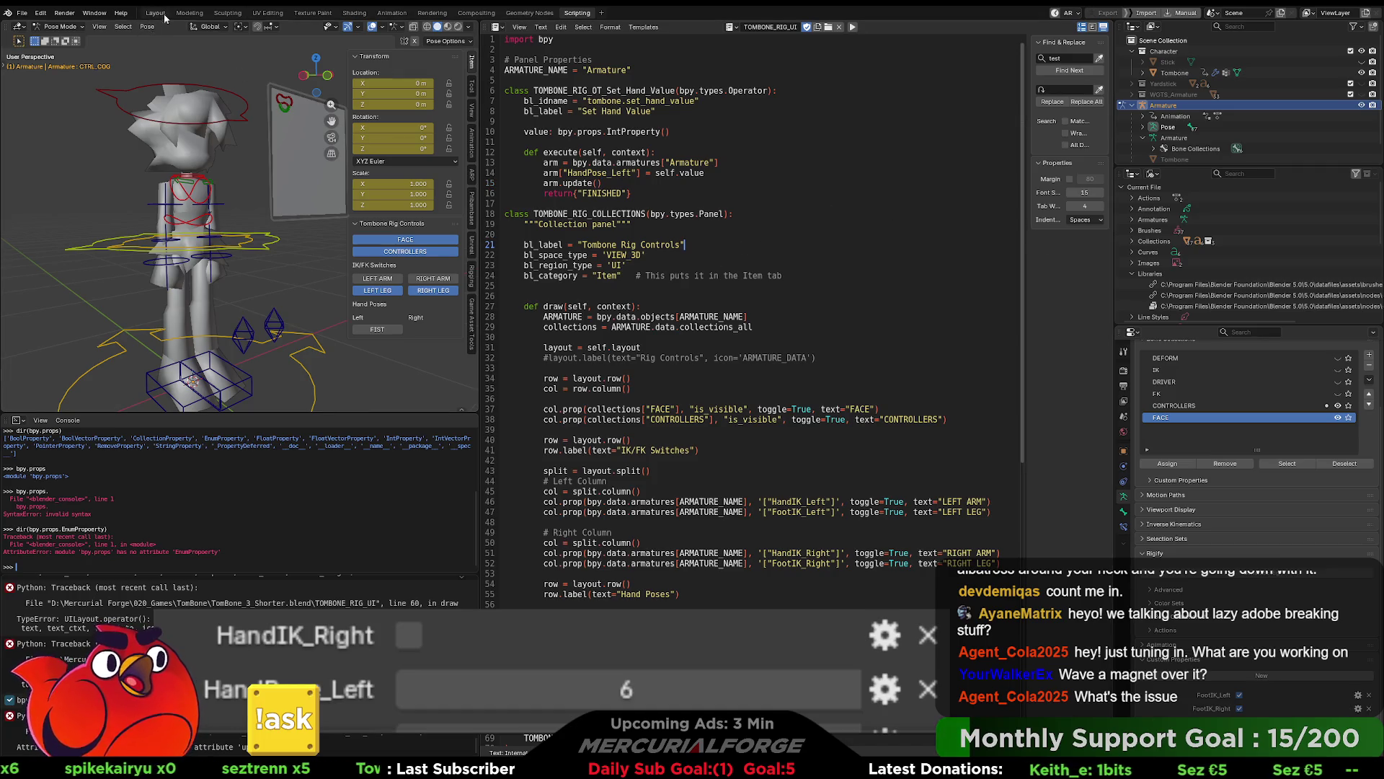
Step: Switch to the Modeling workspace and put the armature into Pose Mode
left_click(190, 13)
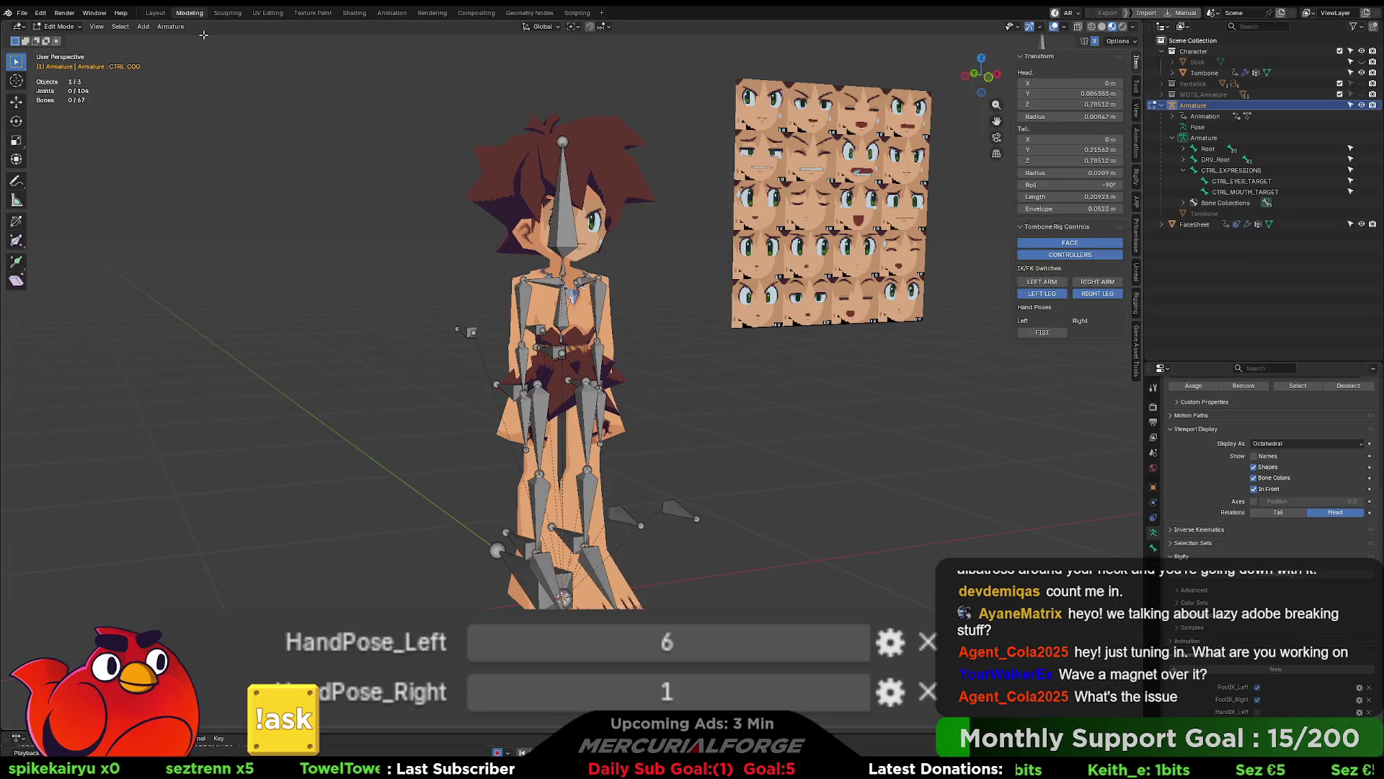
middle_click_drag(694, 273, 659, 312, "shift")
key("ctrl+Tab")
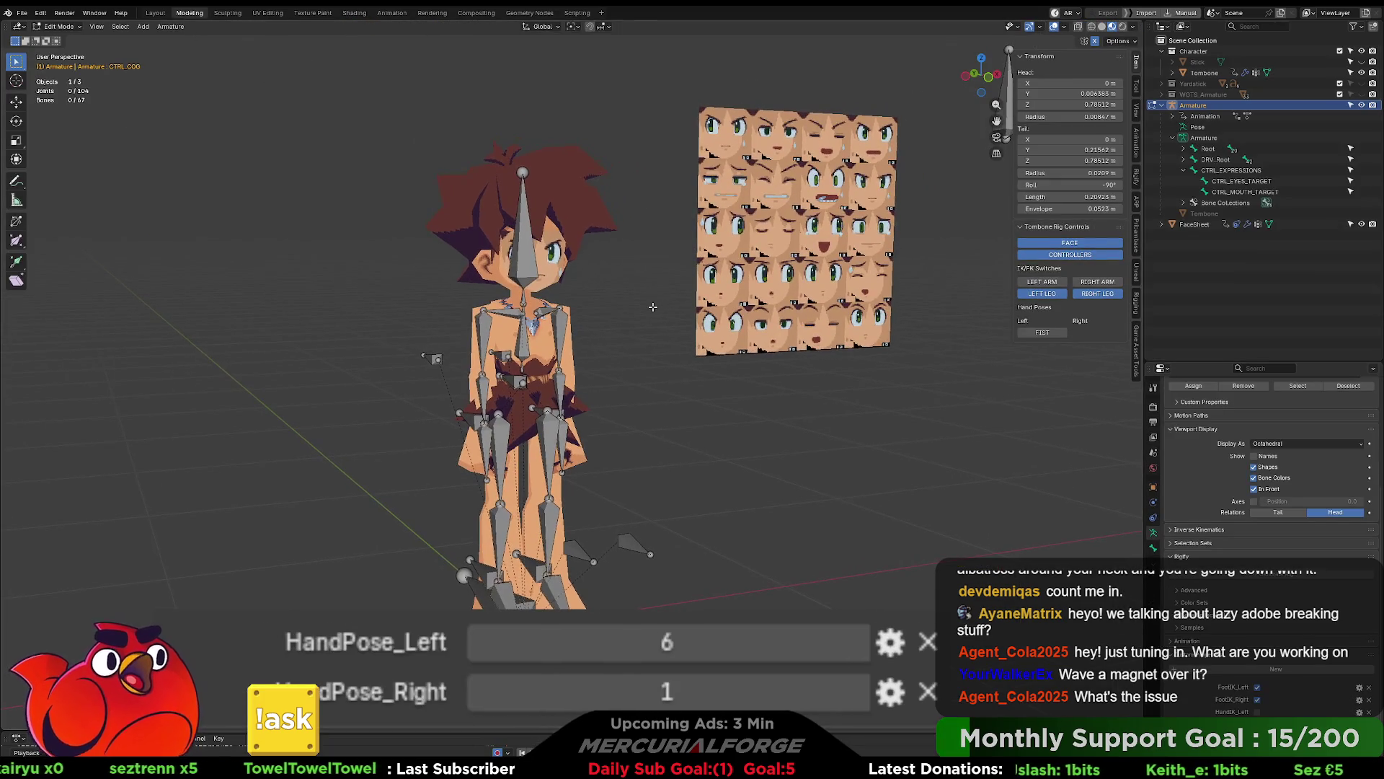
left_click(658, 377)
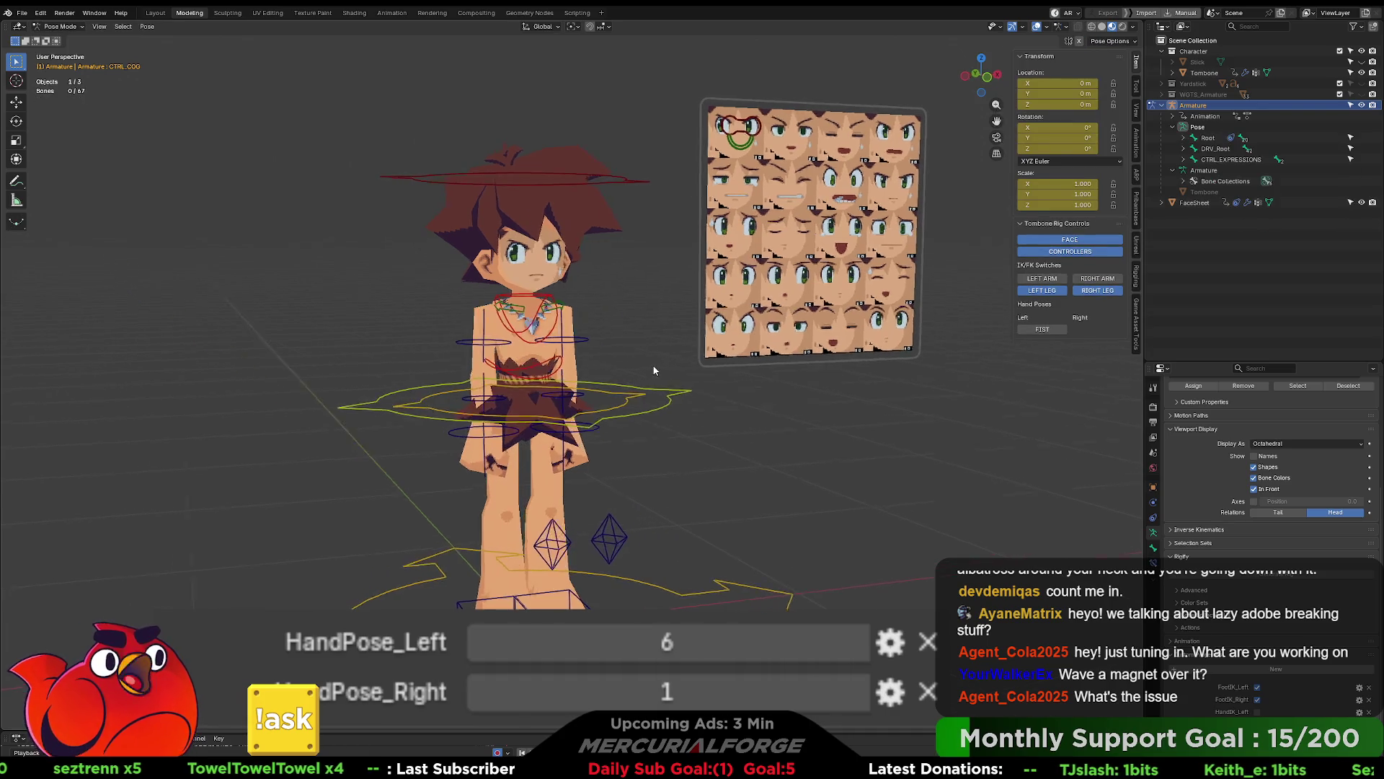
mouse_move(637, 363)
middle_mouse_down()
mouse_move(620, 349)
mouse_move(638, 389)
mouse_move(676, 359)
middle_mouse_up()
Step: Try the arm IK, leg and face toggles in Tombone Rig Controls, leaving both arms on FK
left_click(1042, 279)
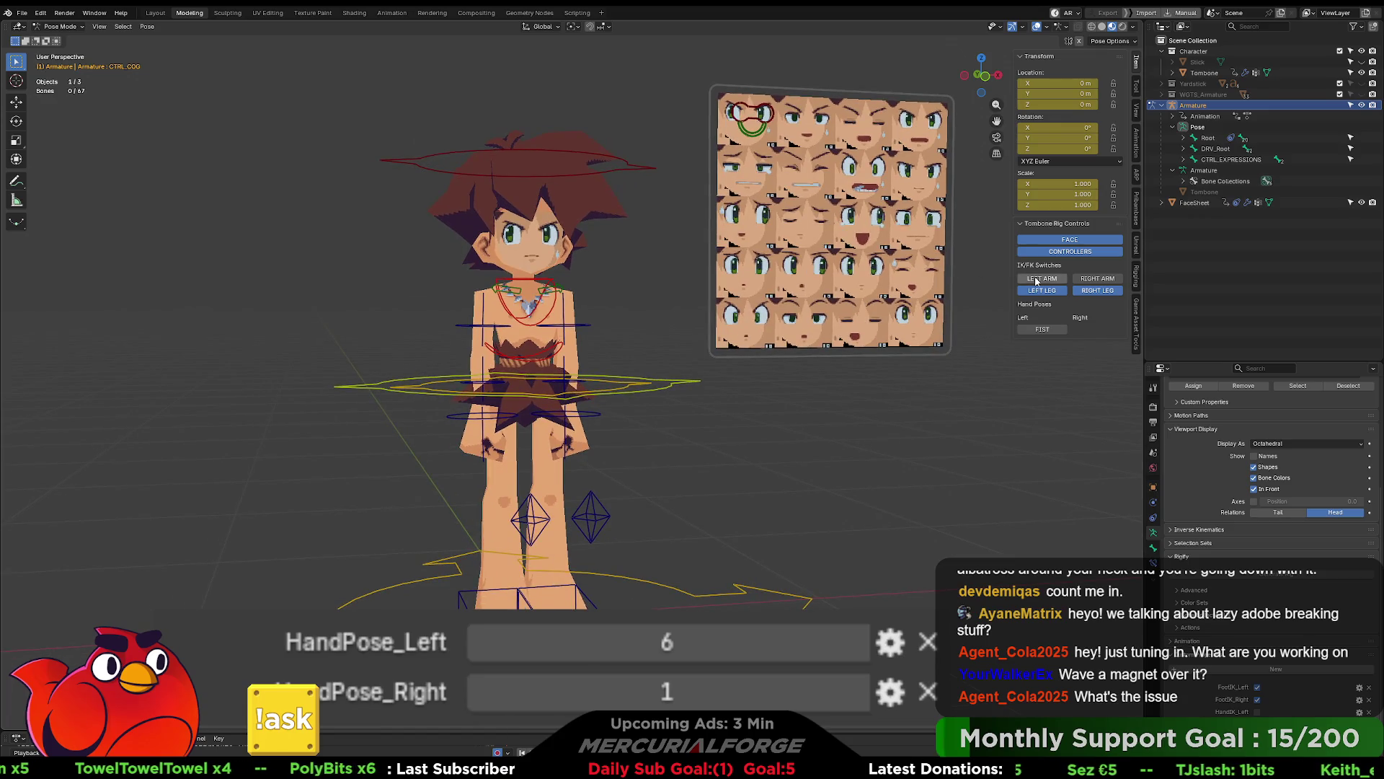
left_click(1088, 281)
left_click(1087, 281)
left_click(1042, 278)
left_click(1042, 291)
left_click(1042, 290)
left_click(1093, 294)
left_click(1093, 293)
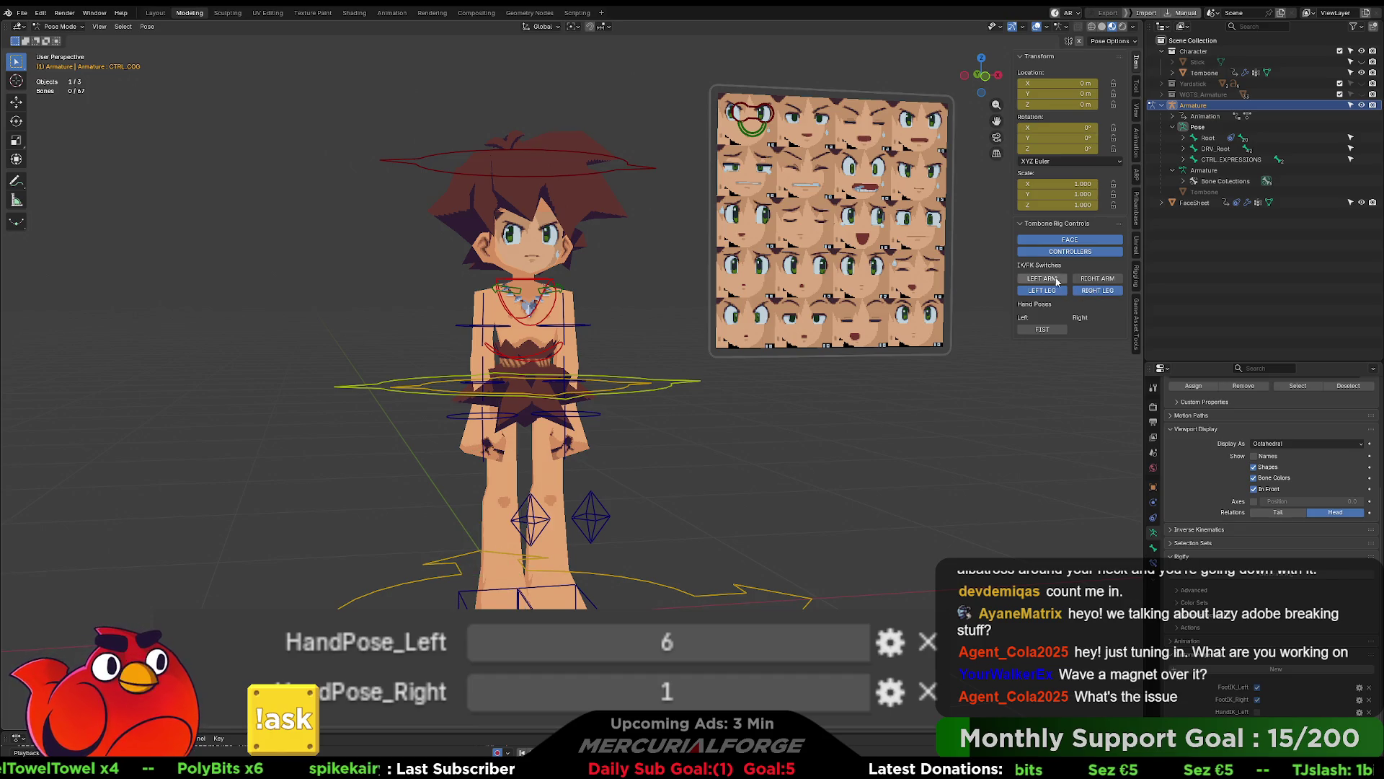
left_click(1068, 242)
left_click(1068, 242)
mouse_move(1059, 222)
left_mouse_down()
mouse_move(1063, 122)
mouse_move(940, 280)
left_mouse_up()
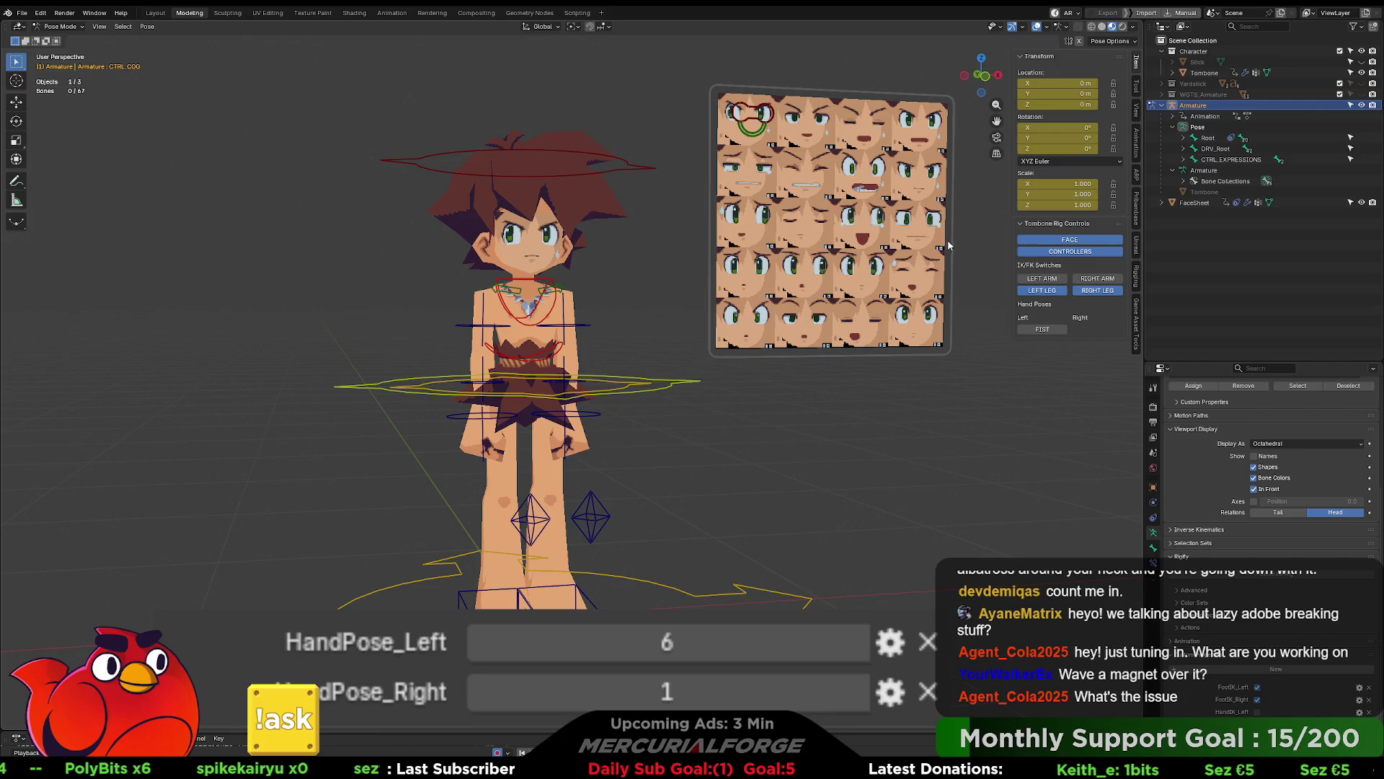
Step: Move the mouth and eyes targets on the face sheet, then undo back to the first face
left_click(751, 133)
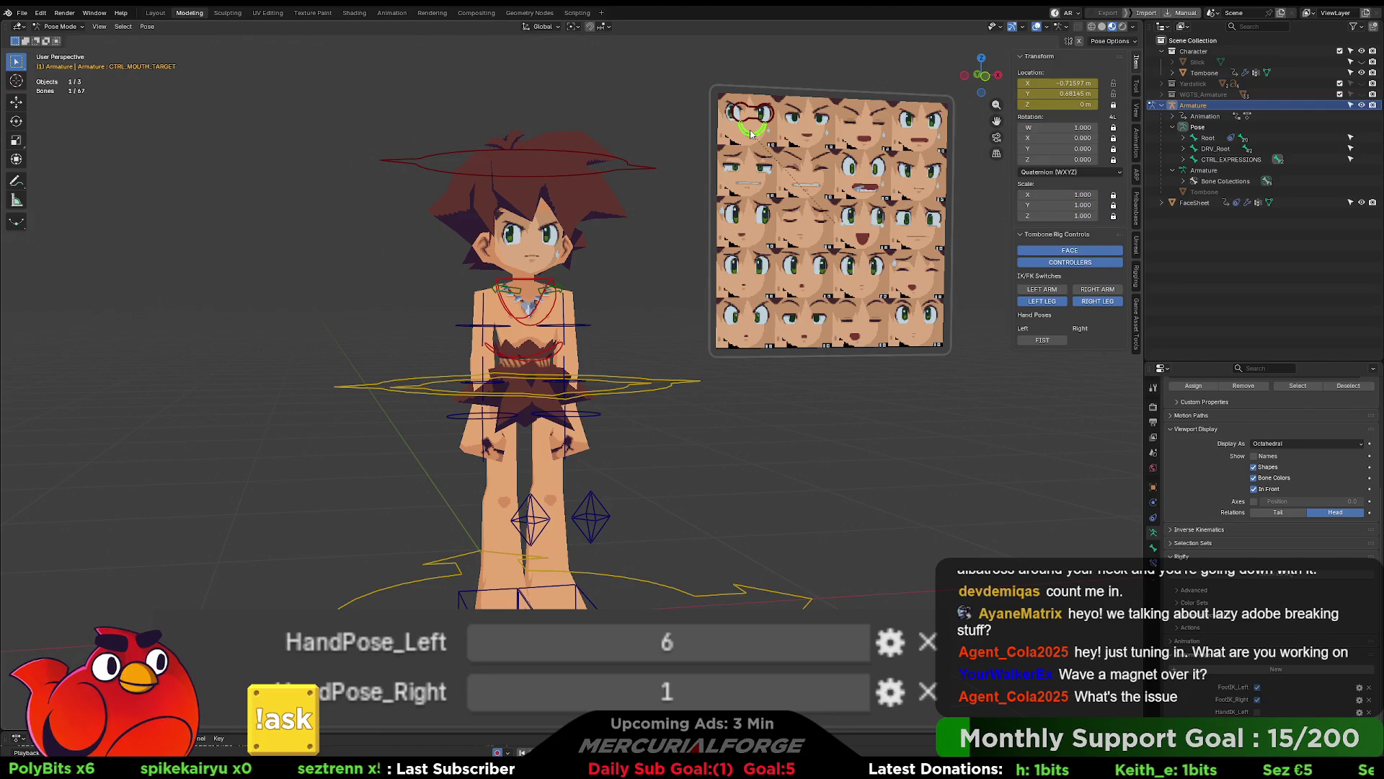
key("g")
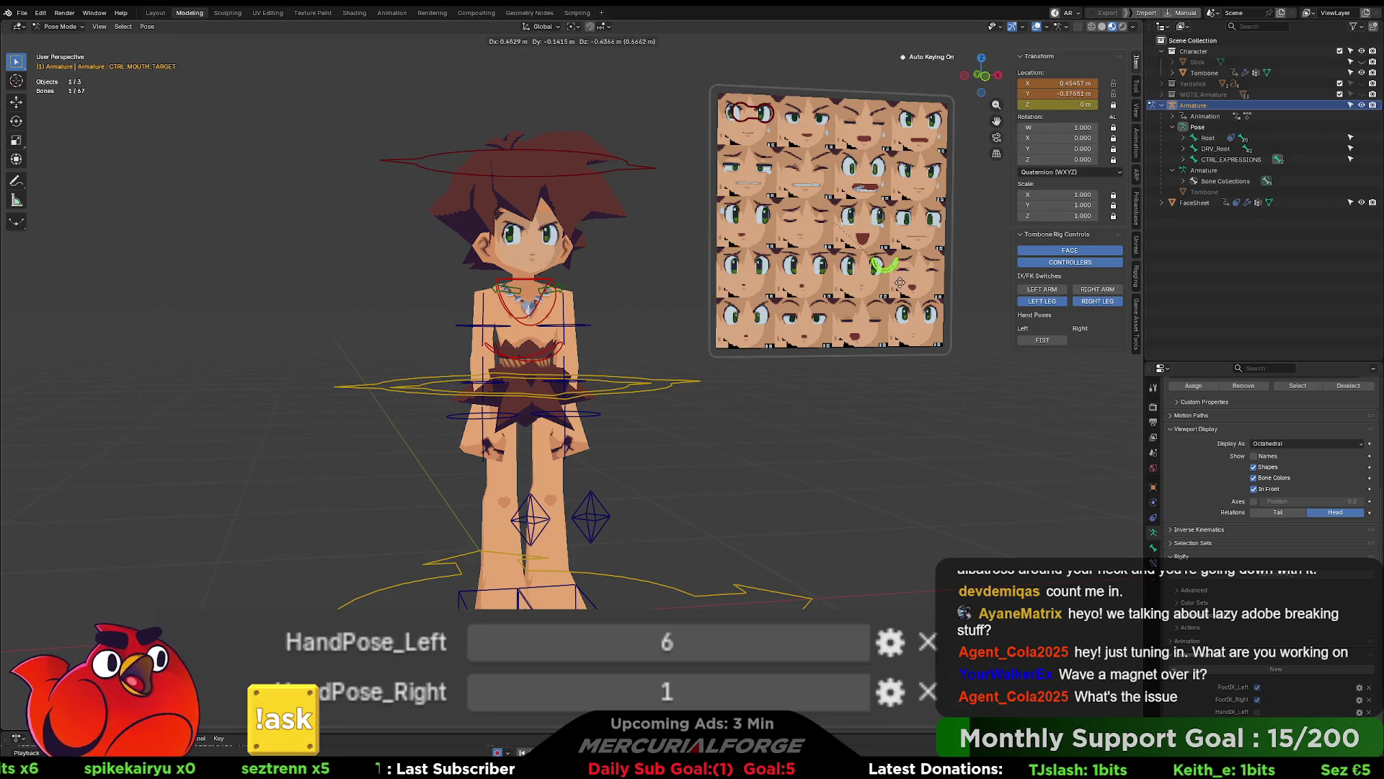
left_click(881, 225)
left_click(765, 117)
key("g")
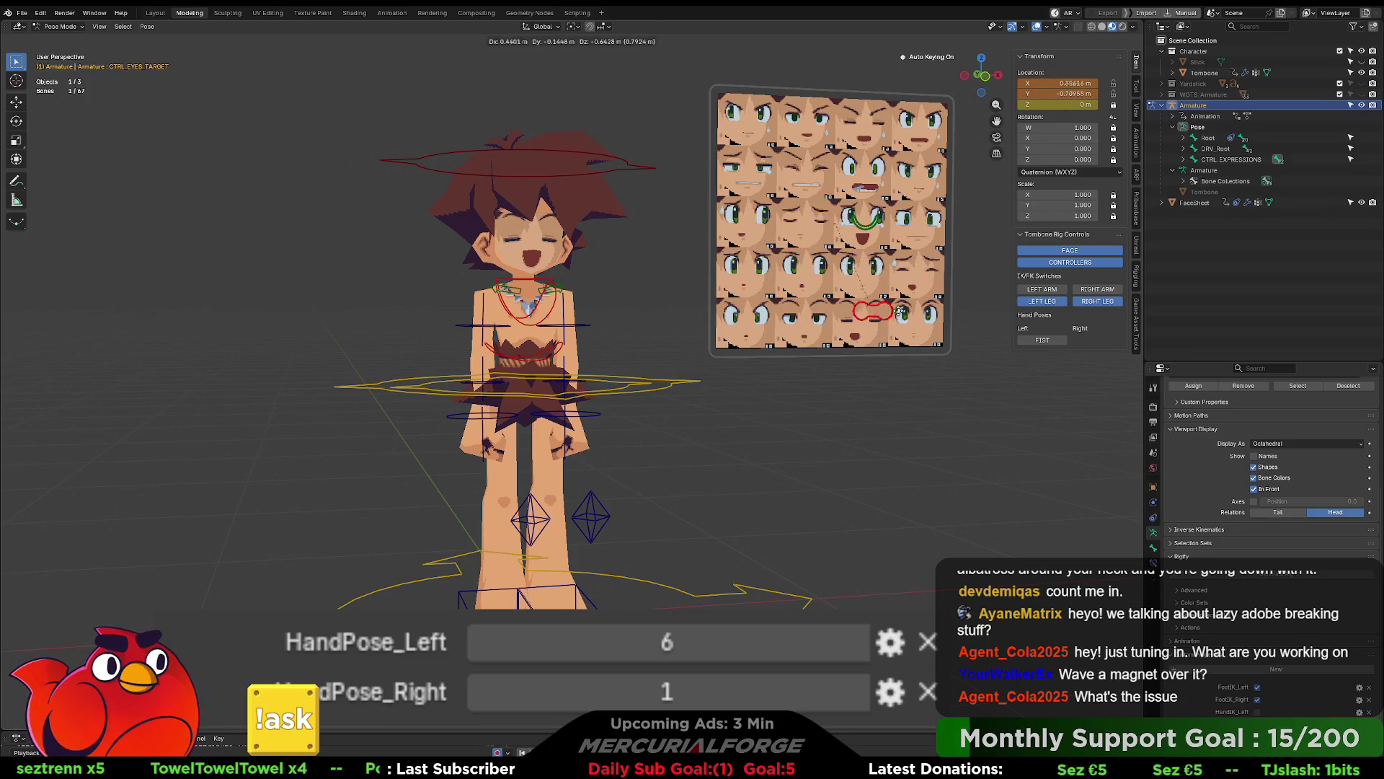
left_click(897, 315)
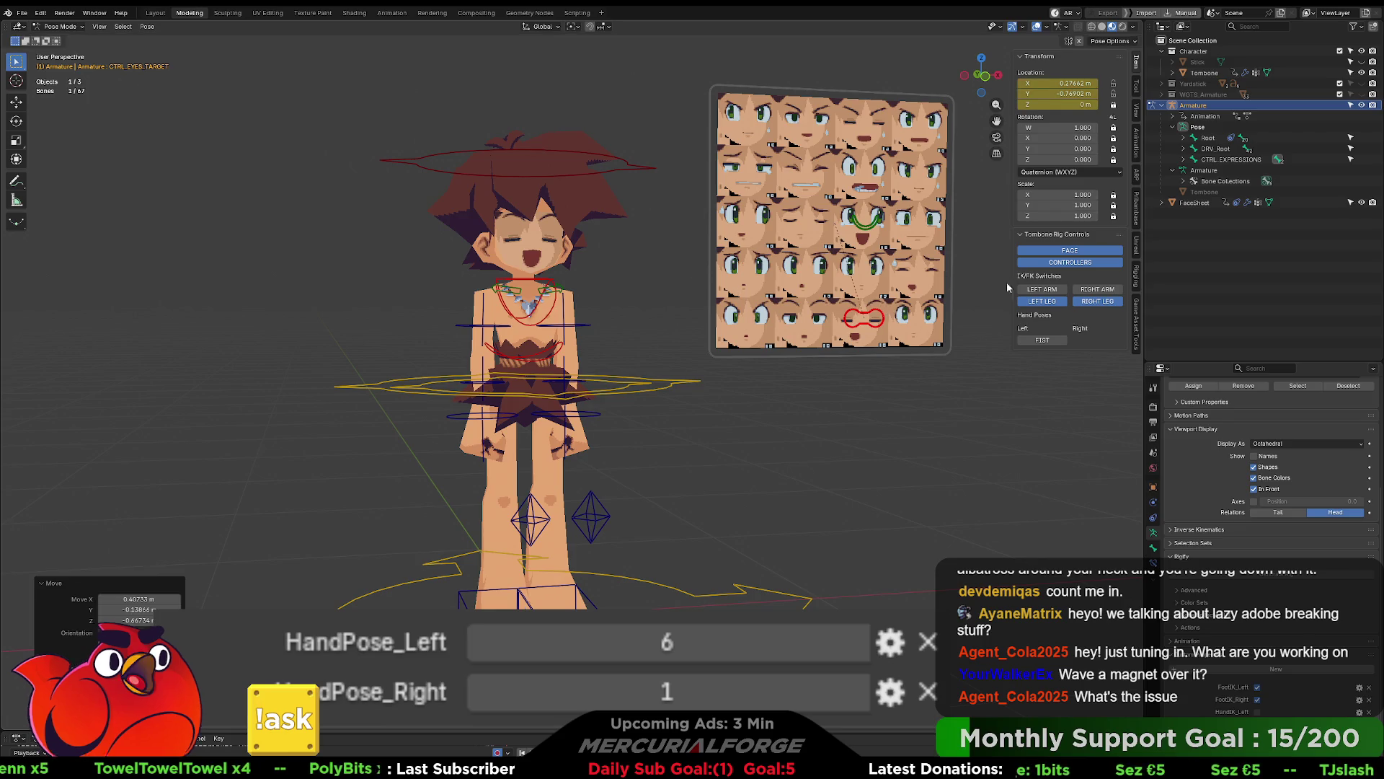
key("ctrl+z")
key("ctrl+z")
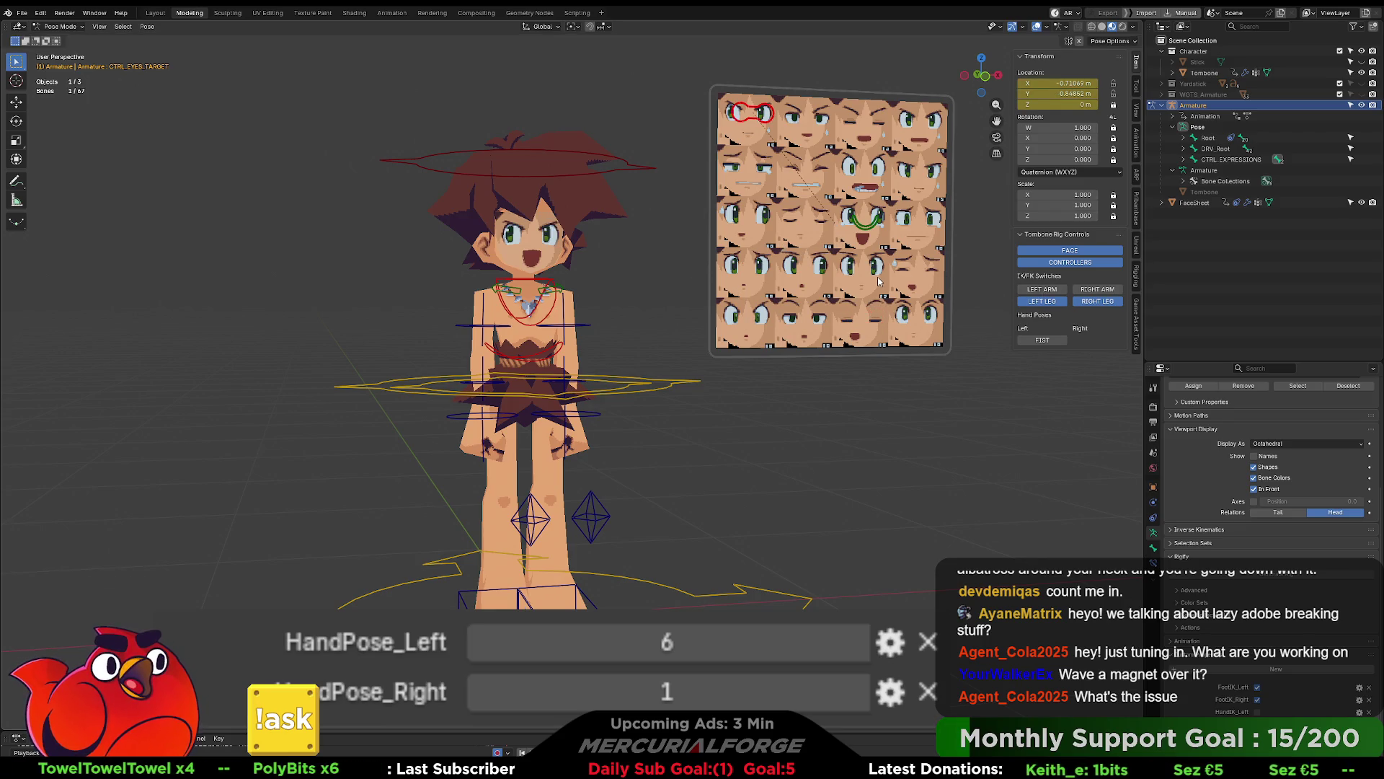
Step: Orbit to a side view and start moving the eyes target, then cancel the move
scroll(696, 381, "up", 5)
mouse_move(696, 380)
middle_mouse_down()
mouse_move(820, 366)
mouse_move(647, 384)
mouse_move(725, 384)
mouse_move(666, 400)
mouse_move(721, 352)
mouse_move(713, 412)
mouse_move(670, 486)
mouse_move(708, 460)
mouse_move(662, 453)
middle_mouse_up()
scroll(667, 401, "down", 5)
left_click(750, 127)
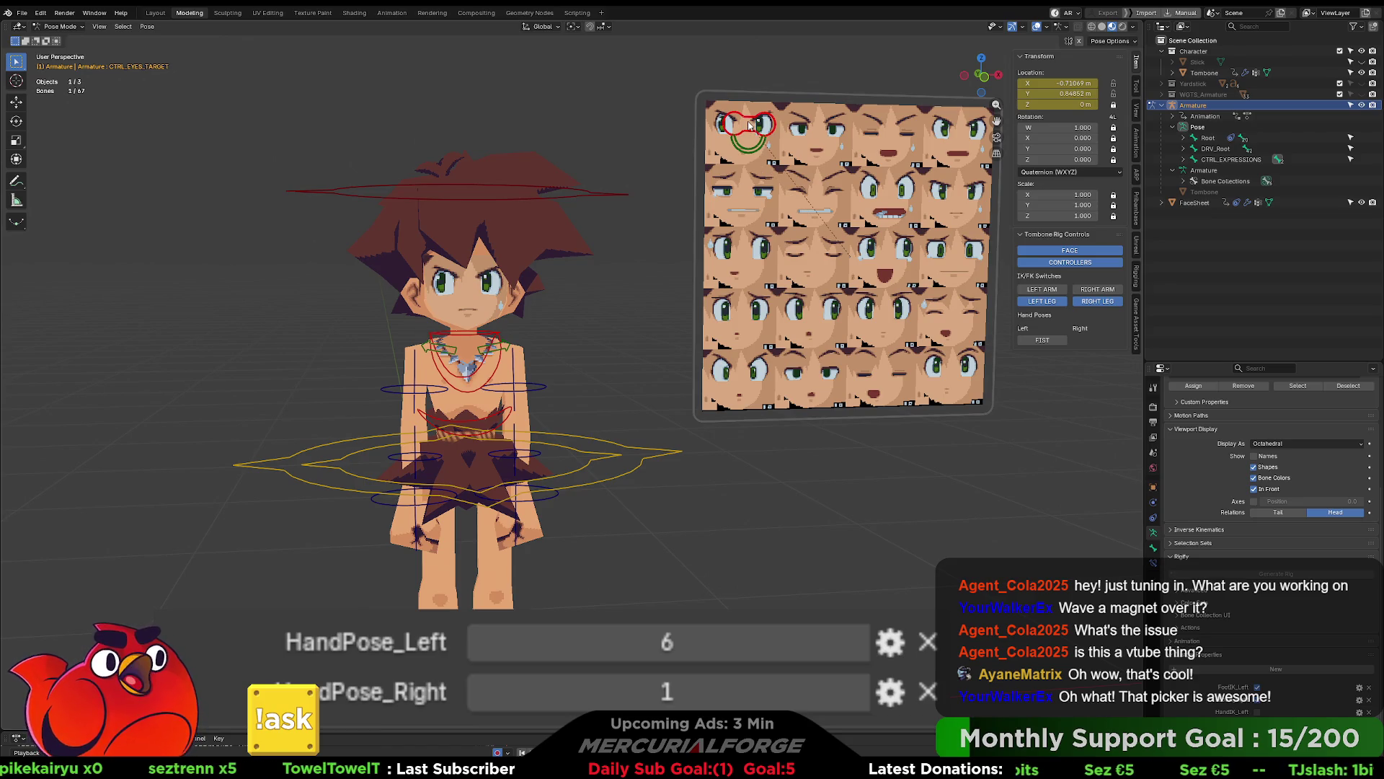
key("g")
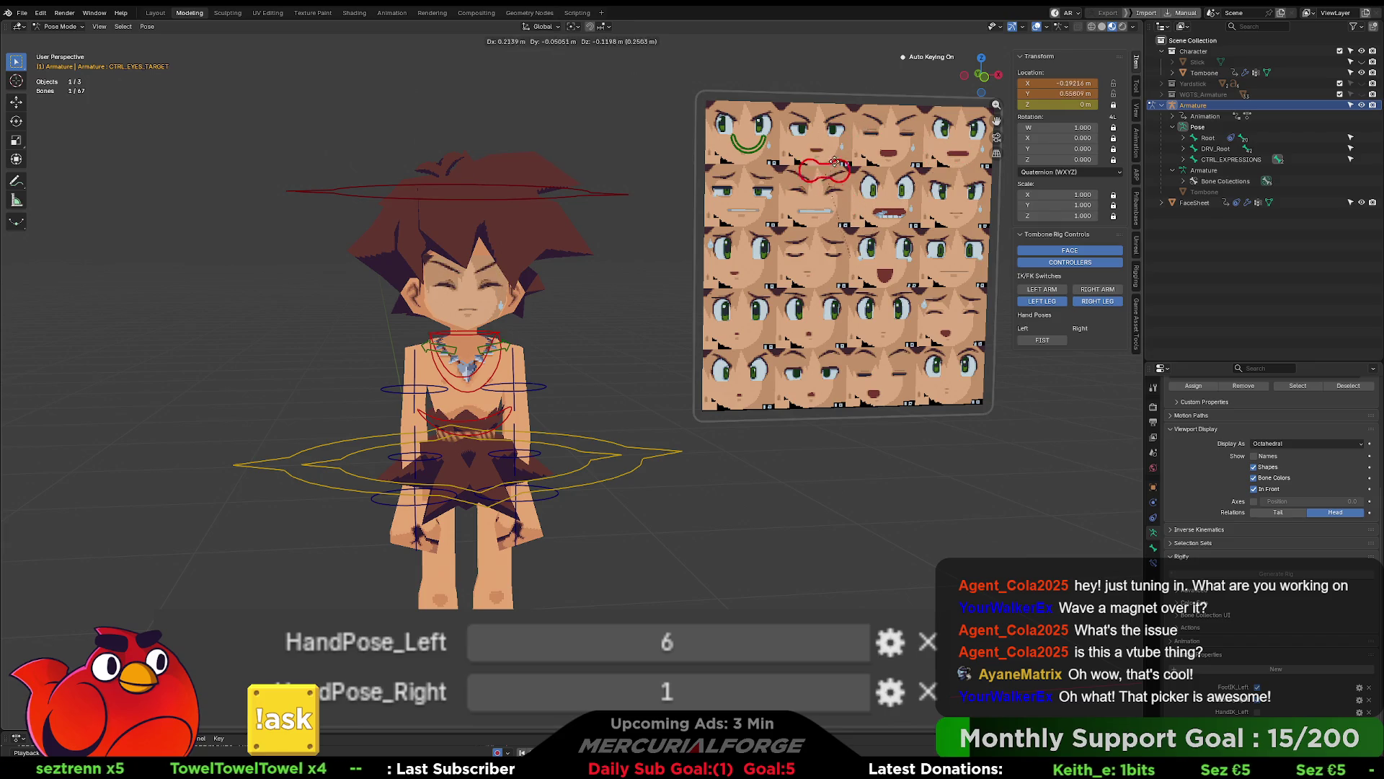
key("Escape")
Step: Move the expressions board further left, rotate it and shrink it
left_click(788, 181)
middle_click_drag(788, 180, 745, 195, "shift")
key("g")
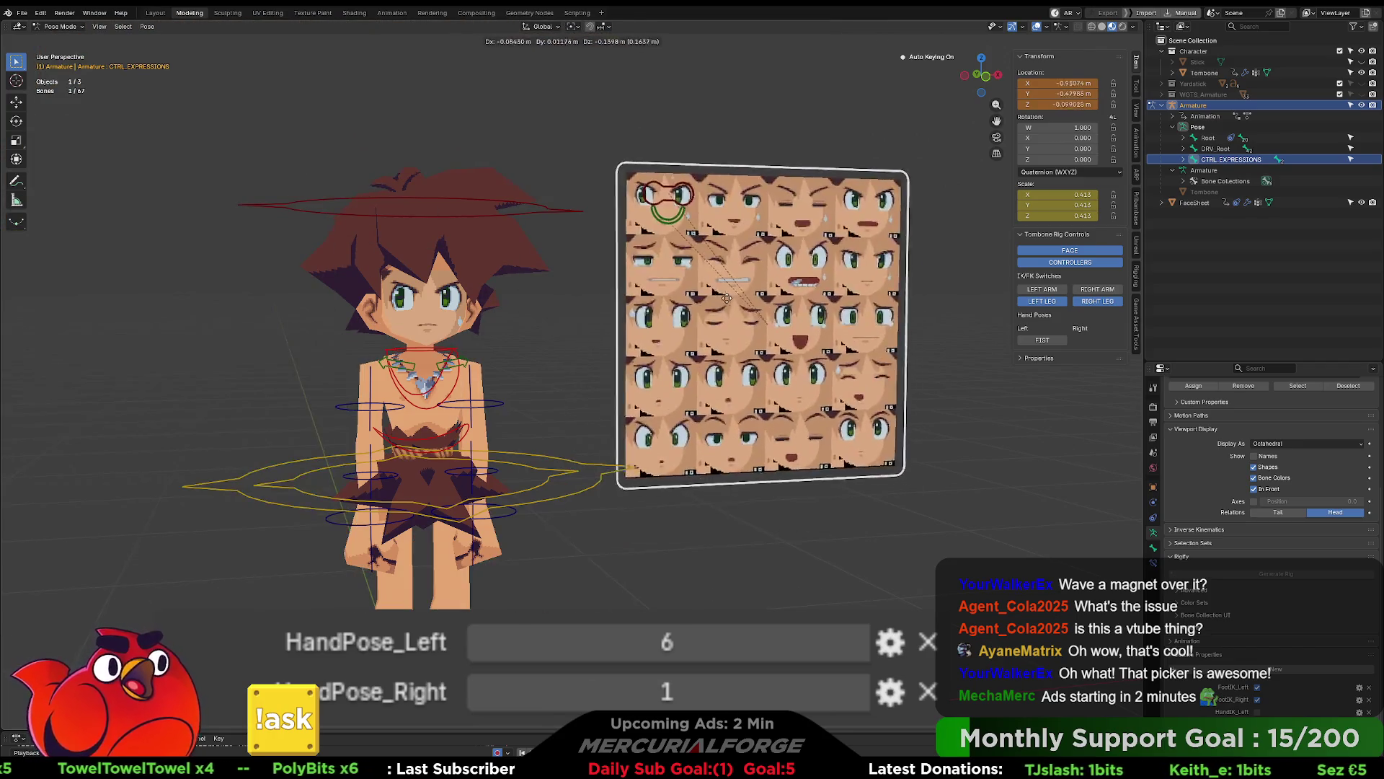
left_click(686, 297)
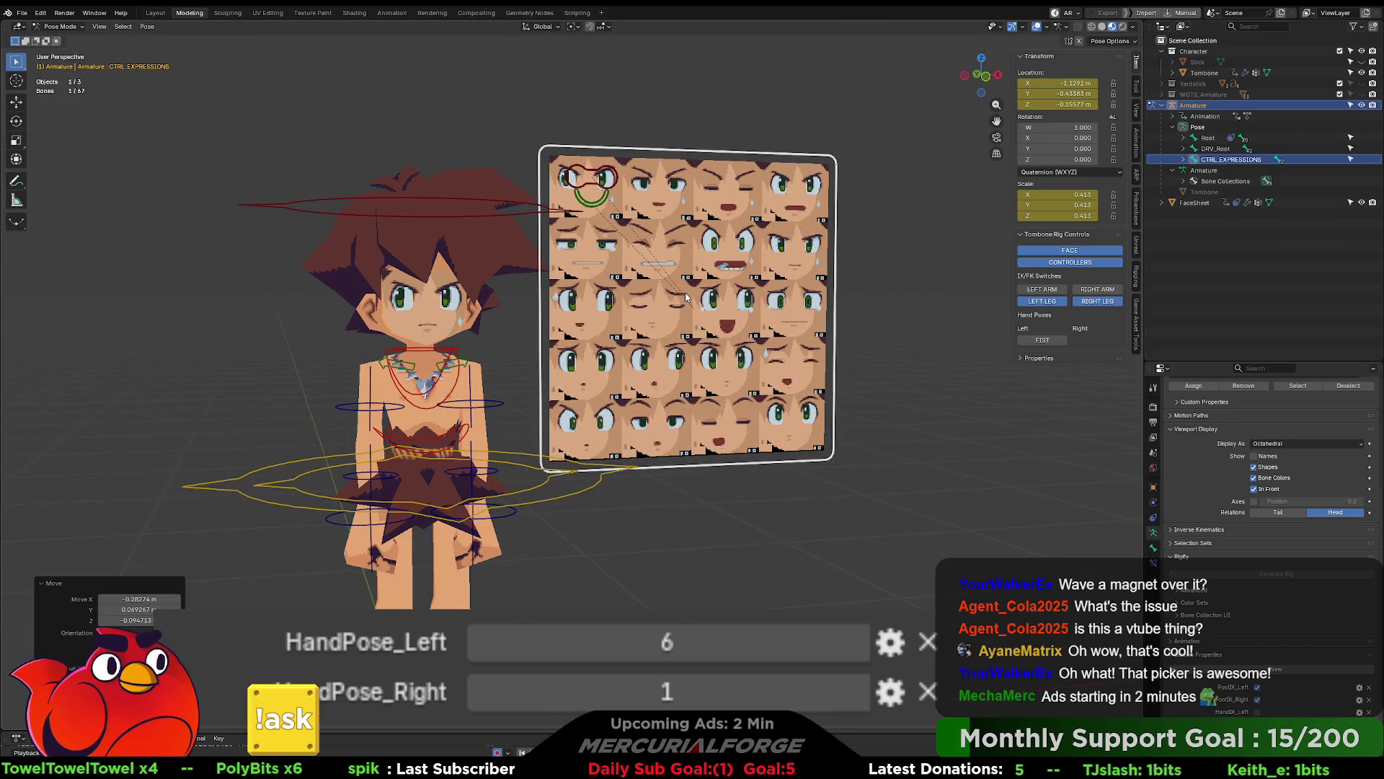
key("r")
key("r")
left_click(703, 308)
key("s")
left_click(634, 313)
Step: Reposition the expressions board lower-left from a side angle
key("g")
mouse_move(634, 314)
middle_mouse_down()
mouse_move(607, 317)
mouse_move(711, 381)
middle_mouse_up()
left_click(505, 309)
scroll(505, 309, "up", 6)
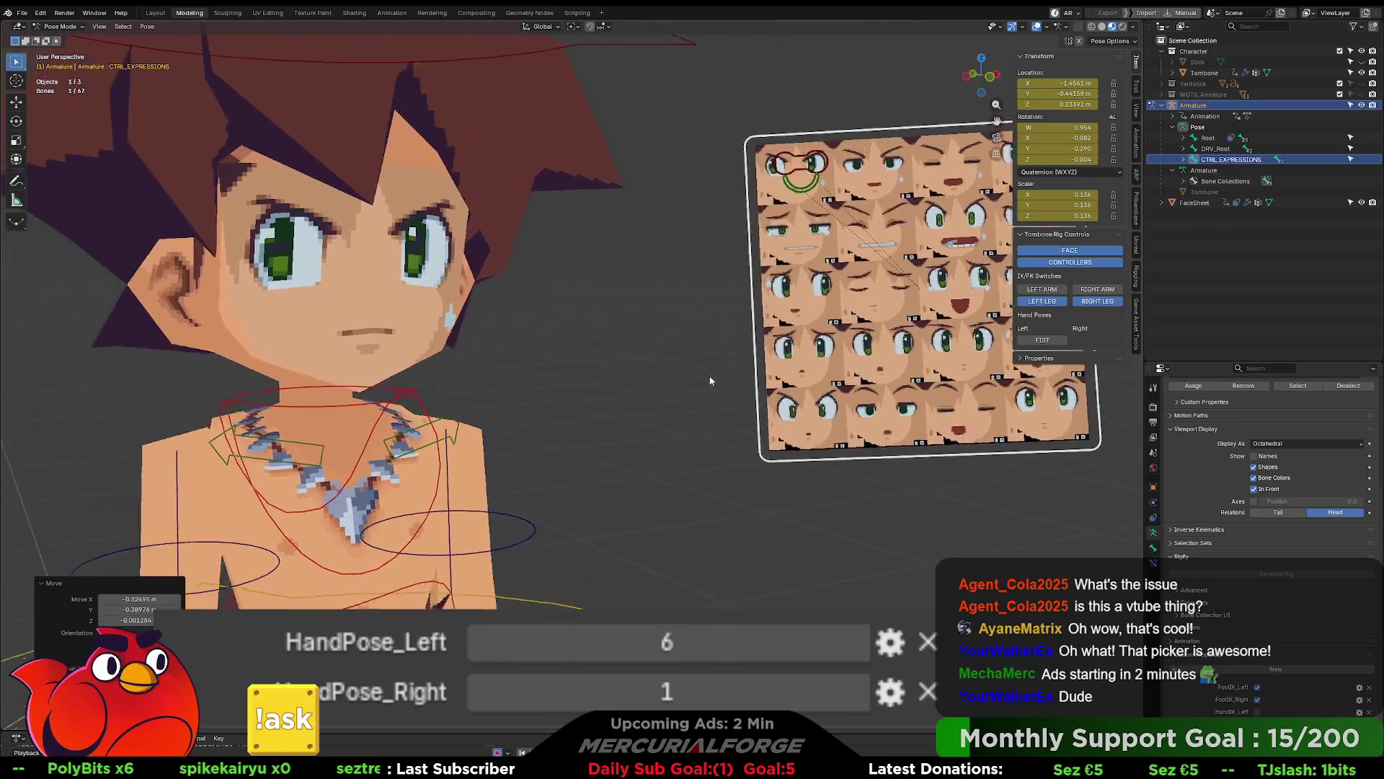
key("g")
left_click(505, 508)
scroll(638, 409, "up", 4)
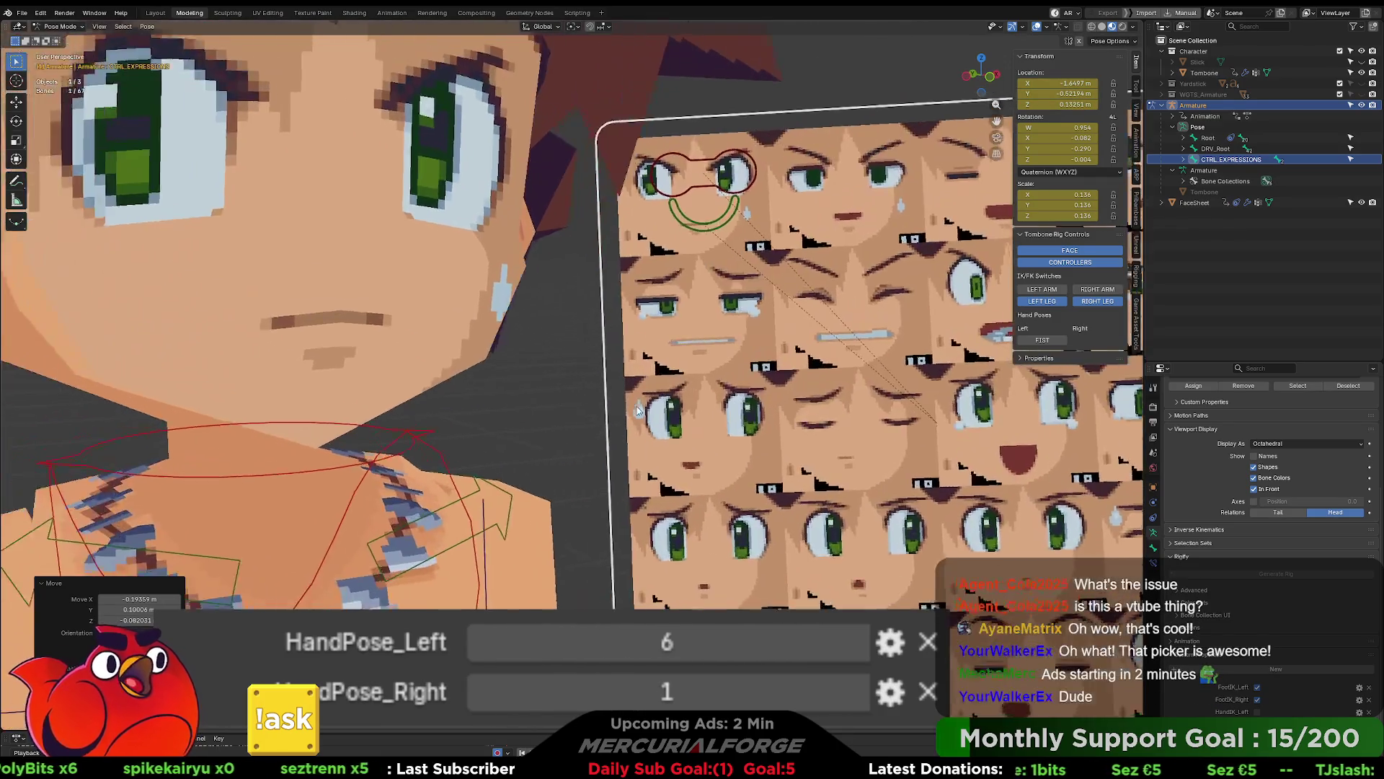
scroll(638, 409, "down", 4)
Step: Nudge the eyes target to a new position on the sheet
left_click(631, 252)
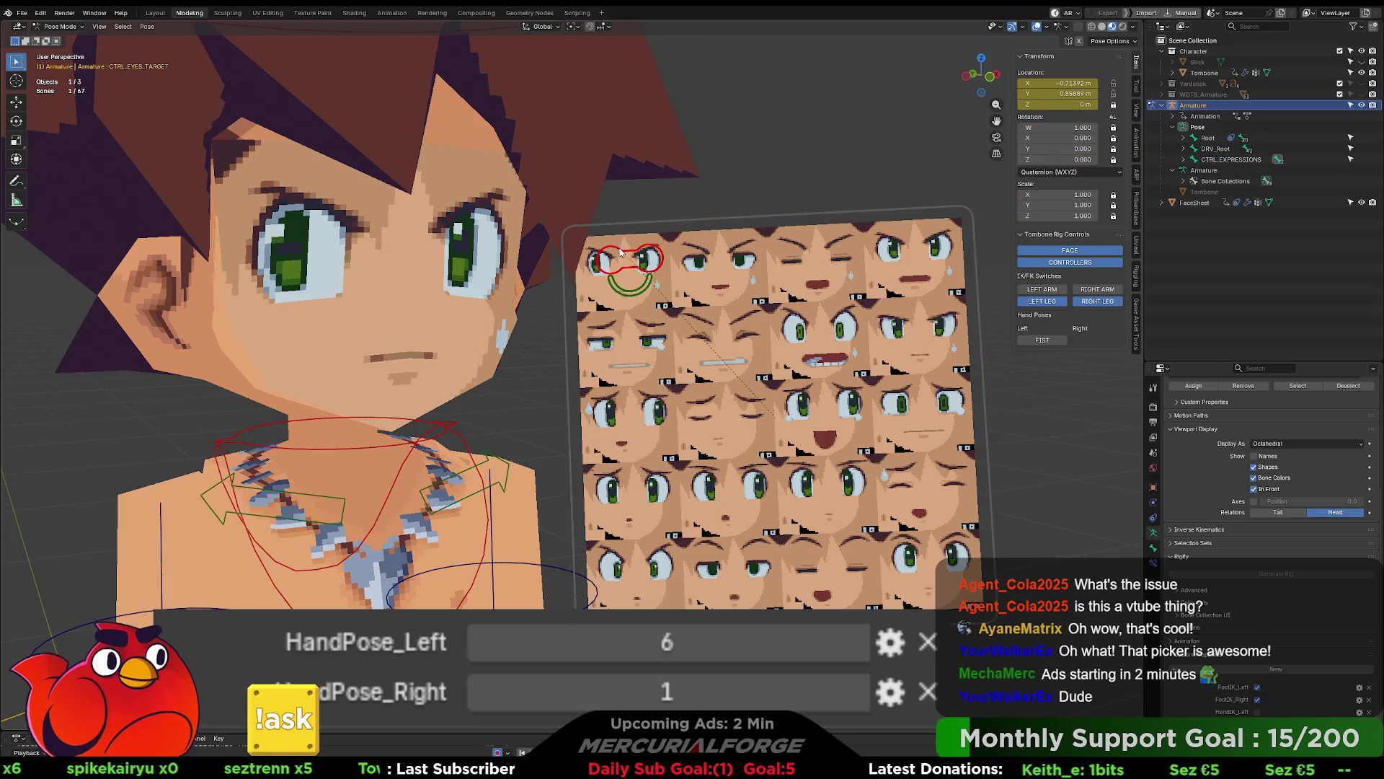
key("g")
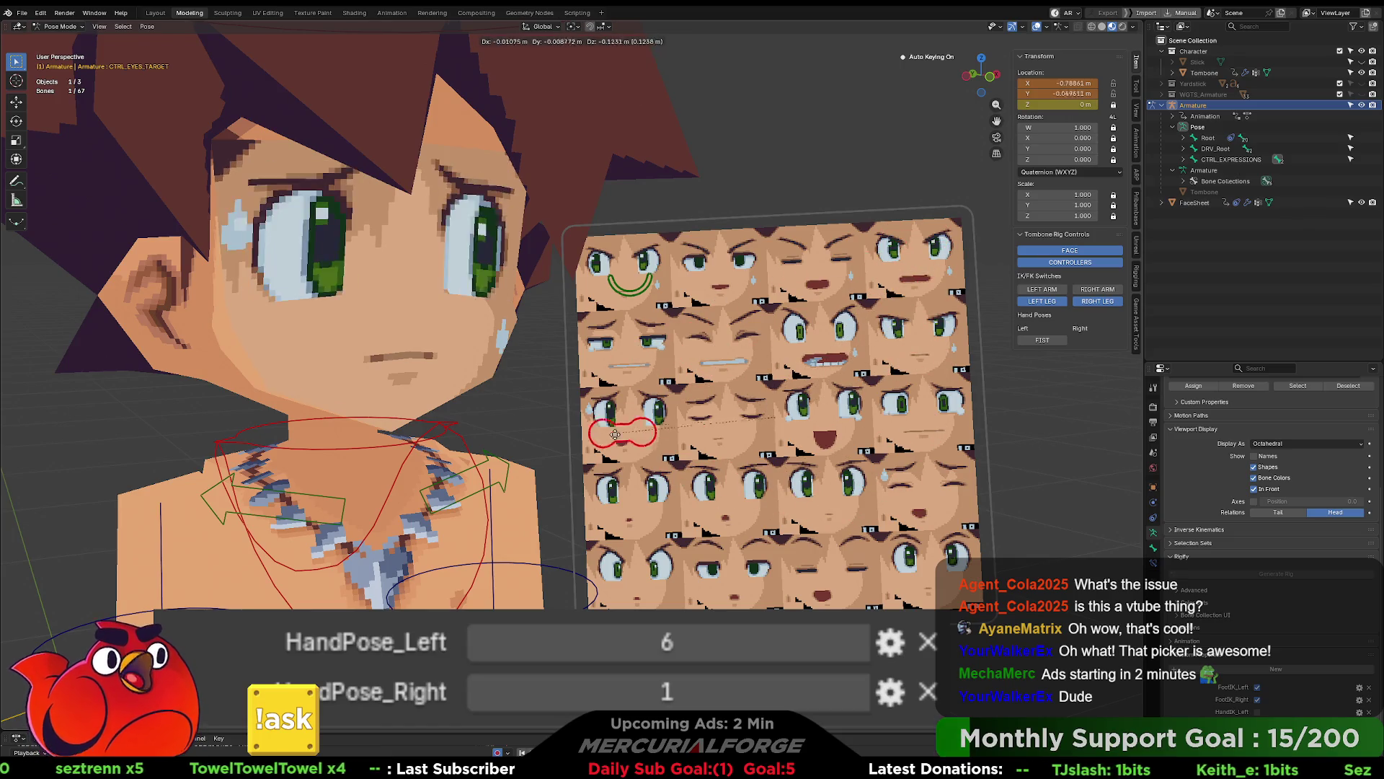
left_click(637, 257)
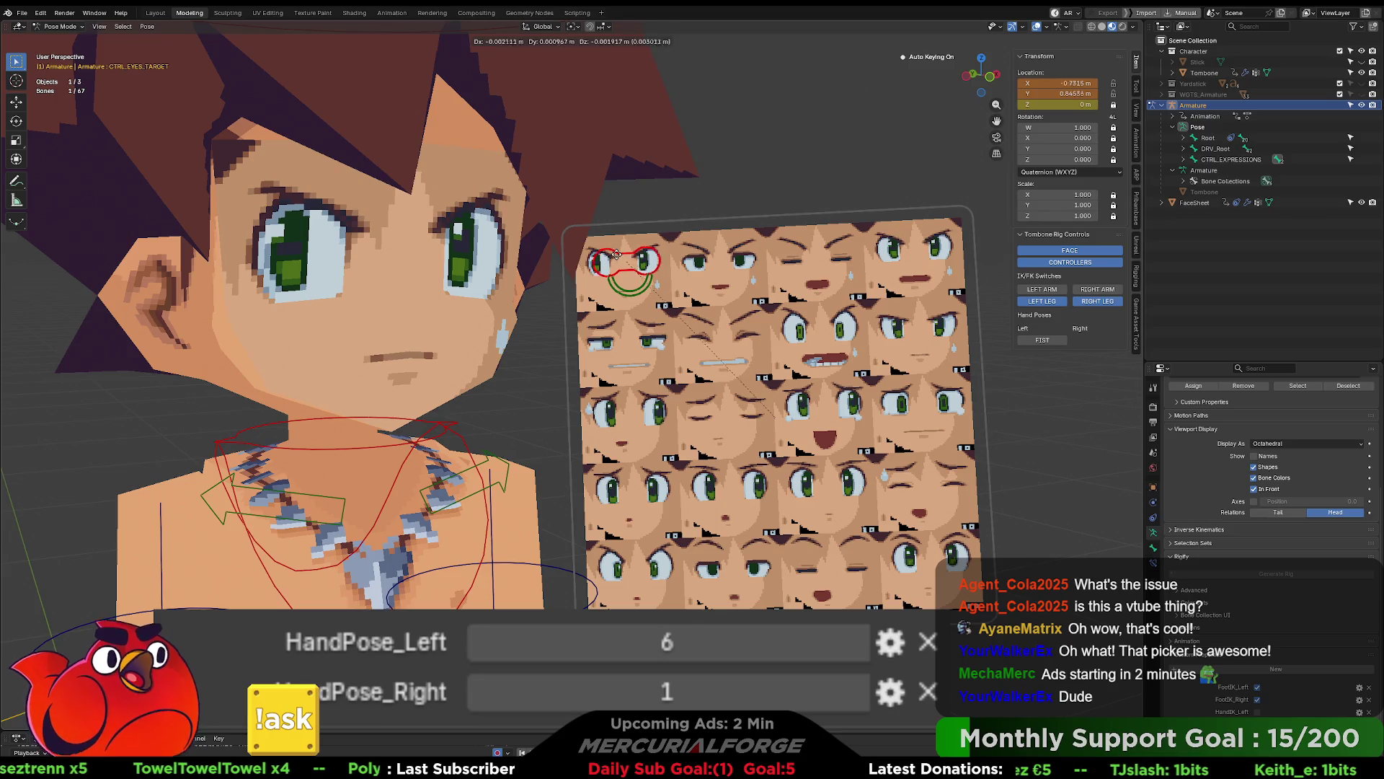
scroll(733, 332, "down", 8)
Step: Undo the expressions board's last moves, zoom in, and switch to the Unreal Engine editor
left_click(732, 326)
key("ctrl+z")
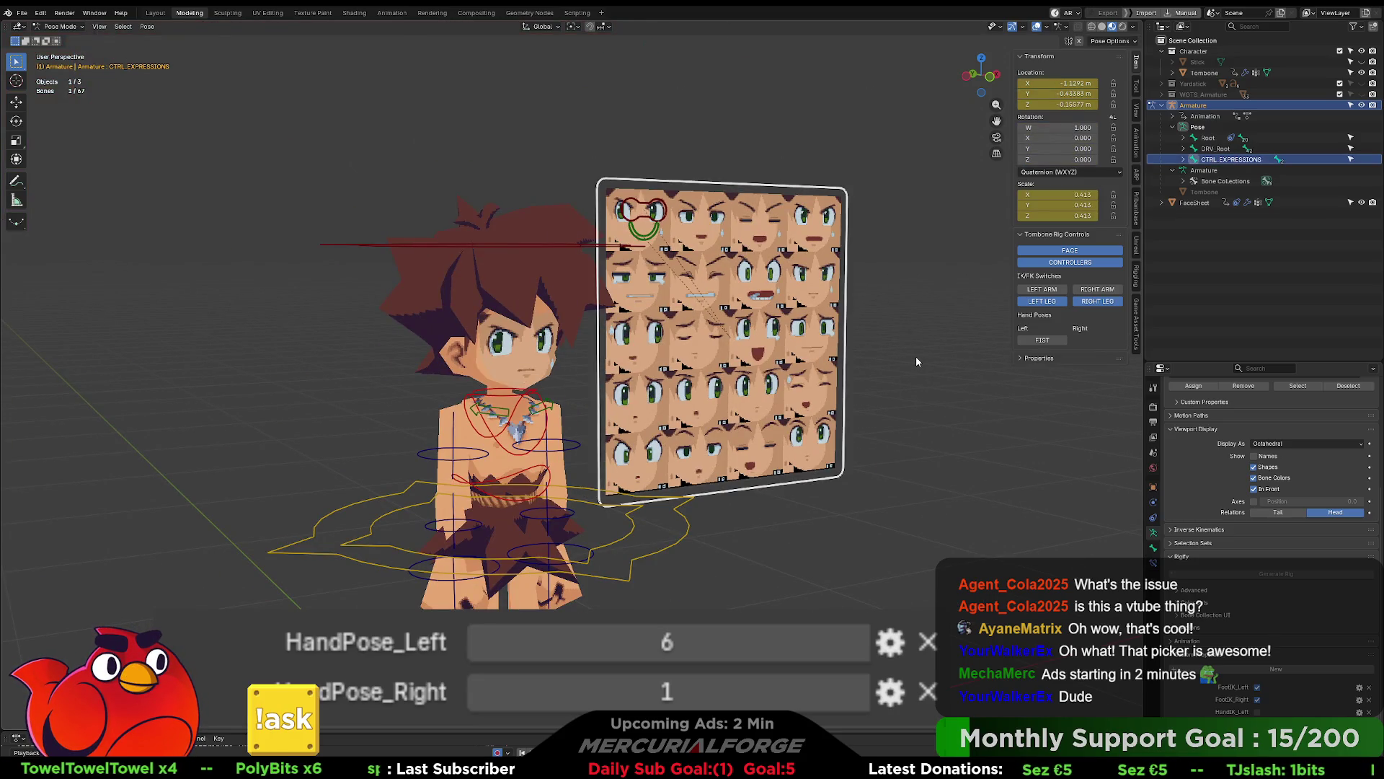
key("ctrl+z")
scroll(887, 379, "down", 2)
scroll(887, 382, "up", 1)
scroll(829, 393, "up", 2)
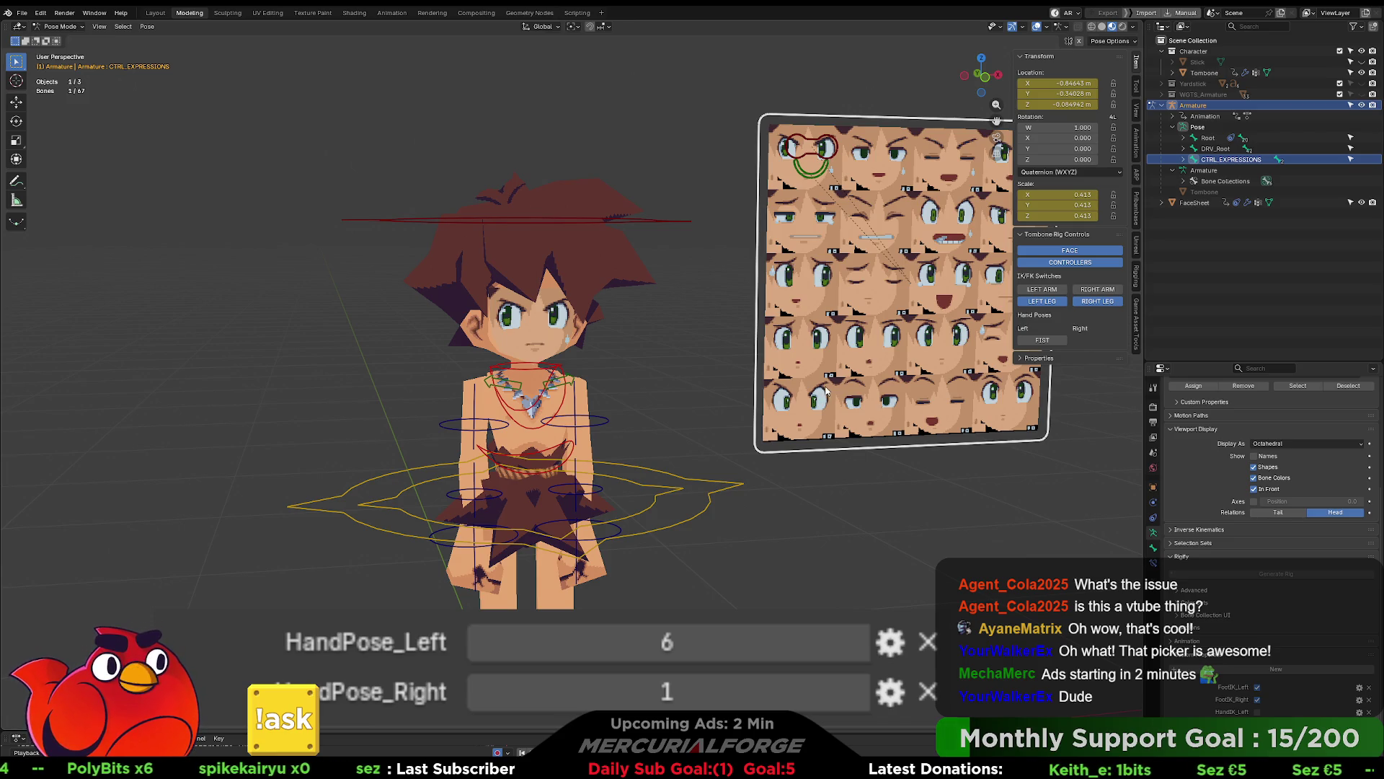
scroll(824, 382, "up", 1)
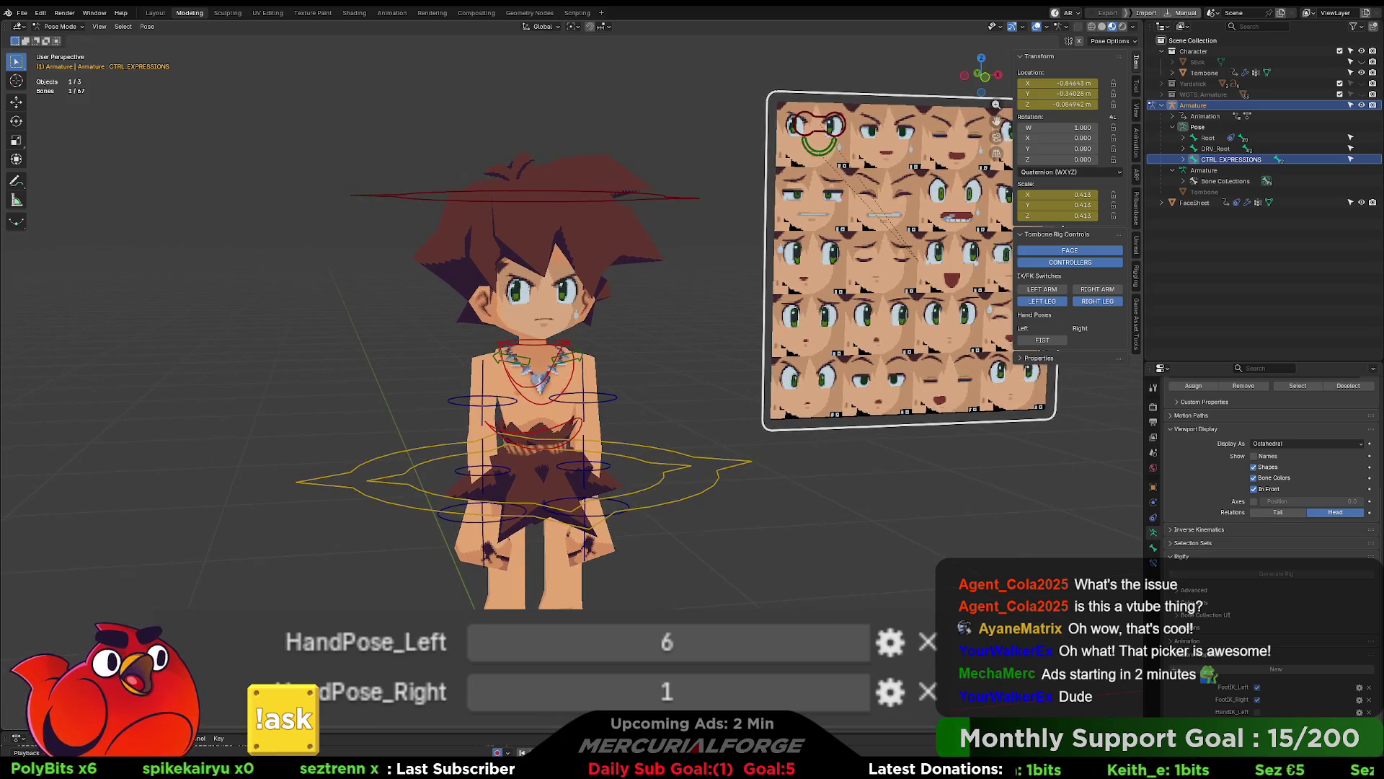
key("alt+Tab")
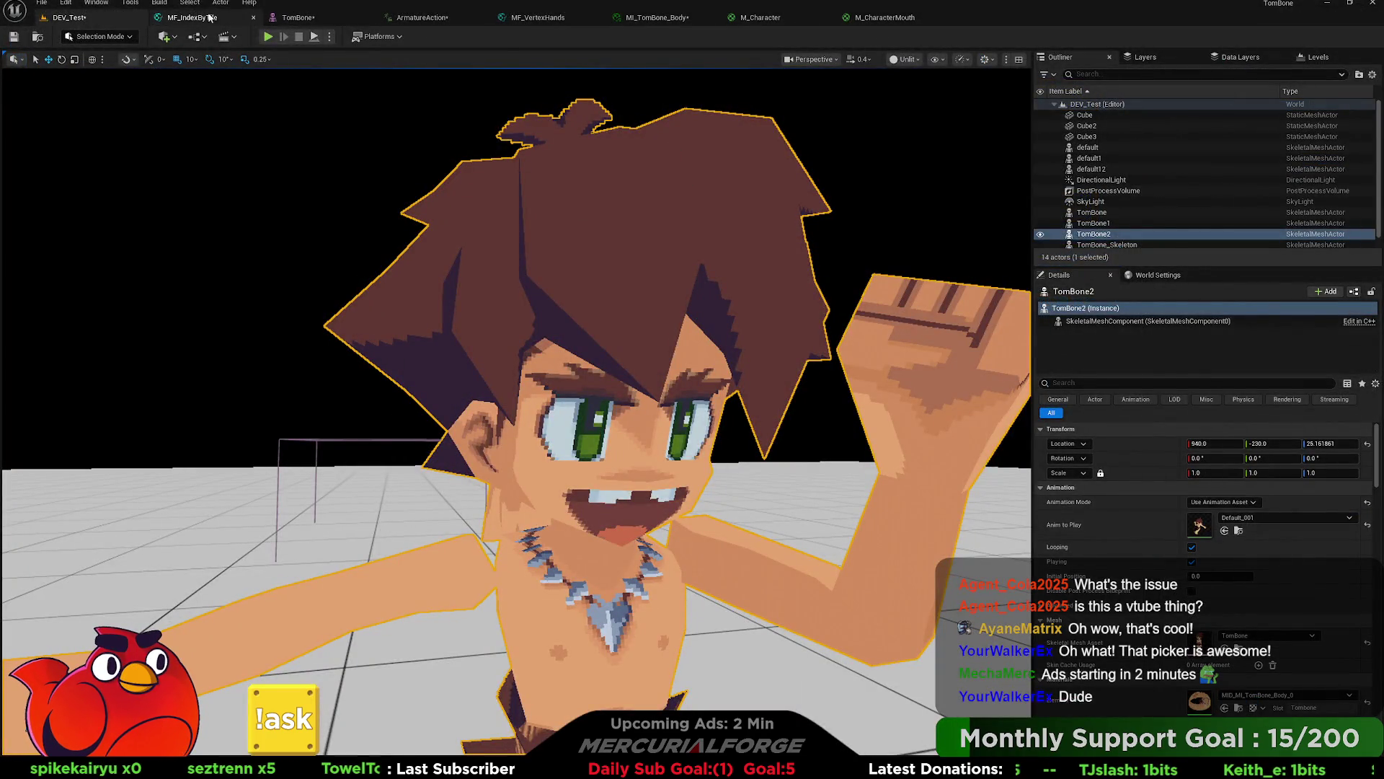
left_click(298, 17)
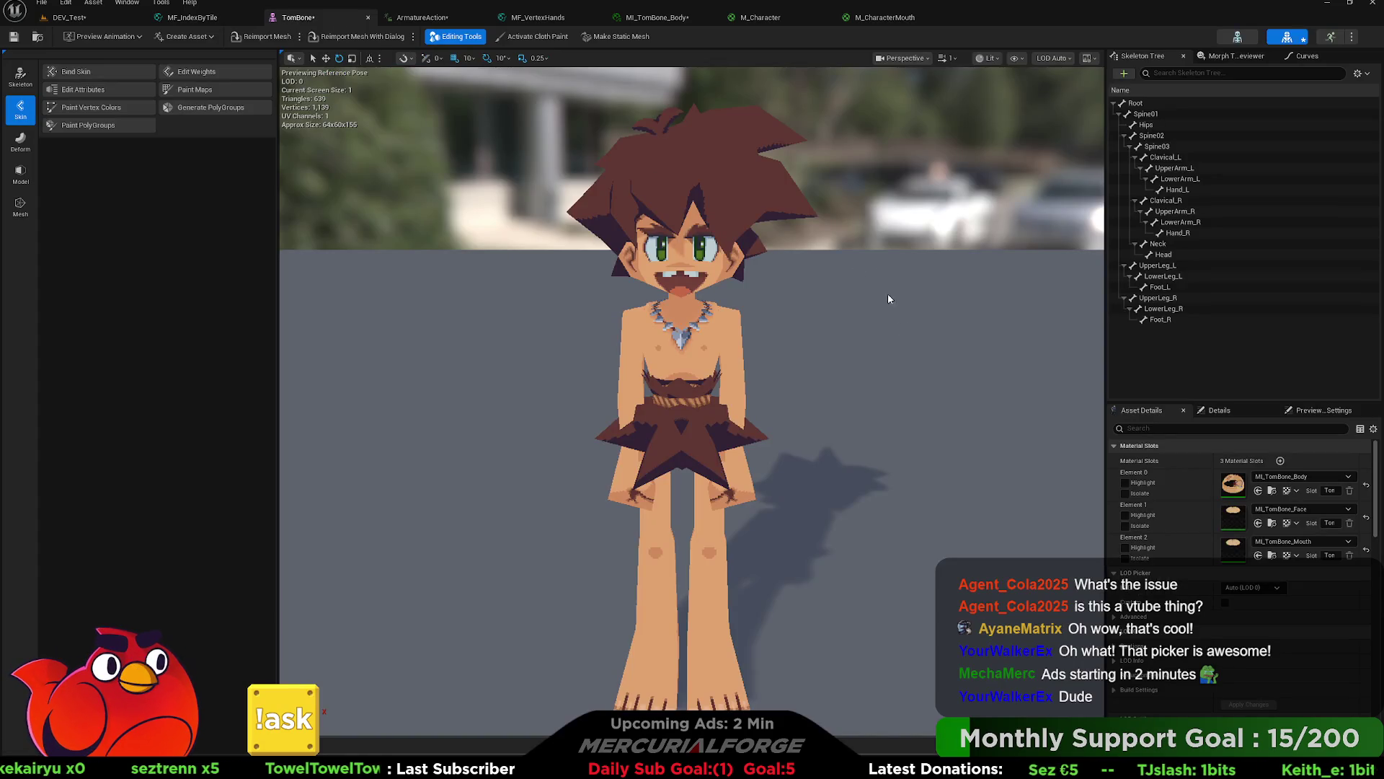
left_click(538, 17)
left_click(718, 17)
left_click(759, 18)
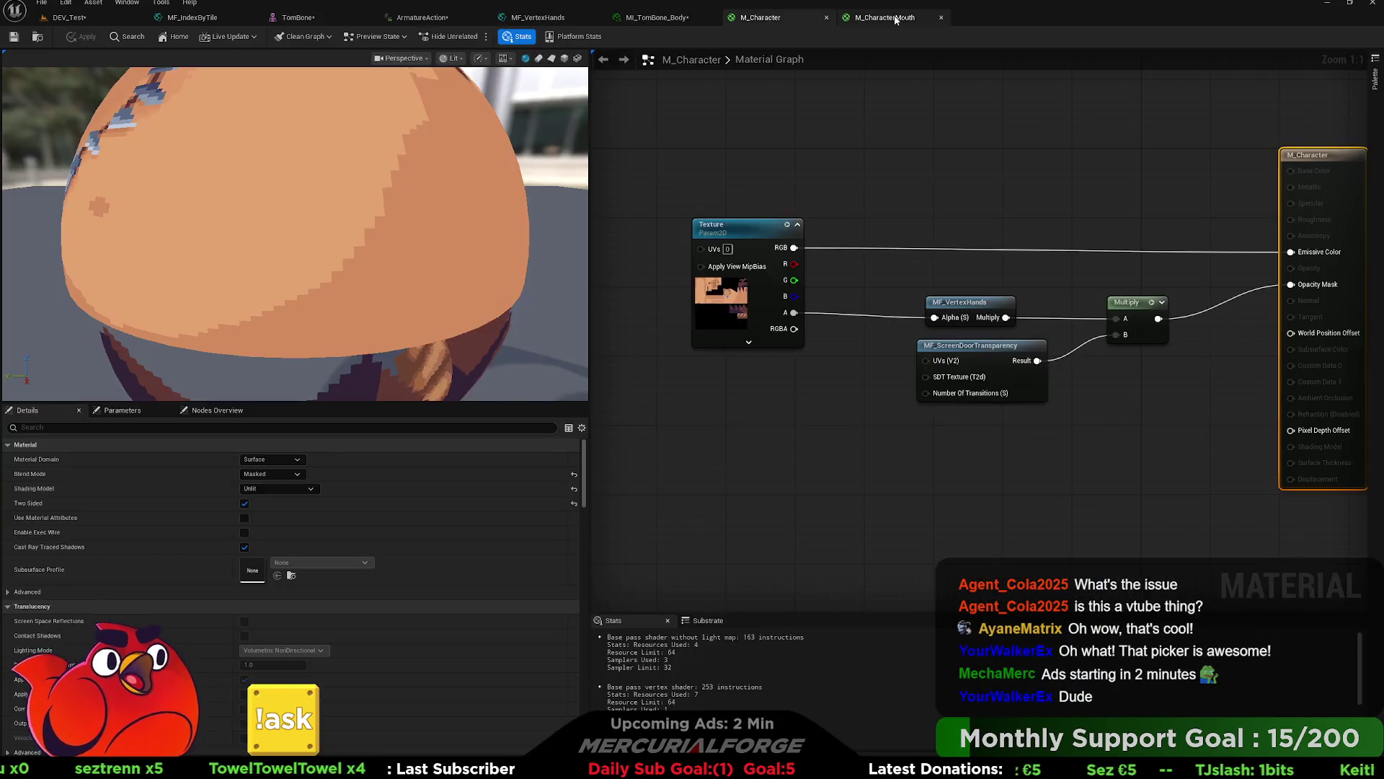
left_click(885, 18)
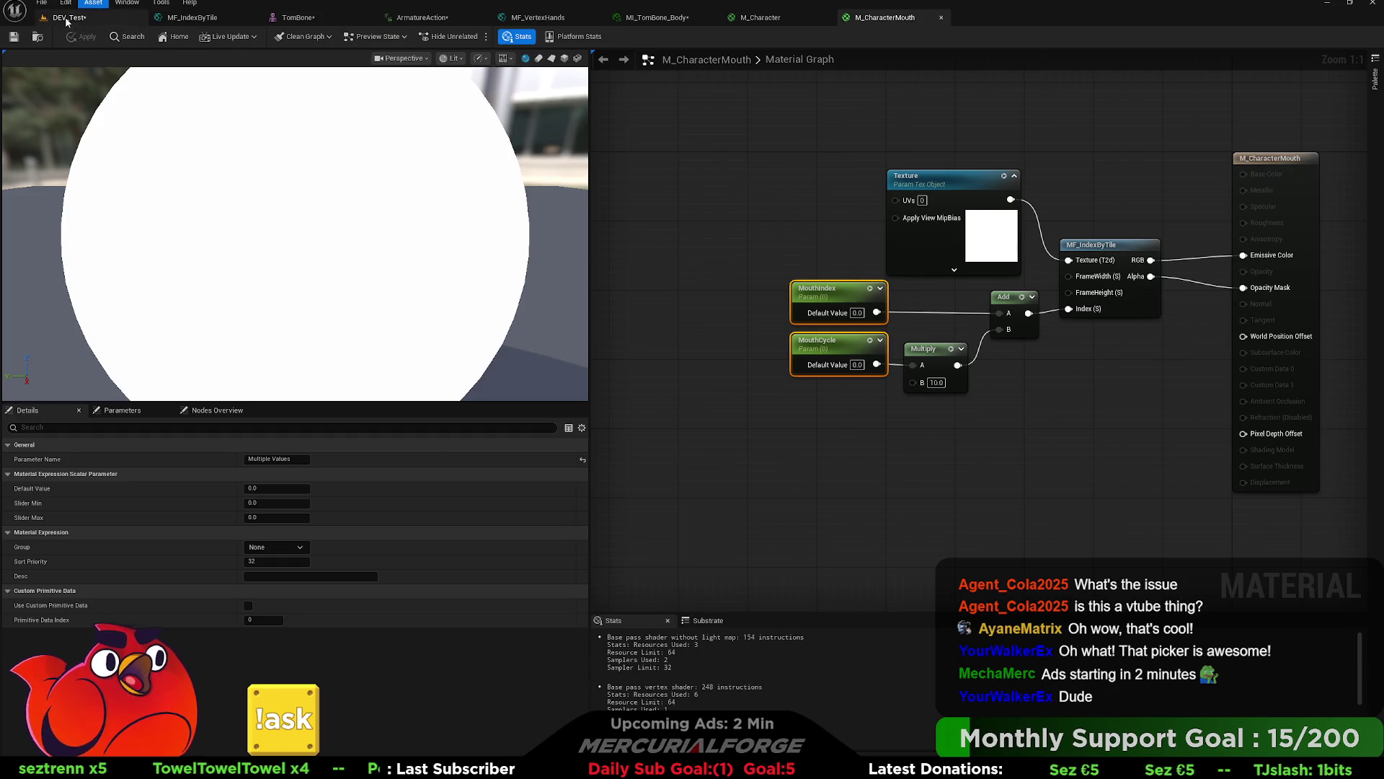
left_click(69, 17)
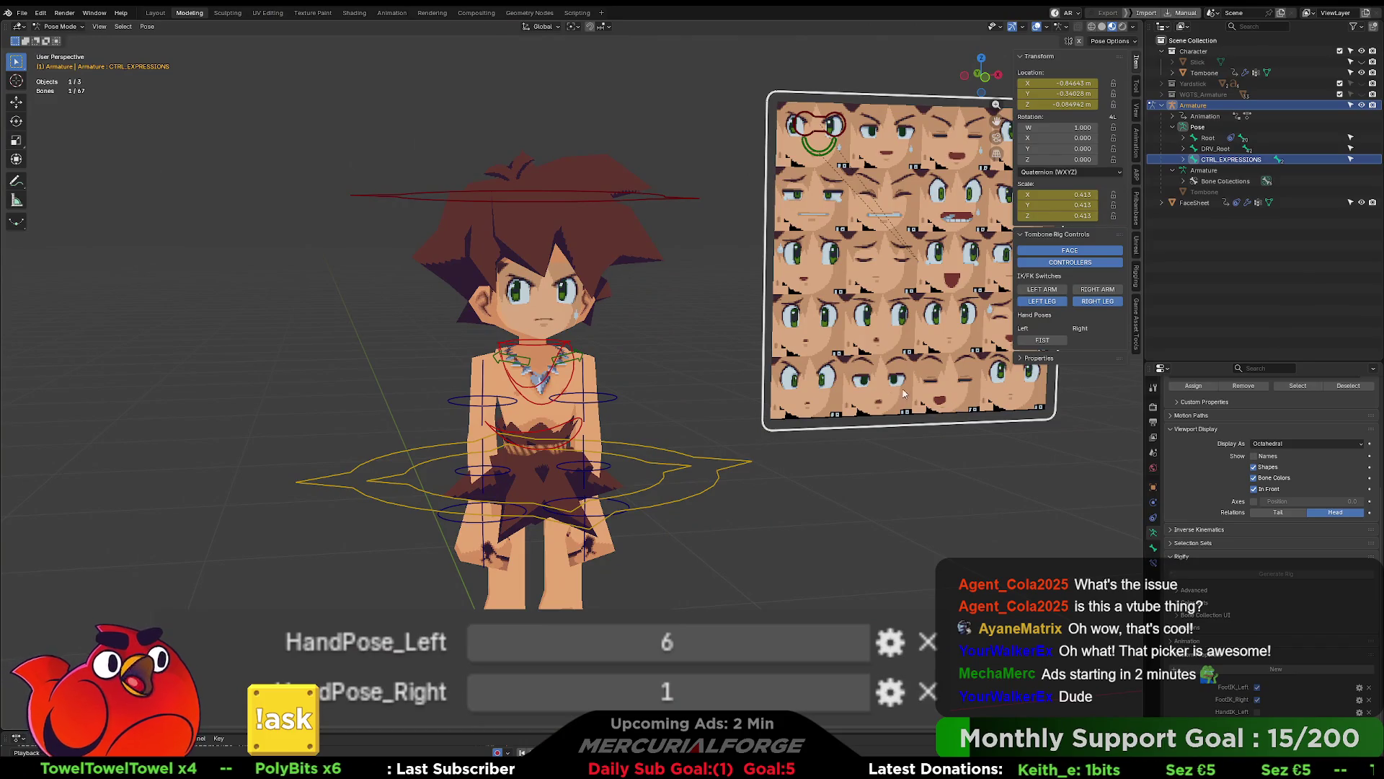
Step: Erase the update() call from the arm.update() line and rerun the script
left_click(577, 13)
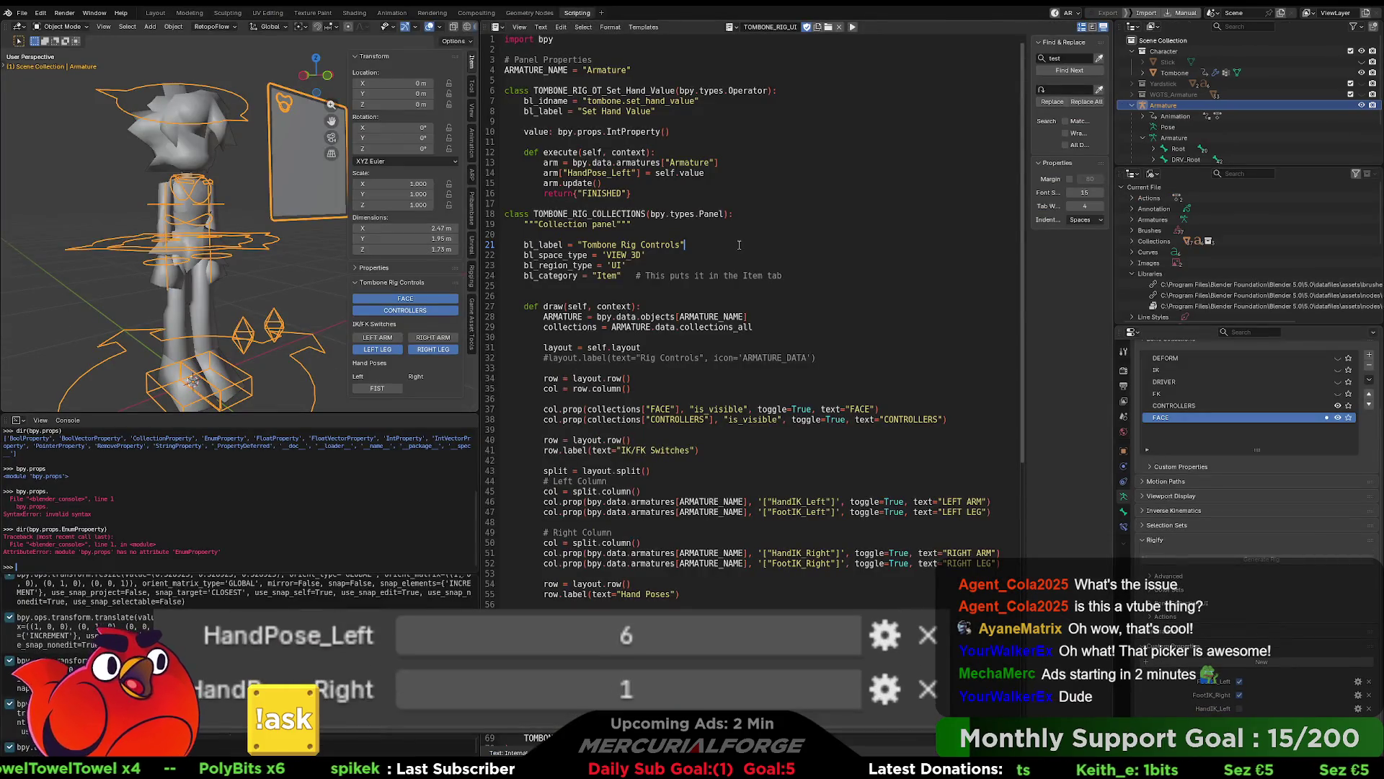
left_click(614, 183)
key("BackSpace")
key("BackSpace")
key("BackSpace")
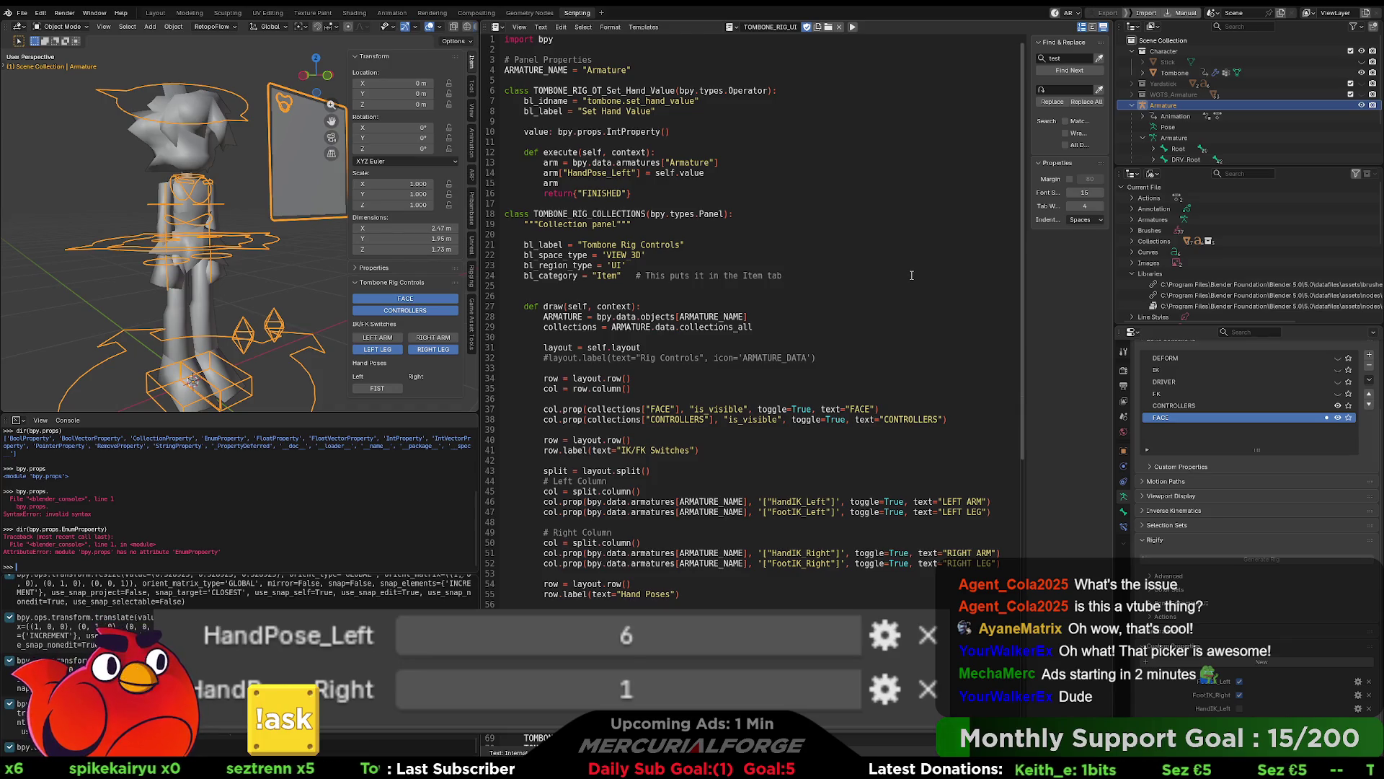
left_click(828, 114)
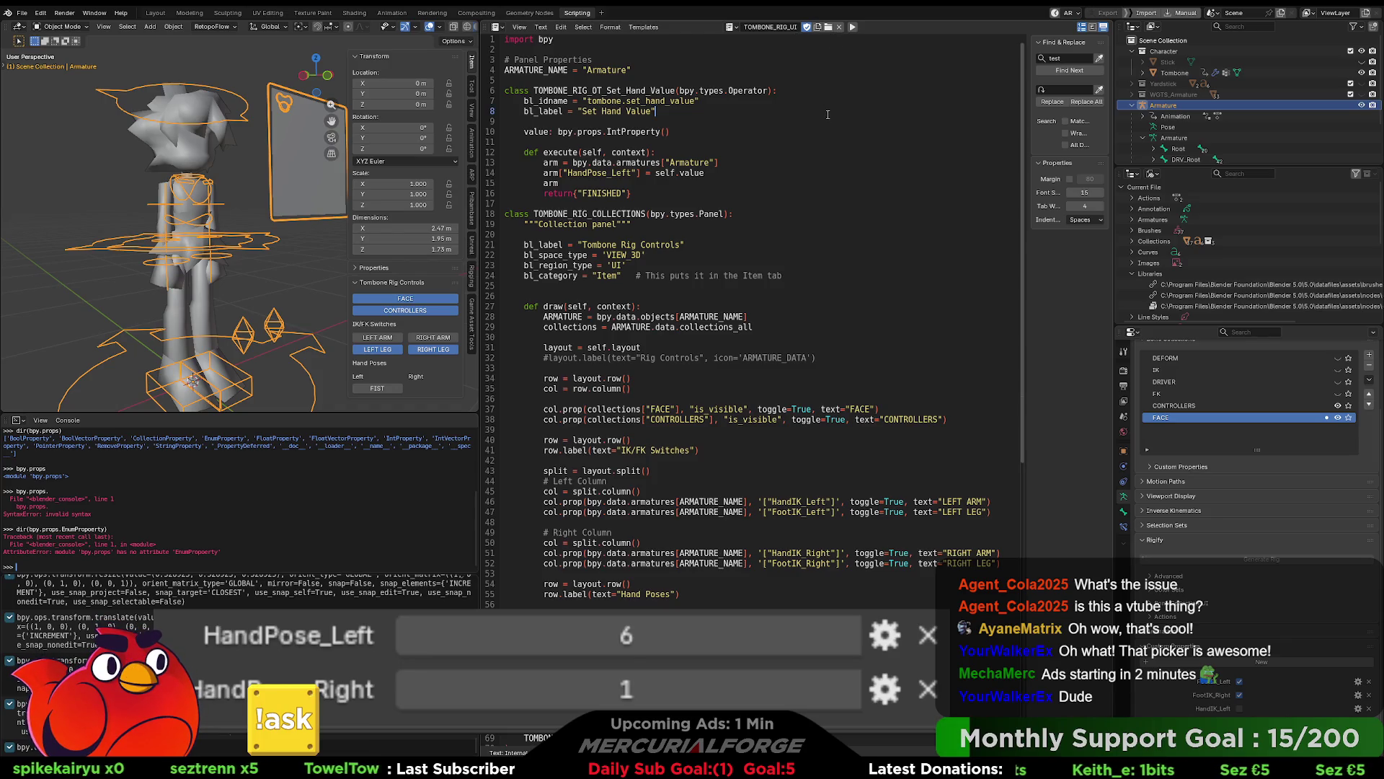
left_click(852, 27)
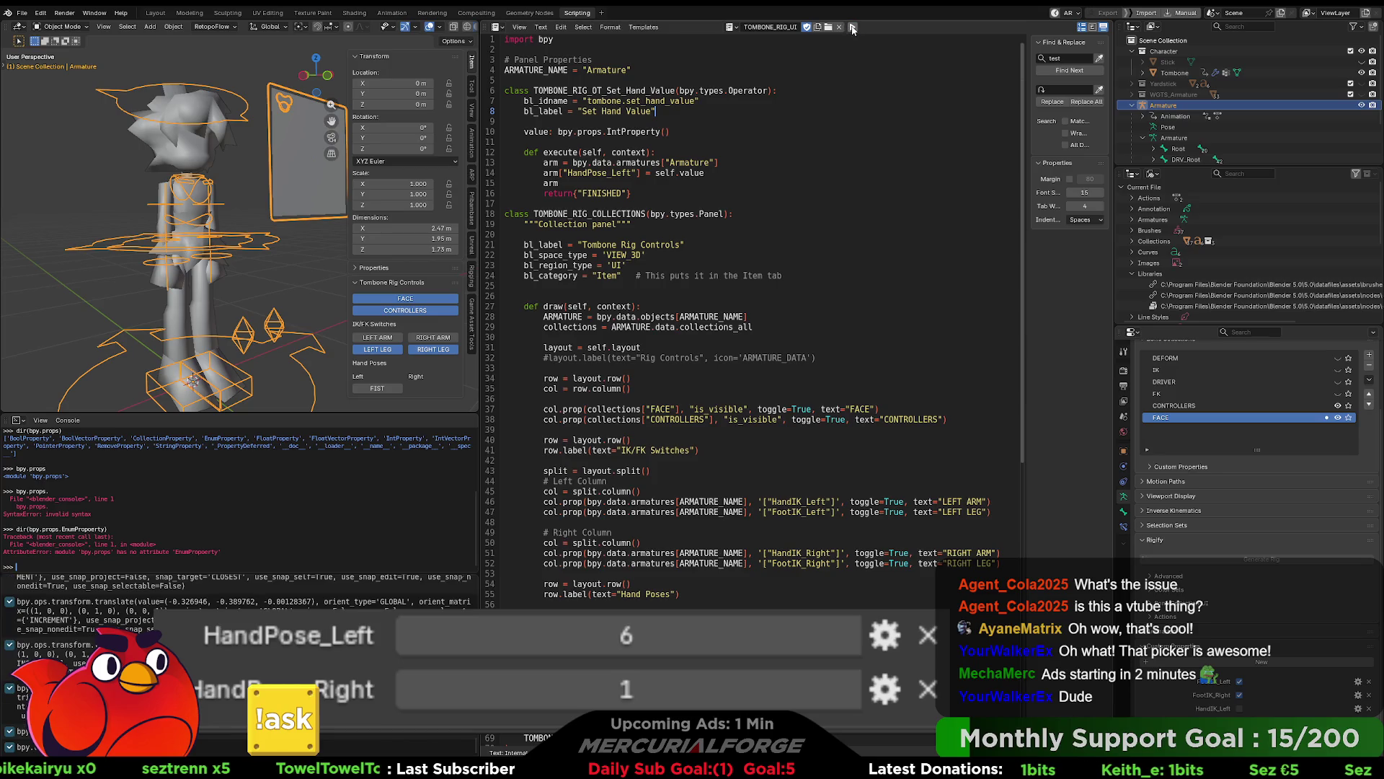
Step: Delete the leftover 'arm' line and rerun the script to re-register the operator
left_click(575, 183)
key("BackSpace")
key("BackSpace")
key("BackSpace")
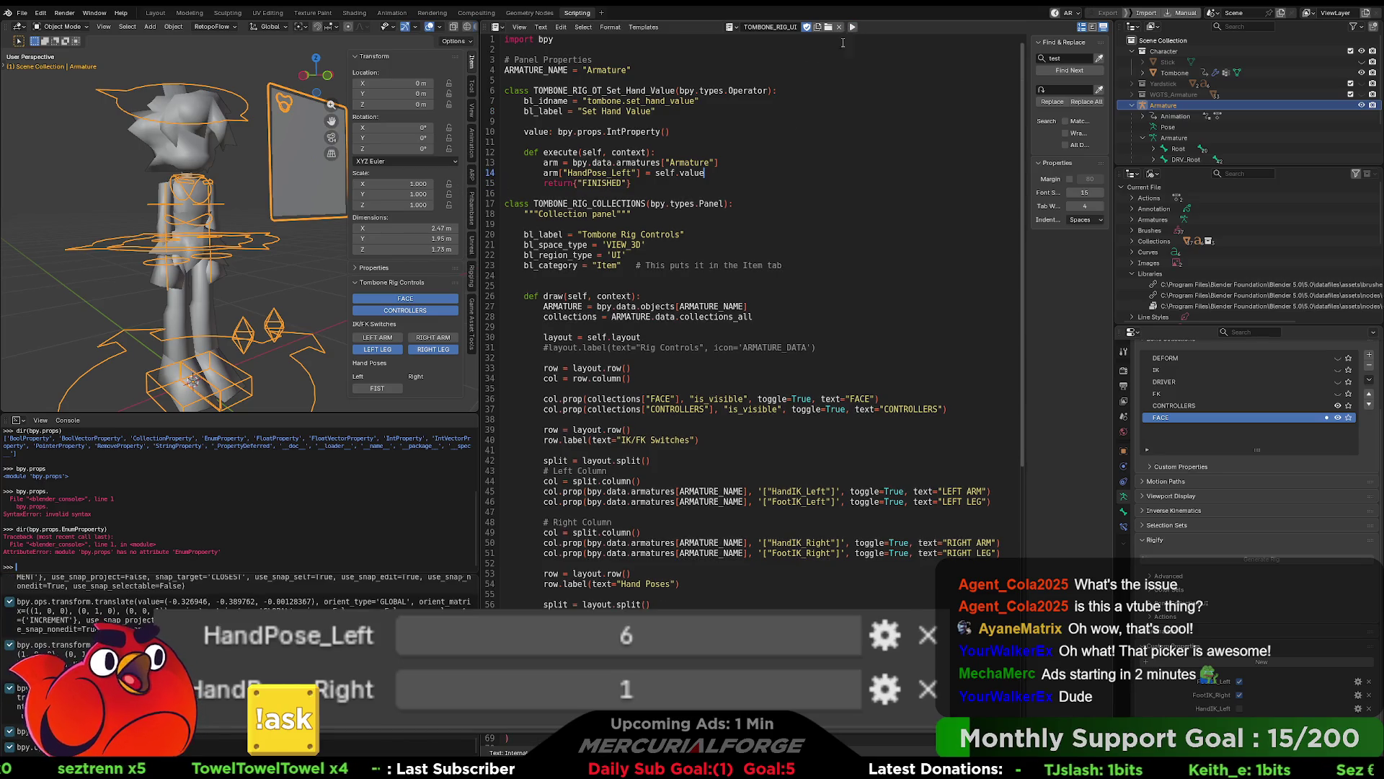
left_click(853, 27)
left_click(808, 156)
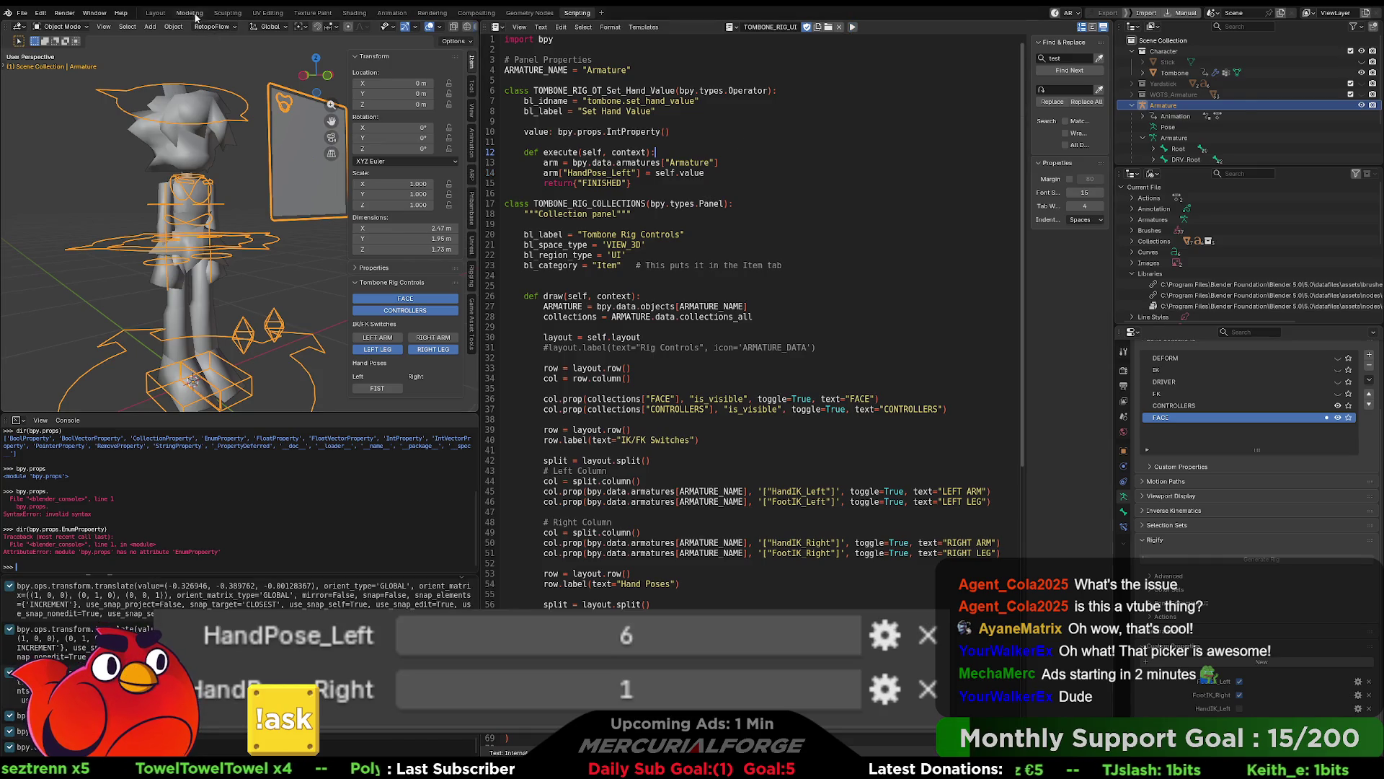
left_click(195, 15)
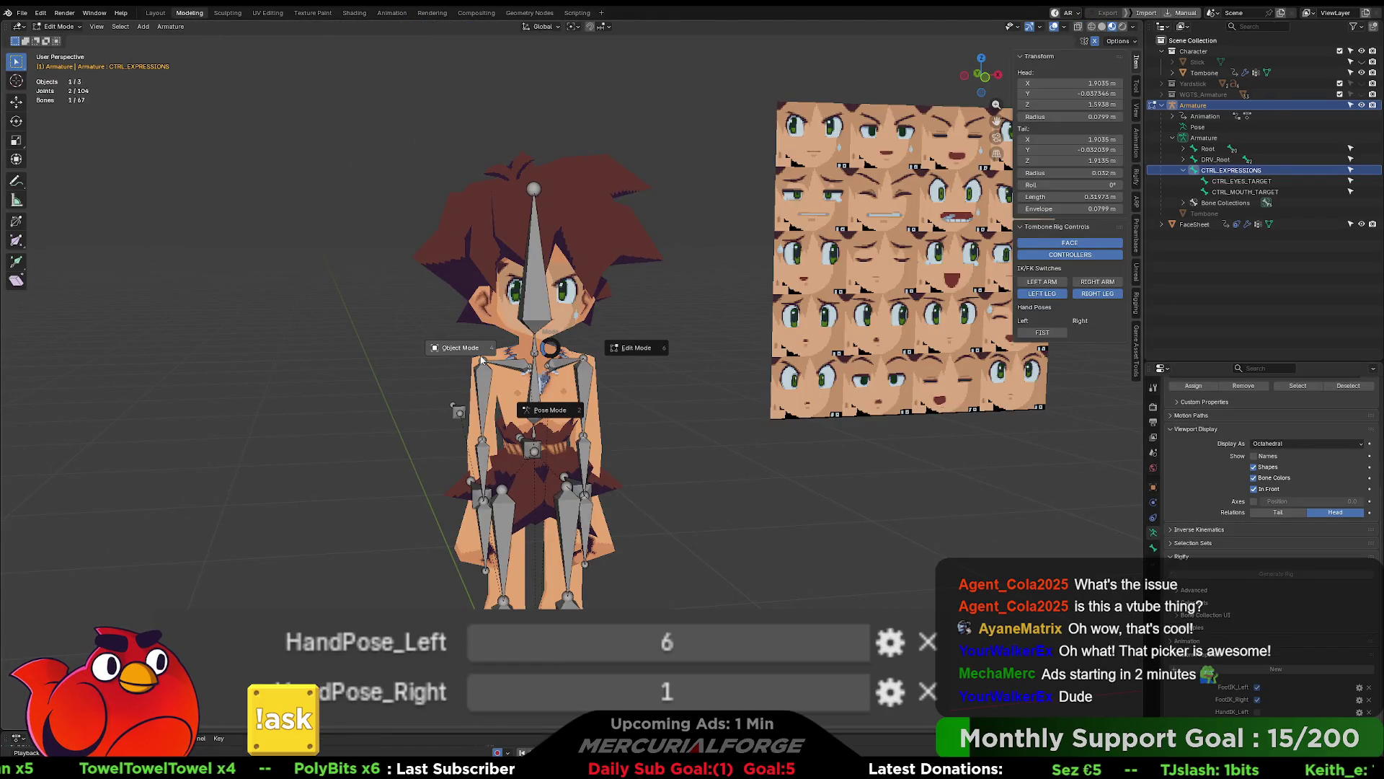
Step: Select FK_UpperArm.L in Pose Mode, then return to Object Mode and select the Tombone mesh
key("ctrl+Tab")
mouse_move(588, 382)
middle_mouse_down()
mouse_move(624, 395)
mouse_move(628, 323)
mouse_move(631, 357)
middle_mouse_up()
left_click(617, 401)
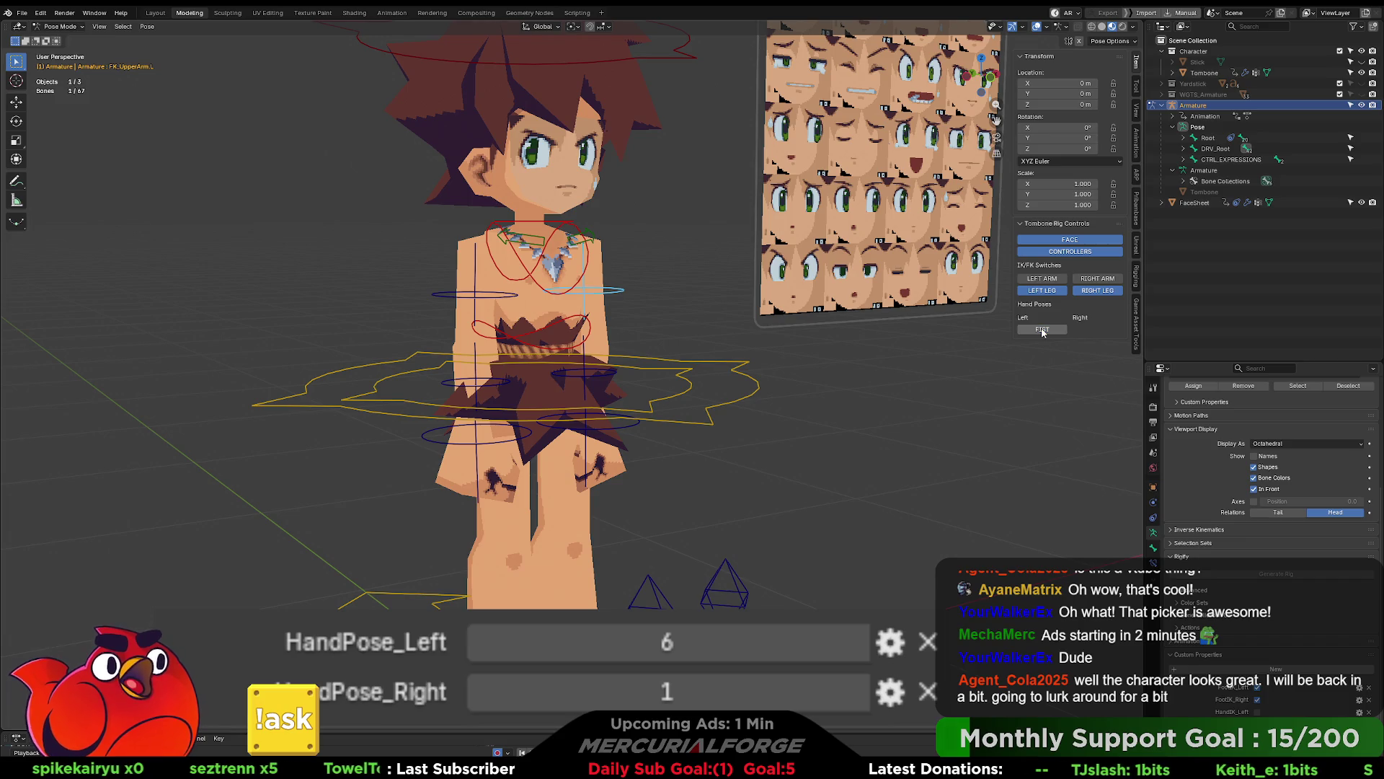
scroll(776, 399, "up", 2)
mouse_move(777, 398)
middle_mouse_down()
mouse_move(657, 368)
mouse_move(698, 346)
middle_mouse_up()
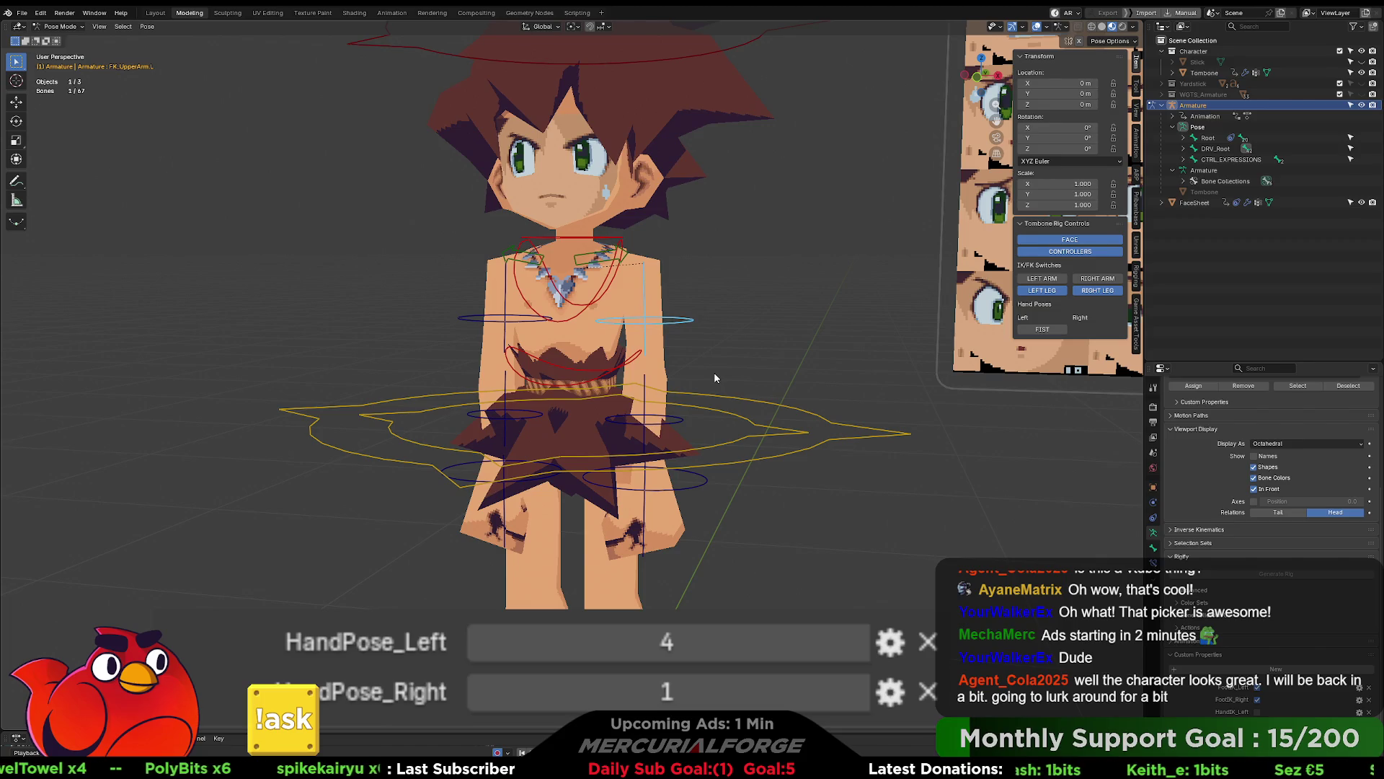
middle_click_drag(717, 377, 787, 388)
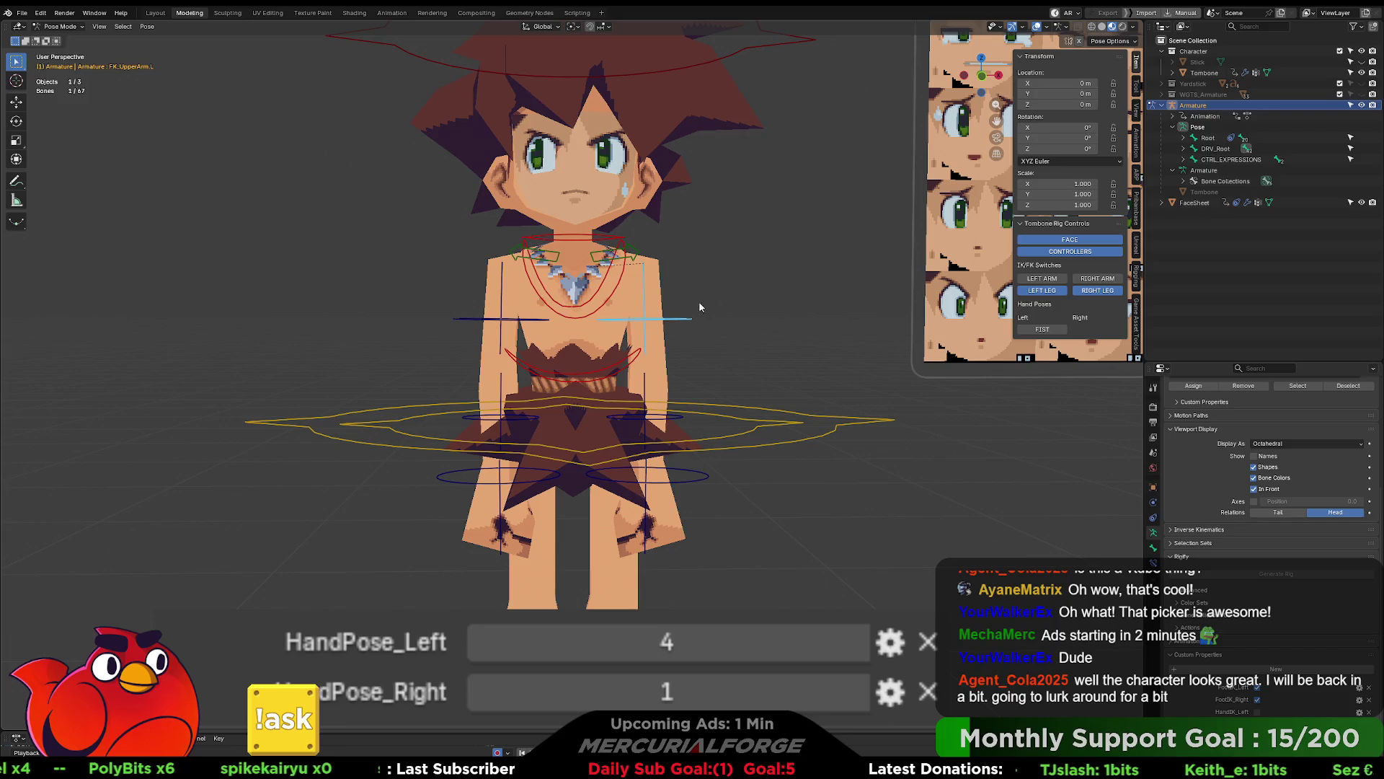
key("ctrl+Tab")
left_click(639, 277)
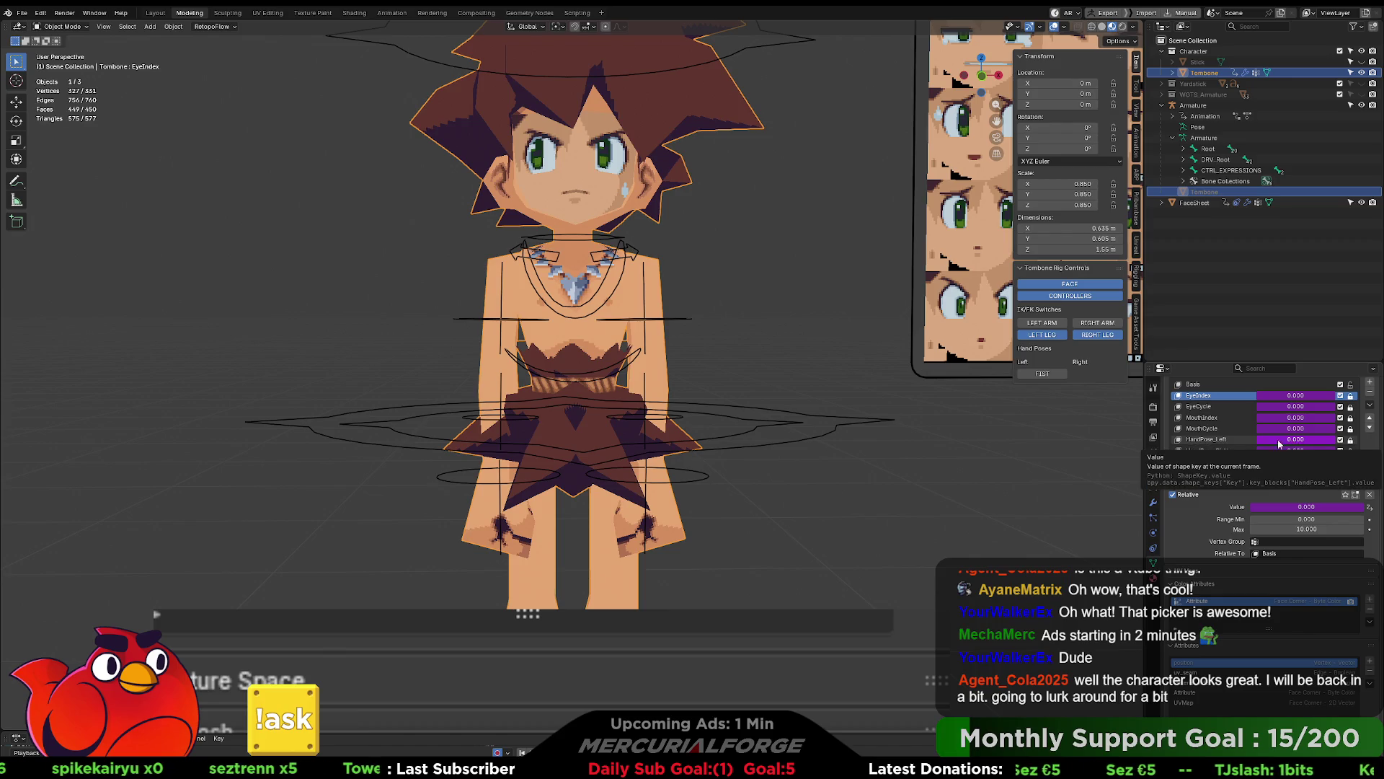
Step: Copy the HandPose_Left value's full data path, deselect the Tombone mesh, and view it from slightly above
right_click(1282, 435)
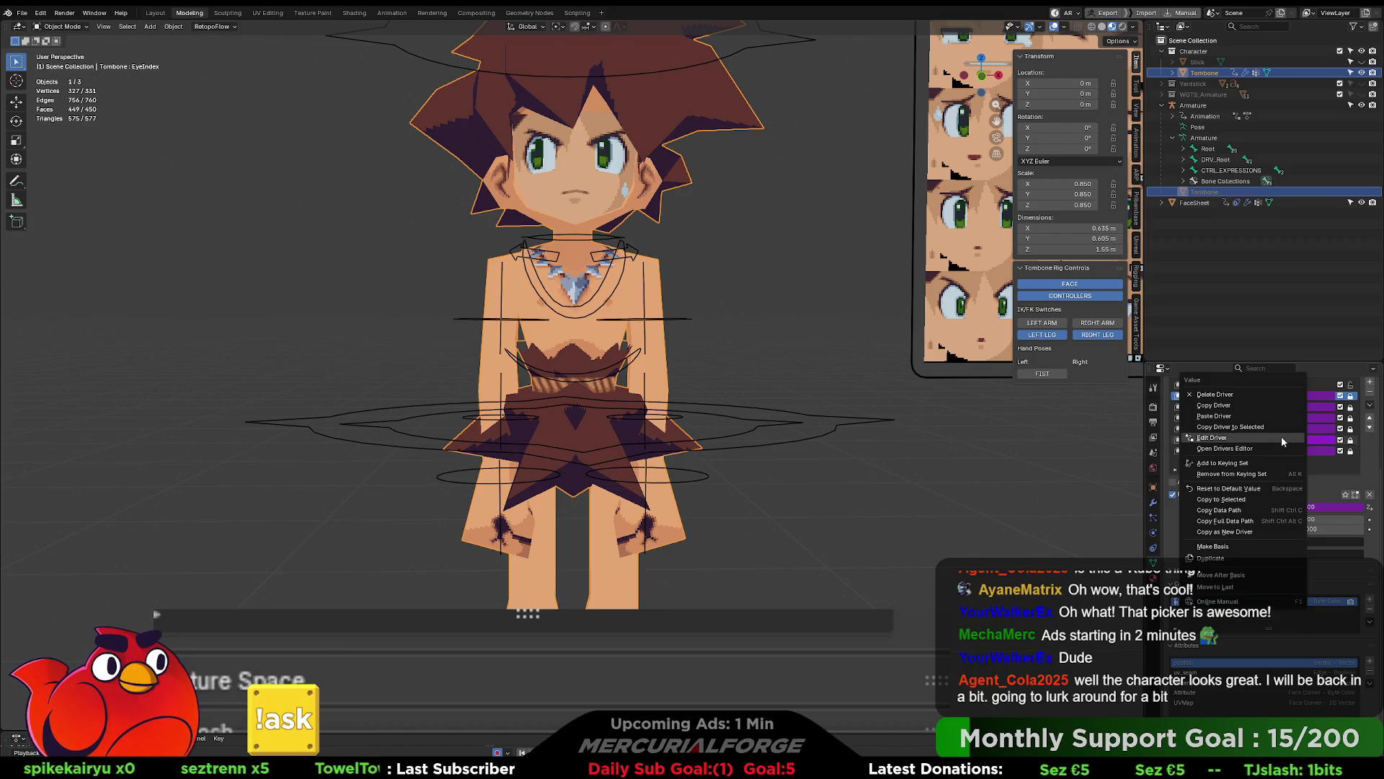
left_click(1260, 521)
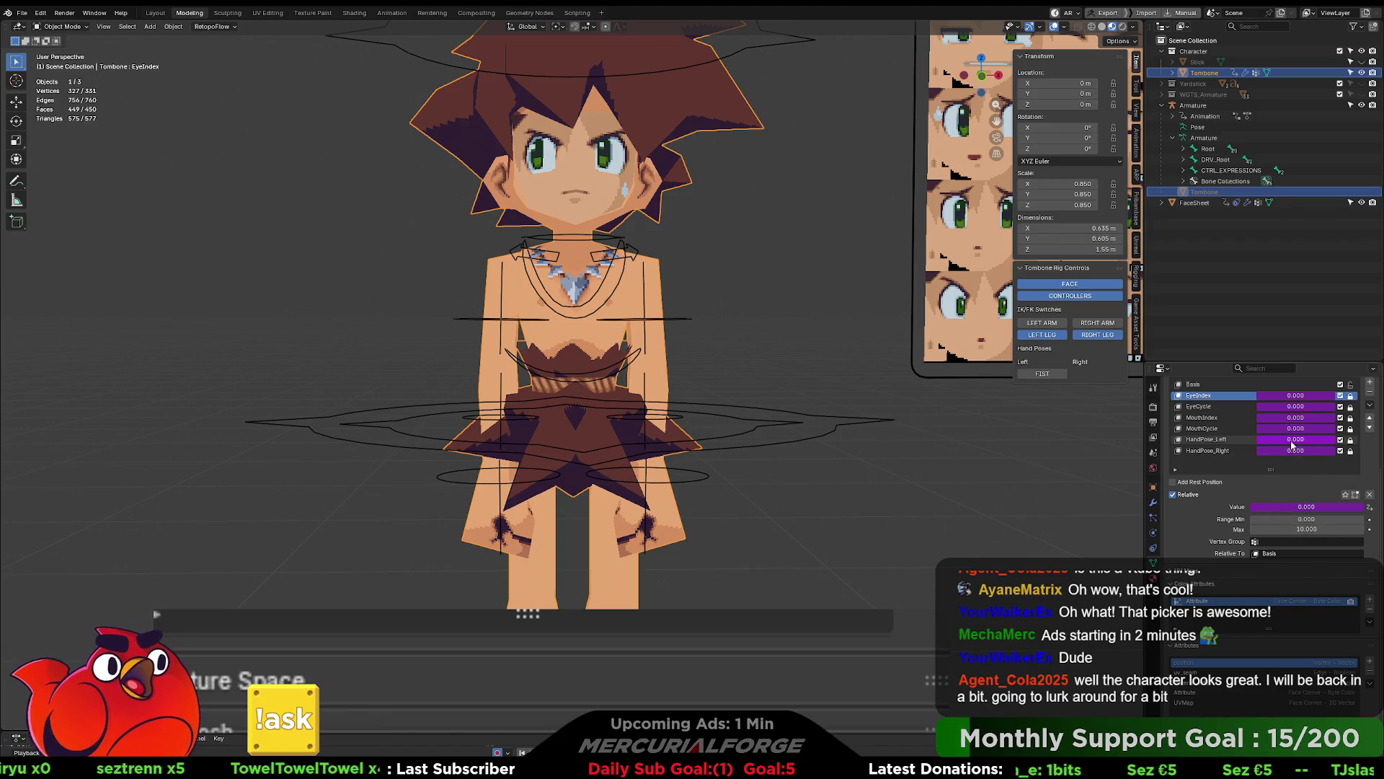
left_click(988, 445)
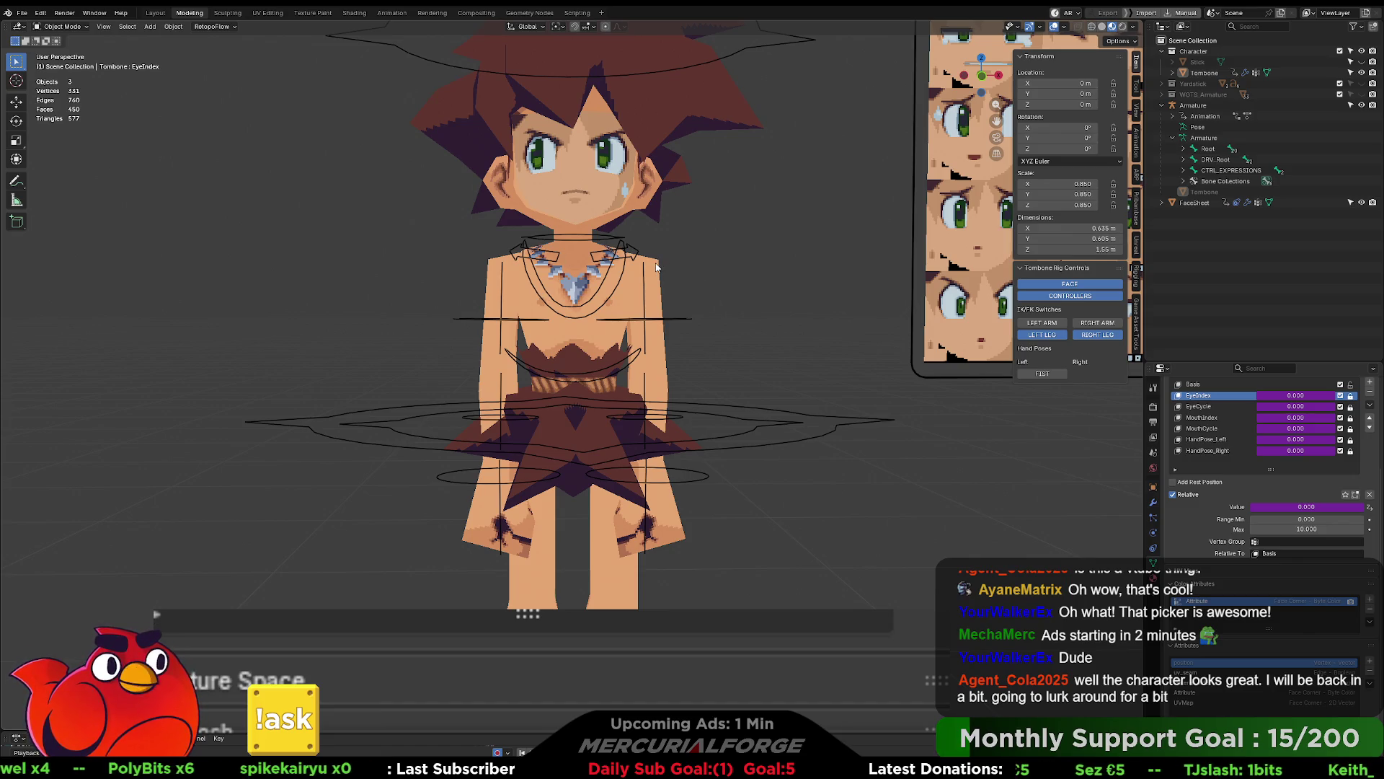
middle_click_drag(740, 410, 757, 428)
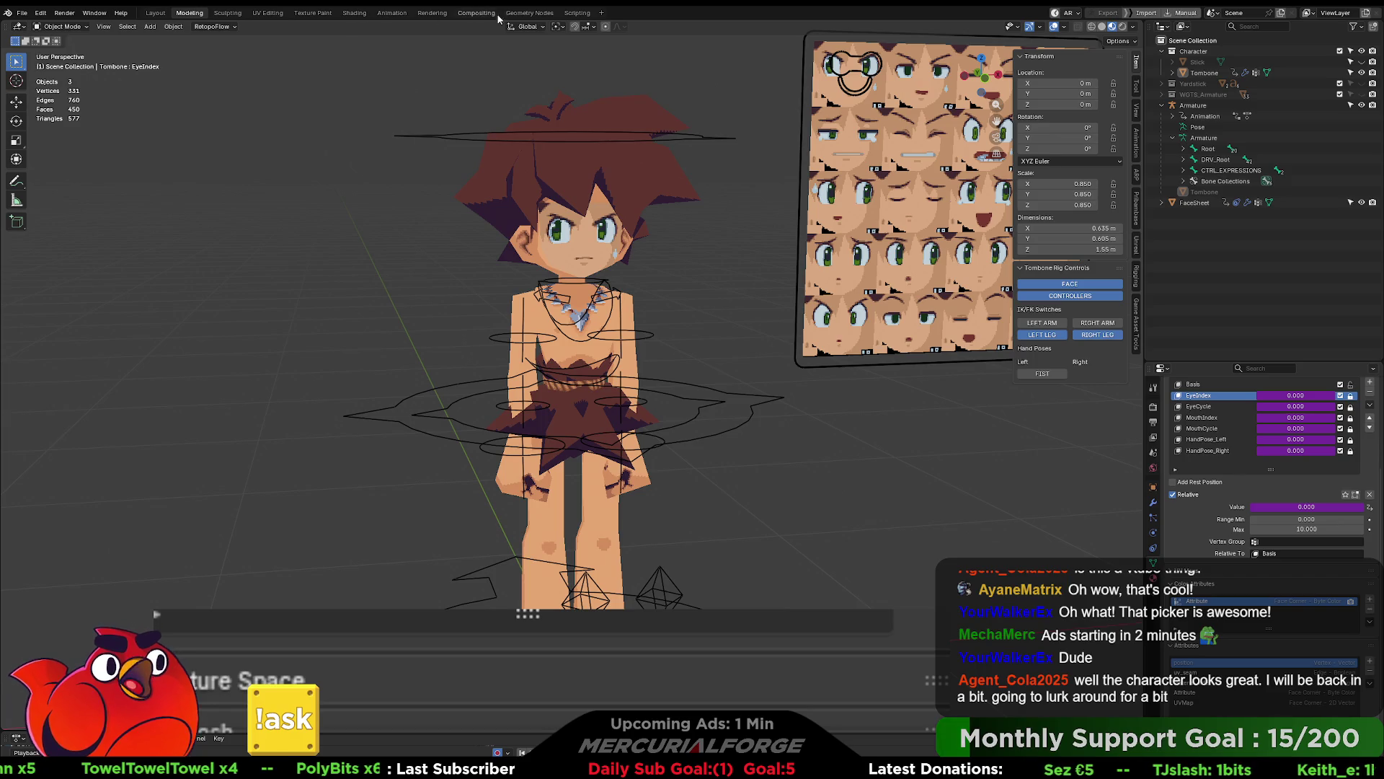
Step: Add the .update() refresh calls to the Set Hand Value operator, select the Armature, and run the script
left_click(571, 14)
type("context.evaluated_depsgraph_get(")
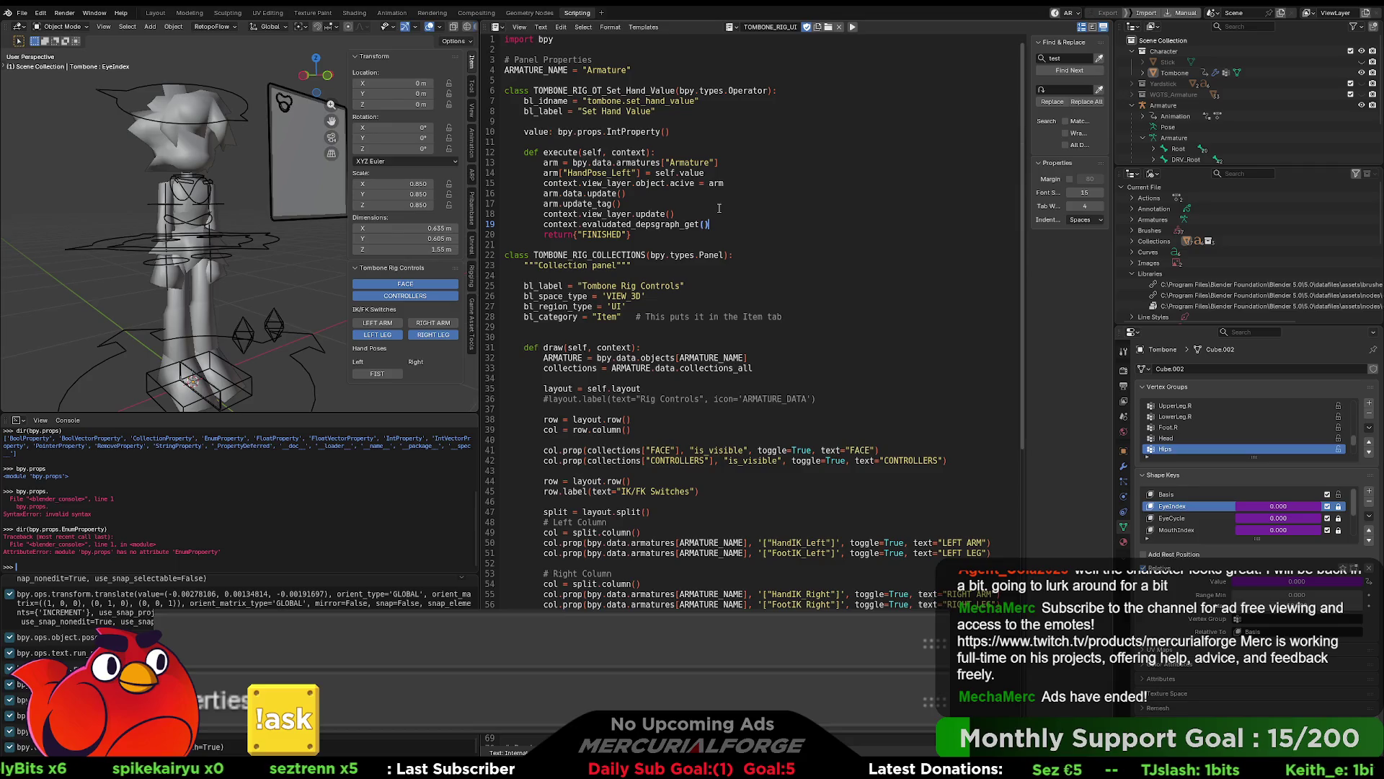
type(".update()")
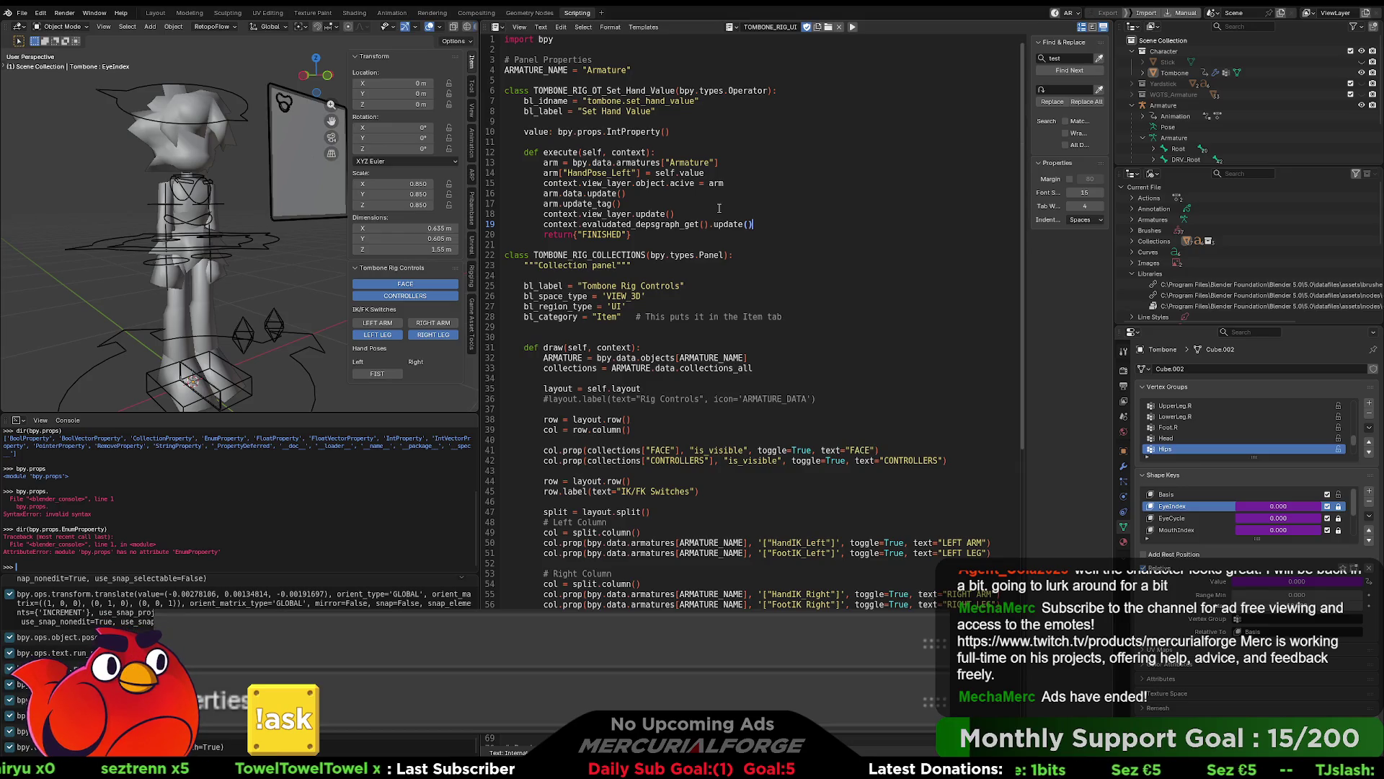
left_click(707, 207)
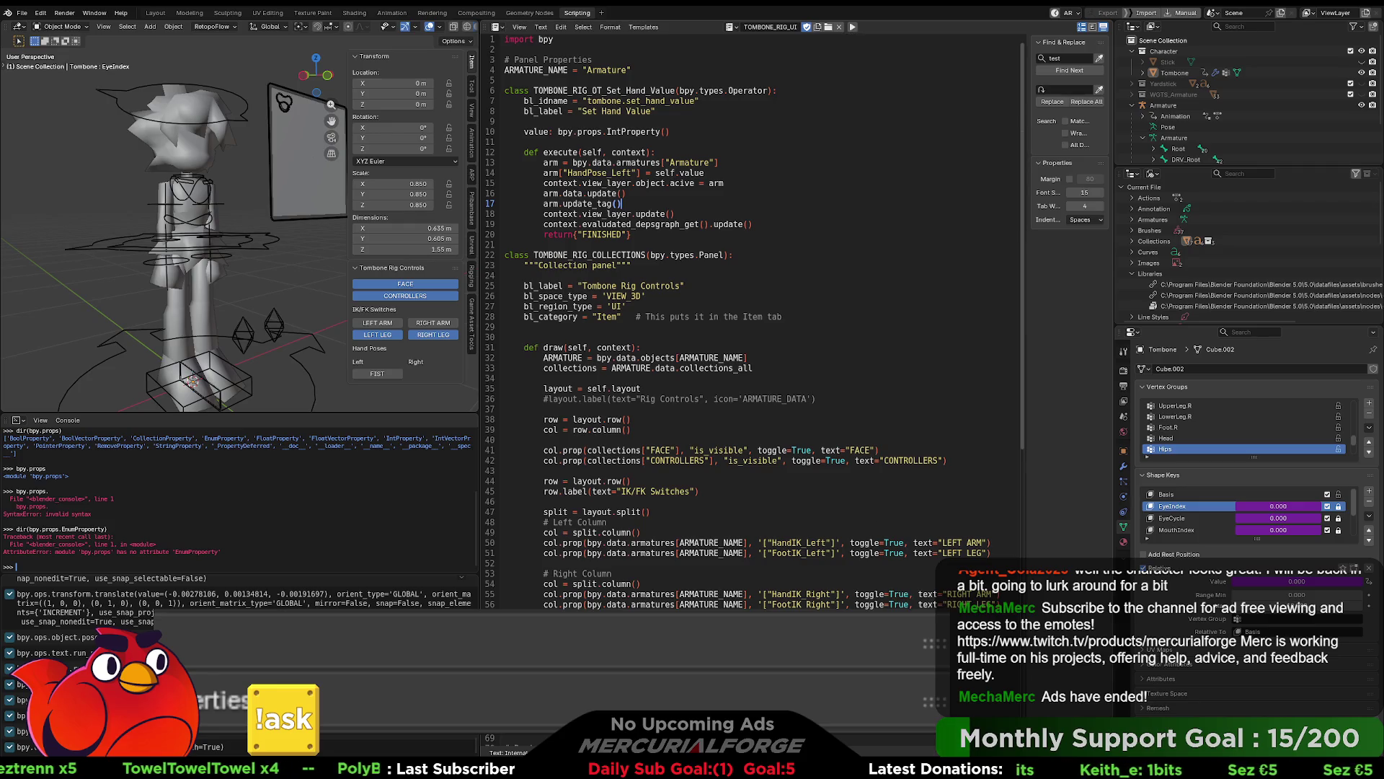
left_click(252, 243)
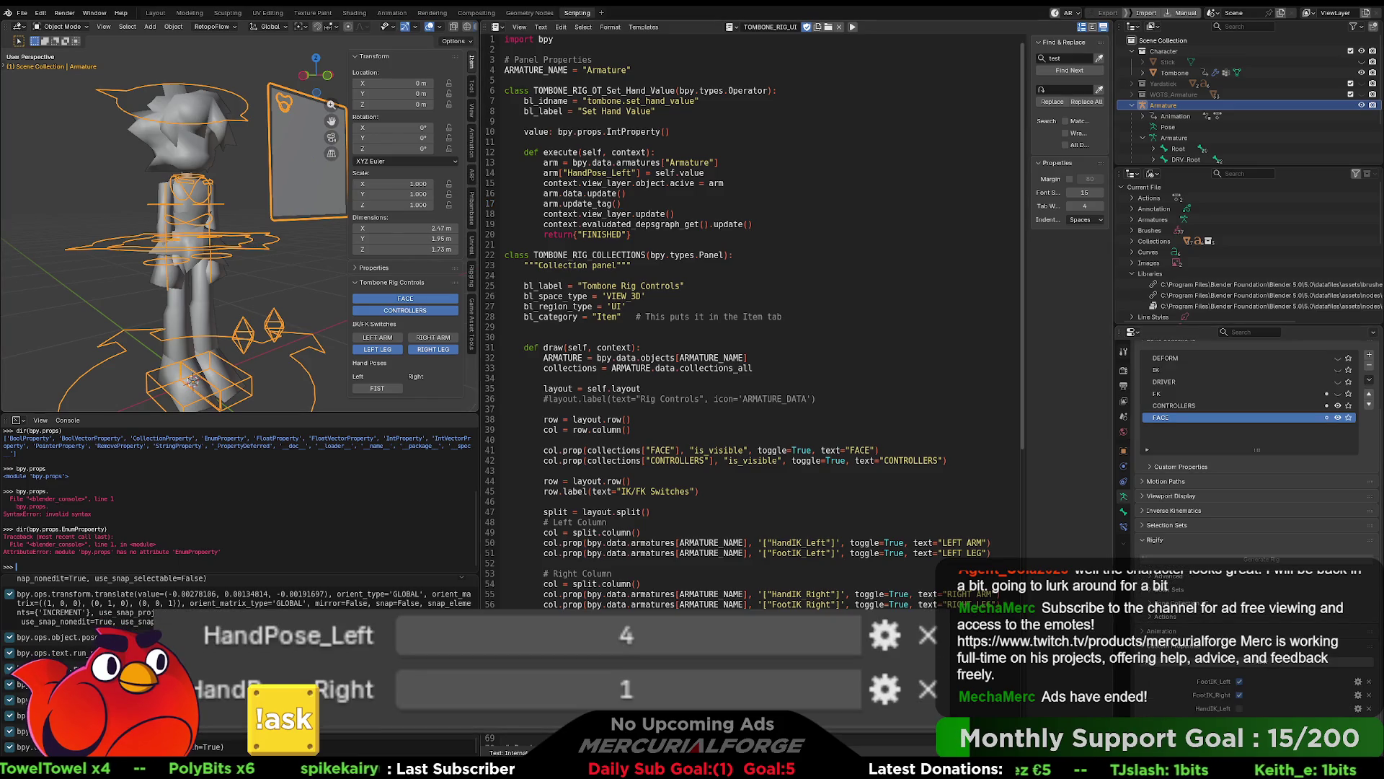
left_click(852, 27)
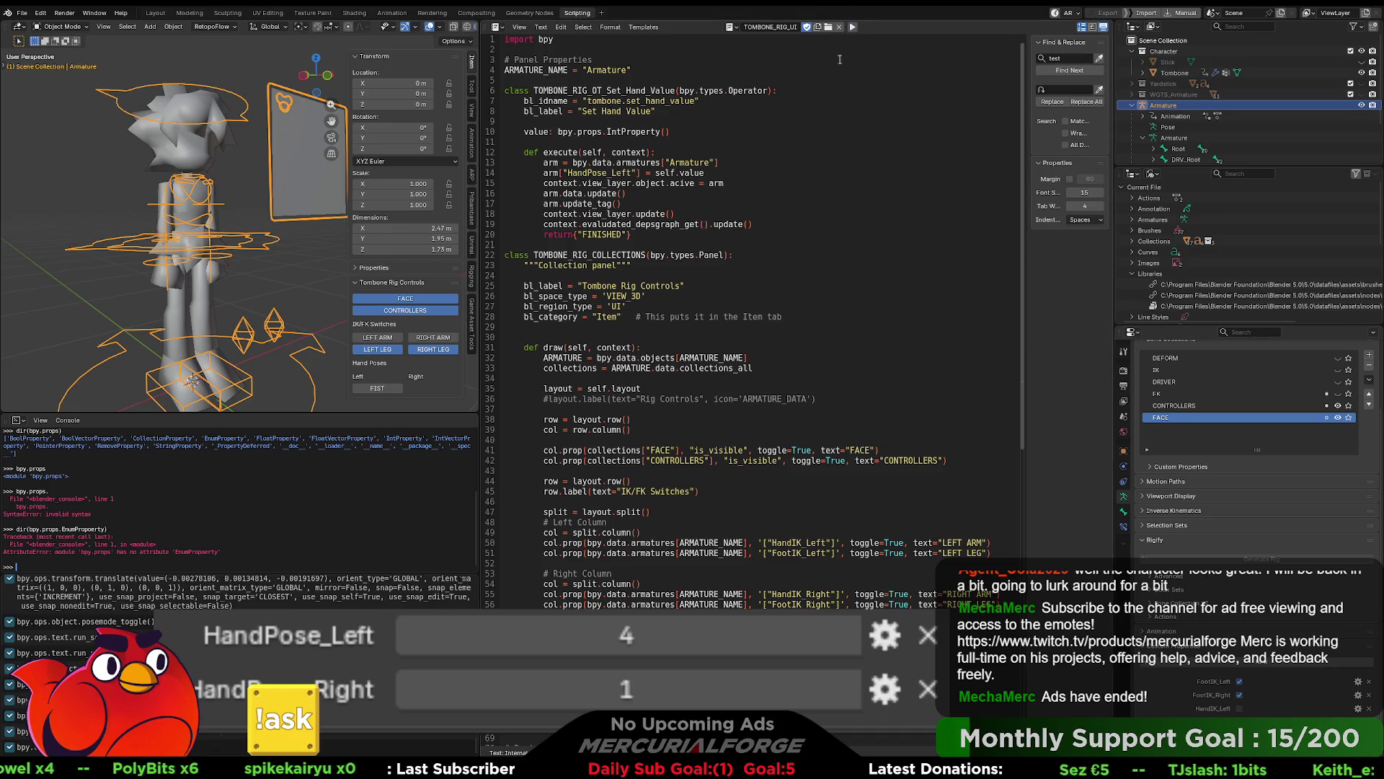
Step: Correct 'object' to 'objects' on line 15, re-run the script, and test FIST
left_click(380, 390)
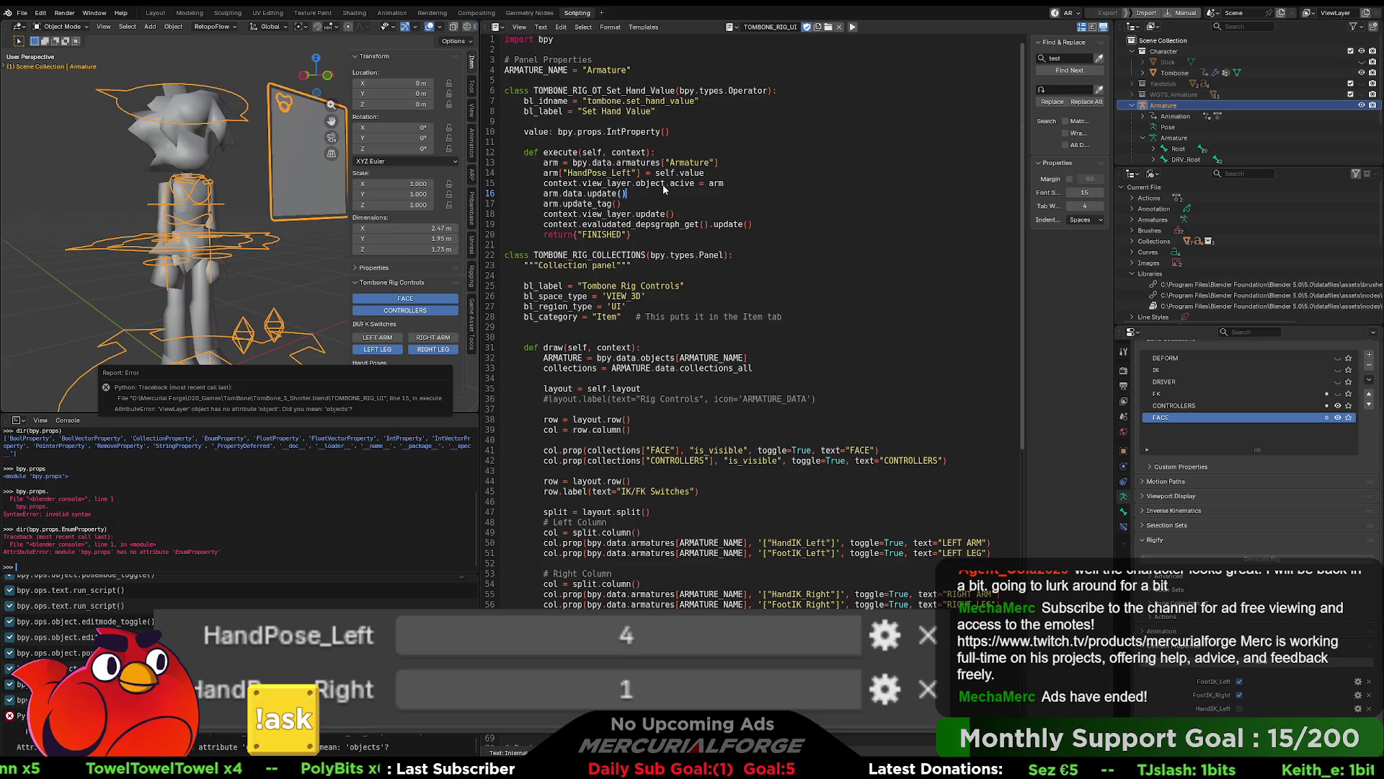
left_click(666, 183)
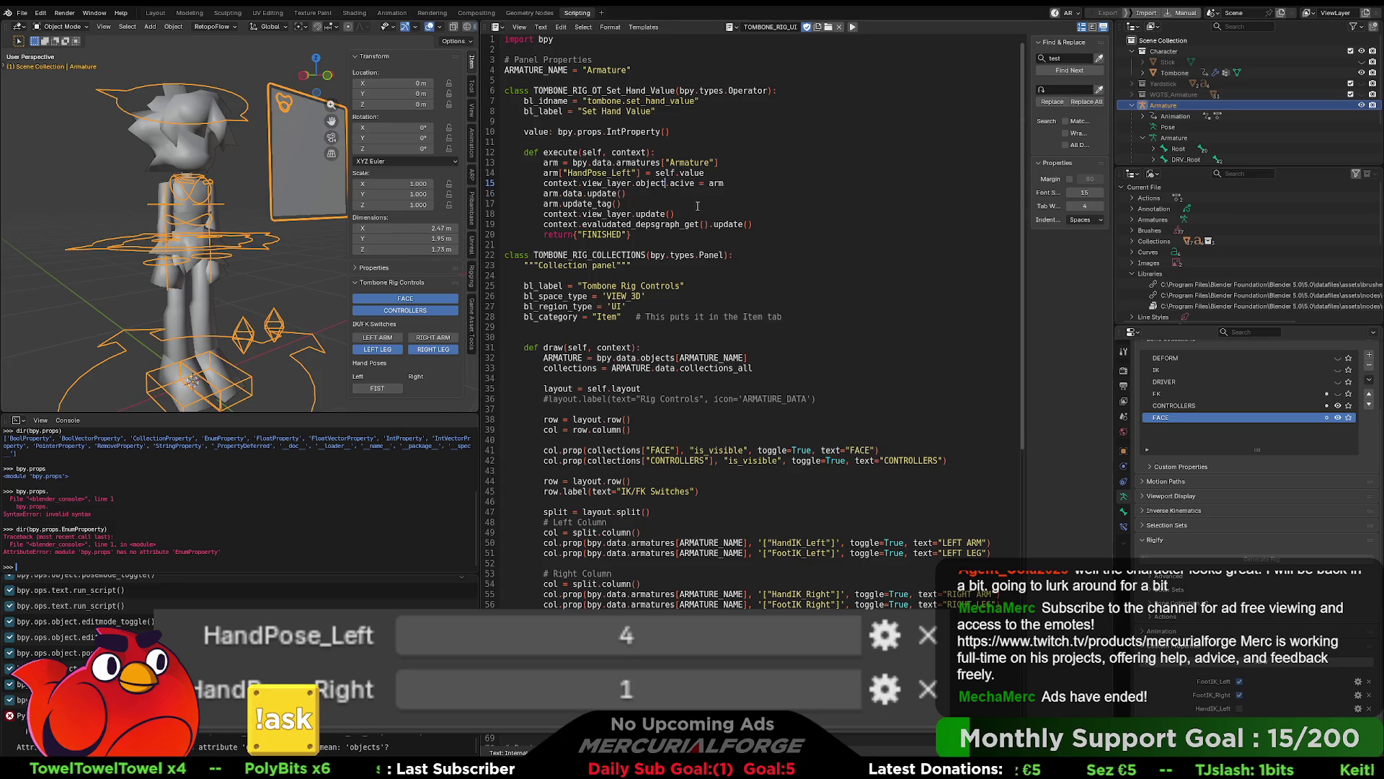
type("s")
left_click(692, 234)
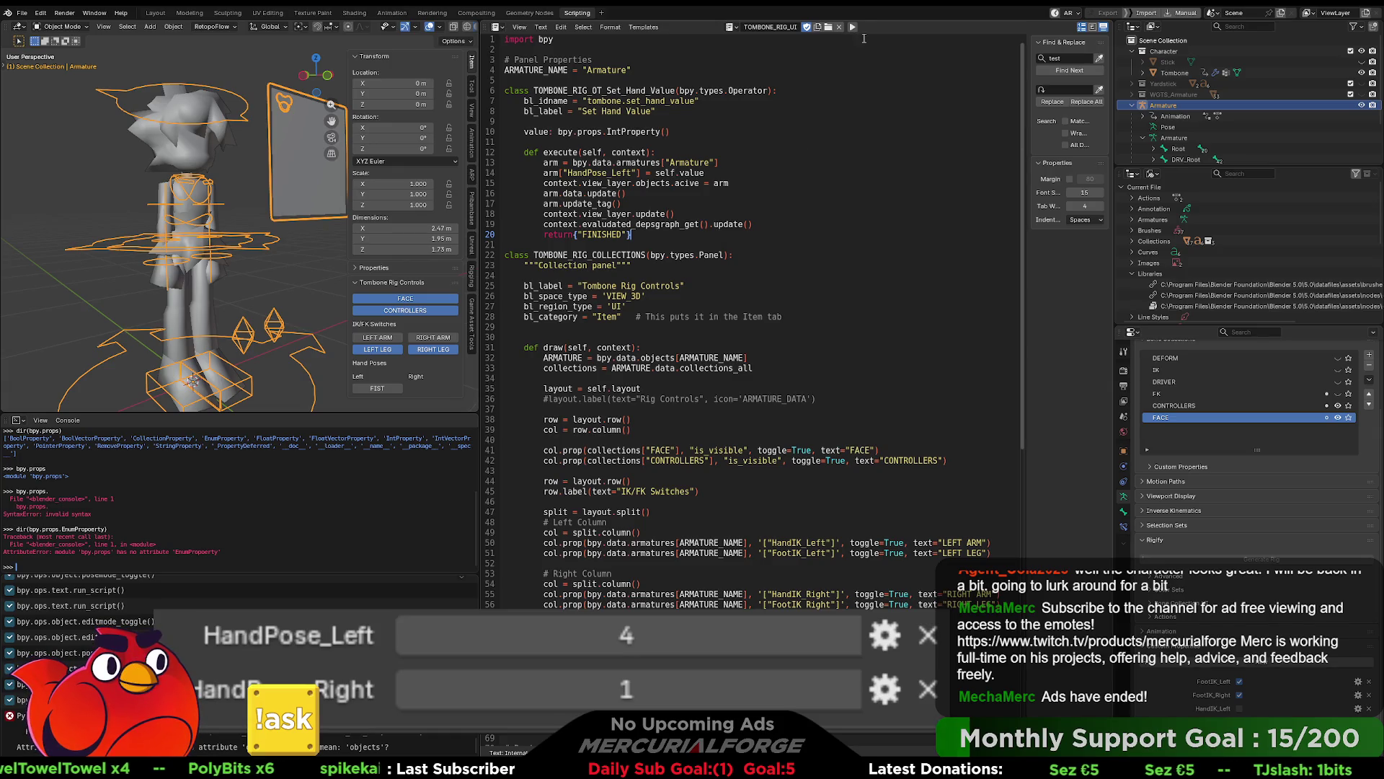
left_click(853, 27)
left_click(671, 213)
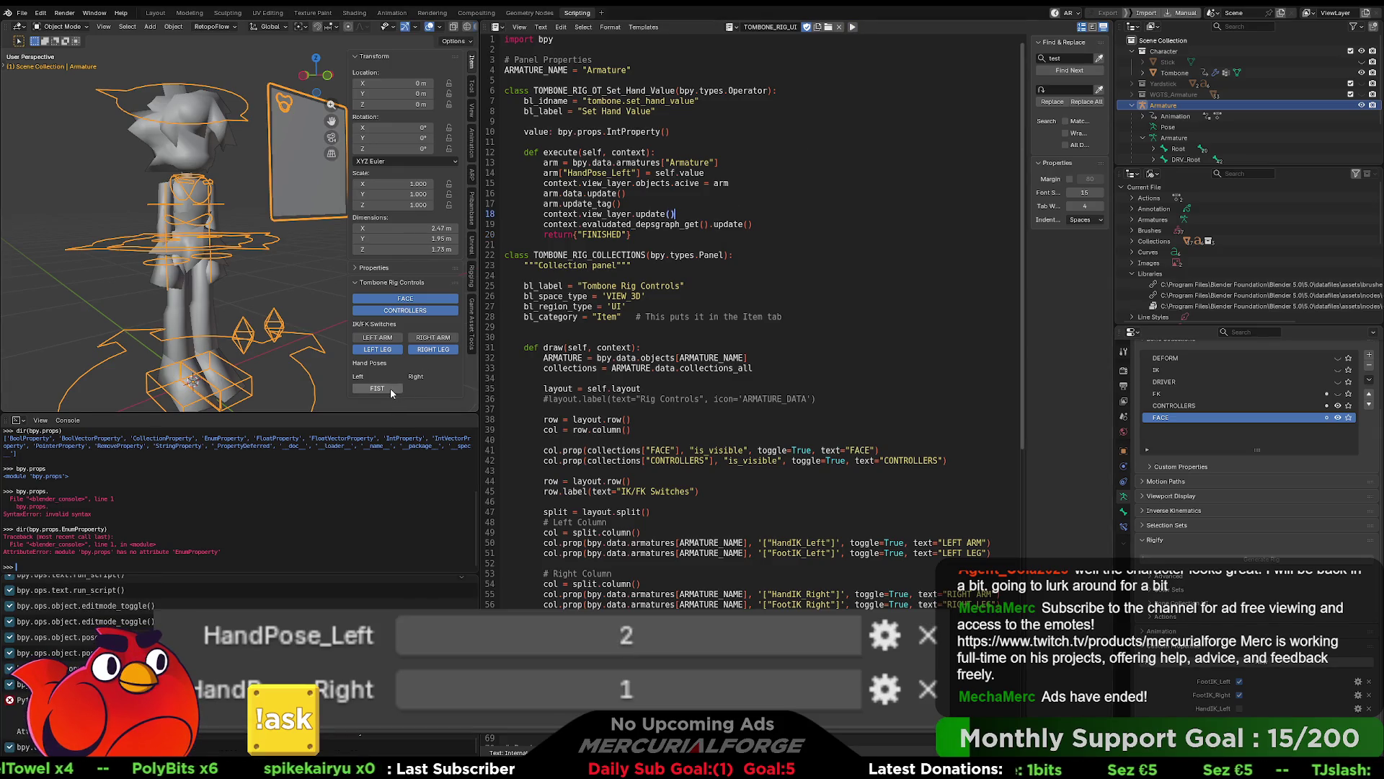
left_click(390, 388)
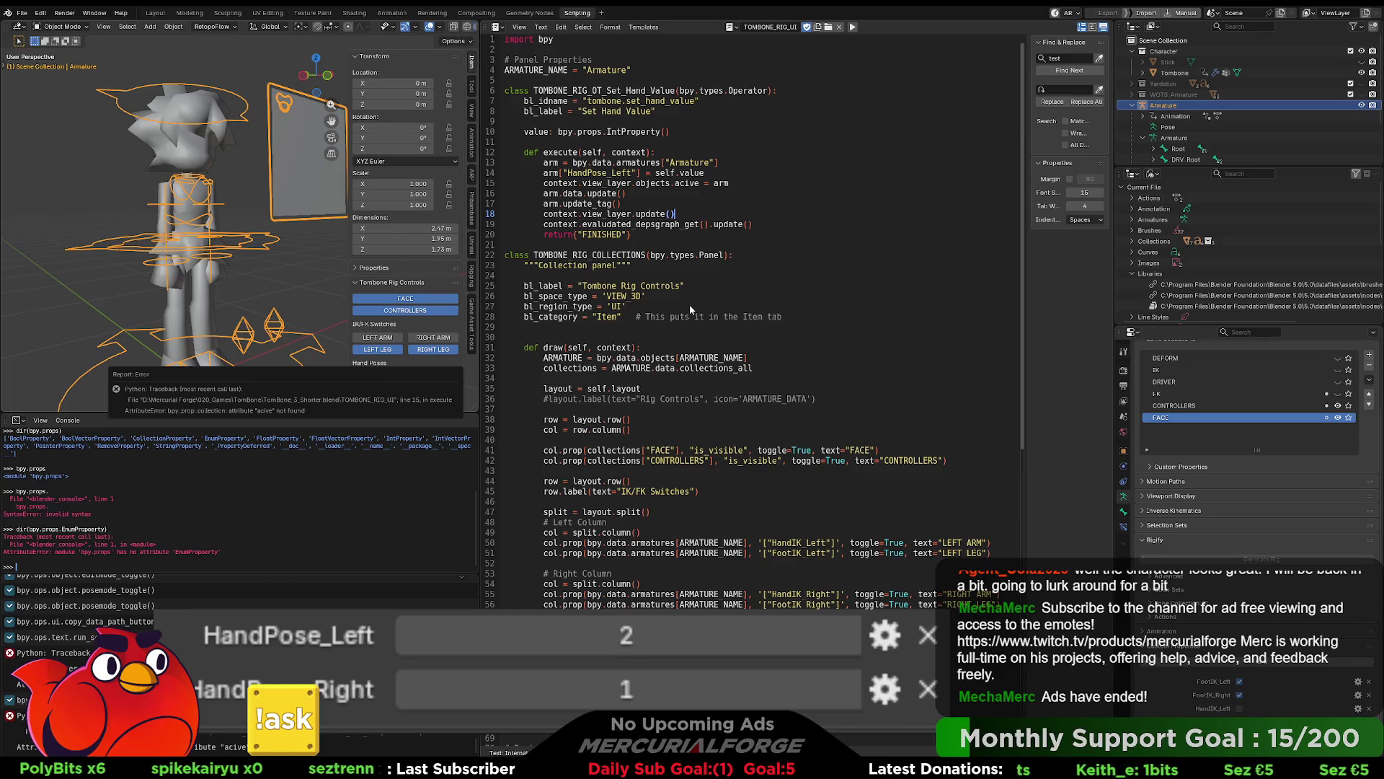
Step: Delete the view_layer.update() line, re-run the script, and test FIST again
left_click_drag(675, 214, 610, 214)
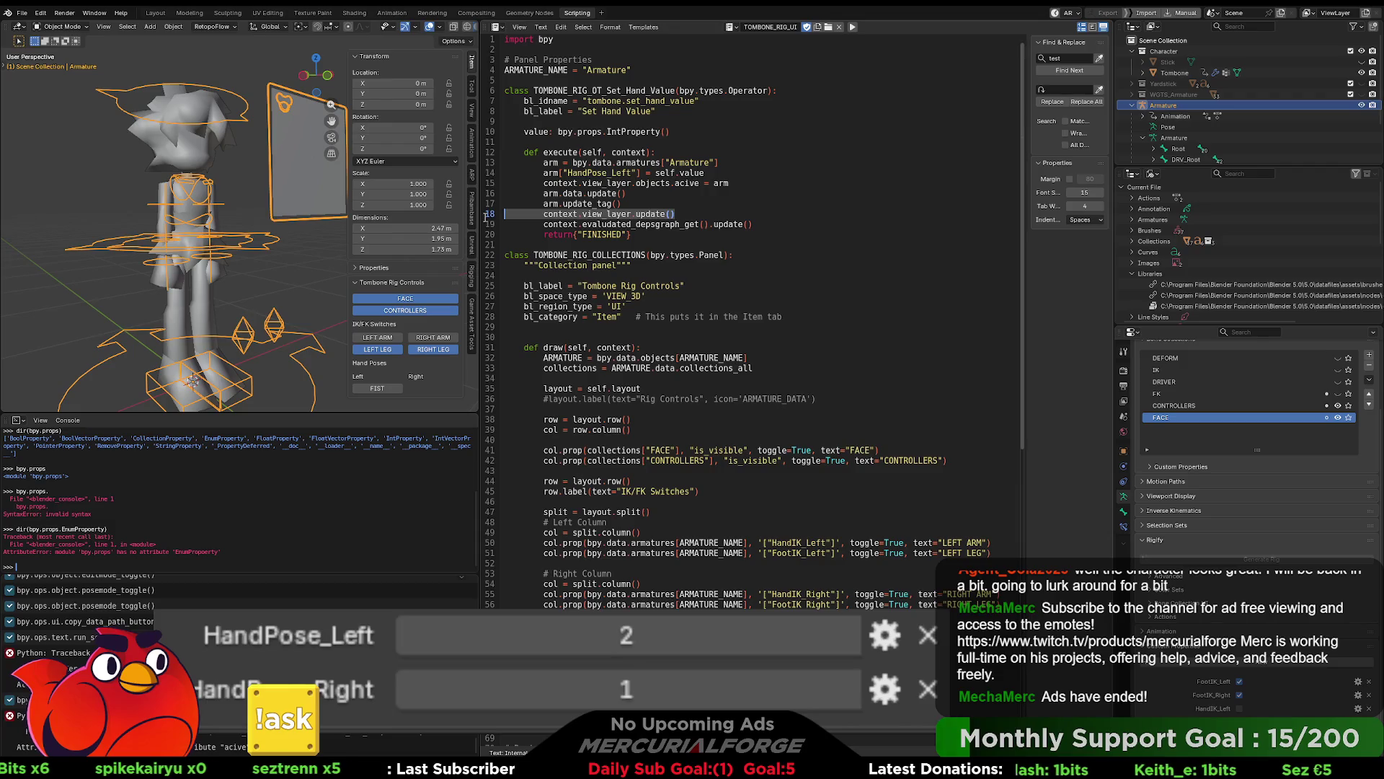
triple_click(509, 215)
key("BackSpace")
key("BackSpace")
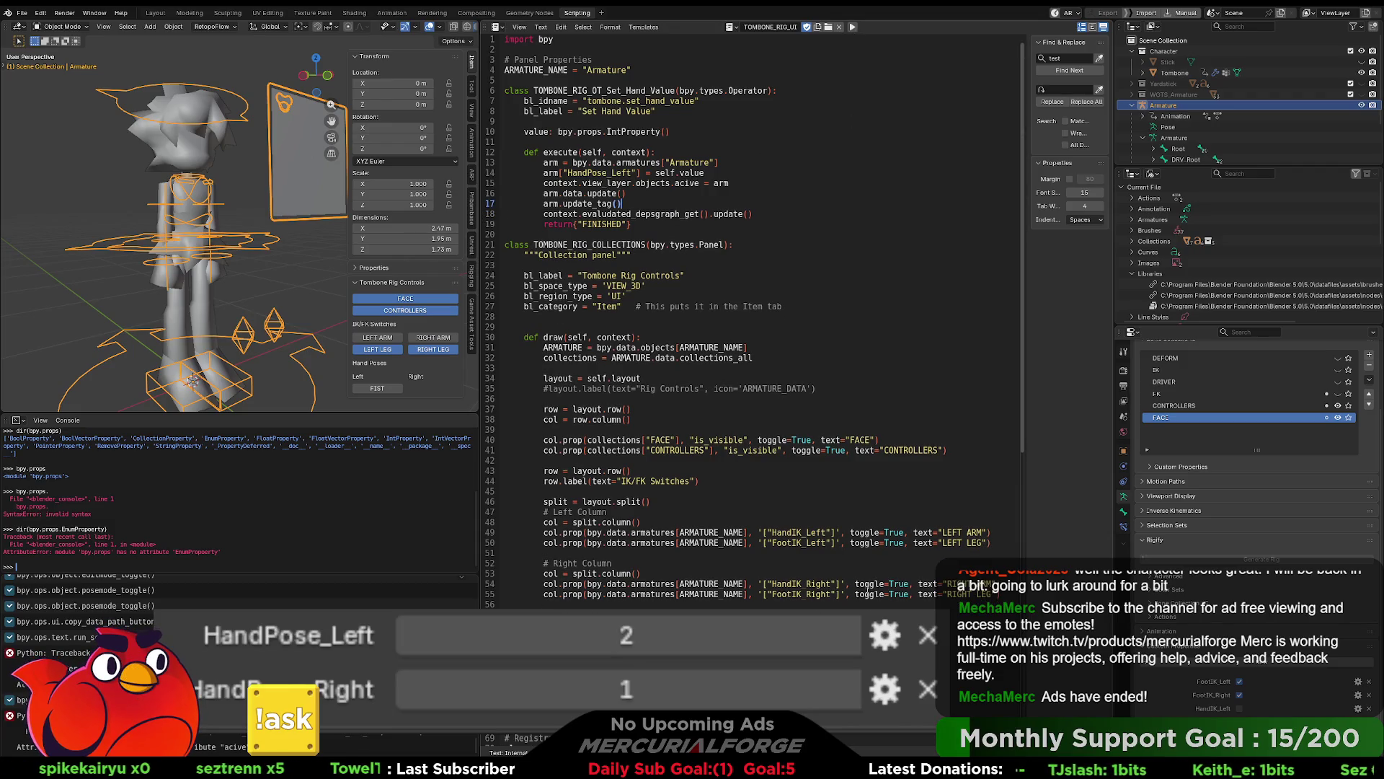
left_click(892, 489)
left_click(852, 27)
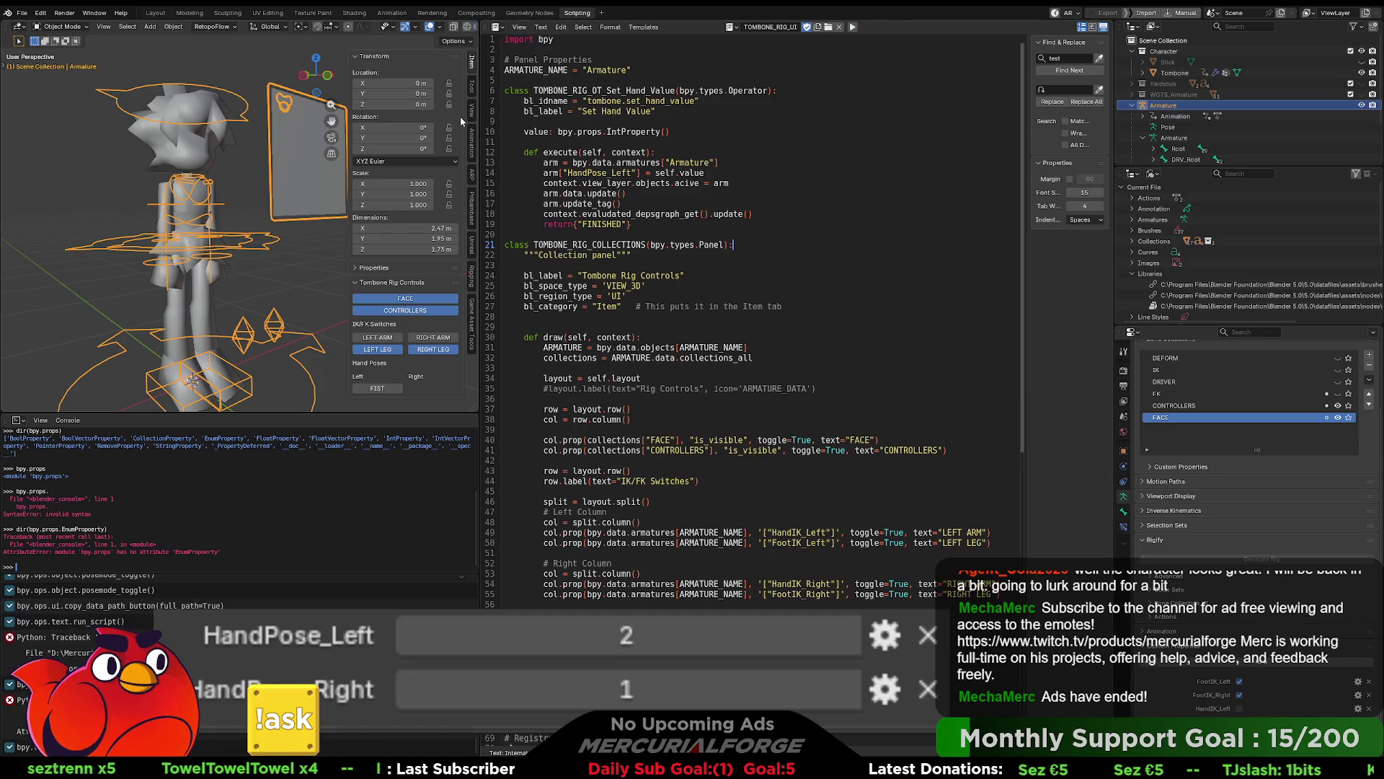
left_click(382, 390)
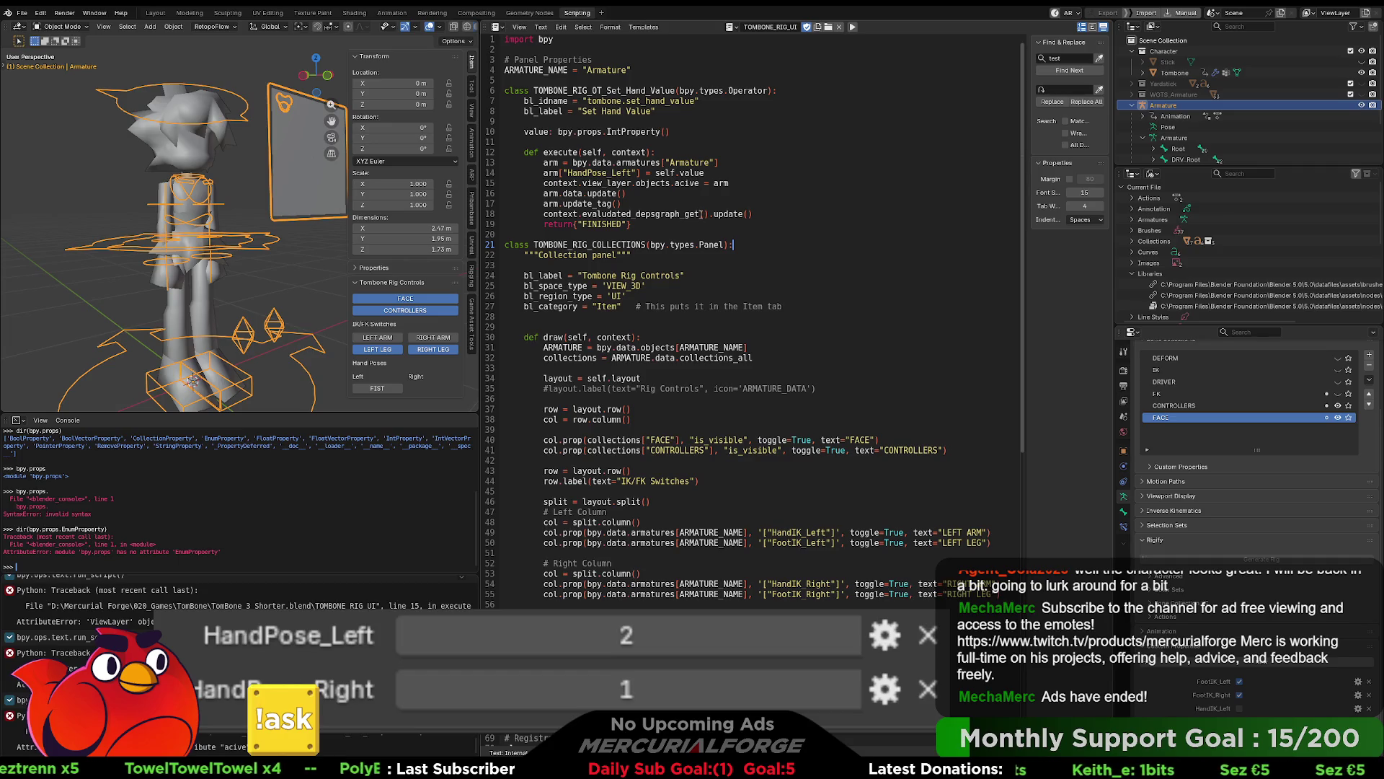
Step: Replace refresh lines 15–18 with ARMATURE = bpy.data.objects[ARMATURE_NAME] copied from the draw code
left_click_drag(758, 347, 538, 349)
key("ctrl+c")
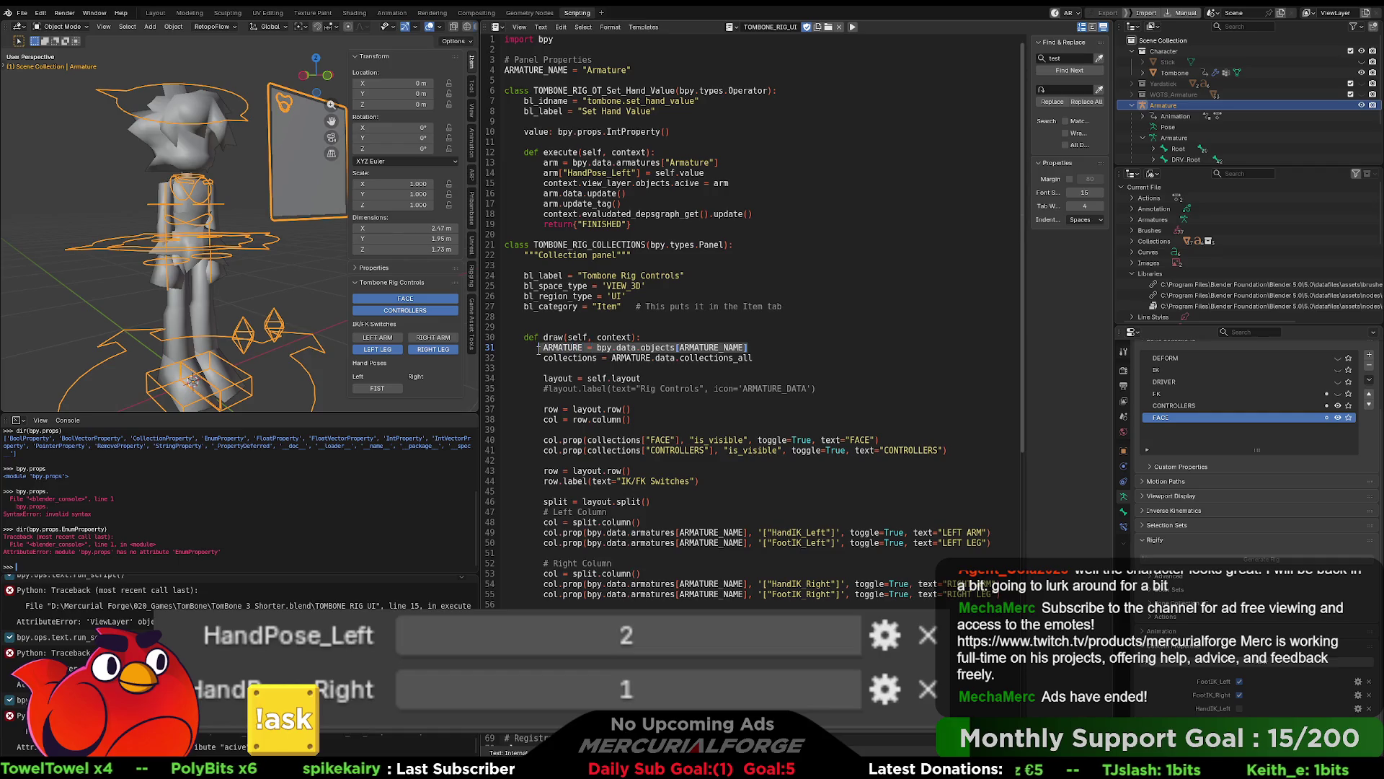
left_click(704, 175)
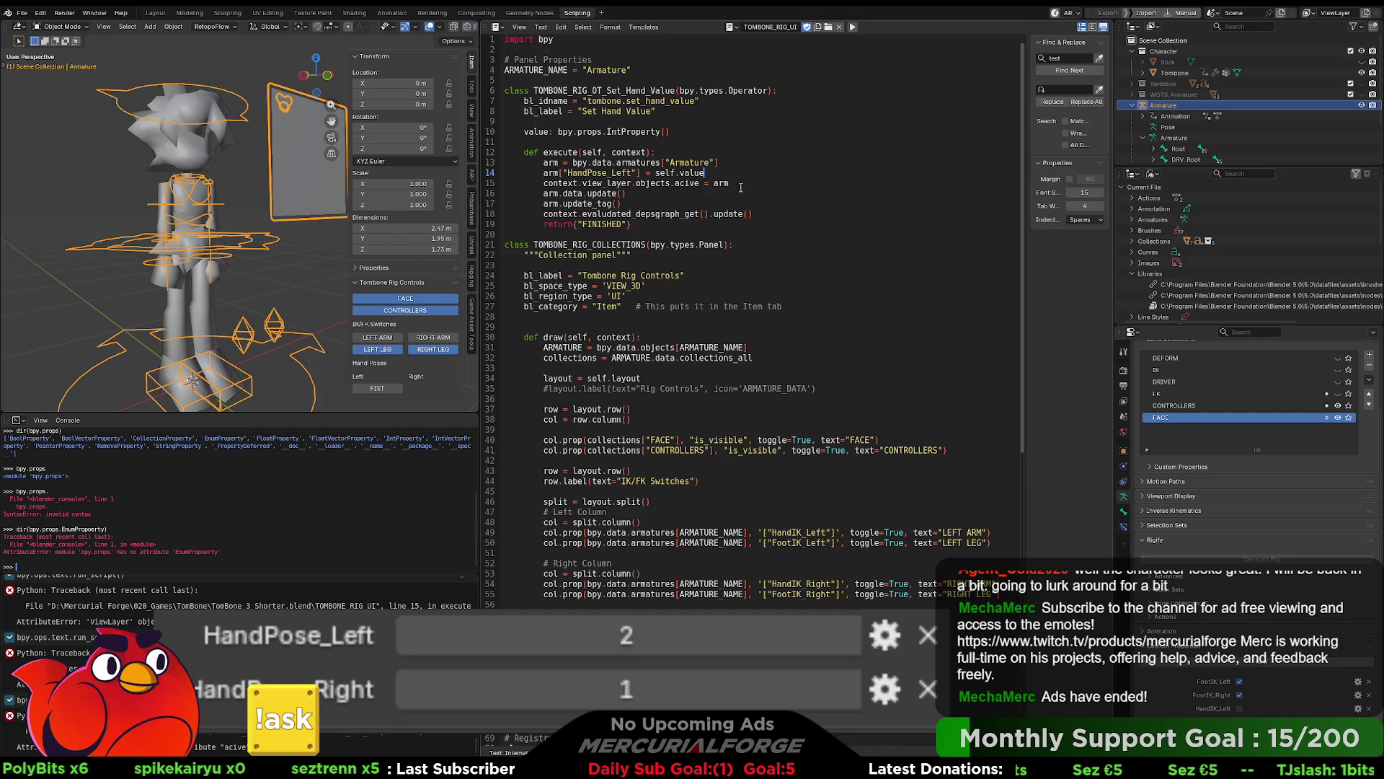
left_click_drag(761, 214, 544, 183)
key("ctrl+v")
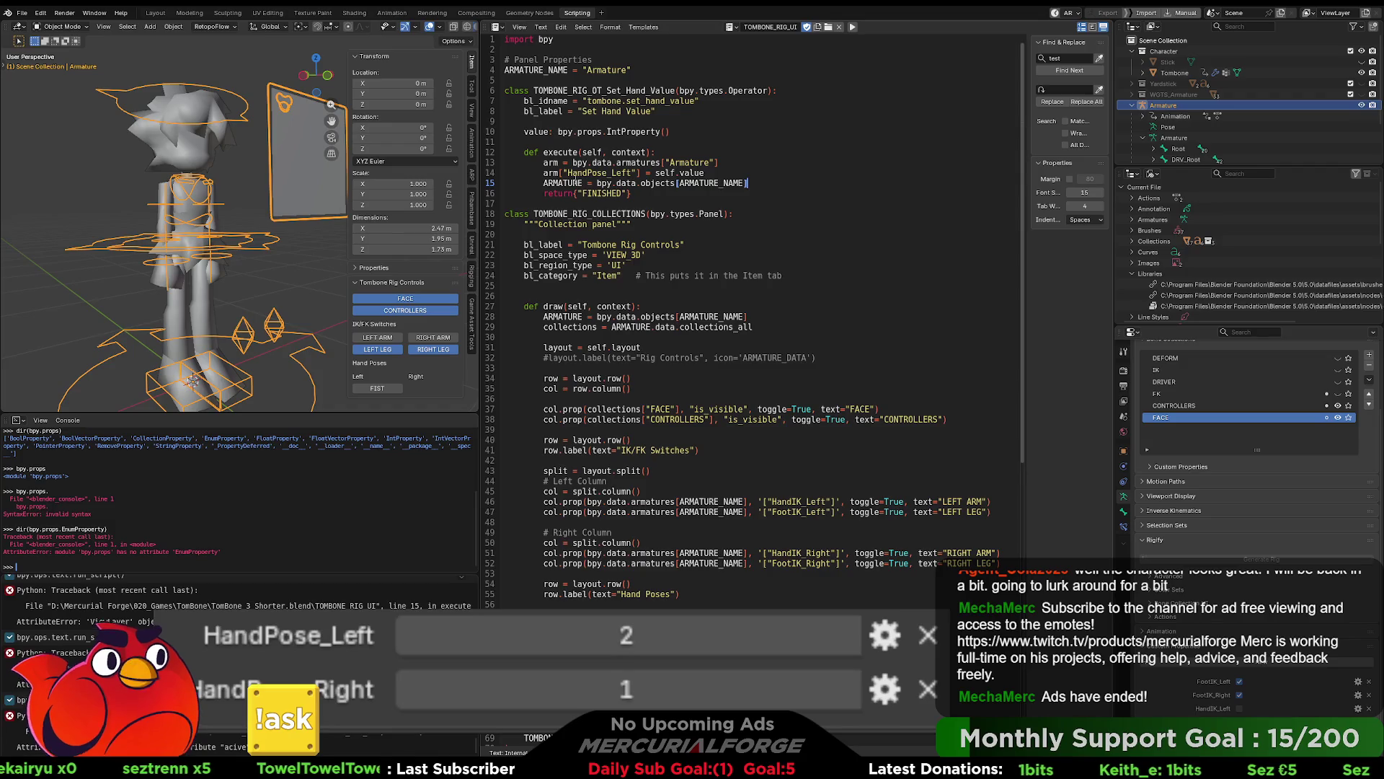
Step: Rename ARMATURE to armature and add armature.data.update() on a new line 16
double_click(570, 183)
type("armature")
left_click(768, 182)
key("Return")
type("armature")
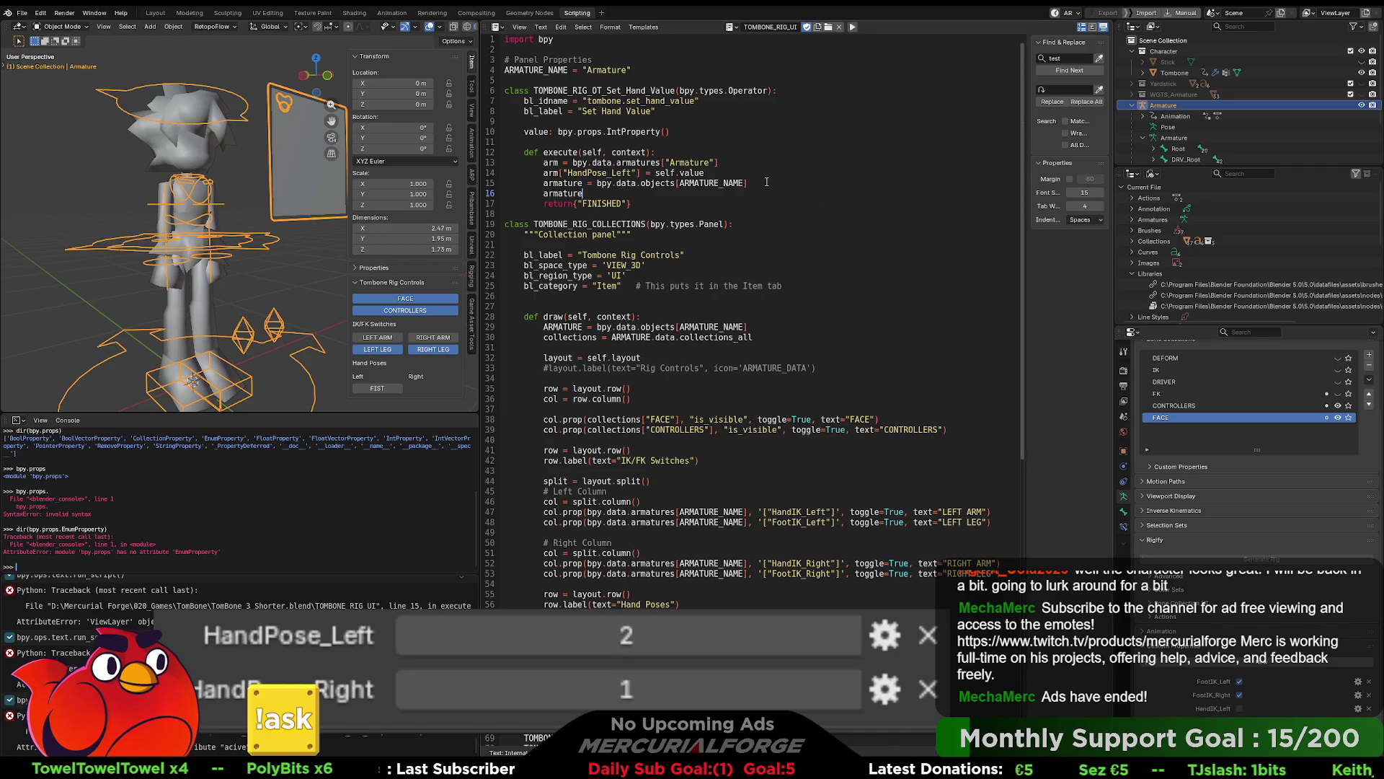
type(".data.upda")
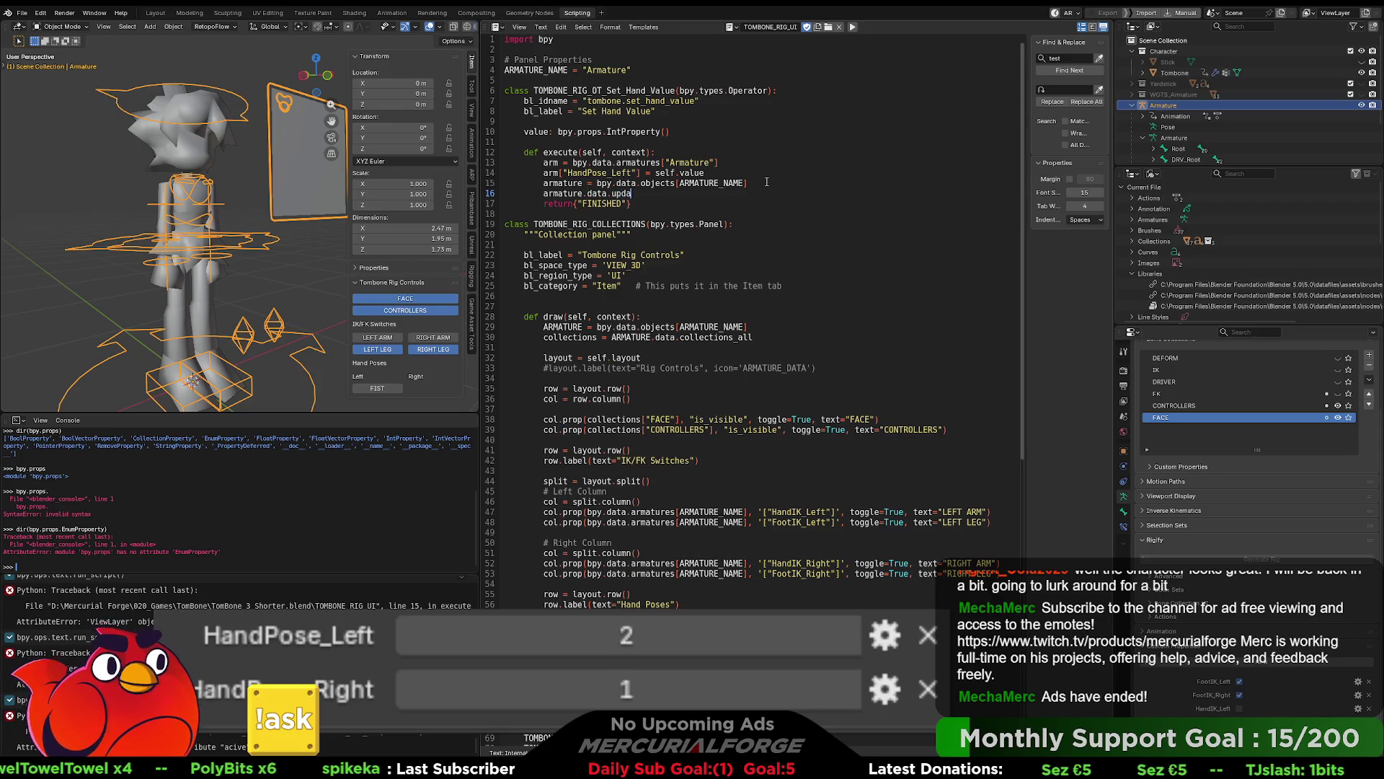
type("te();")
key("BackSpace")
left_click(768, 153)
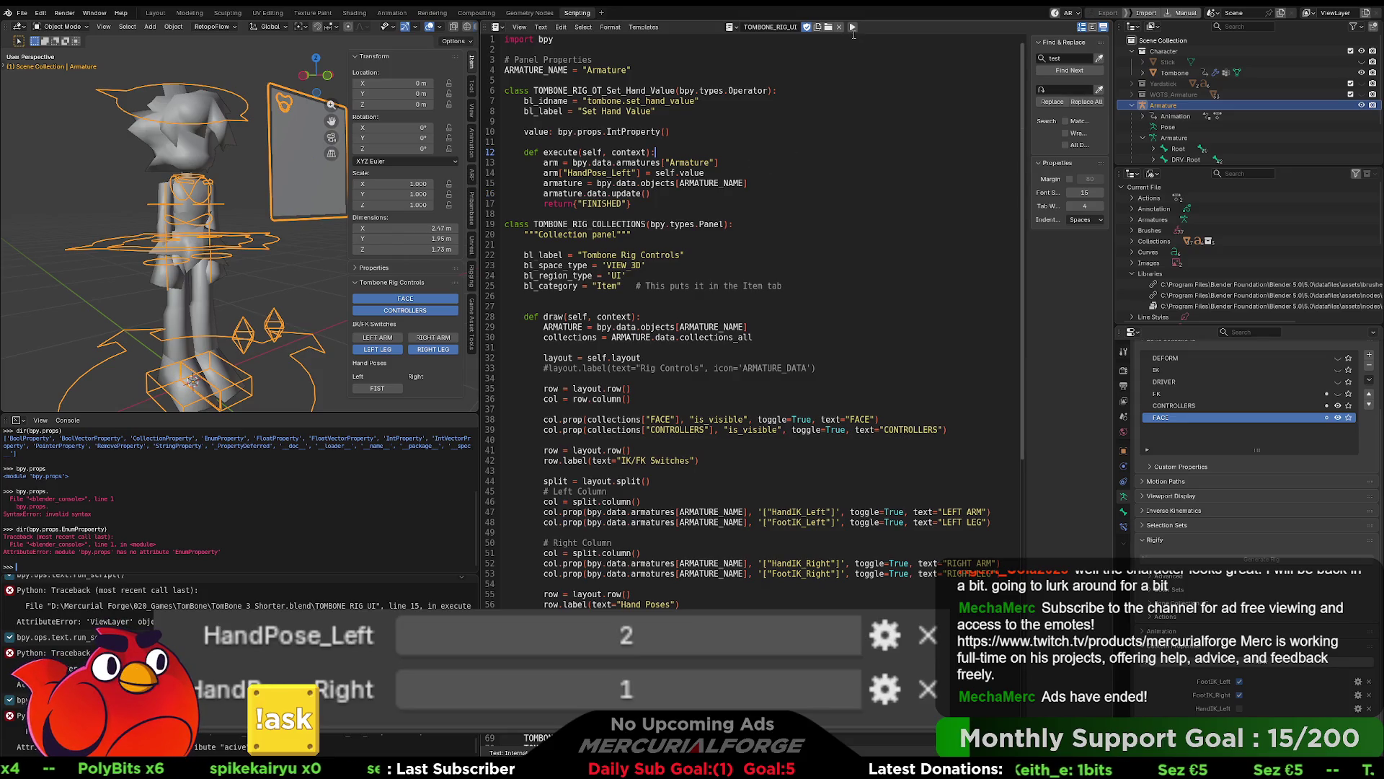
Step: Re-run the script and test FIST, which sets HandPose_Left to 6
left_click(852, 27)
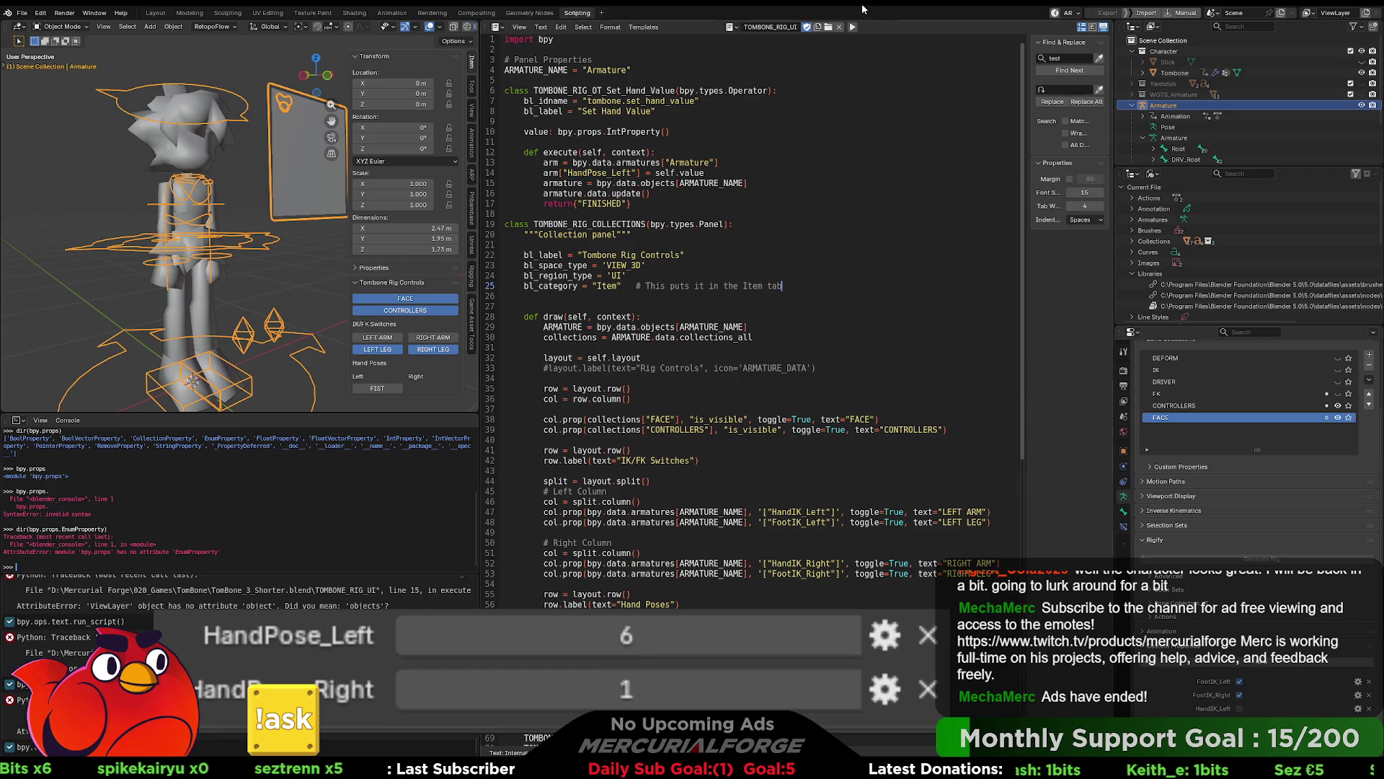
left_click(788, 250)
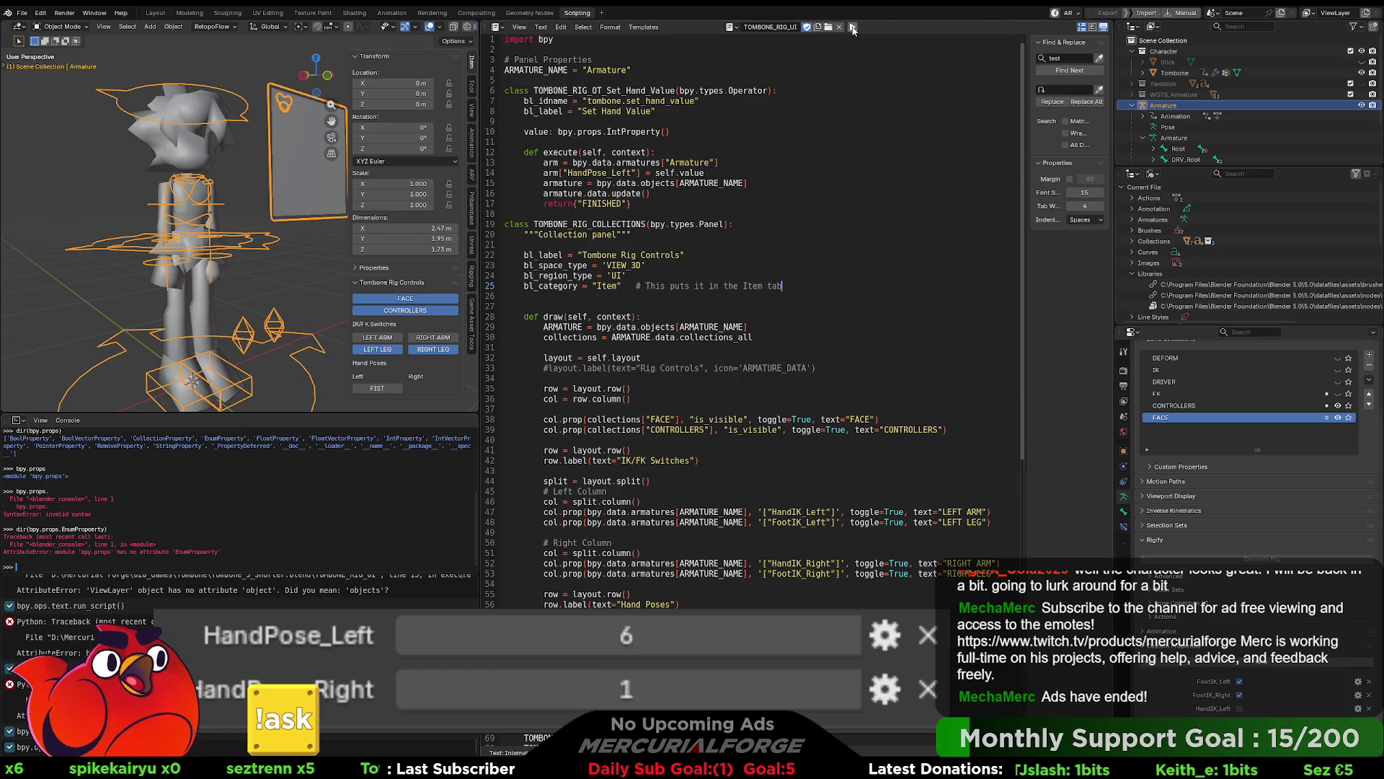
left_click(382, 388)
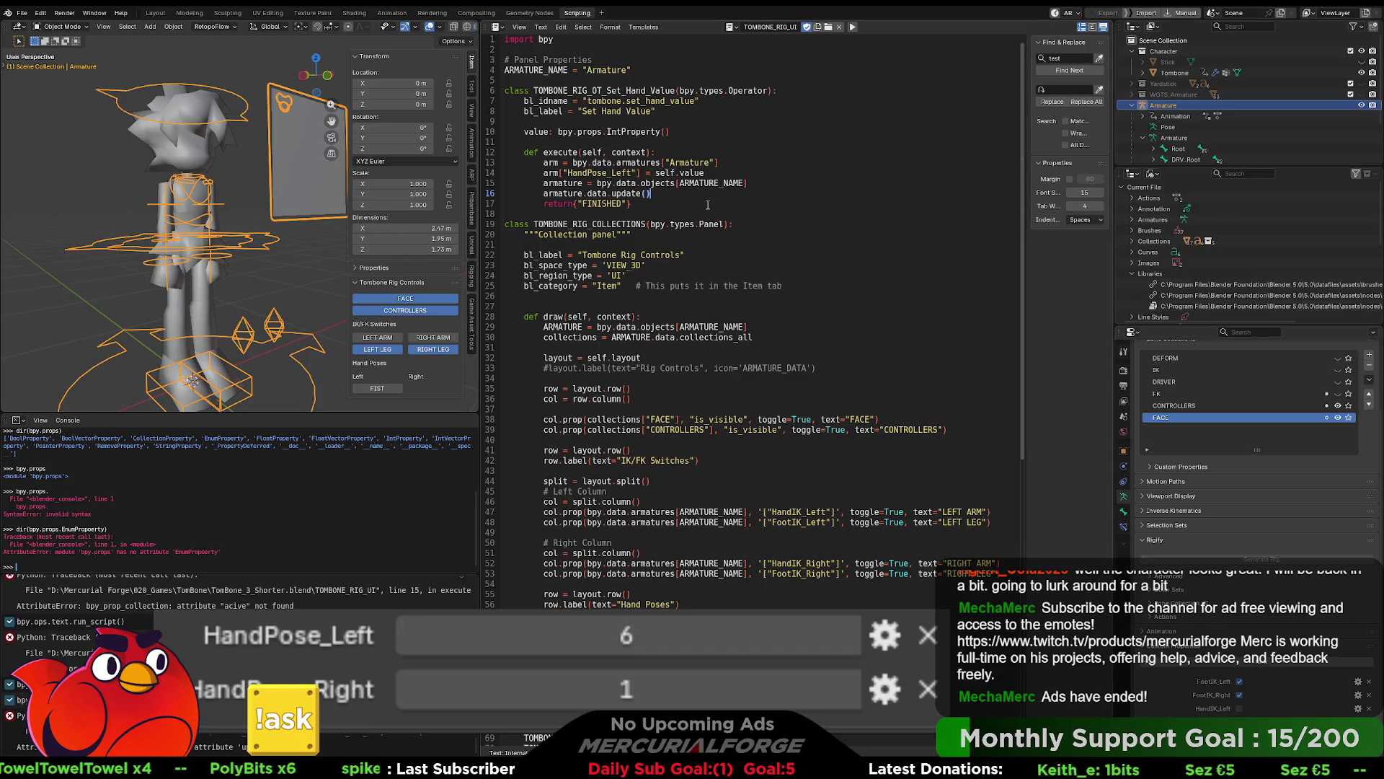
key("BackSpace")
key("BackSpace")
key("BackSpace")
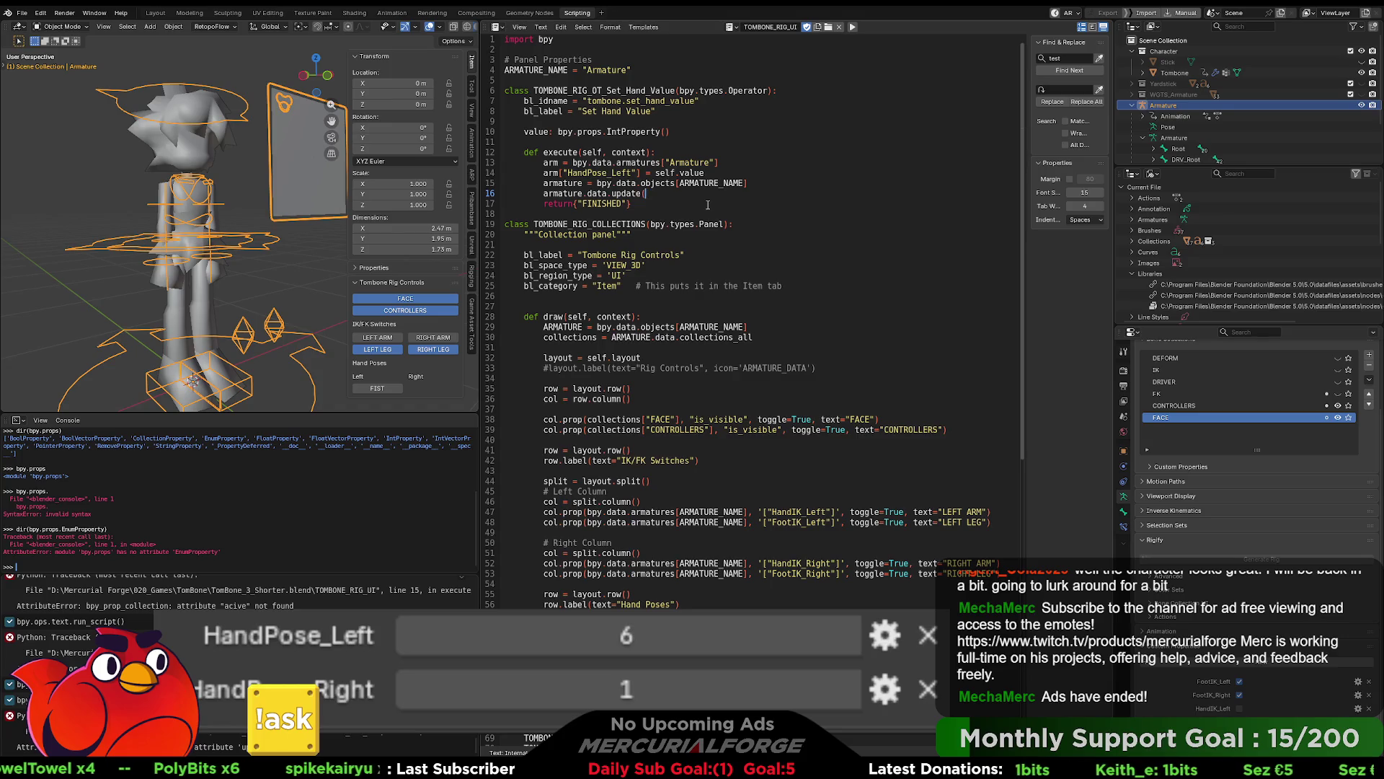
Step: Change line 16 to armature.update_tag() and re-run the script
key("BackSpace")
key("BackSpace")
type("update_")
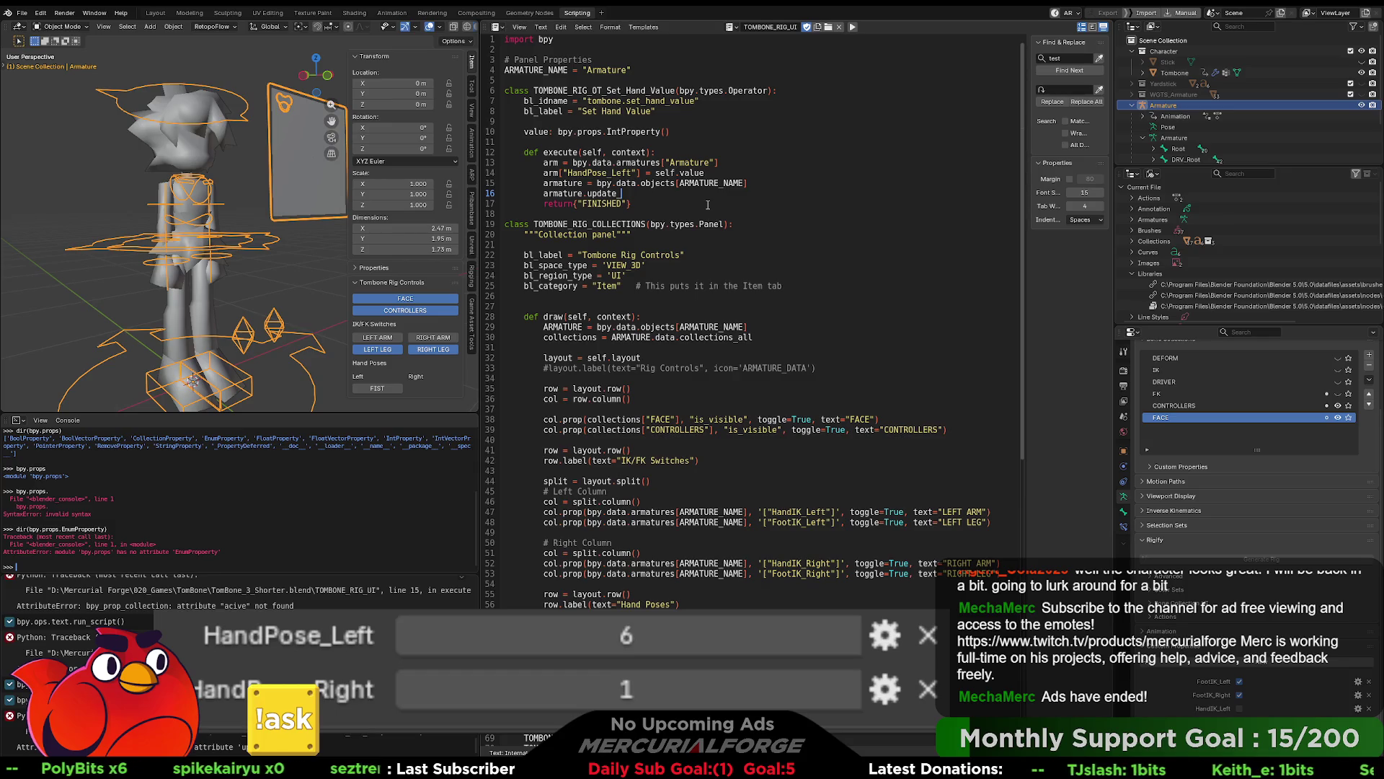
type("tag()")
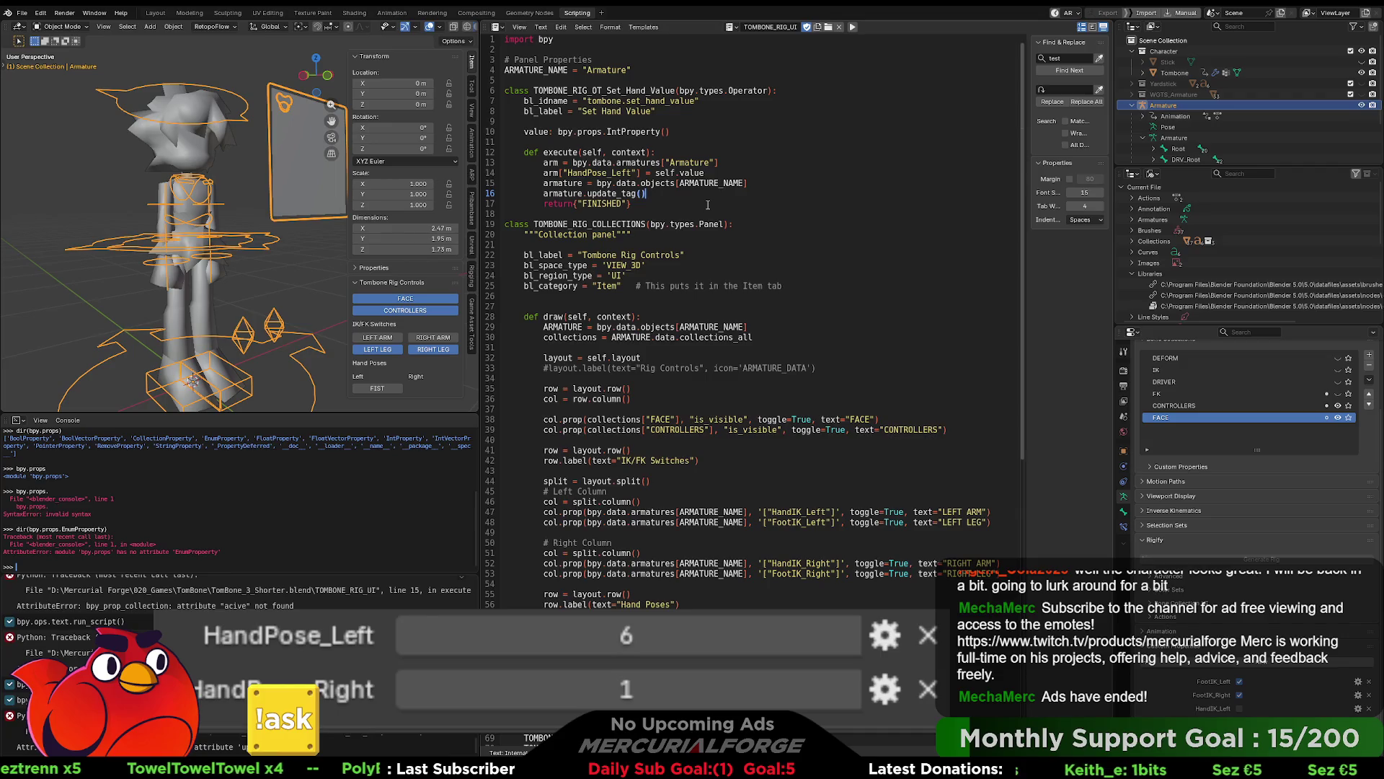
left_click(710, 235)
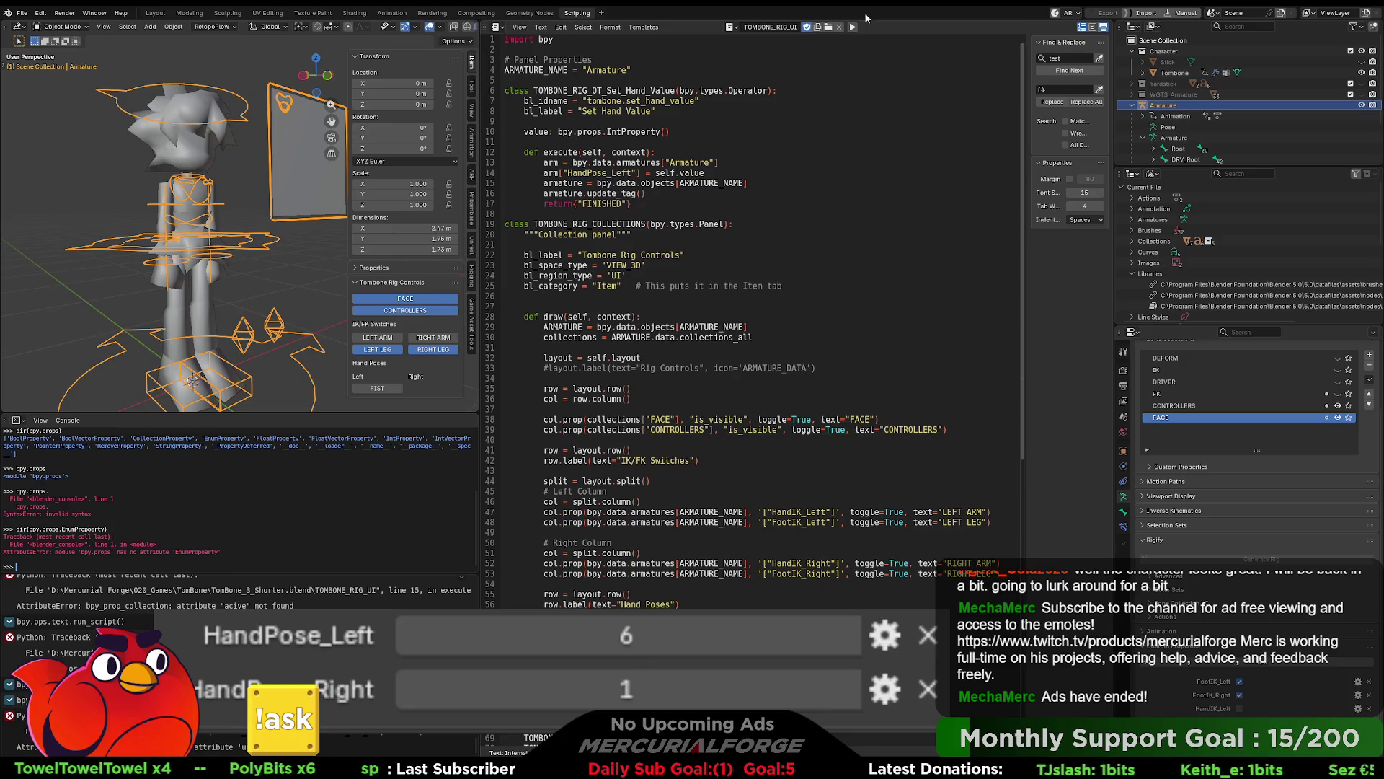
left_click(853, 28)
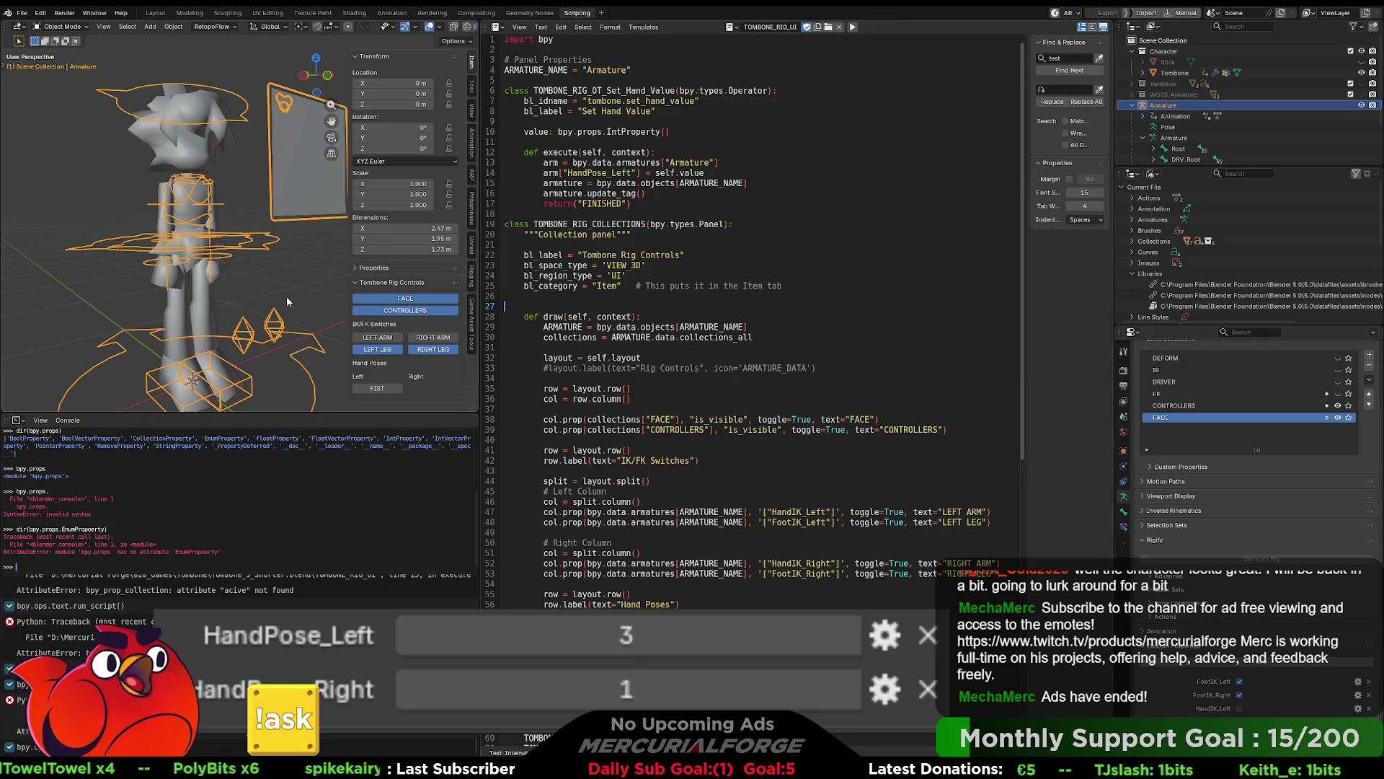
Step: Deselect everything and test FIST, which sets HandPose_Left to 2
left_click(319, 288)
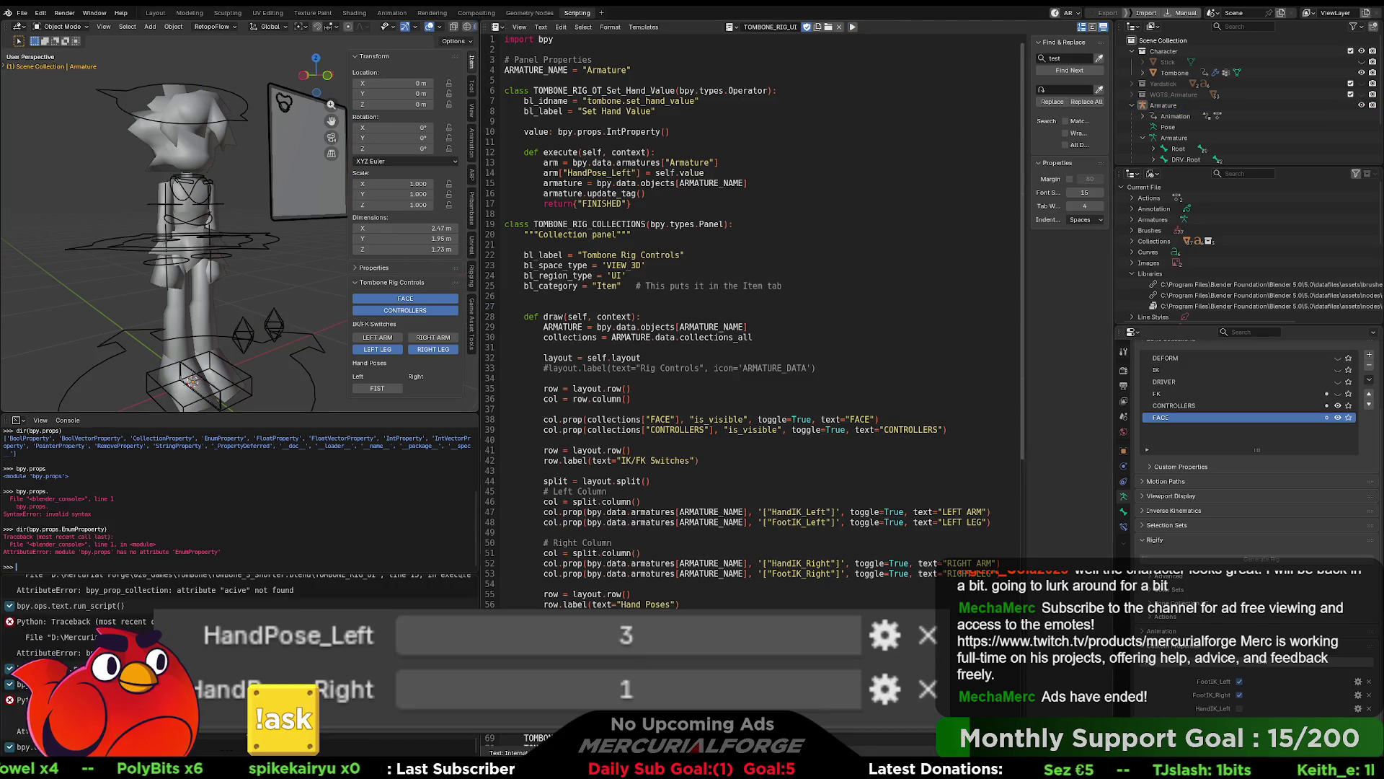
left_click(853, 28)
left_click(847, 274)
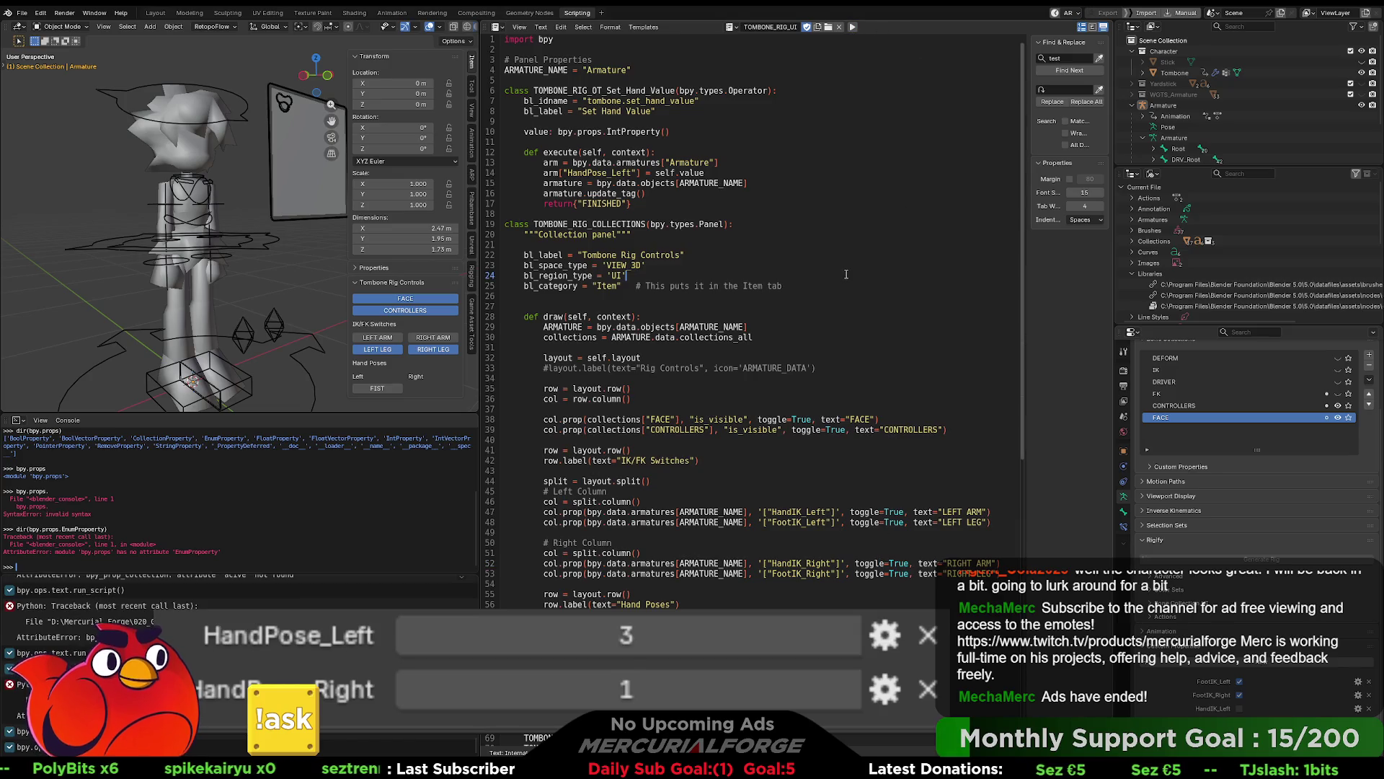
left_click(384, 388)
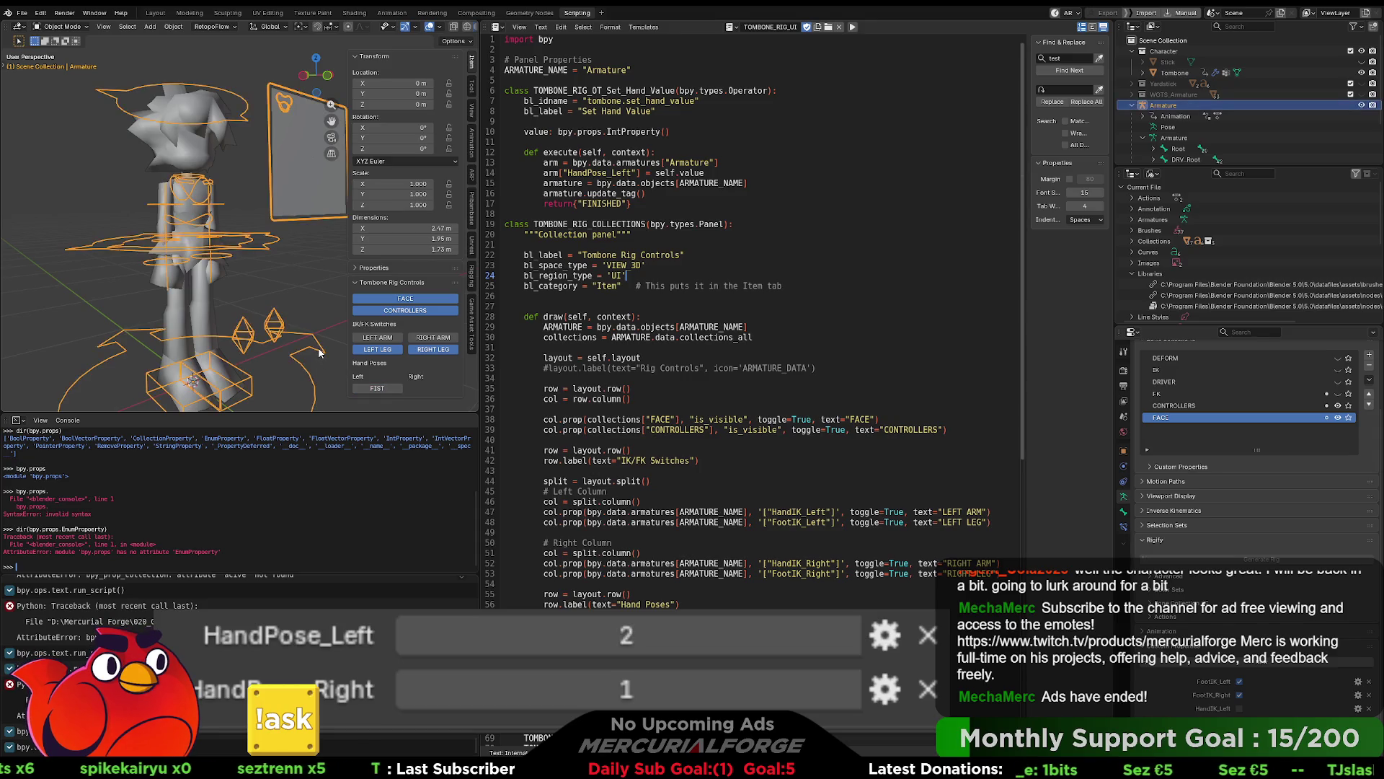
left_click(839, 328)
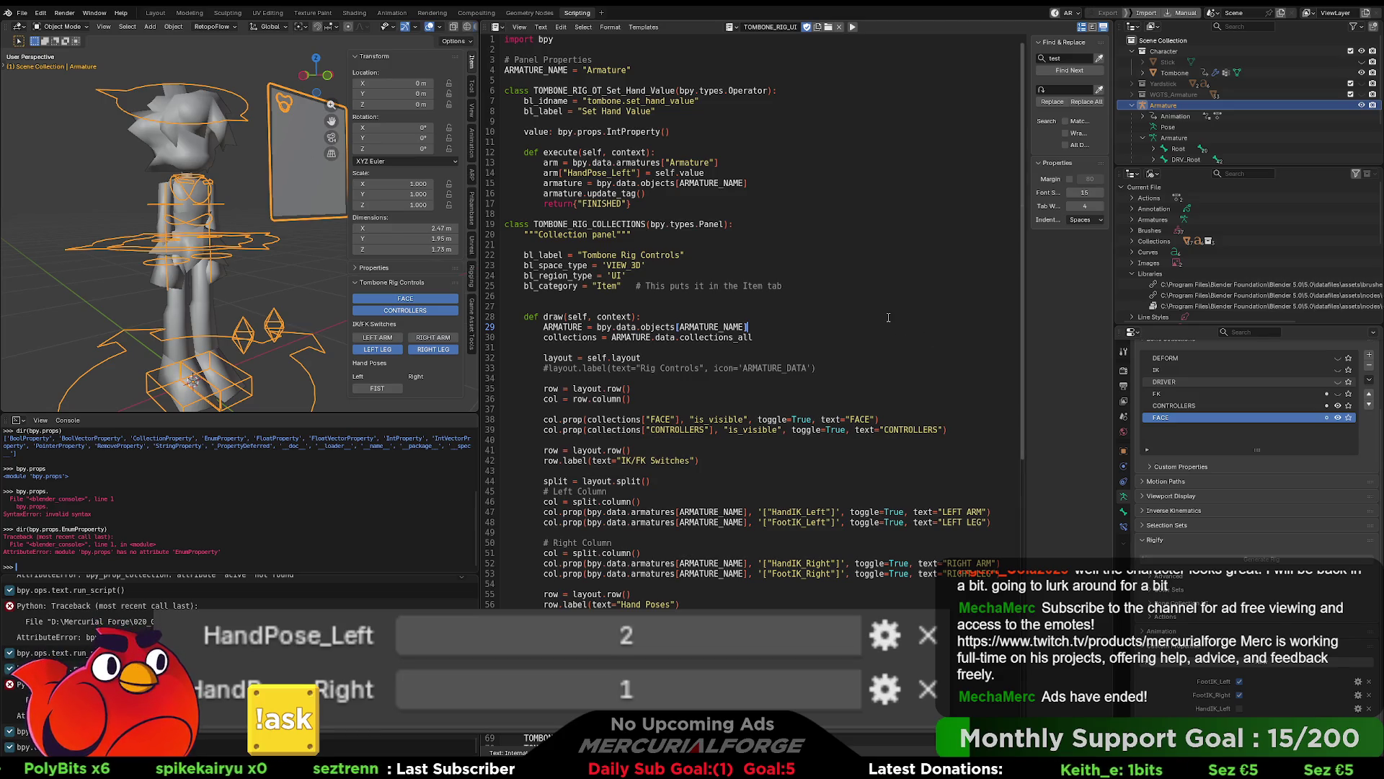
key("Up")
key("Up")
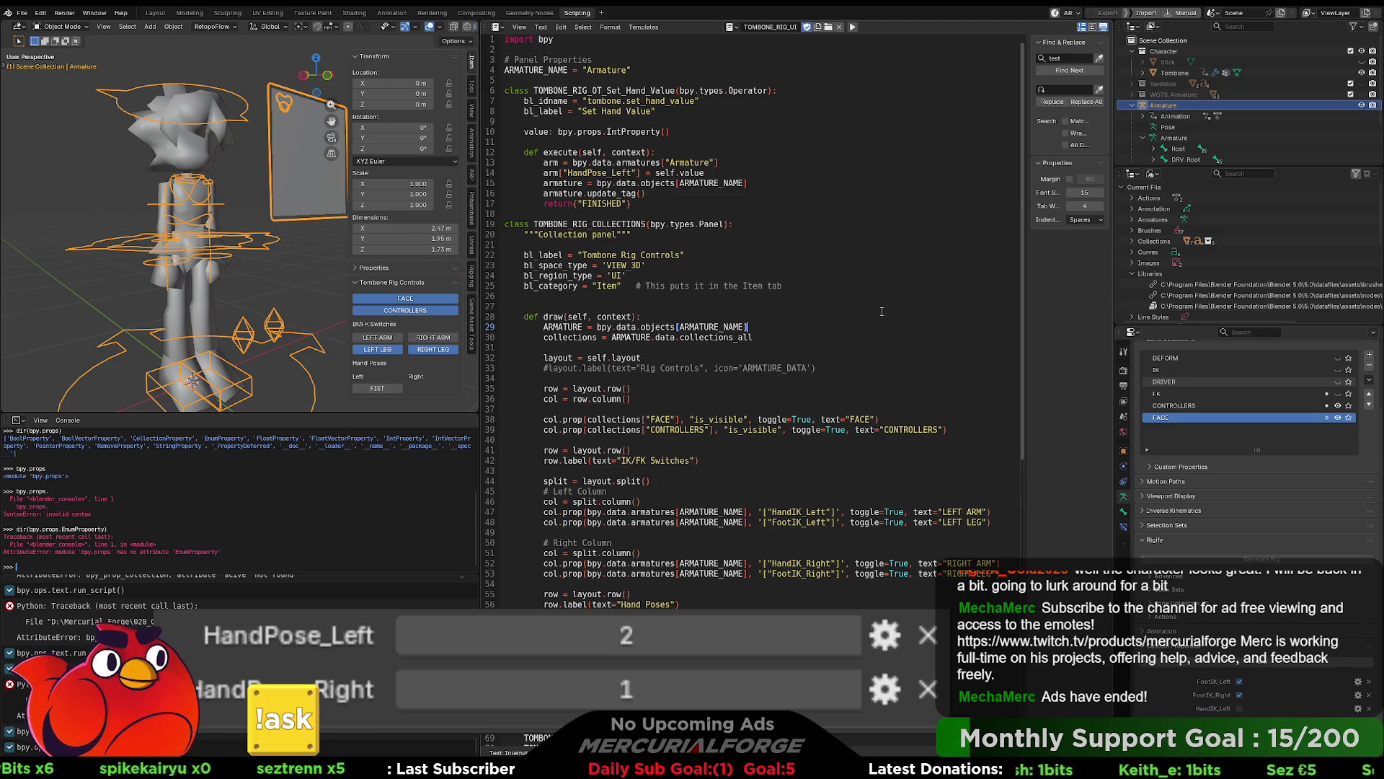
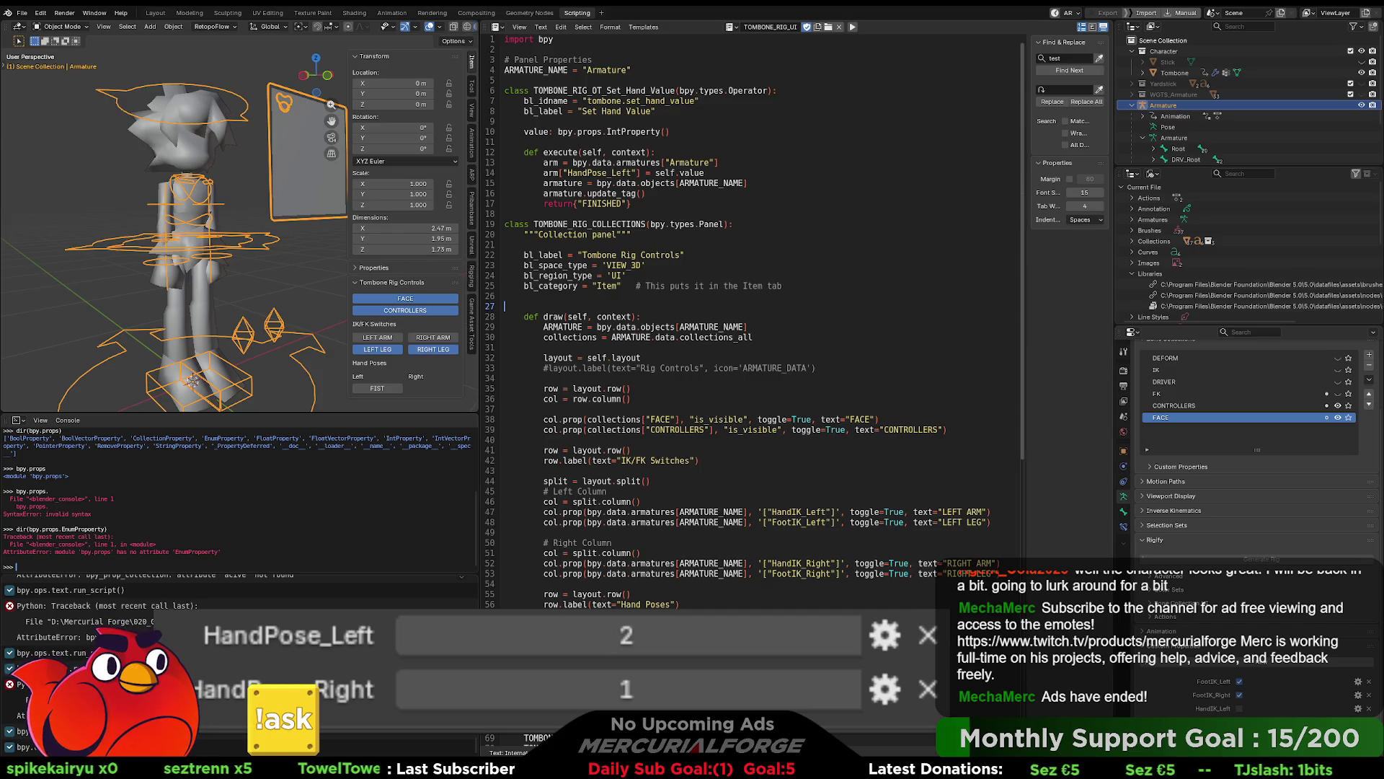
Step: Replace the armature lookup and update_tag lines with bpy.context.view_layer.objects.active = arm
left_click(645, 193)
left_click_drag(641, 193, 543, 183)
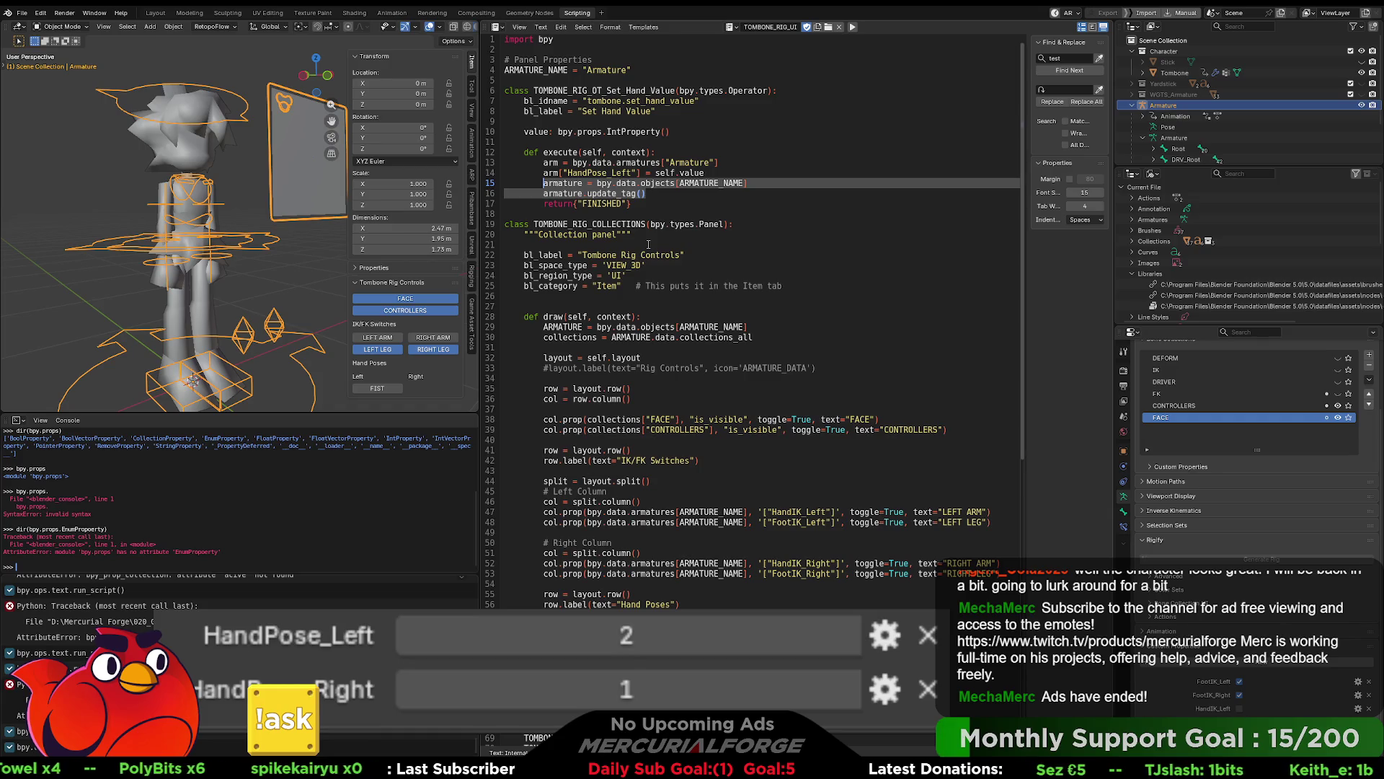
type("bpy.context.view_layer")
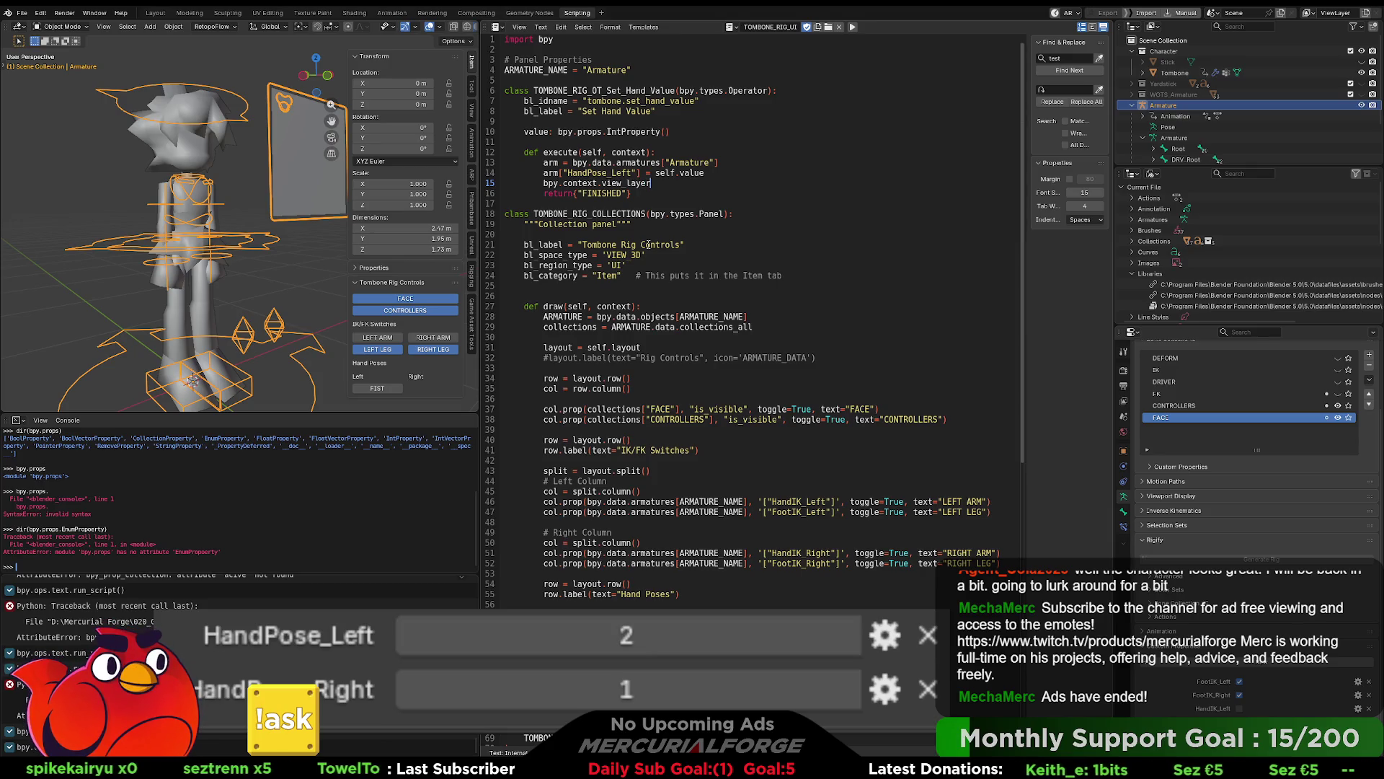
type(".objec")
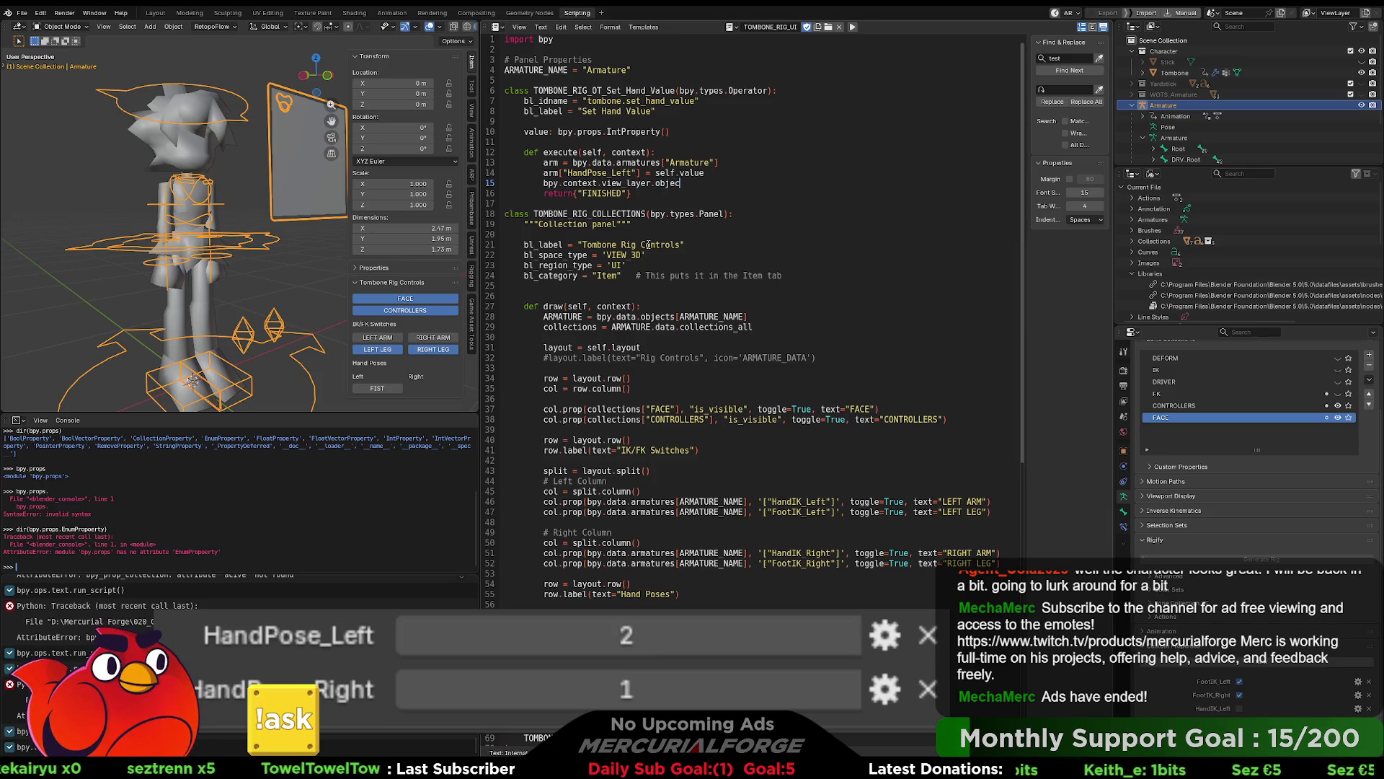
type("ts.")
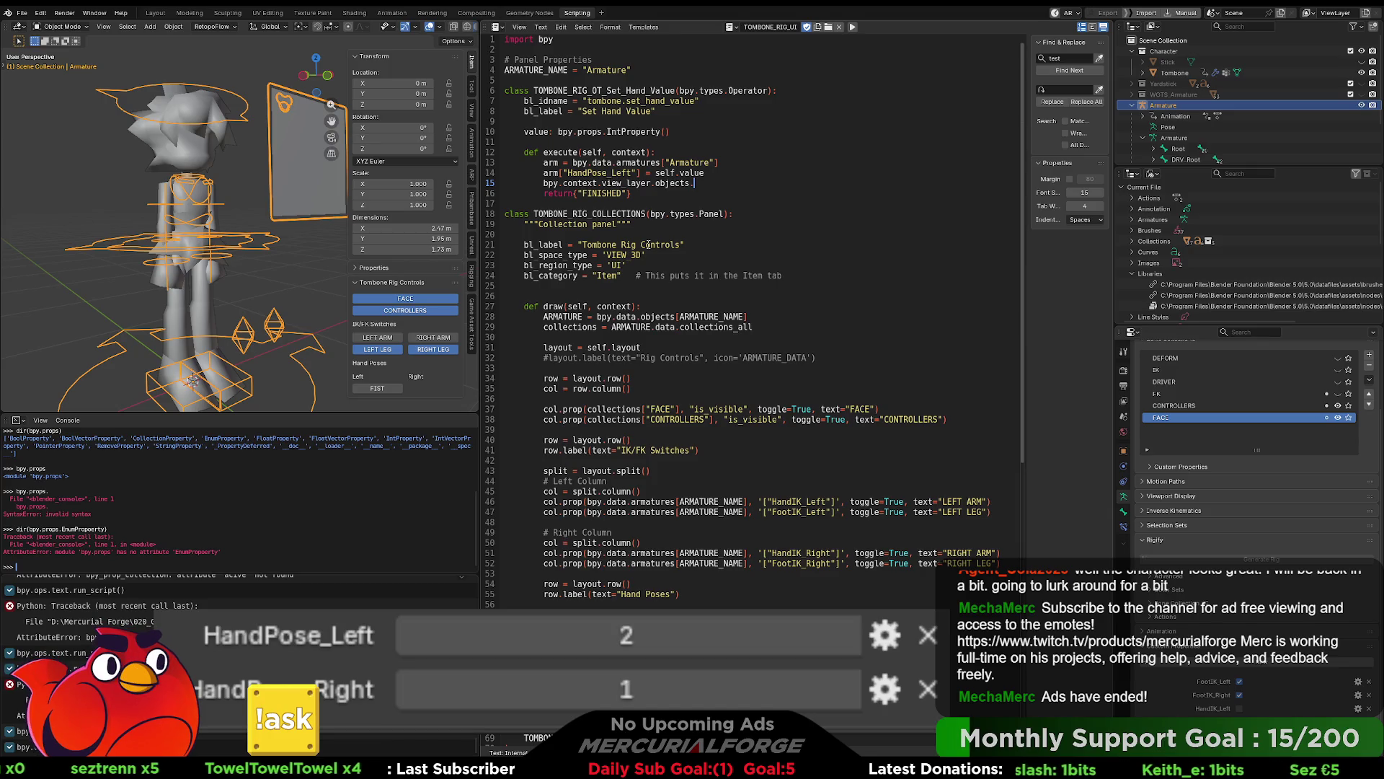
type("active =")
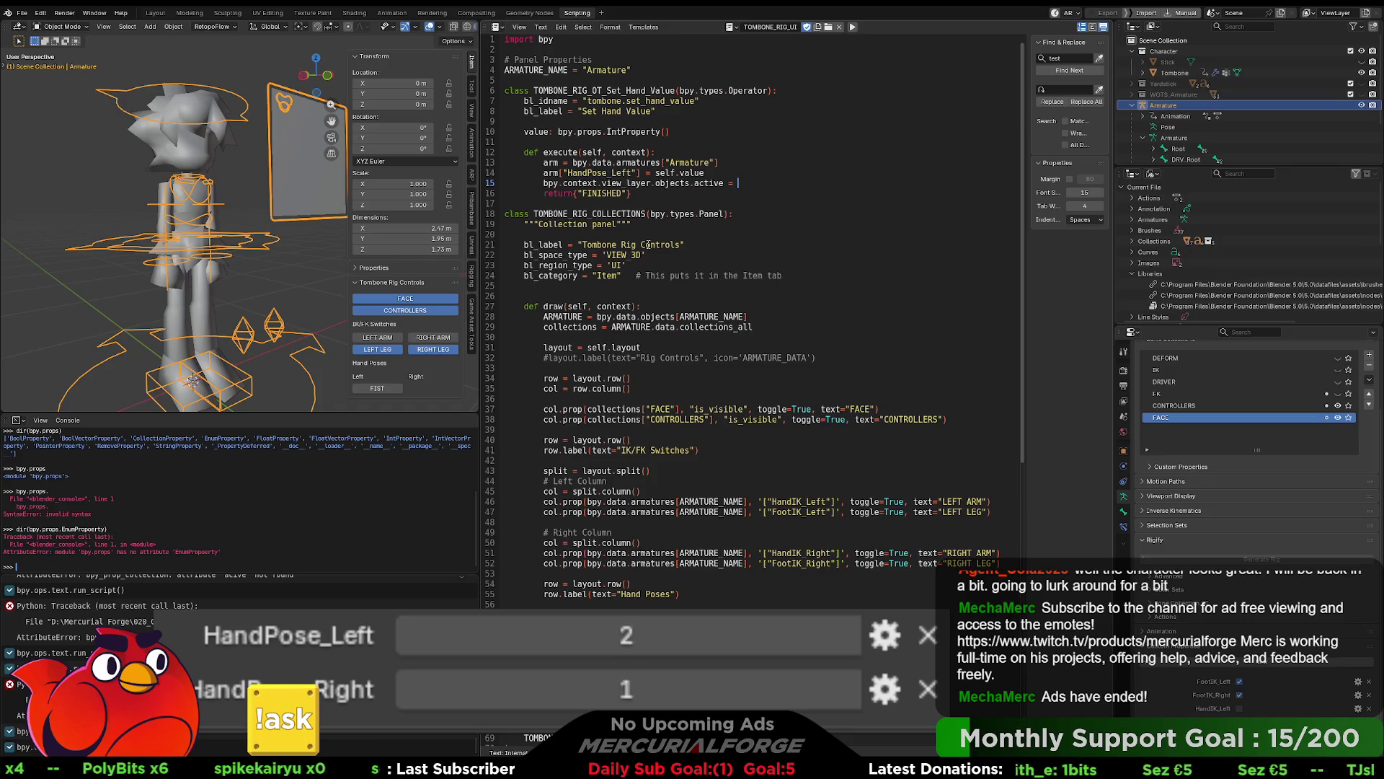
type("arm")
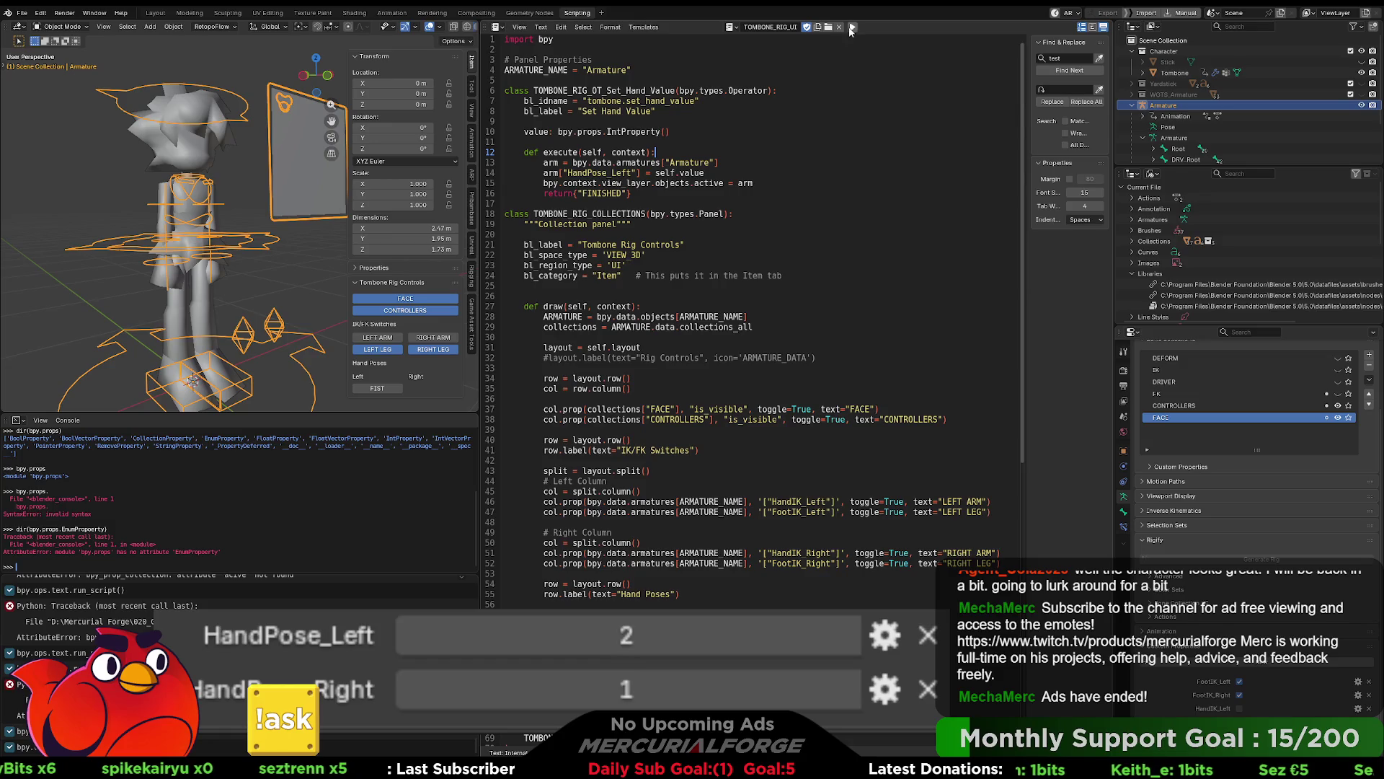
left_click(831, 106)
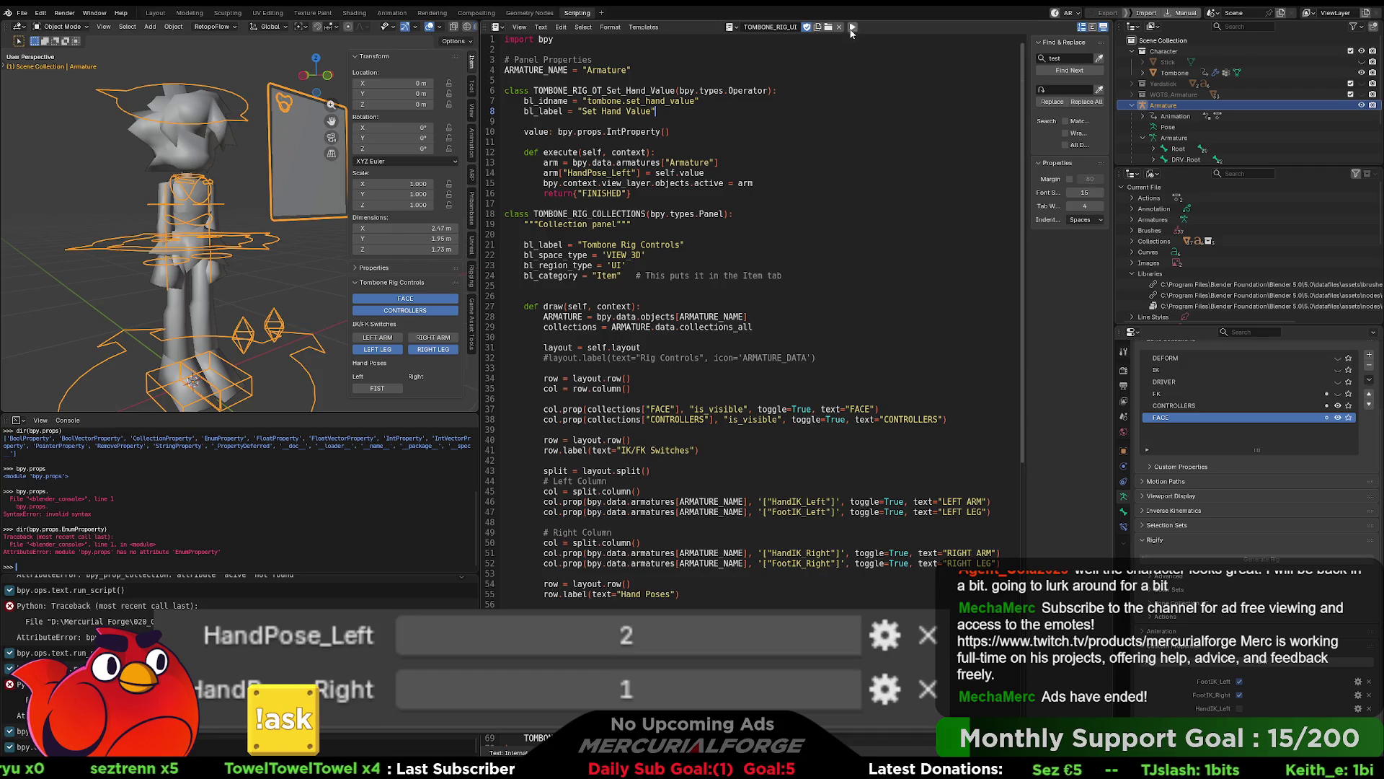
Step: Rerun the script, then in Pose Mode select CTRL_COG and try the left FIST button
left_click(852, 28)
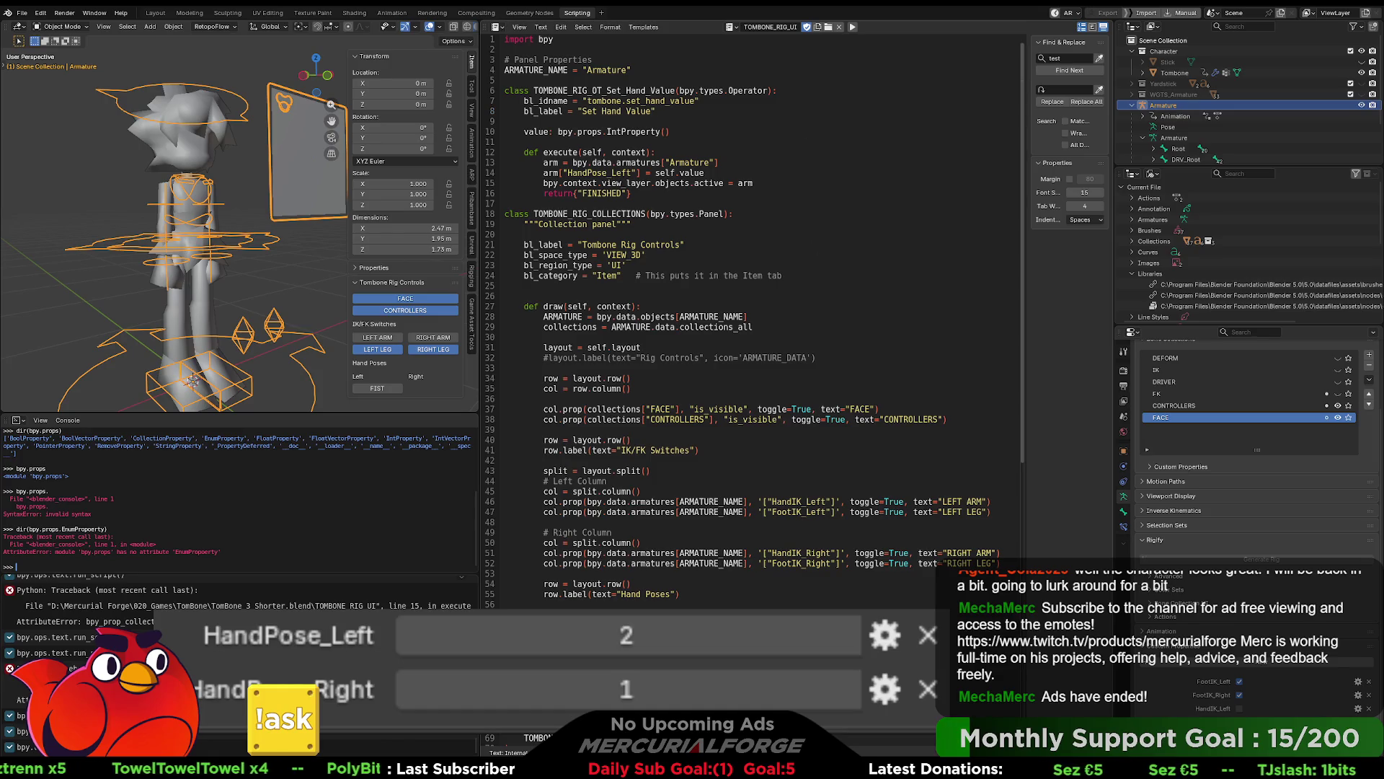
left_click(880, 234)
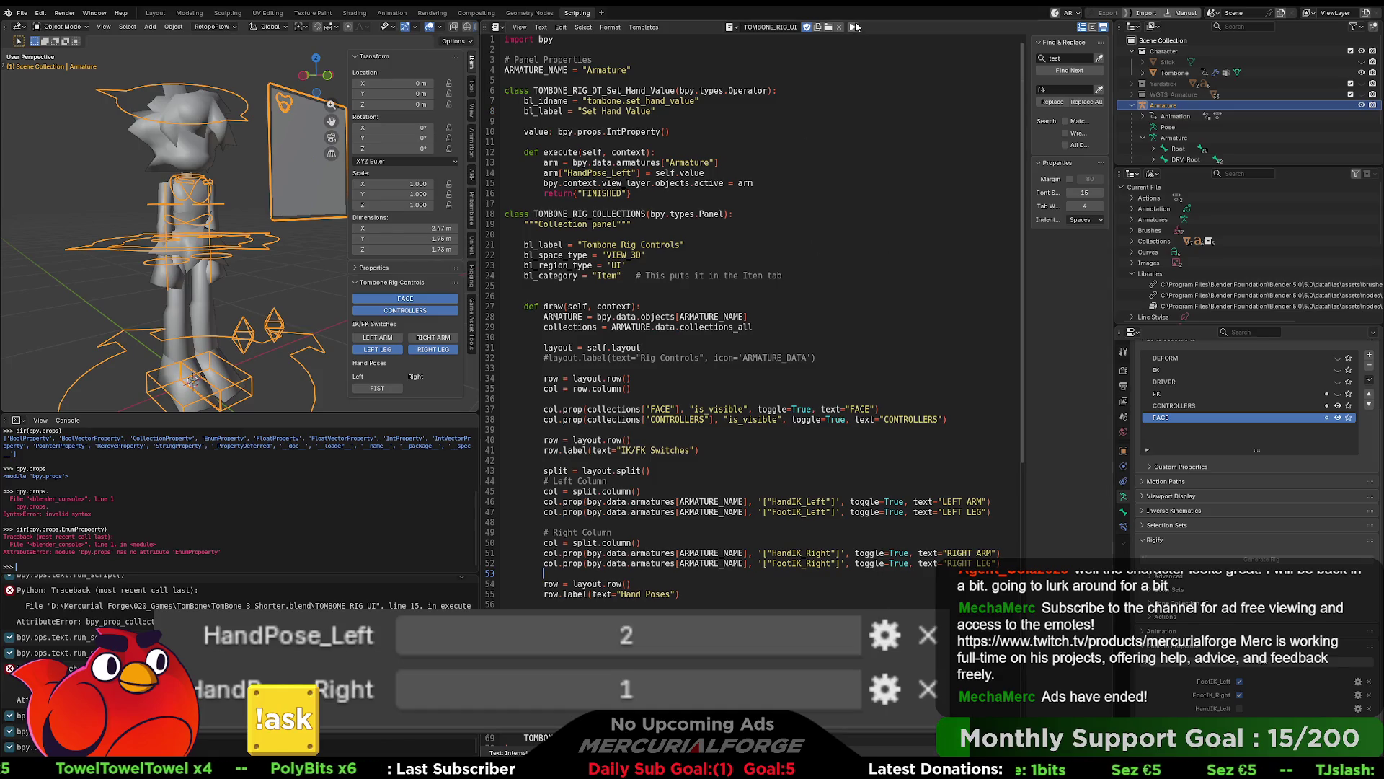
left_click(853, 27)
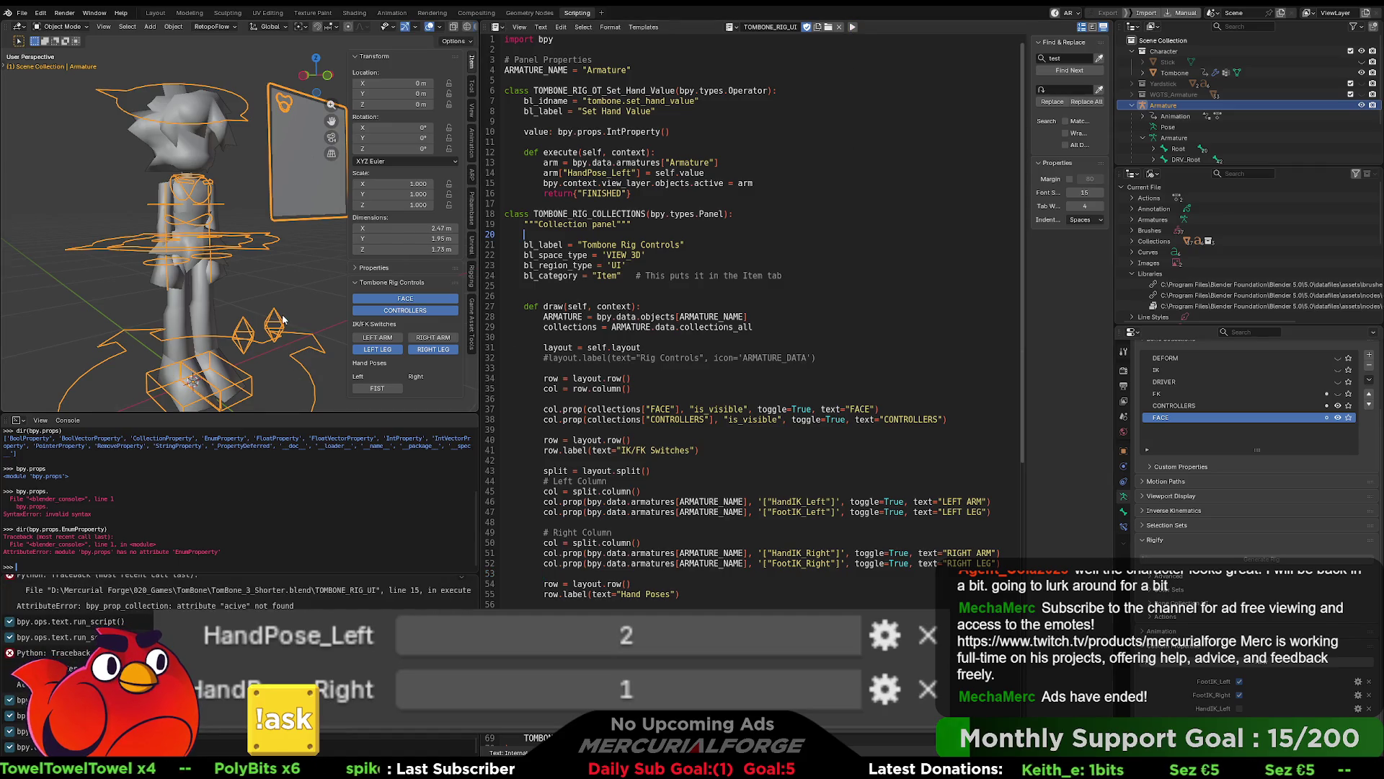
key("ctrl+Tab")
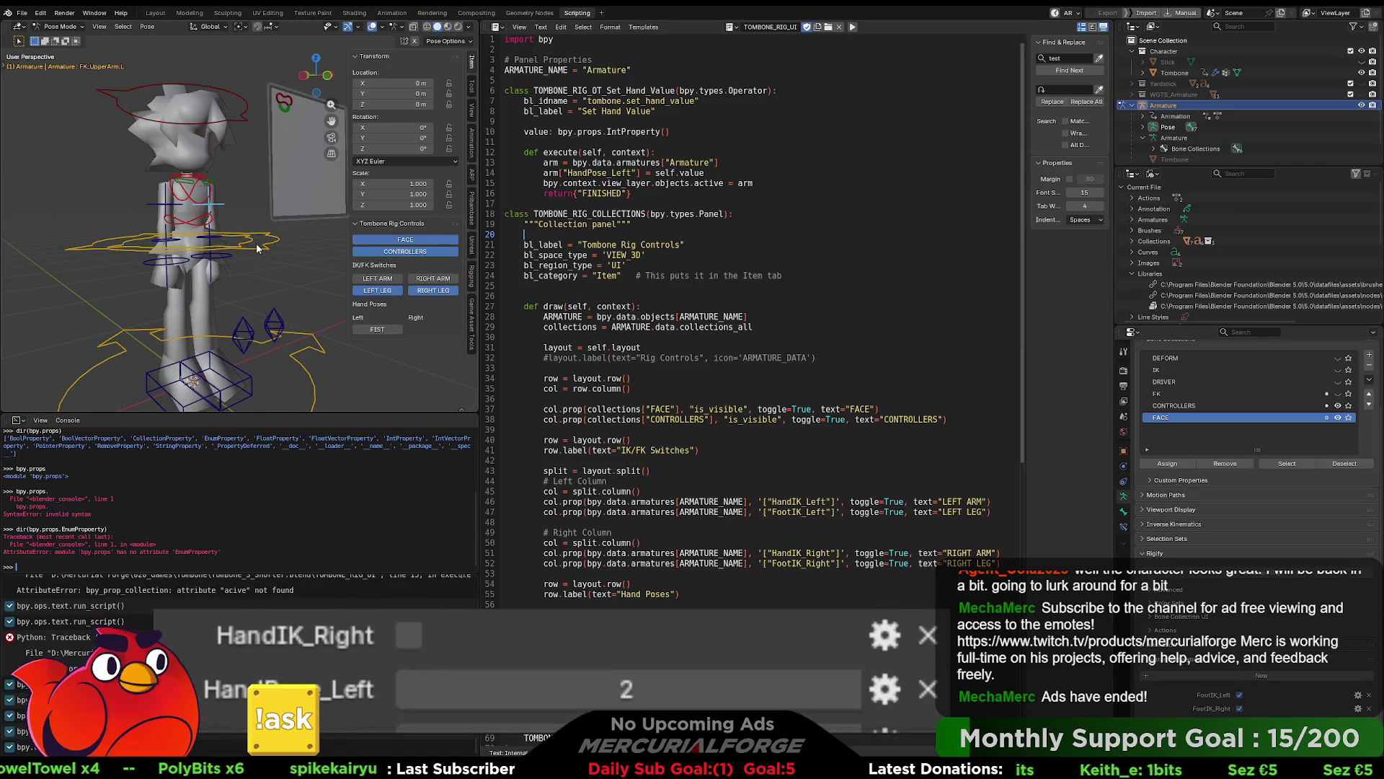
left_click(262, 249)
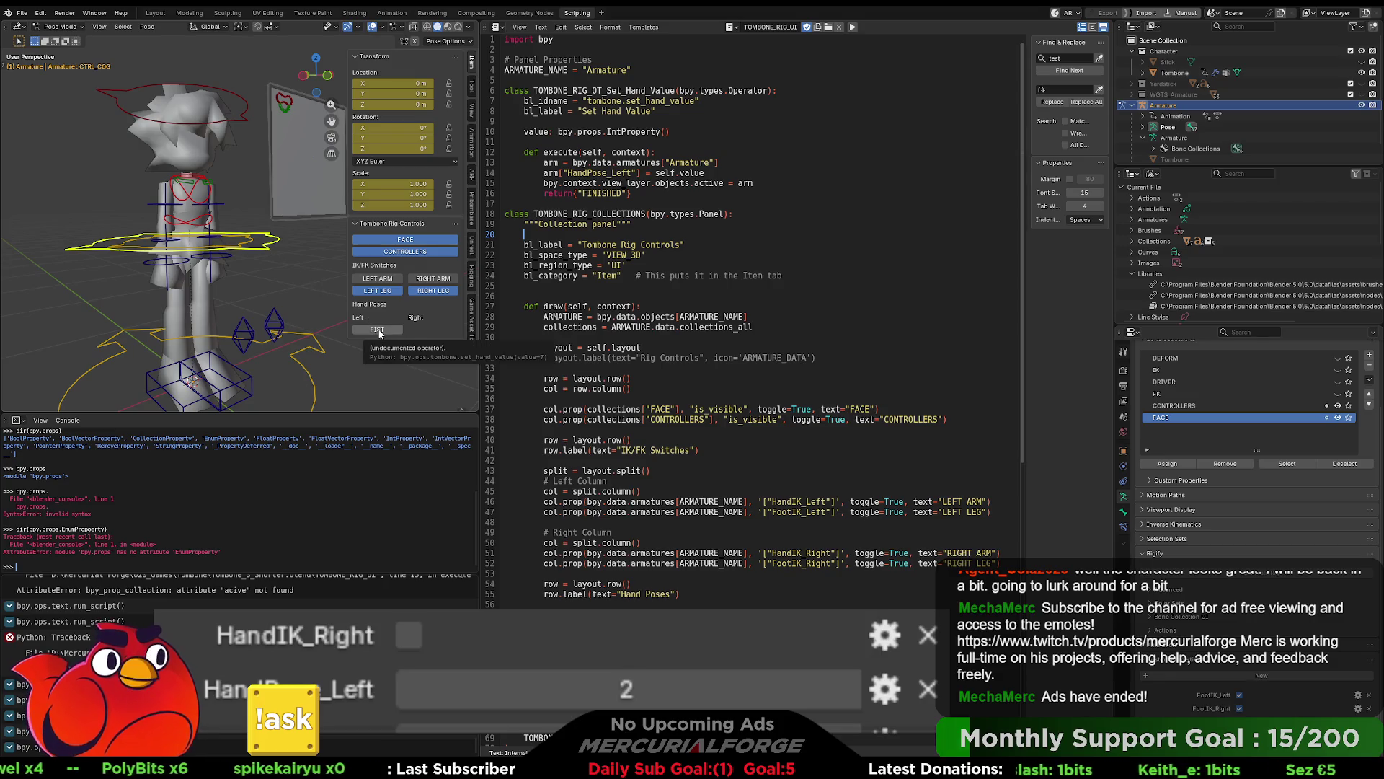
left_click(383, 330)
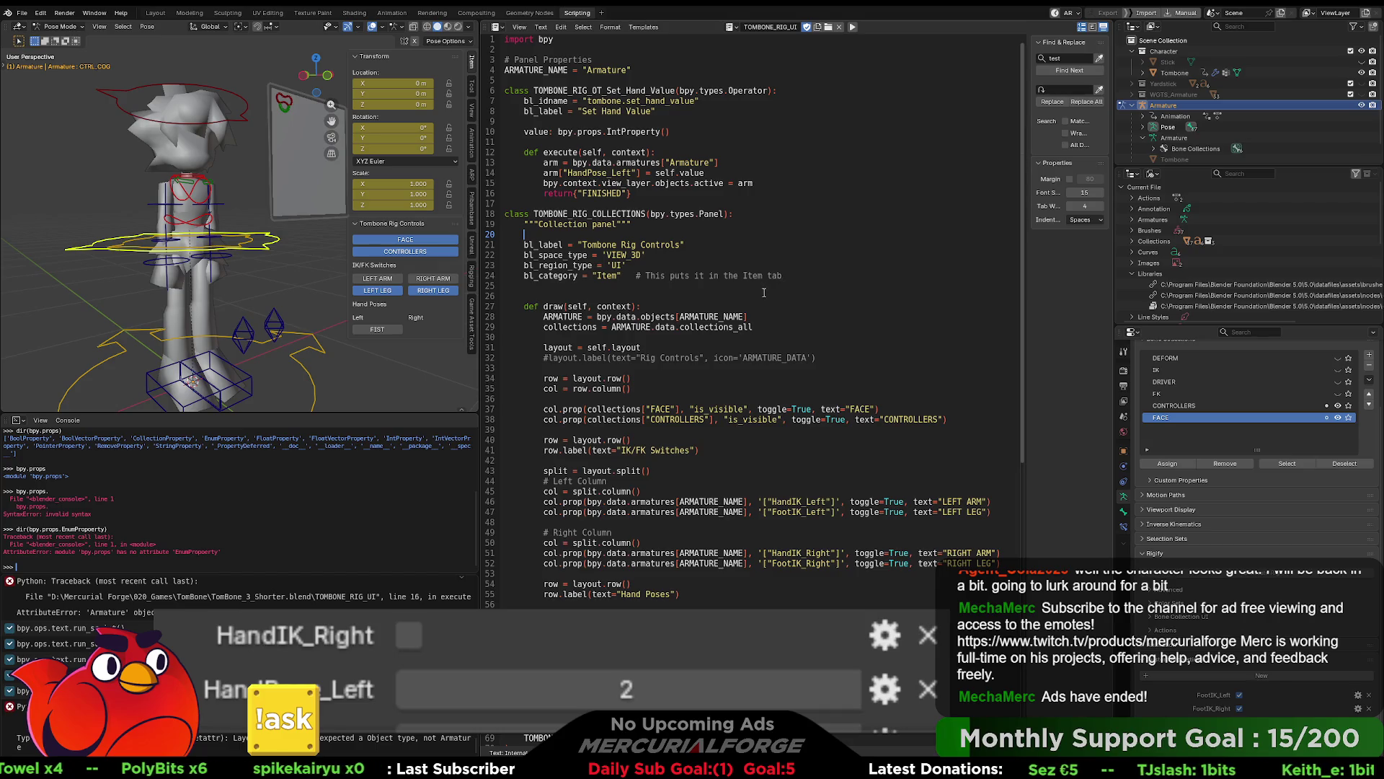
left_click(668, 226)
Step: Change line 15's assignment from arm to bpy.data.objects[ARMATURE_NAME]
double_click(746, 183)
key("BackSpace")
type("bpy.data.objects")
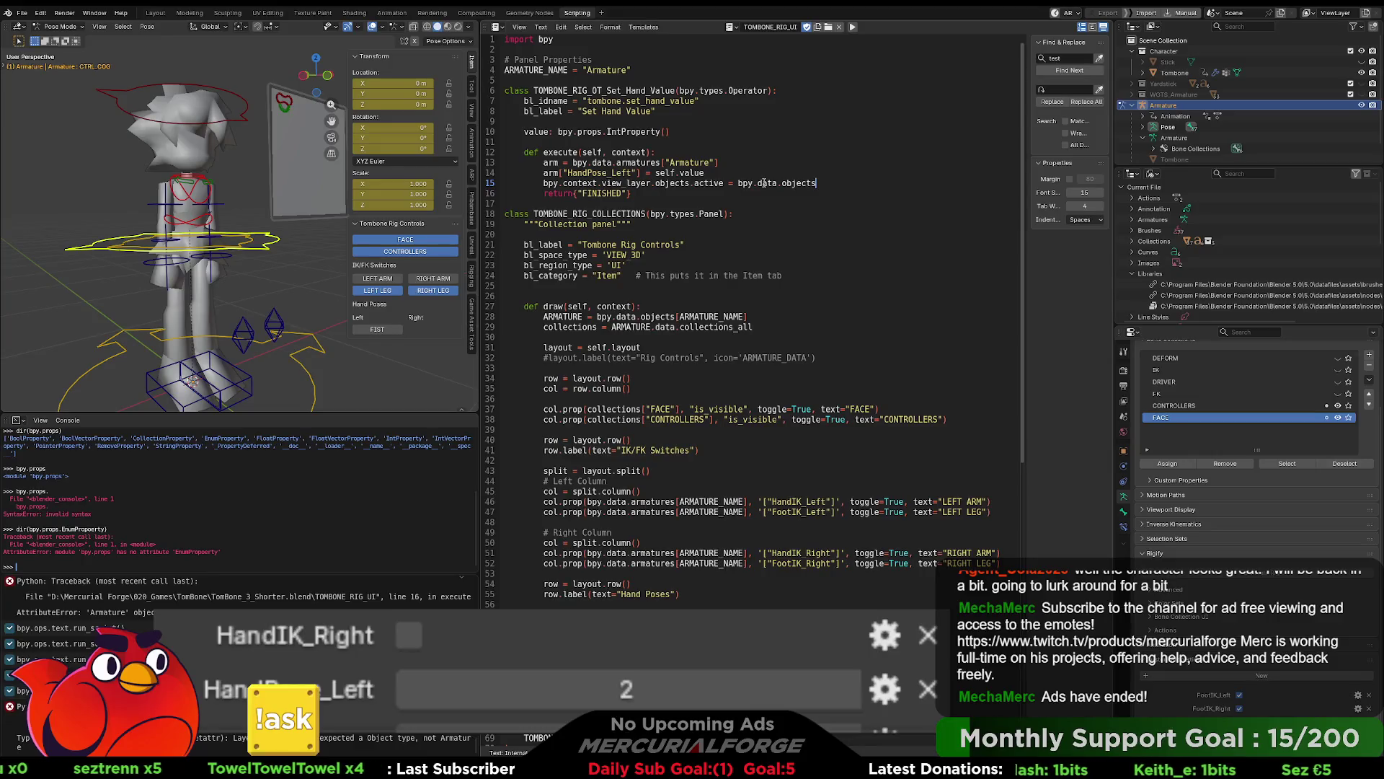
type("[ARMATURE_NAME")
key("End")
key("Up")
key("Up")
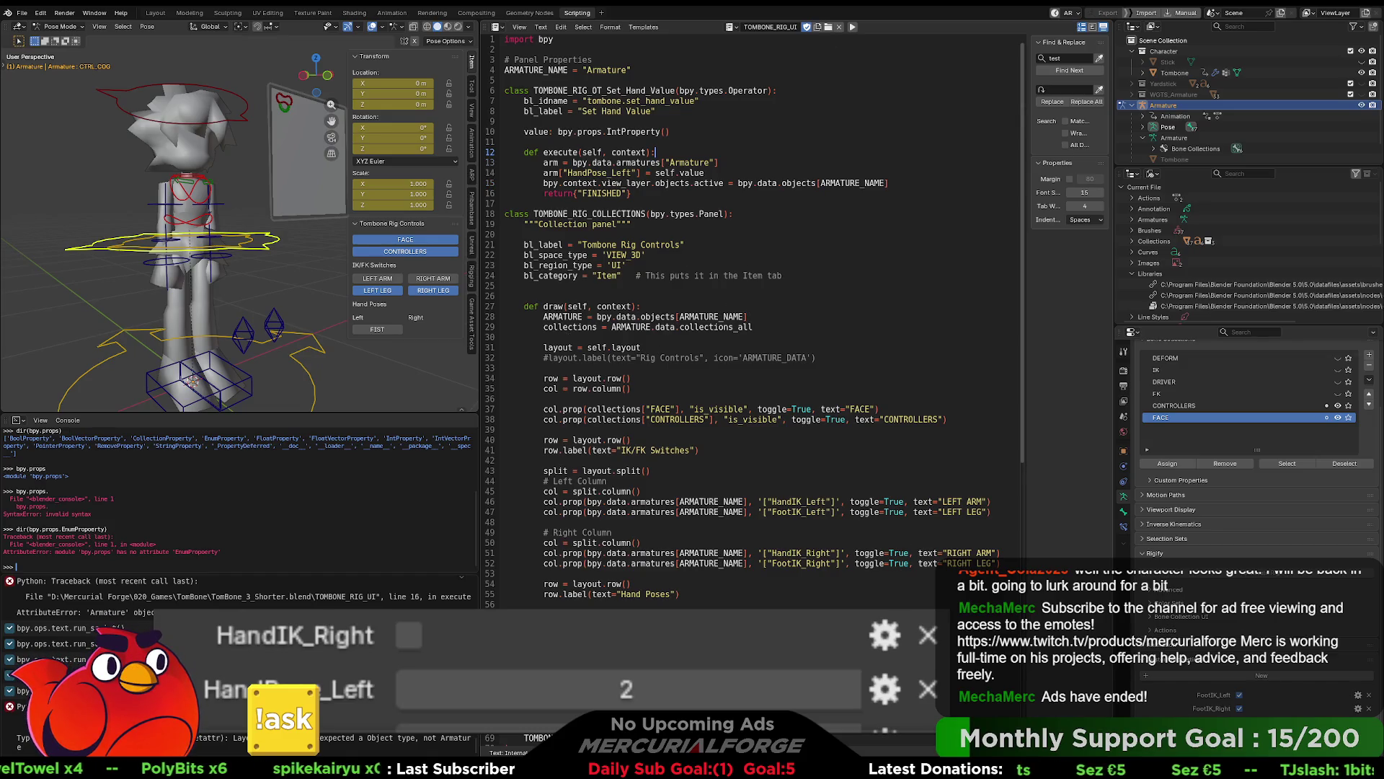
Step: Rerun the script, select CTRL_COG and apply the left FIST, setting HandPose_Left to 4
left_click(305, 365)
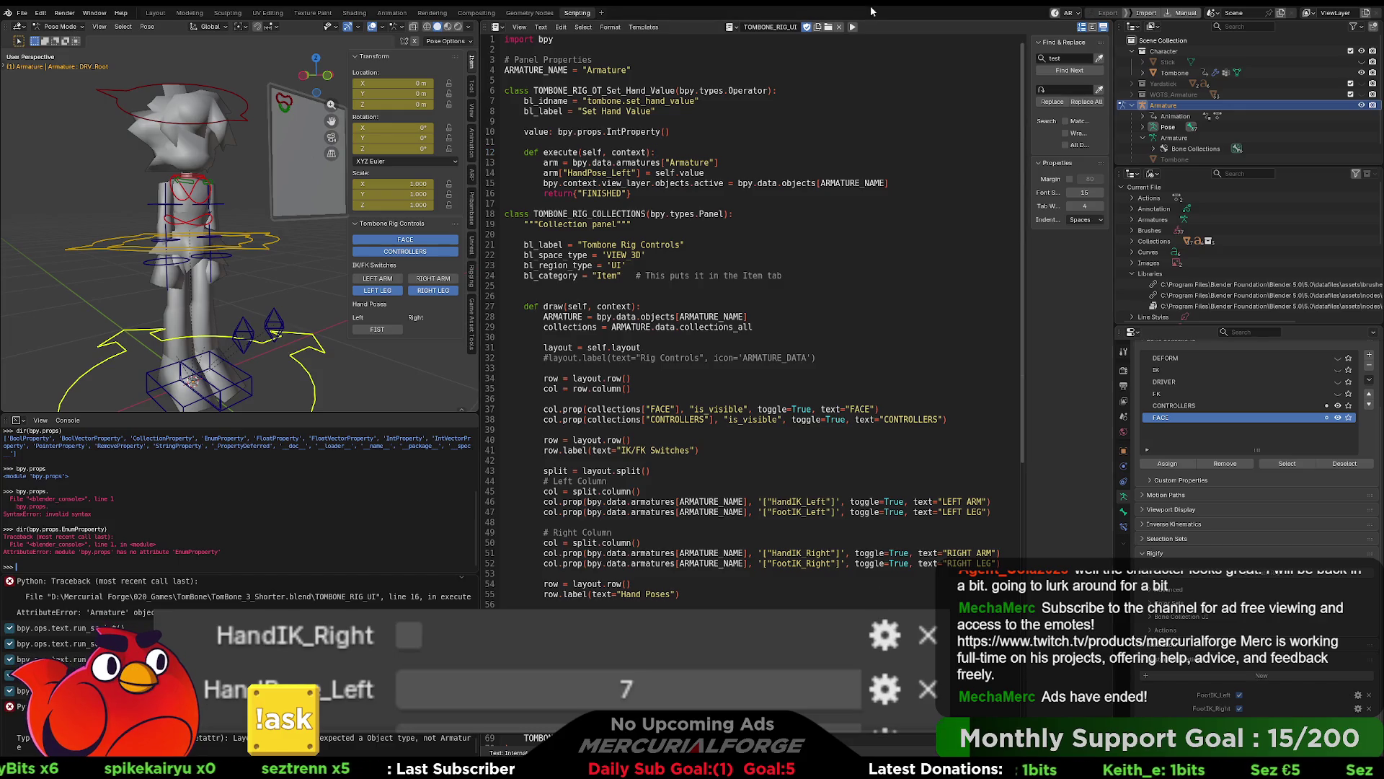
left_click(852, 26)
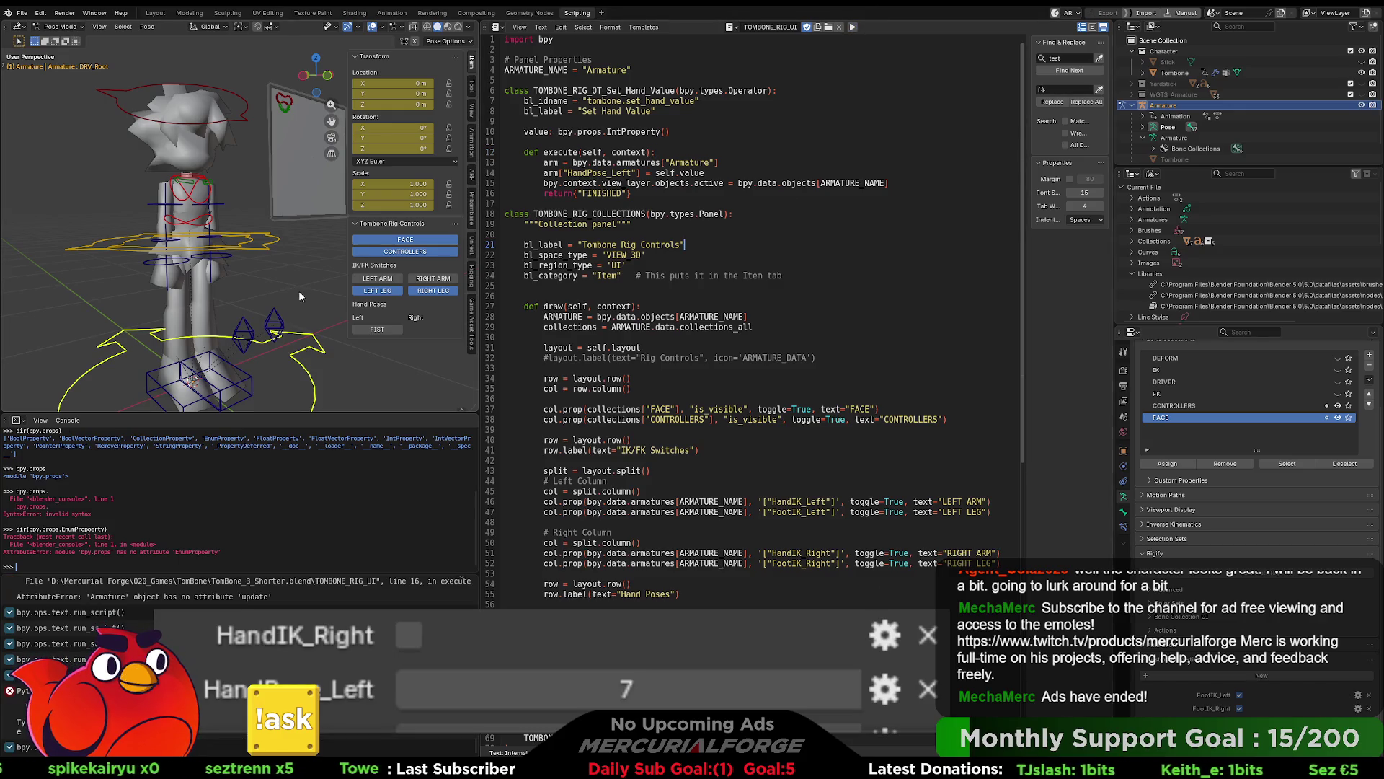
left_click(267, 245)
left_click(380, 330)
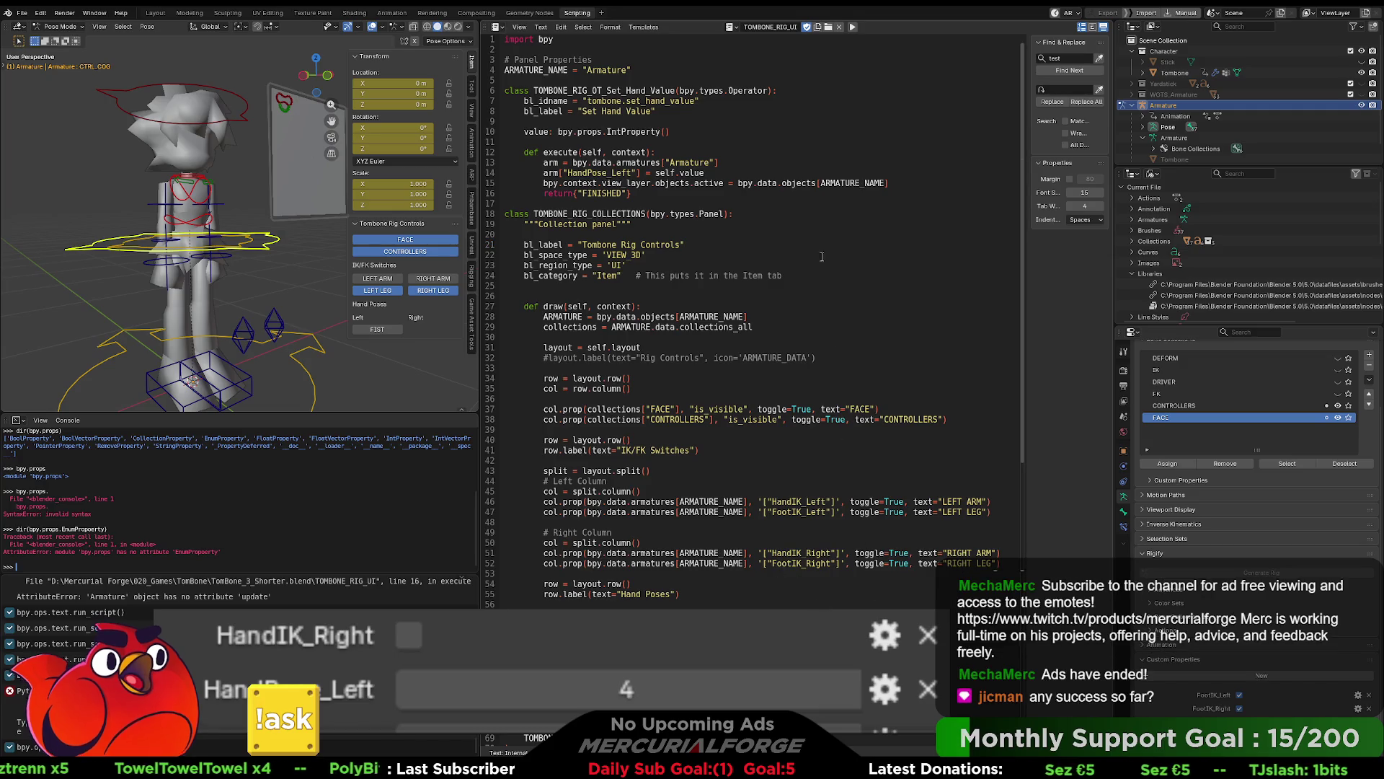
left_click(852, 27)
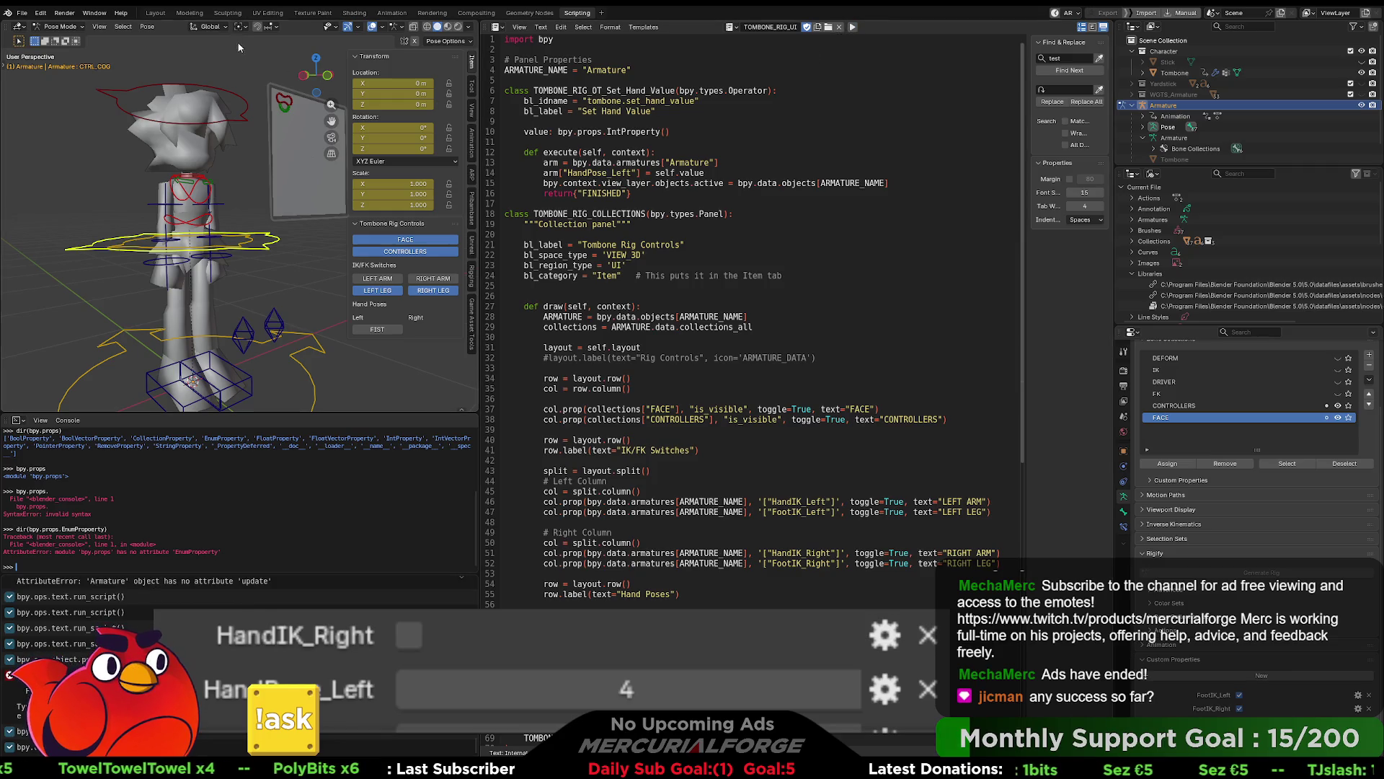
Step: Rotate the left clavicle bone twice, then apply the left FIST pose again
left_click(211, 189)
scroll(210, 186, "up", 8)
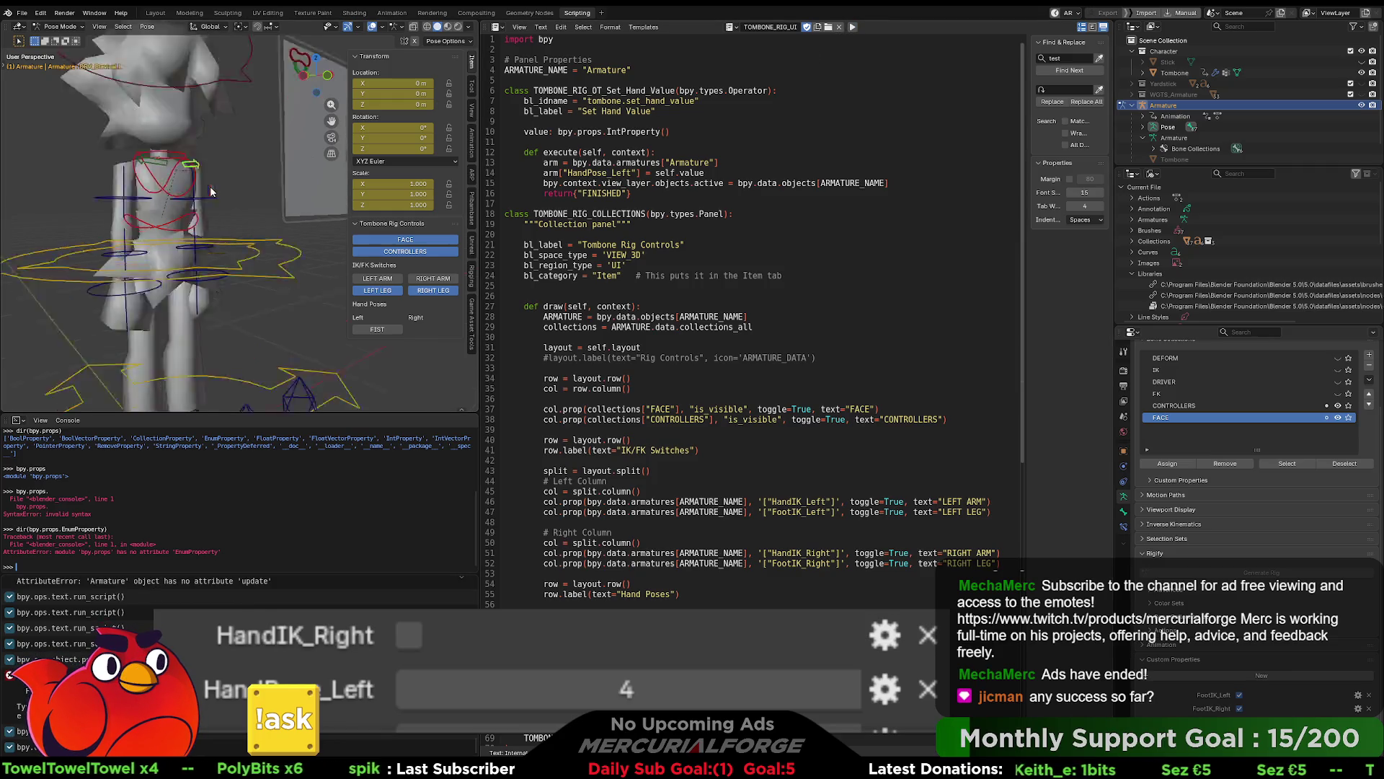
scroll(267, 246, "down", 8)
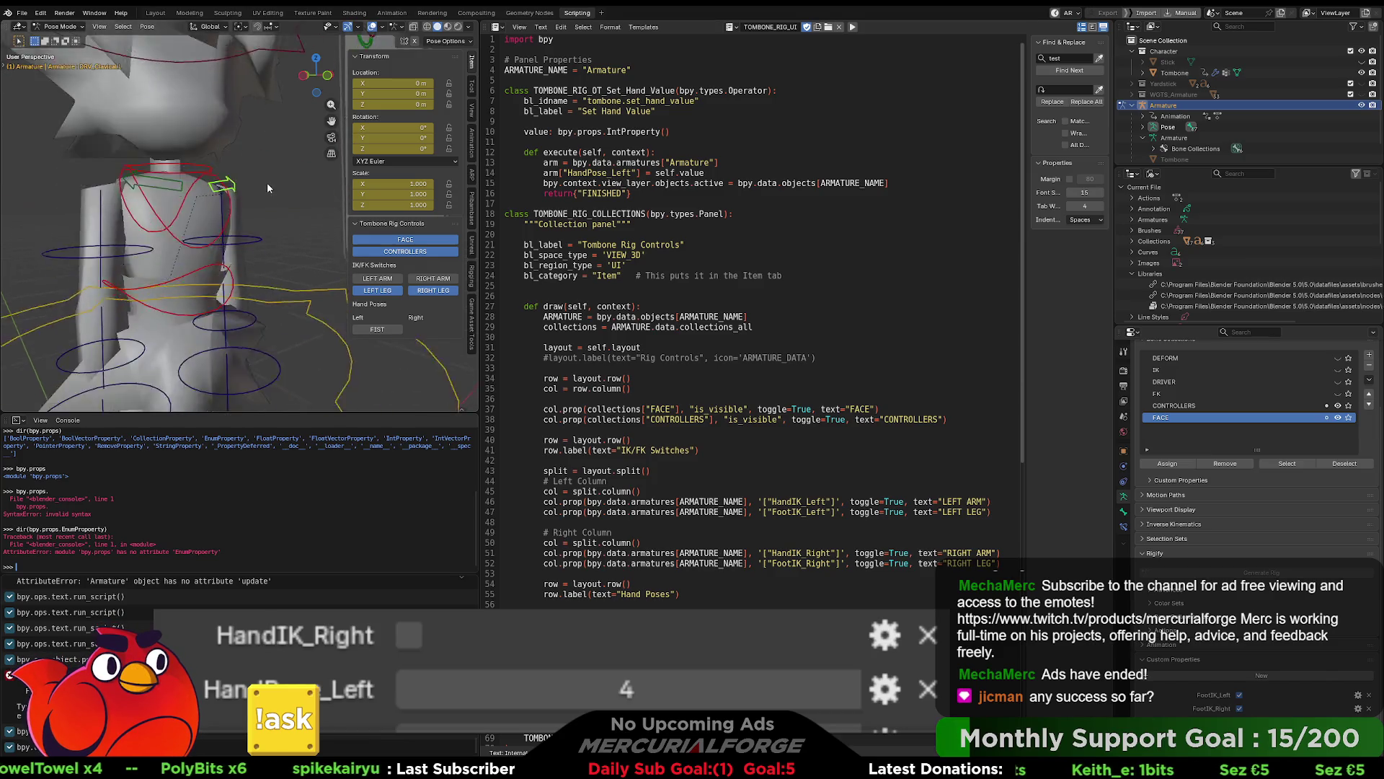
key("r")
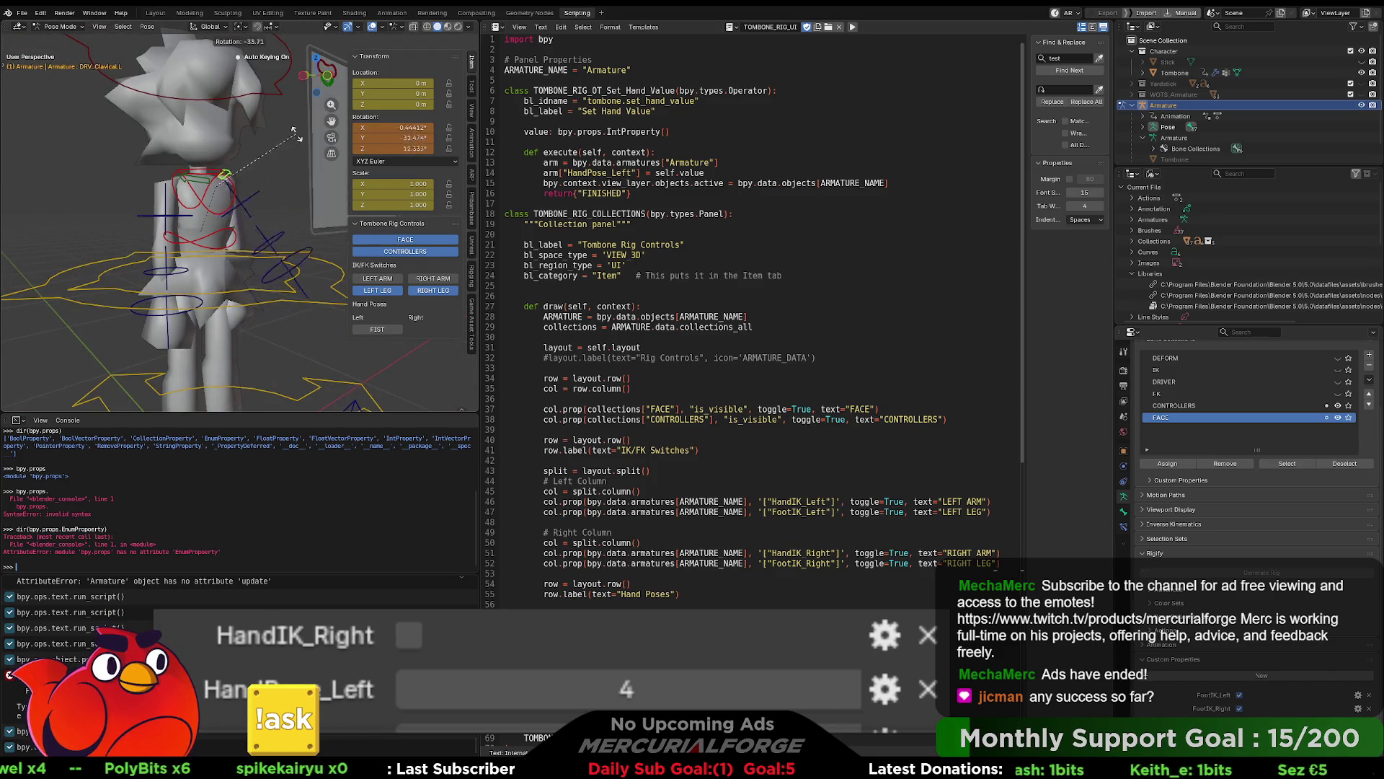
left_click(271, 182)
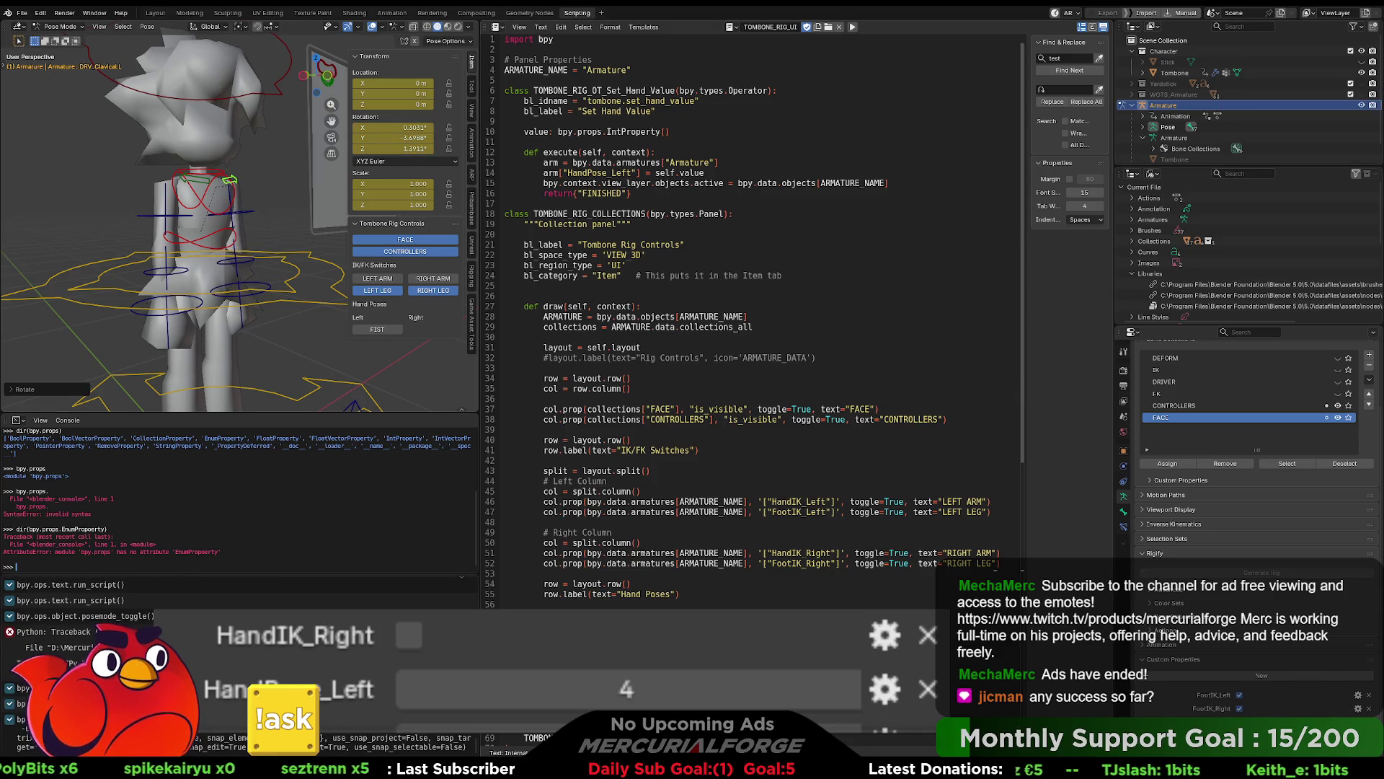
key("r")
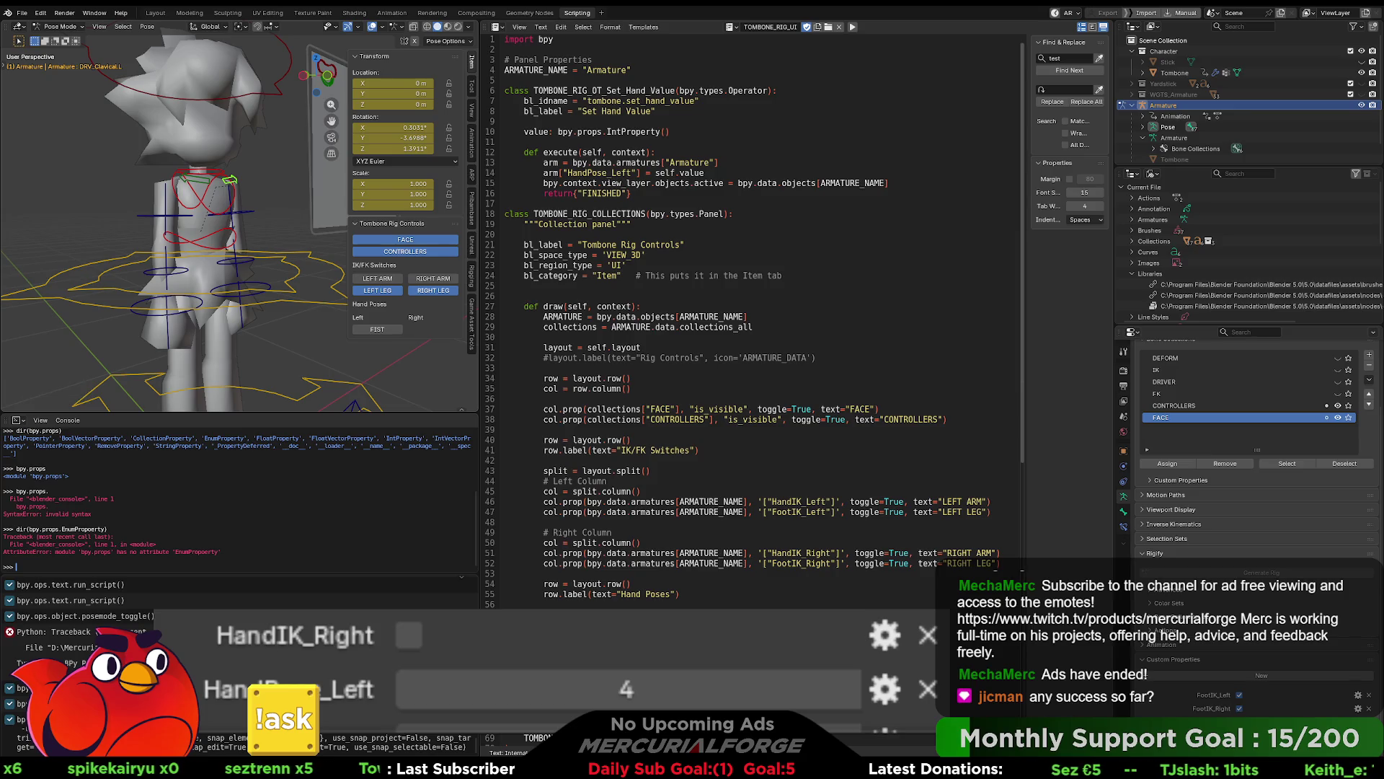
left_click(249, 180)
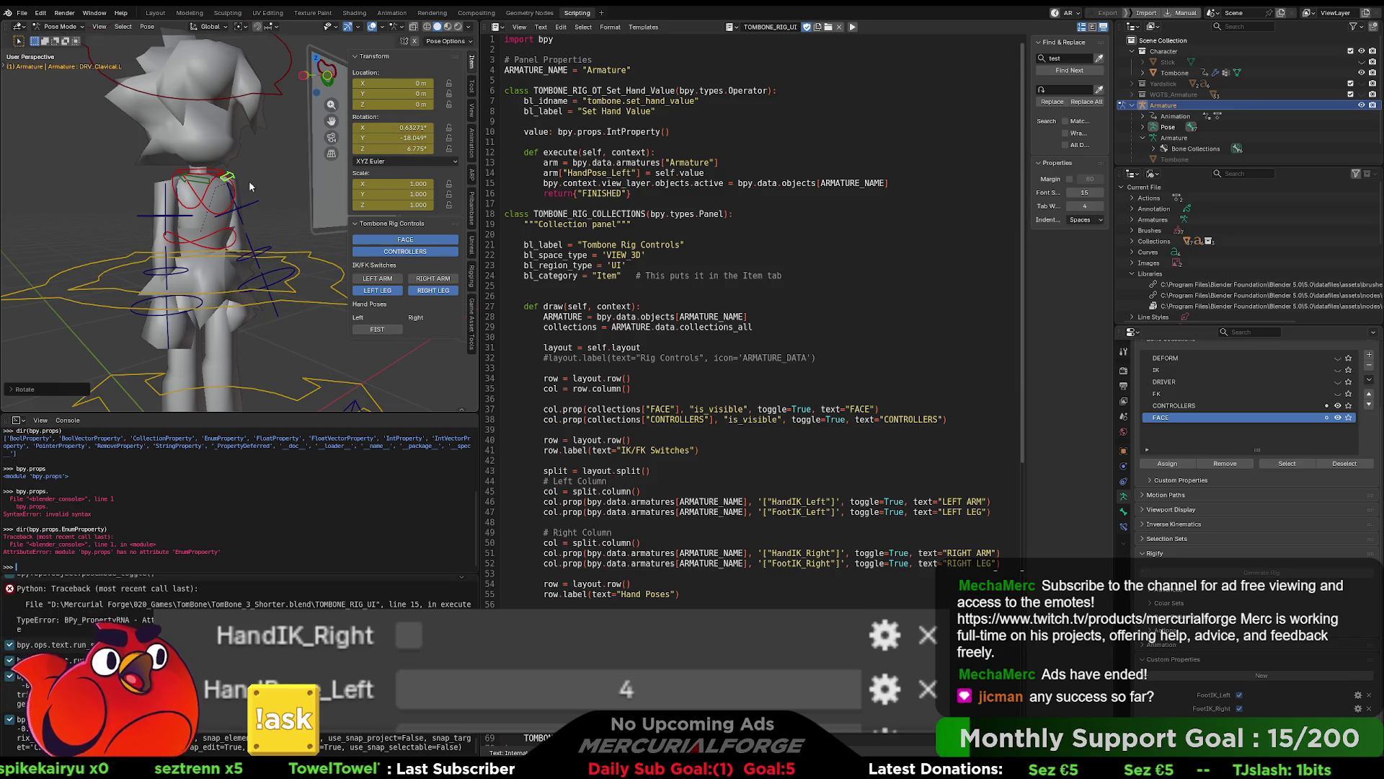
left_click(378, 331)
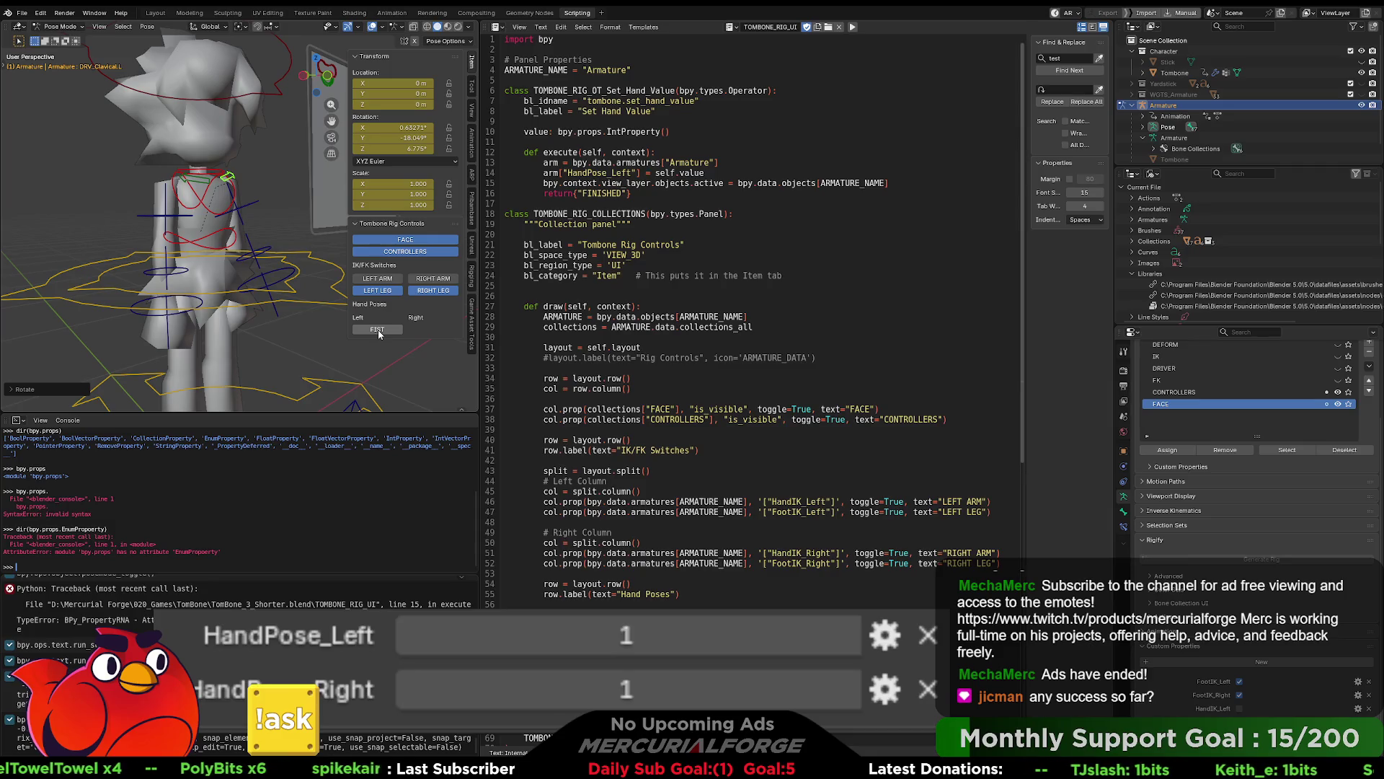
Step: Return to Object Mode, select CTRL_COG, and rerun the rig script from line 56
scroll(257, 244, "down", 5)
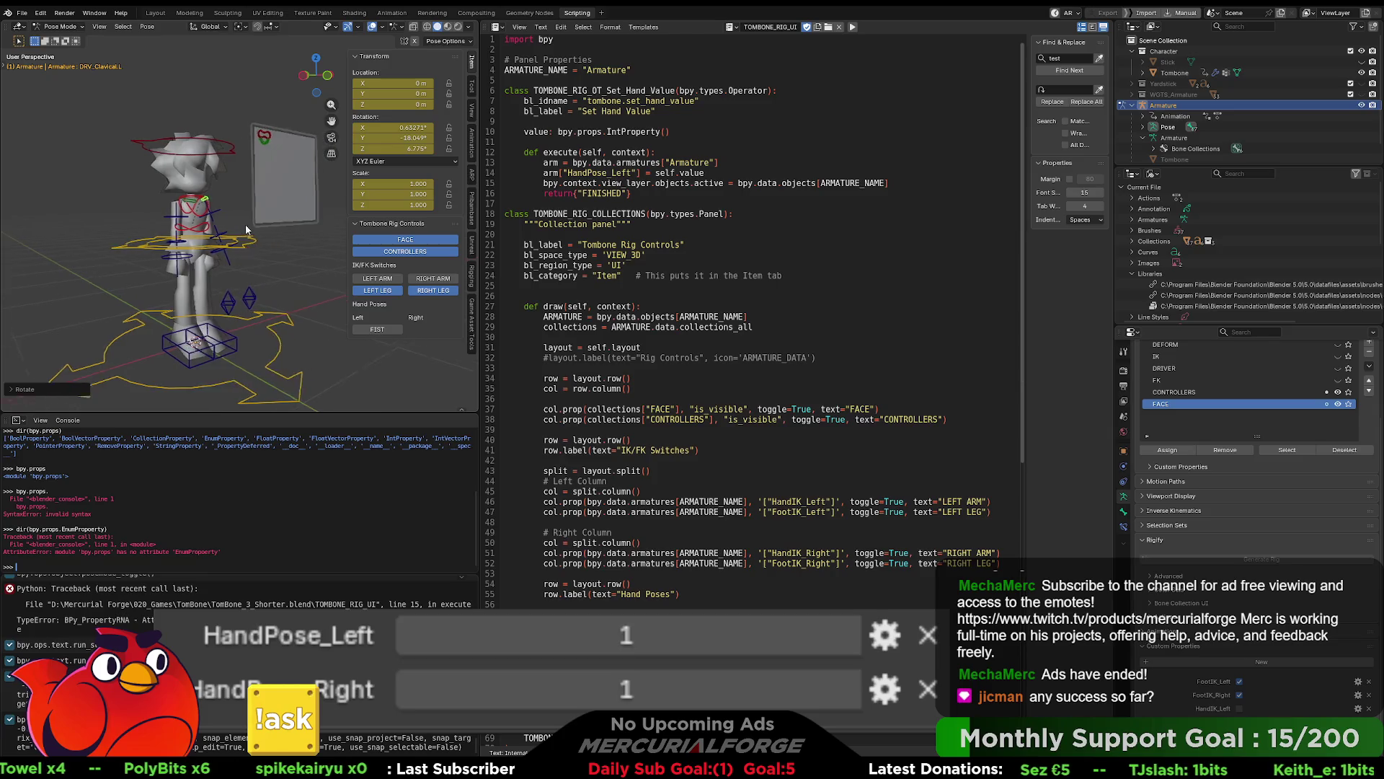
scroll(245, 244, "up", 3)
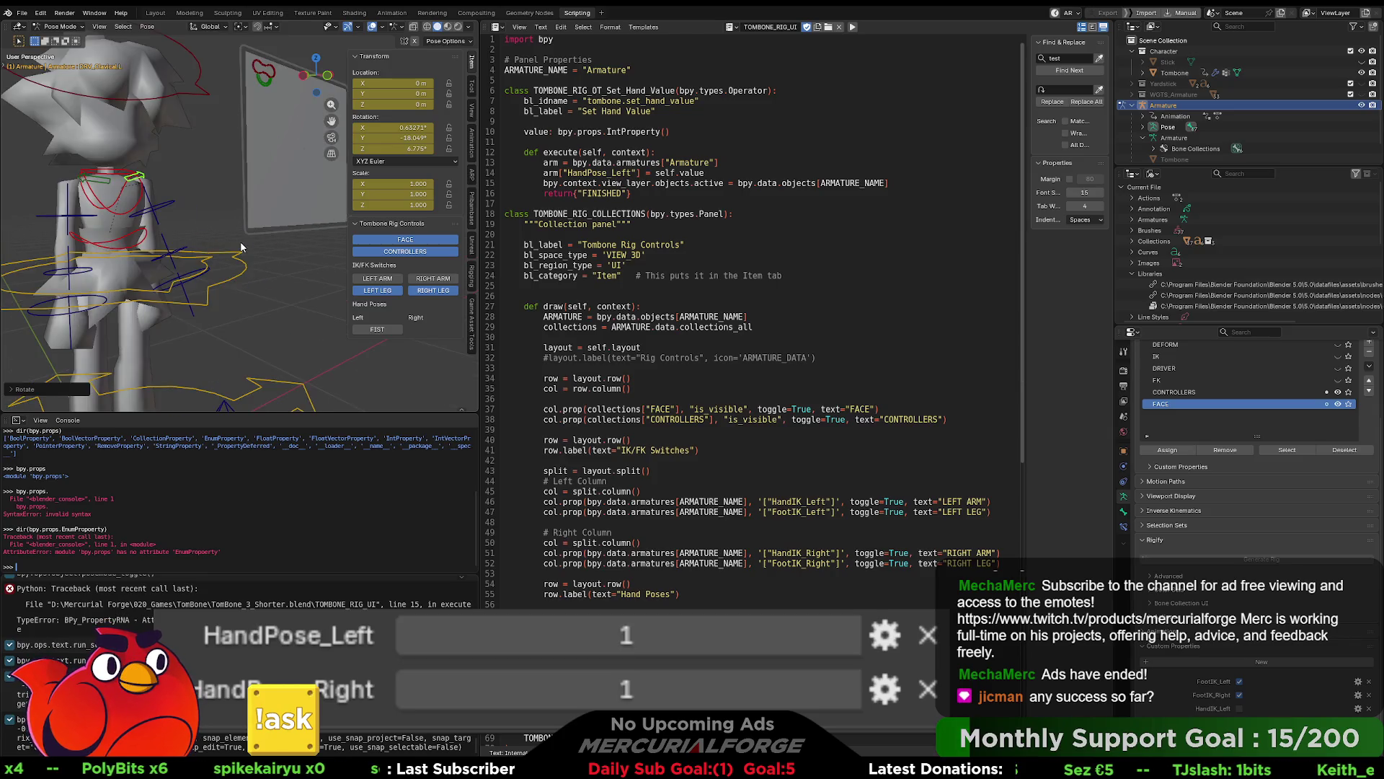
left_click(280, 223)
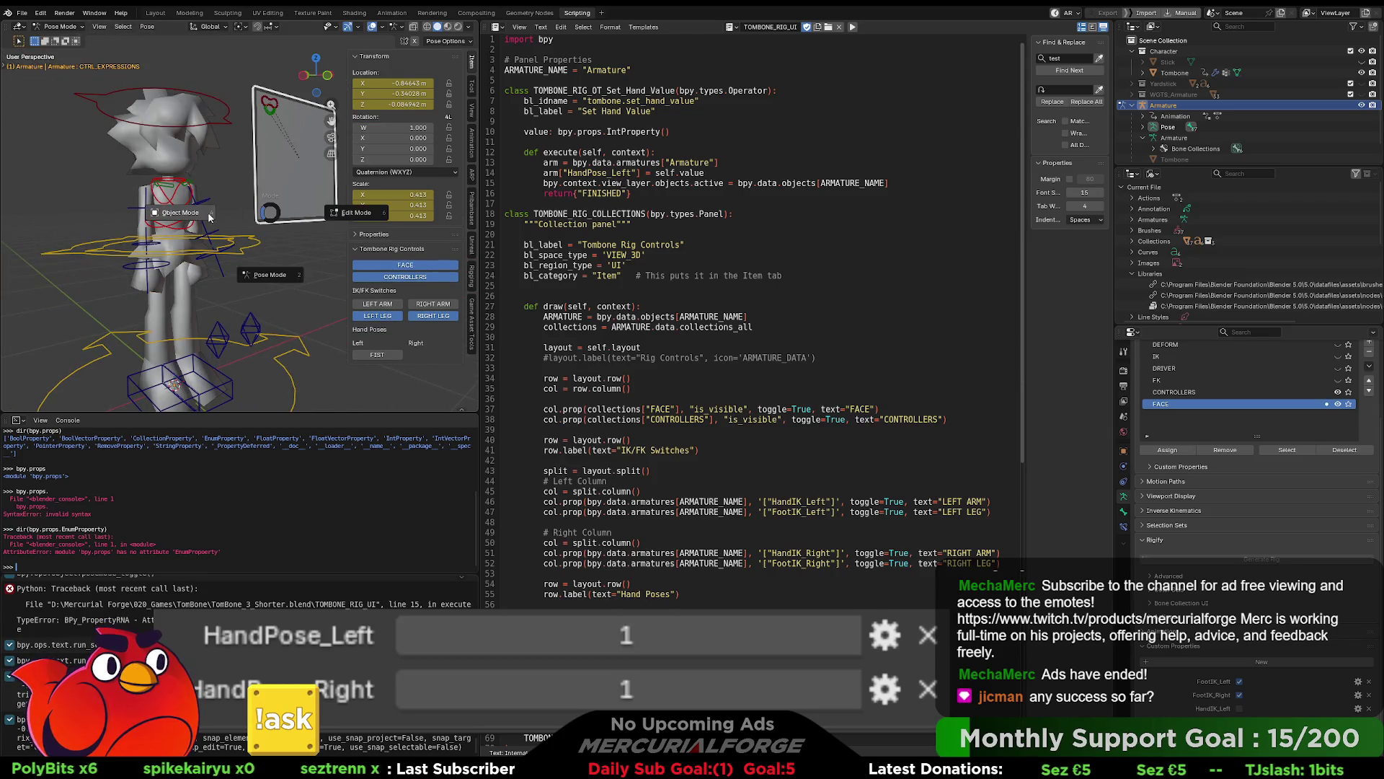
key("ctrl+Tab")
key("ctrl+Tab")
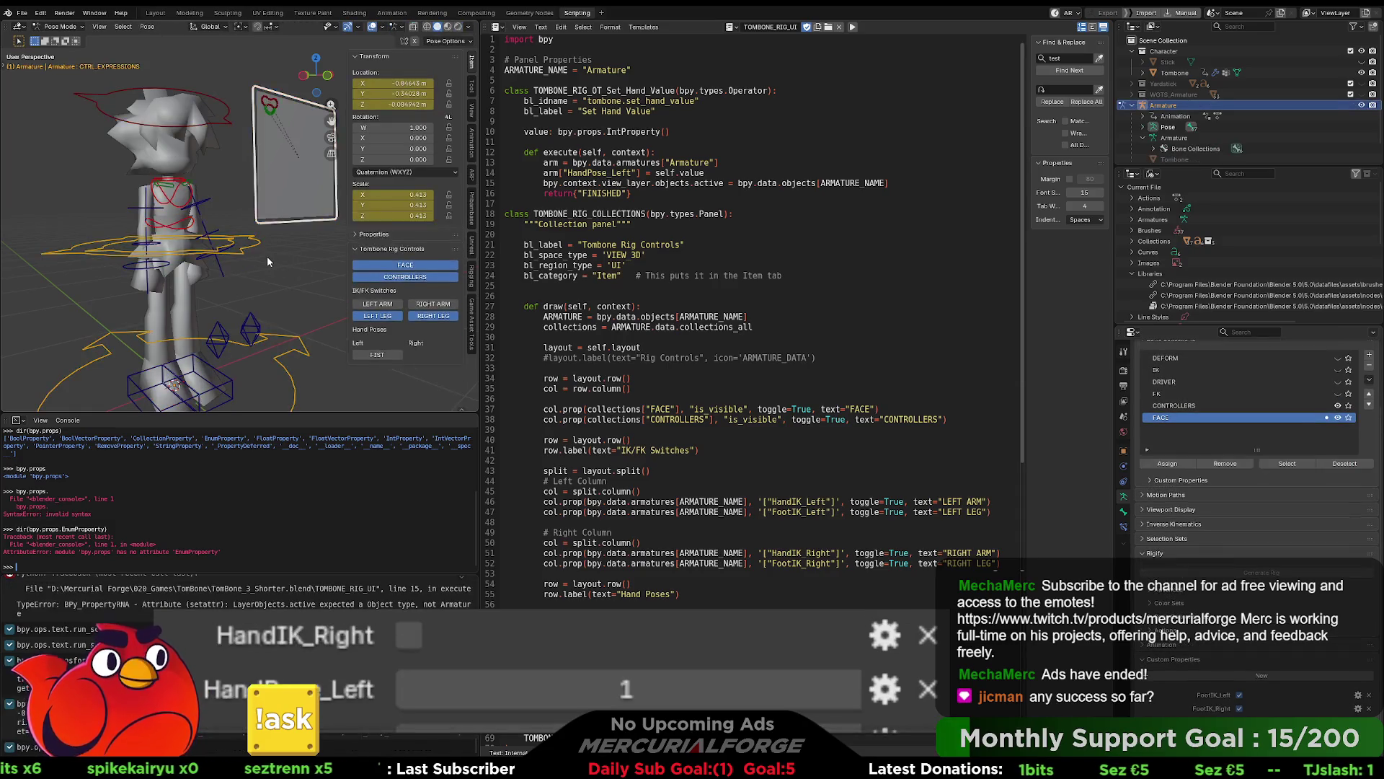
left_click(267, 258)
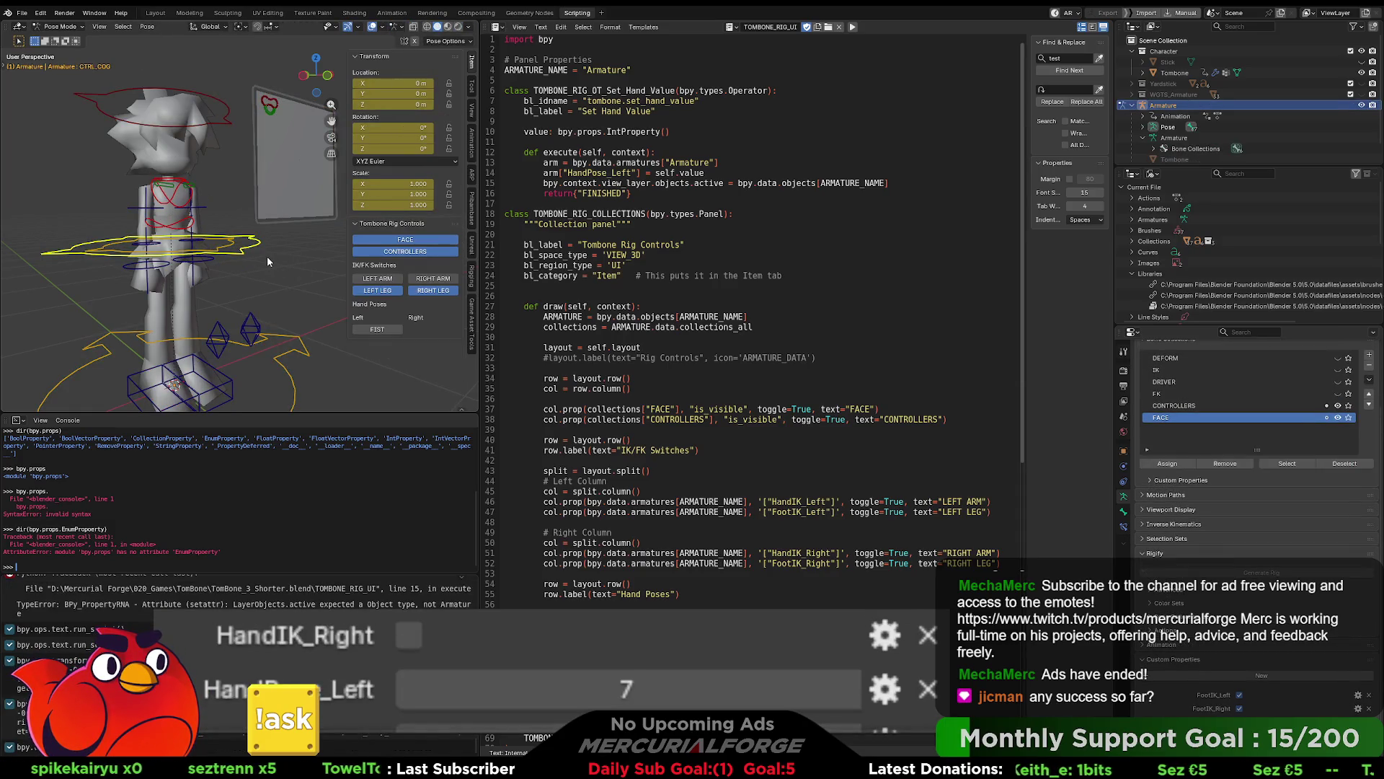
scroll(280, 262, "down", 4)
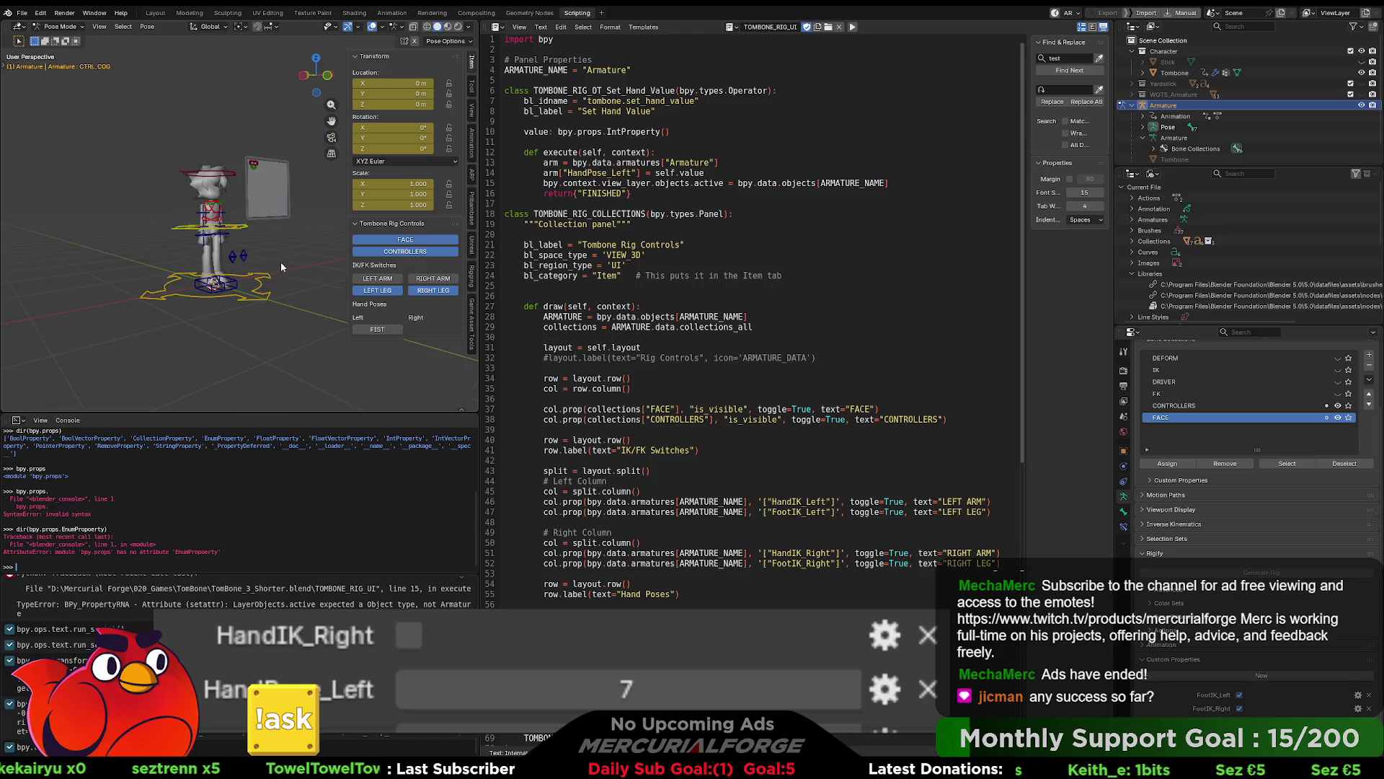
scroll(281, 265, "up", 5)
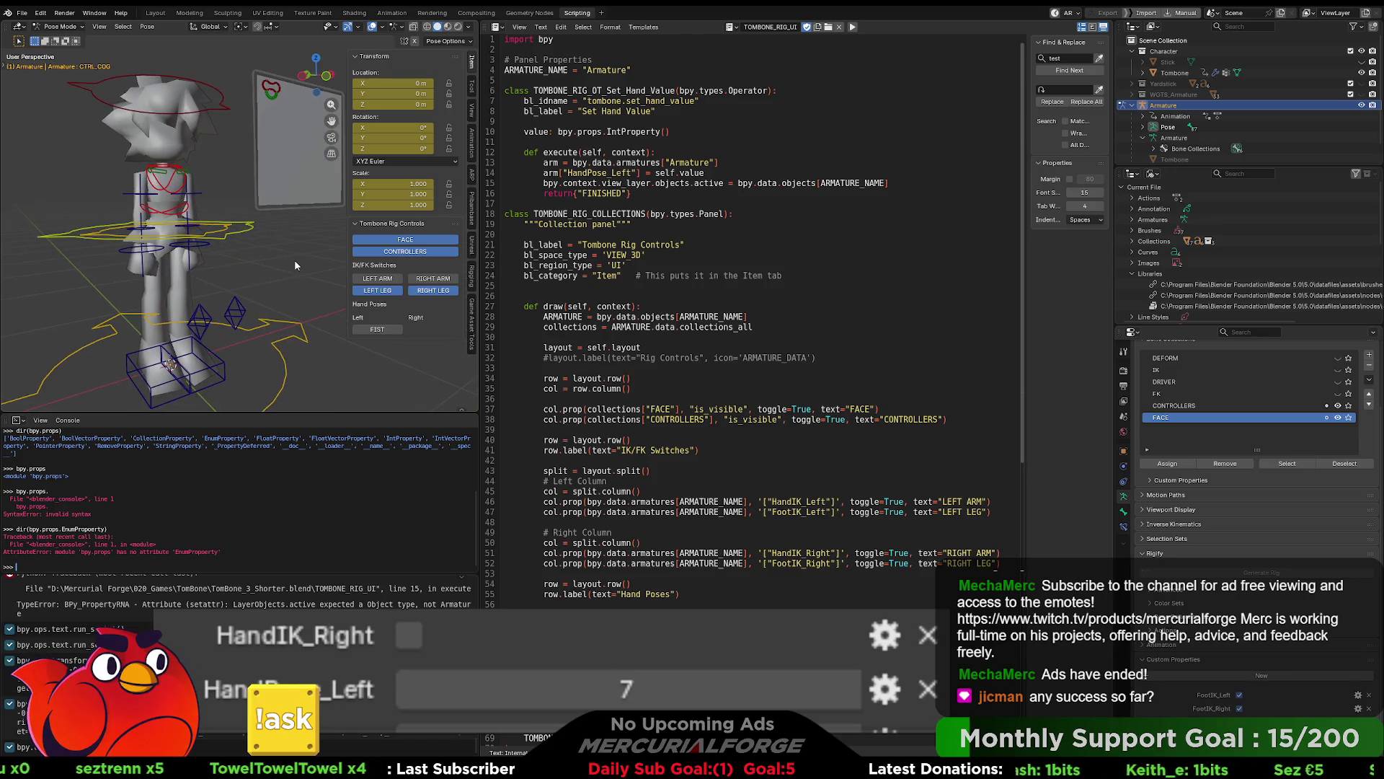
scroll(294, 265, "down", 3)
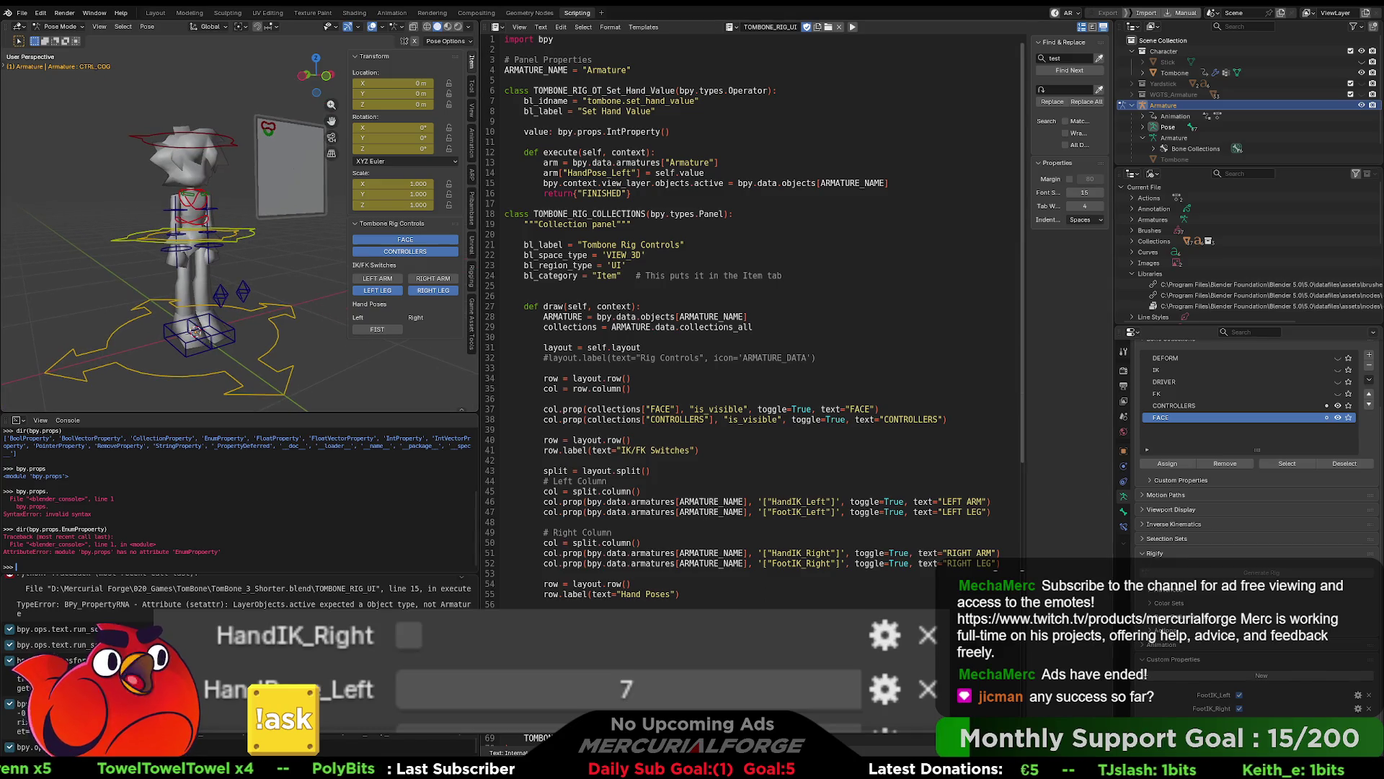
left_click(865, 606)
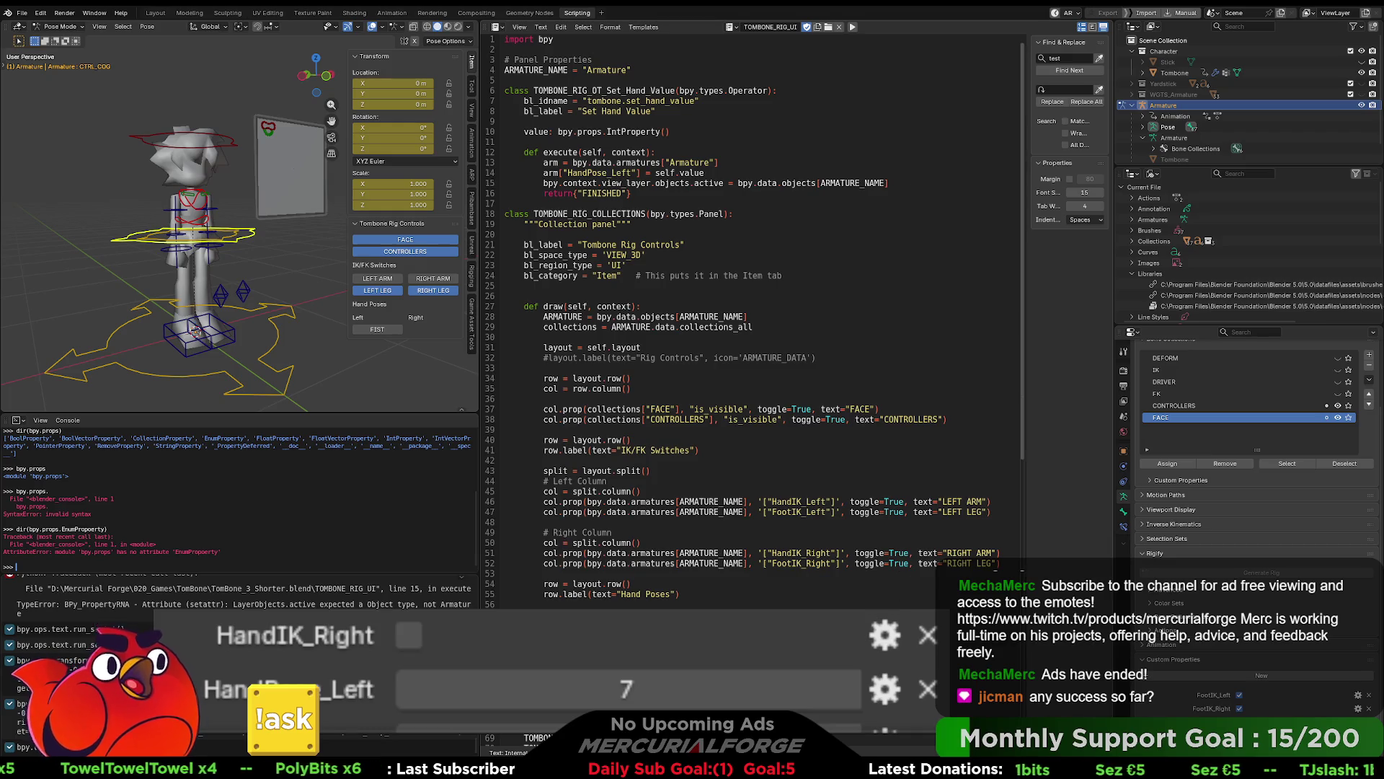
left_click(853, 28)
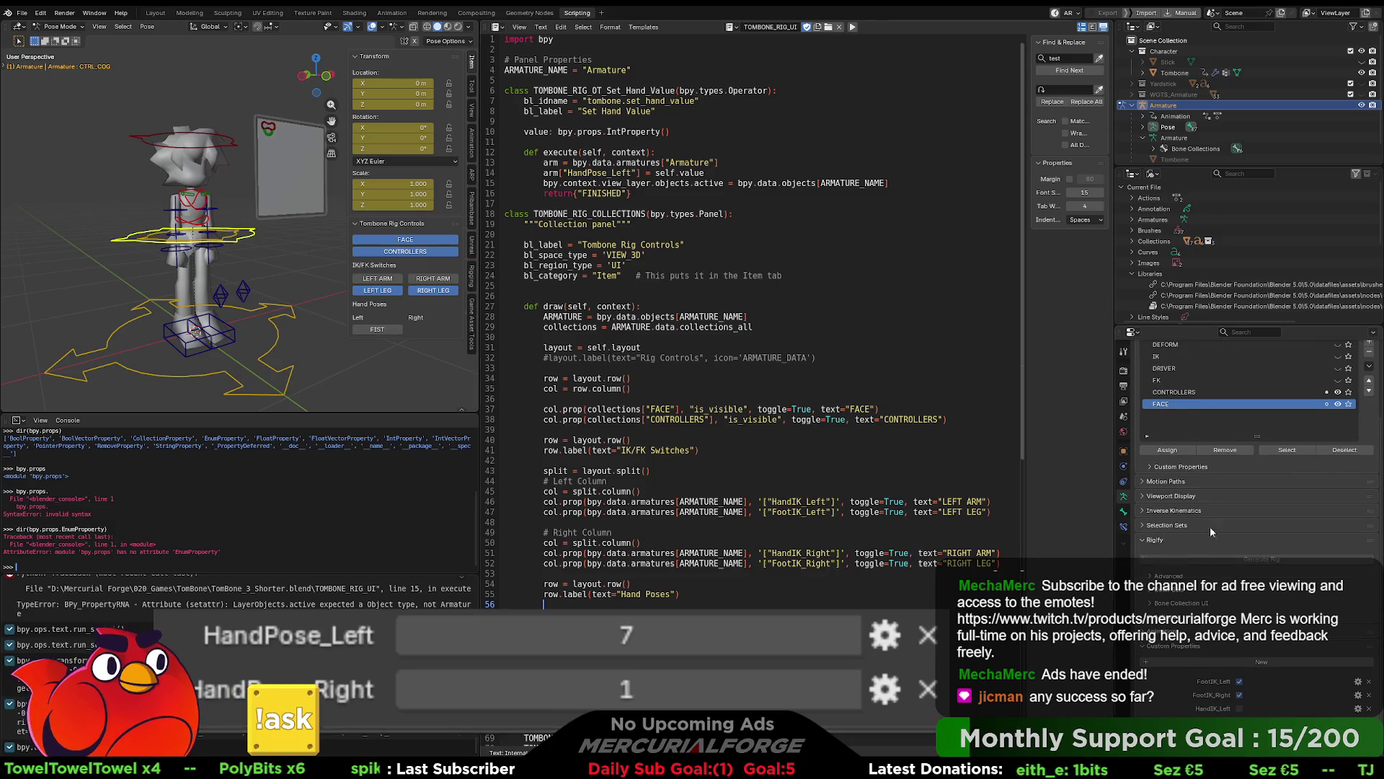
Step: Toggle the left hand repeatedly between FIST and THUMBS UP, ending on THUMBS UP
left_click(669, 131)
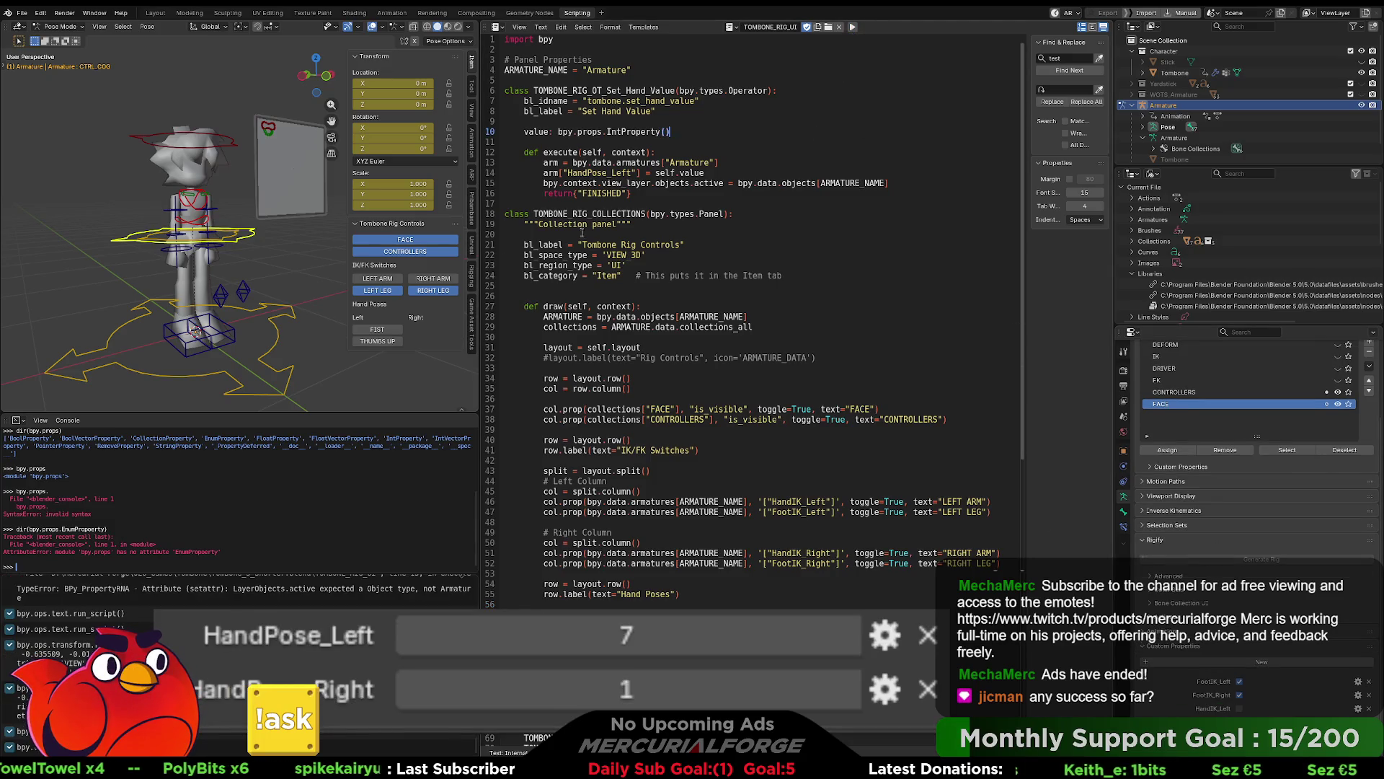
left_click(385, 332)
left_click(379, 341)
left_click(379, 330)
left_click(379, 339)
left_click(379, 329)
left_click(378, 341)
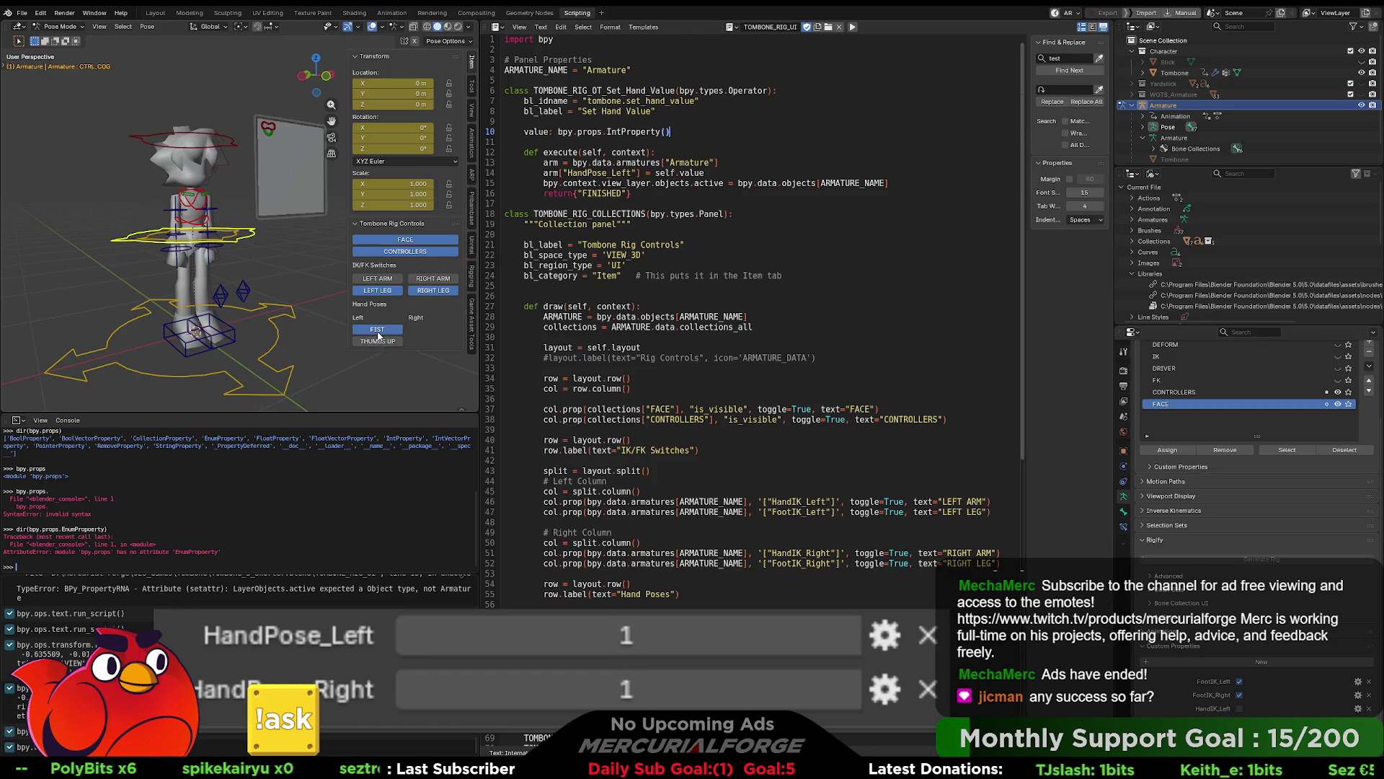
left_click(378, 329)
left_click(378, 341)
left_click(378, 330)
left_click(378, 340)
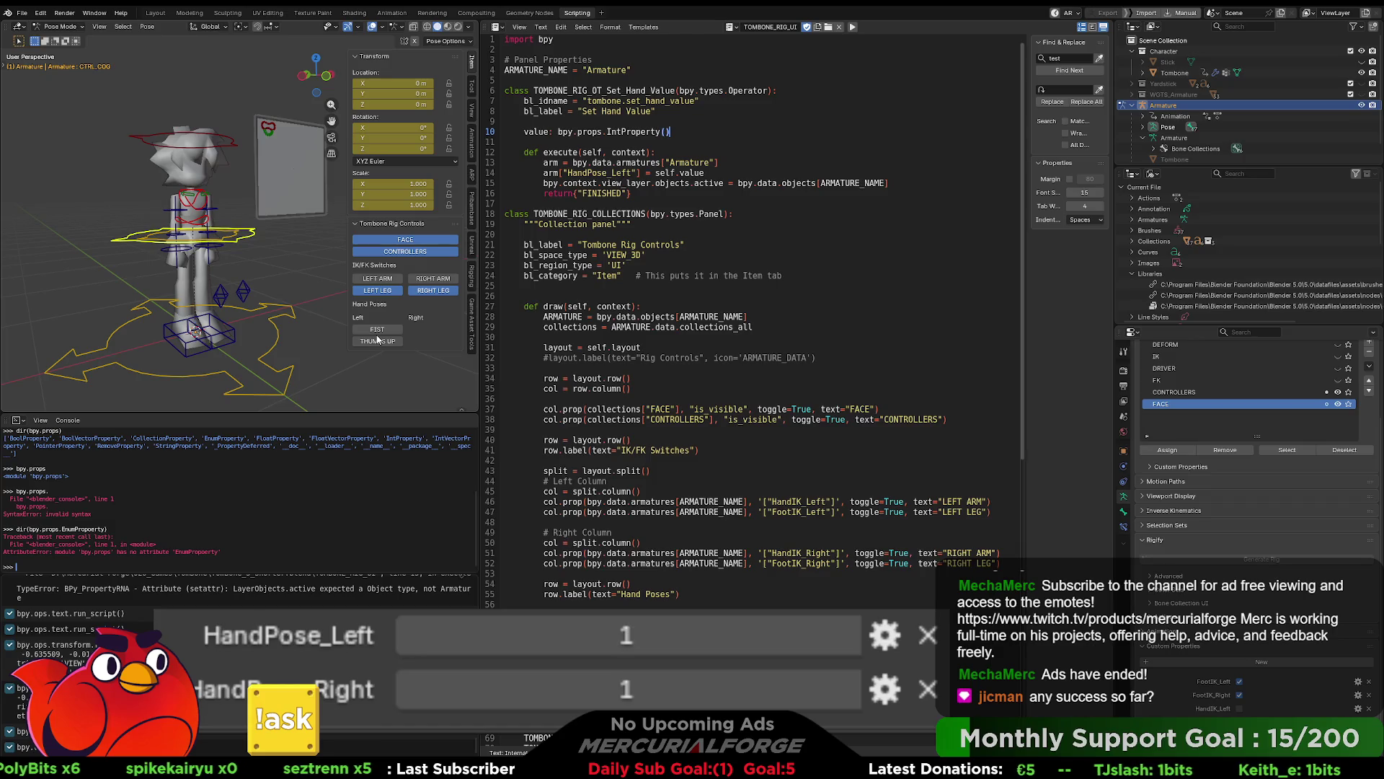
Step: In Object Mode, select the Tombone mesh and apply the THUMBS UP pose
mouse_move(284, 261)
middle_mouse_down()
mouse_move(306, 275)
mouse_move(291, 258)
middle_mouse_up()
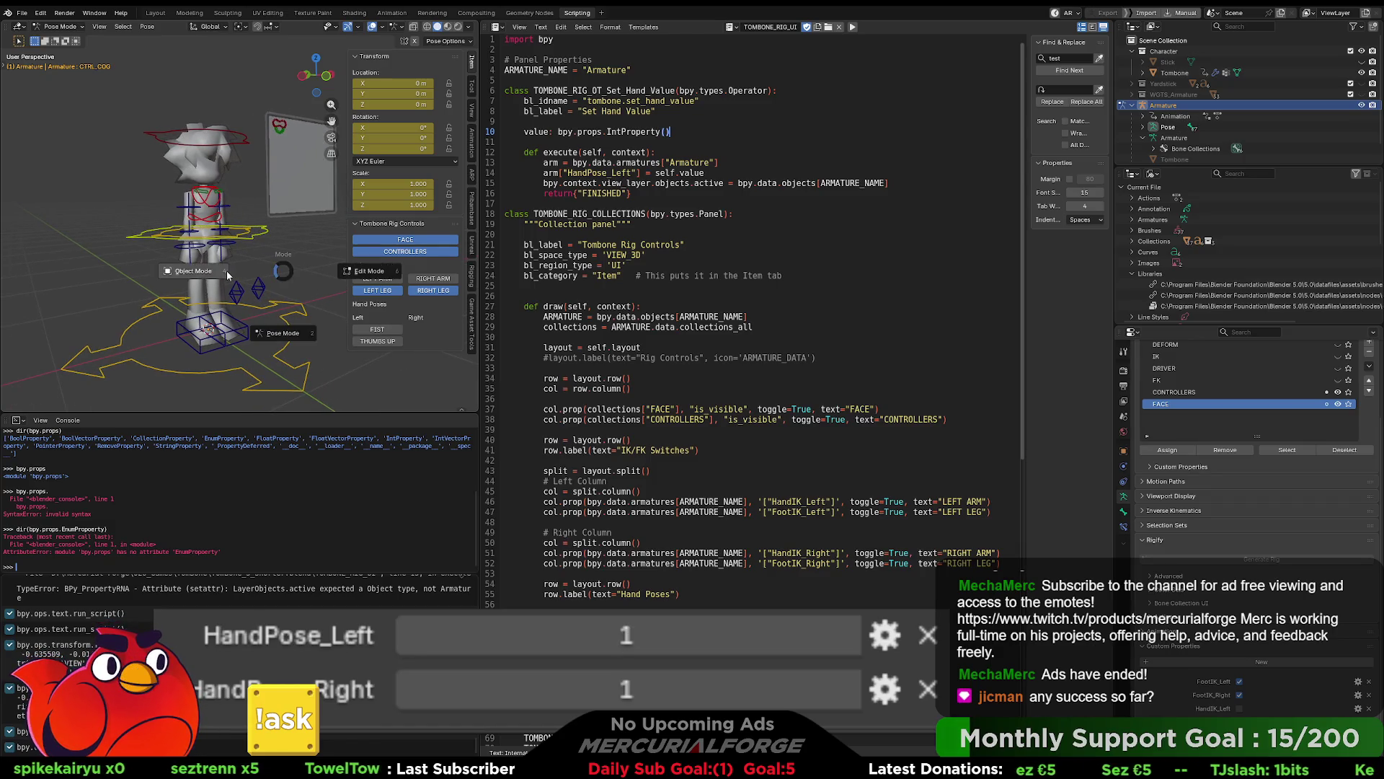
key("ctrl+Tab")
left_click(283, 265)
scroll(288, 259, "down", 4)
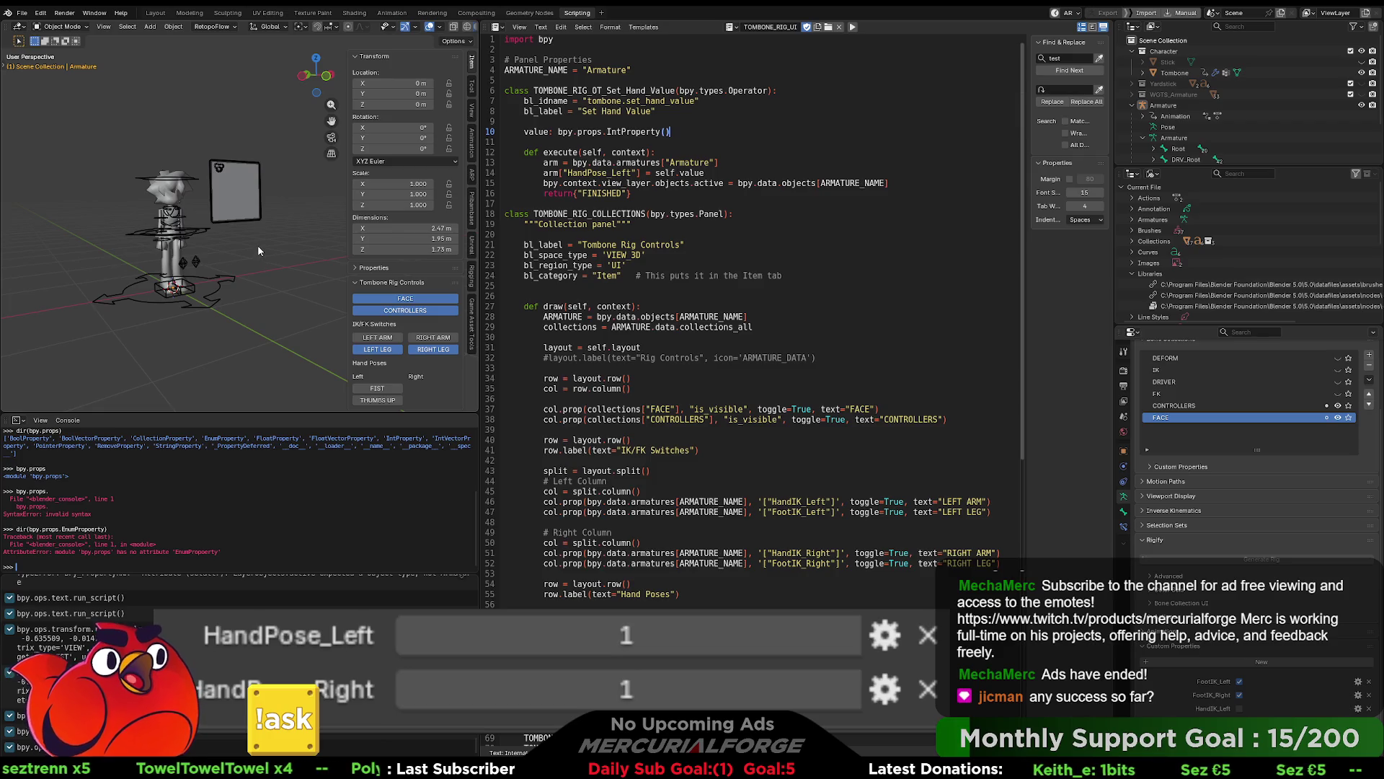
left_click(184, 214)
scroll(167, 228, "up", 2)
scroll(168, 228, "up", 3)
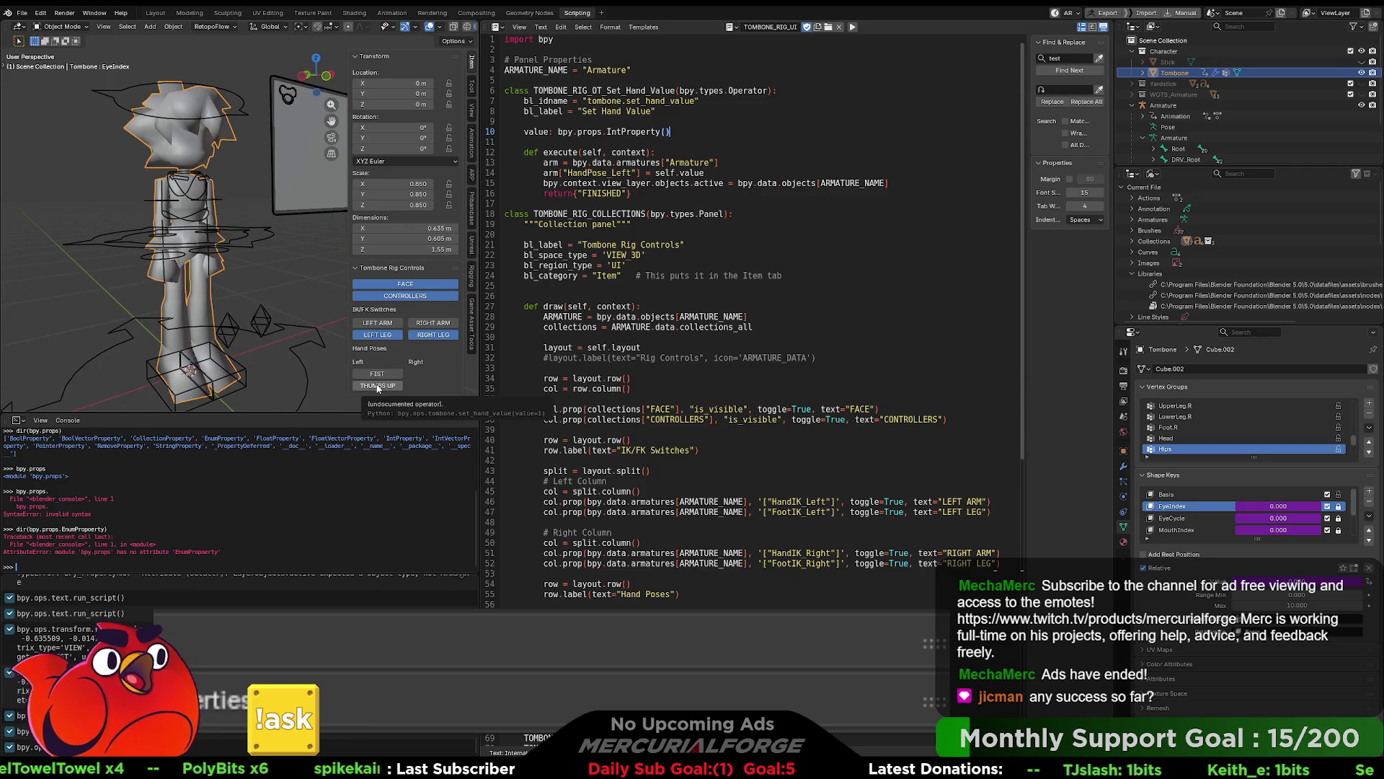
left_click(378, 385)
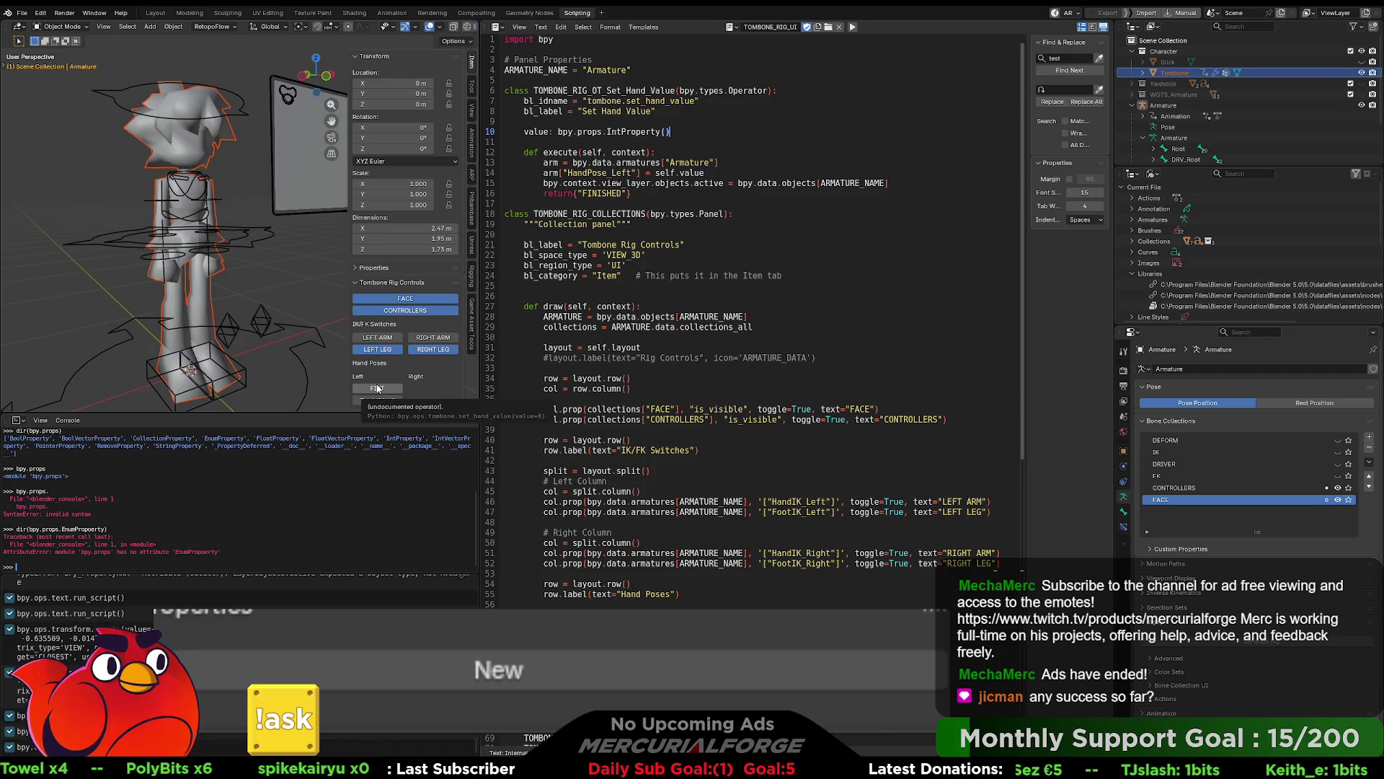
Step: Make the Tombone mesh active, apply FIST, then view the character from the front and deselect
middle_click_drag(306, 305, 370, 380)
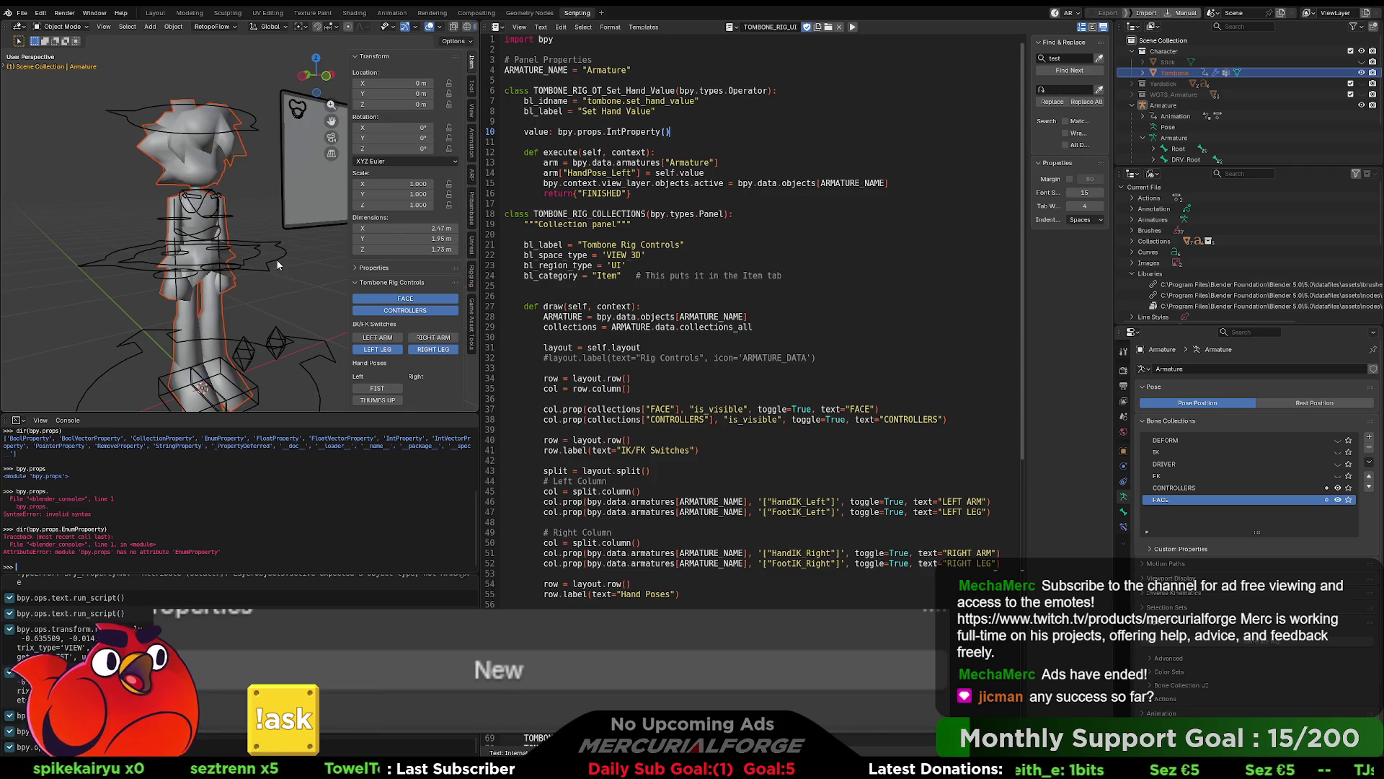
left_click(258, 197)
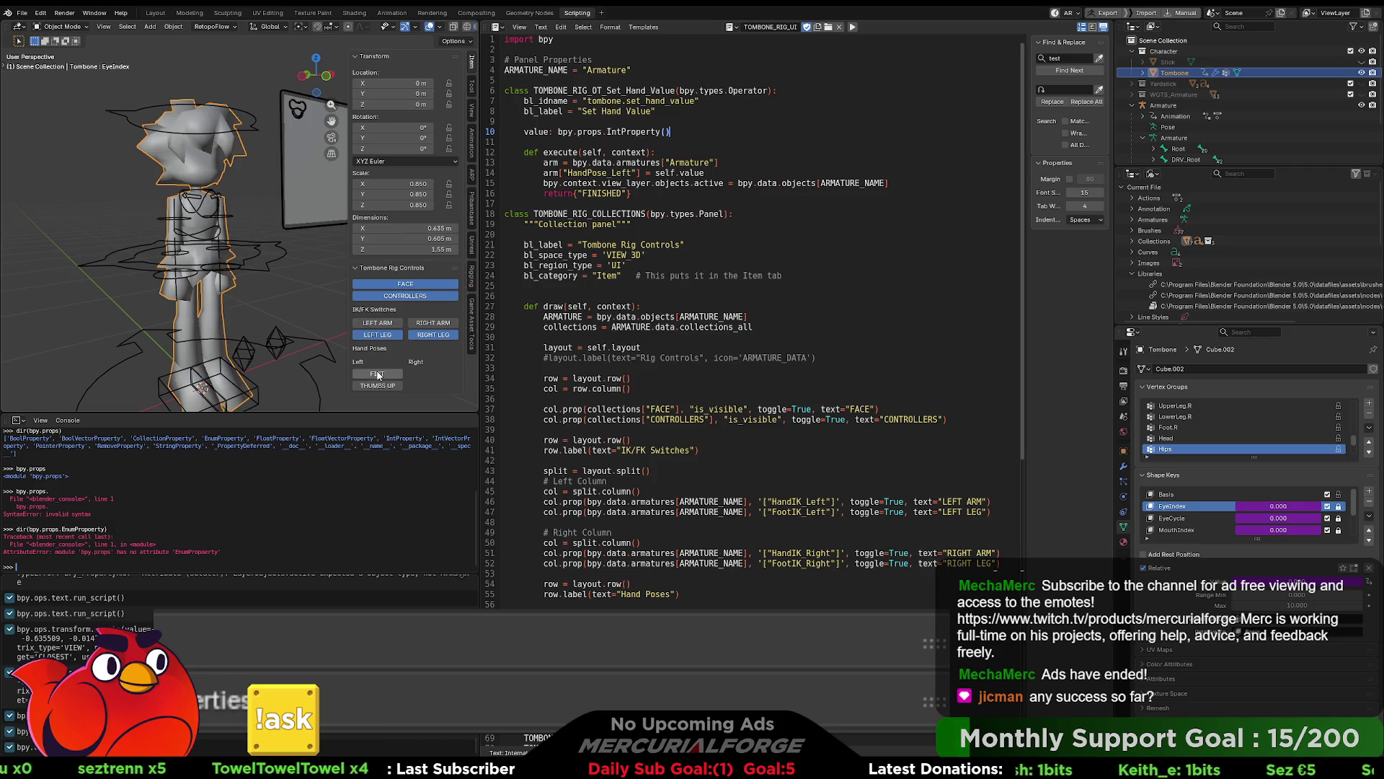
left_click(318, 339)
left_click(292, 284)
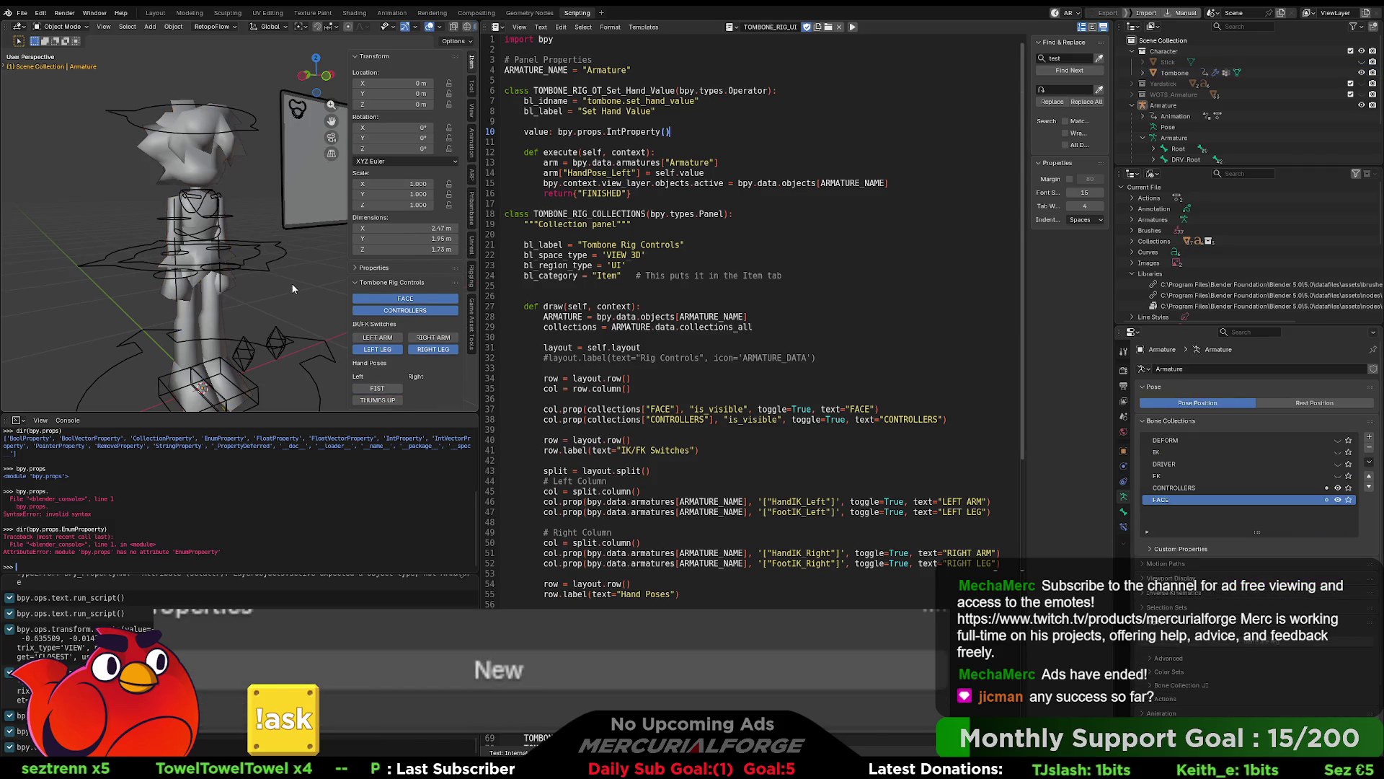
left_click(230, 170)
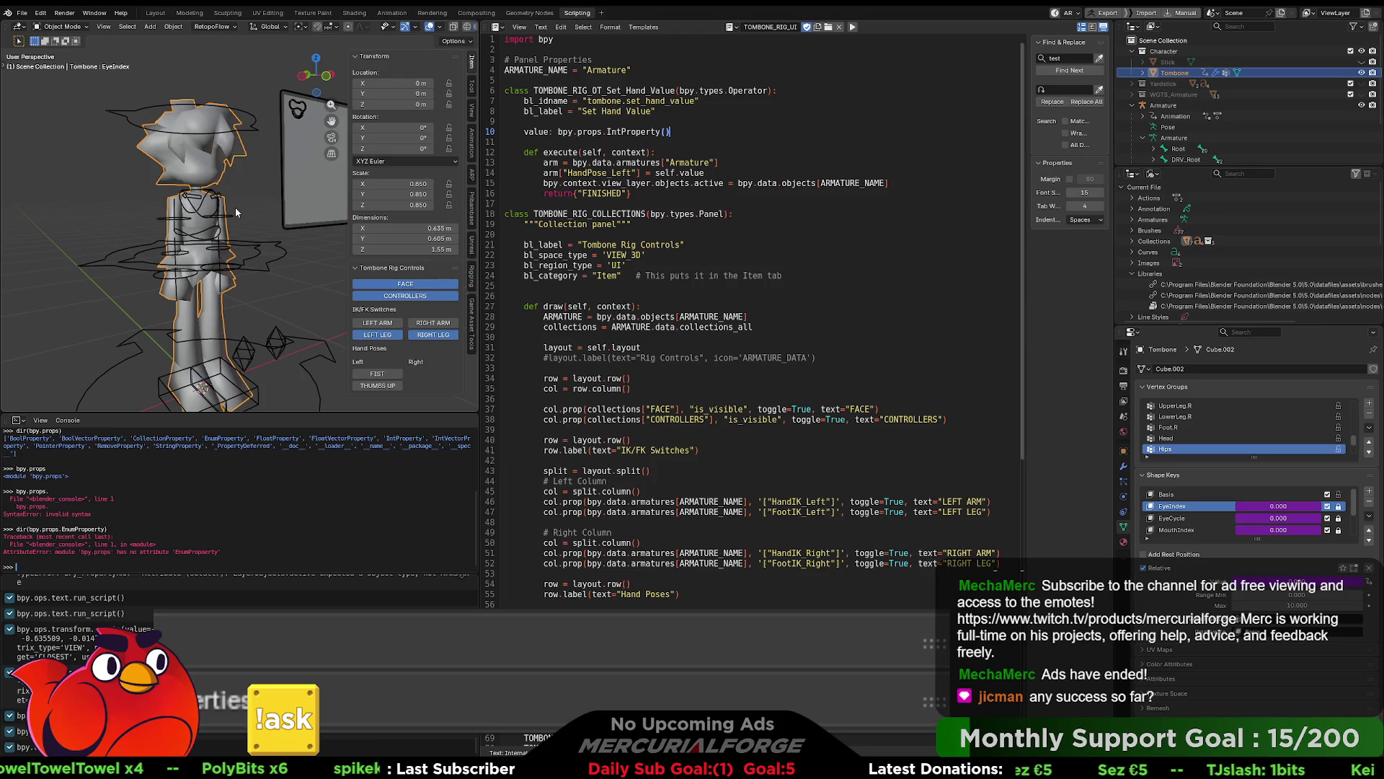
mouse_move(235, 206)
middle_mouse_down()
mouse_move(245, 242)
mouse_move(200, 245)
mouse_move(265, 241)
mouse_move(280, 275)
mouse_move(302, 274)
mouse_move(262, 263)
mouse_move(338, 260)
middle_mouse_up()
scroll(265, 241, "up", 3)
left_click(274, 276)
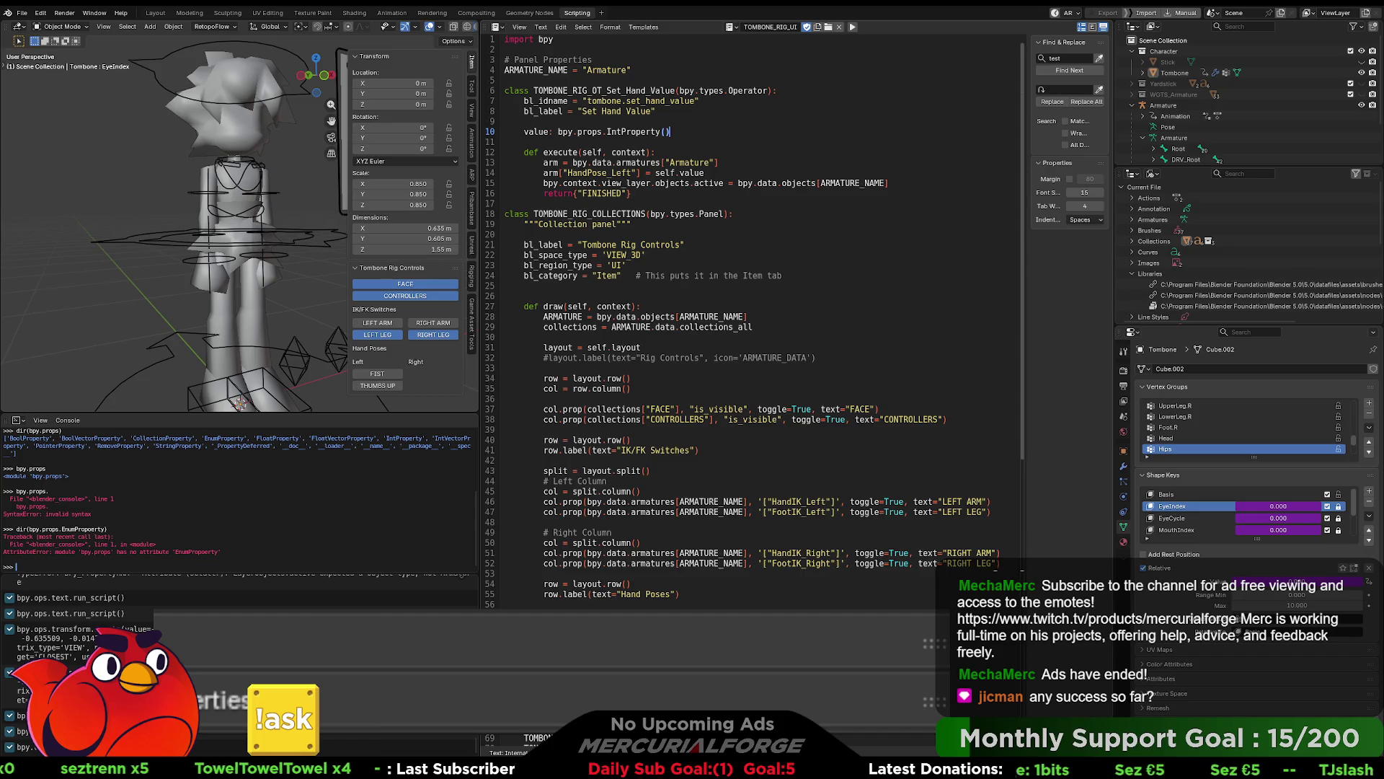
left_click(656, 152)
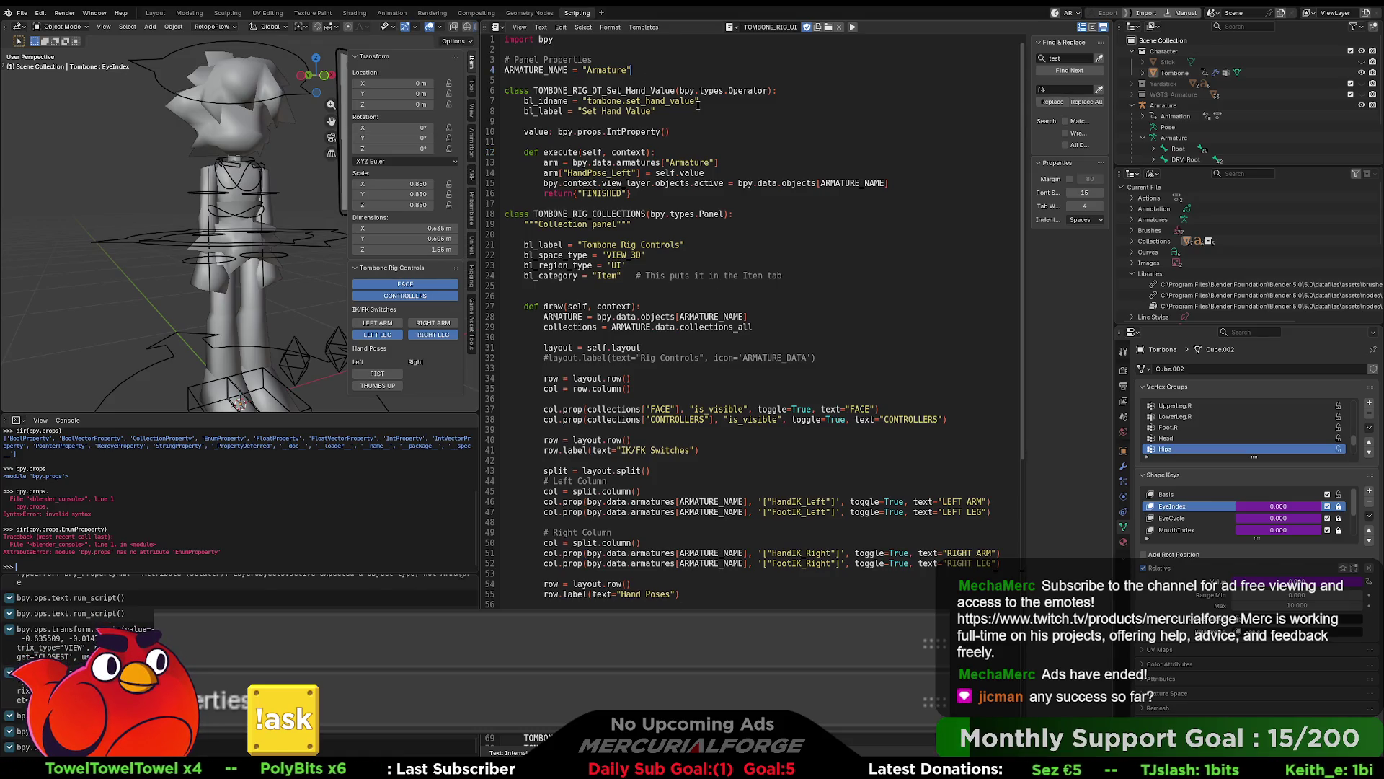
key("Return")
key("Return")
Step: Define update_hand below ARMATURE_NAME and paste the two armature lines from execute into it
type("def")
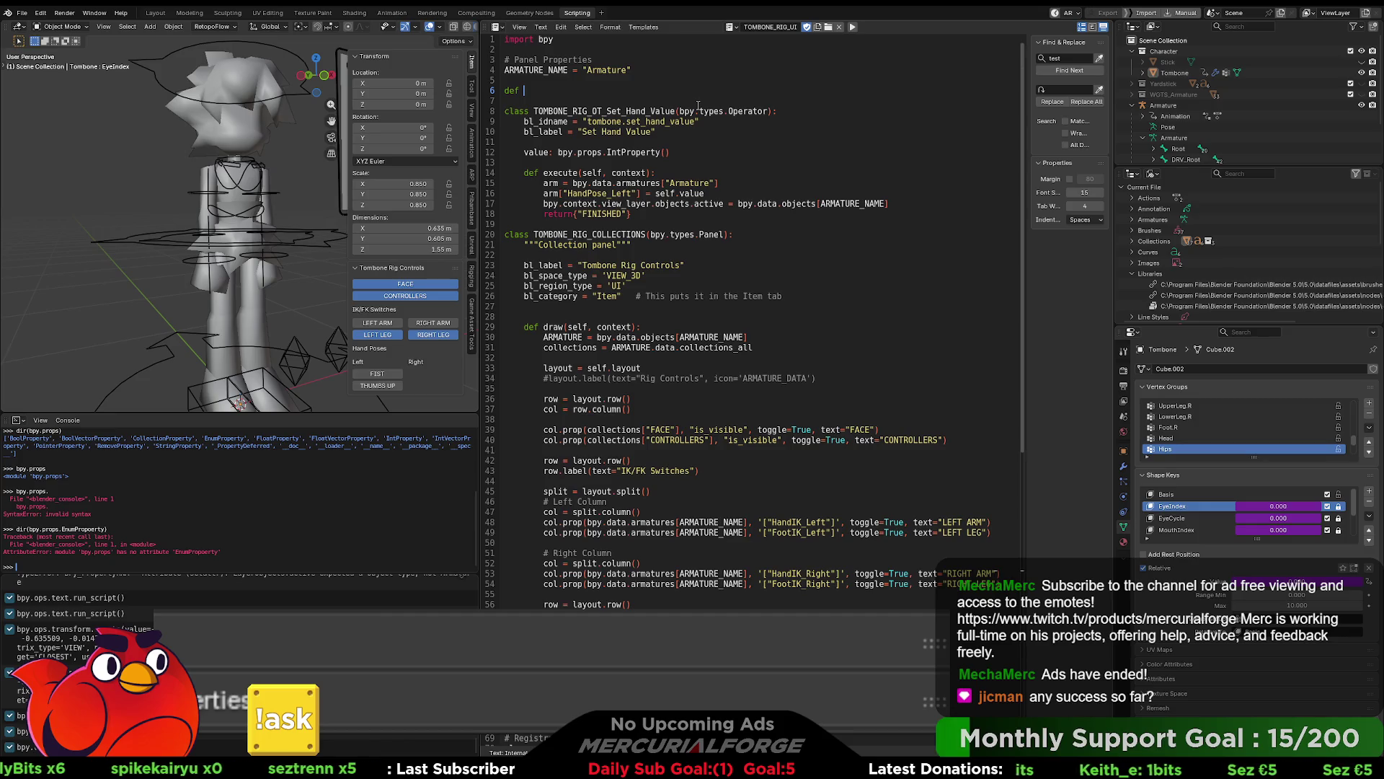
type(" update_had")
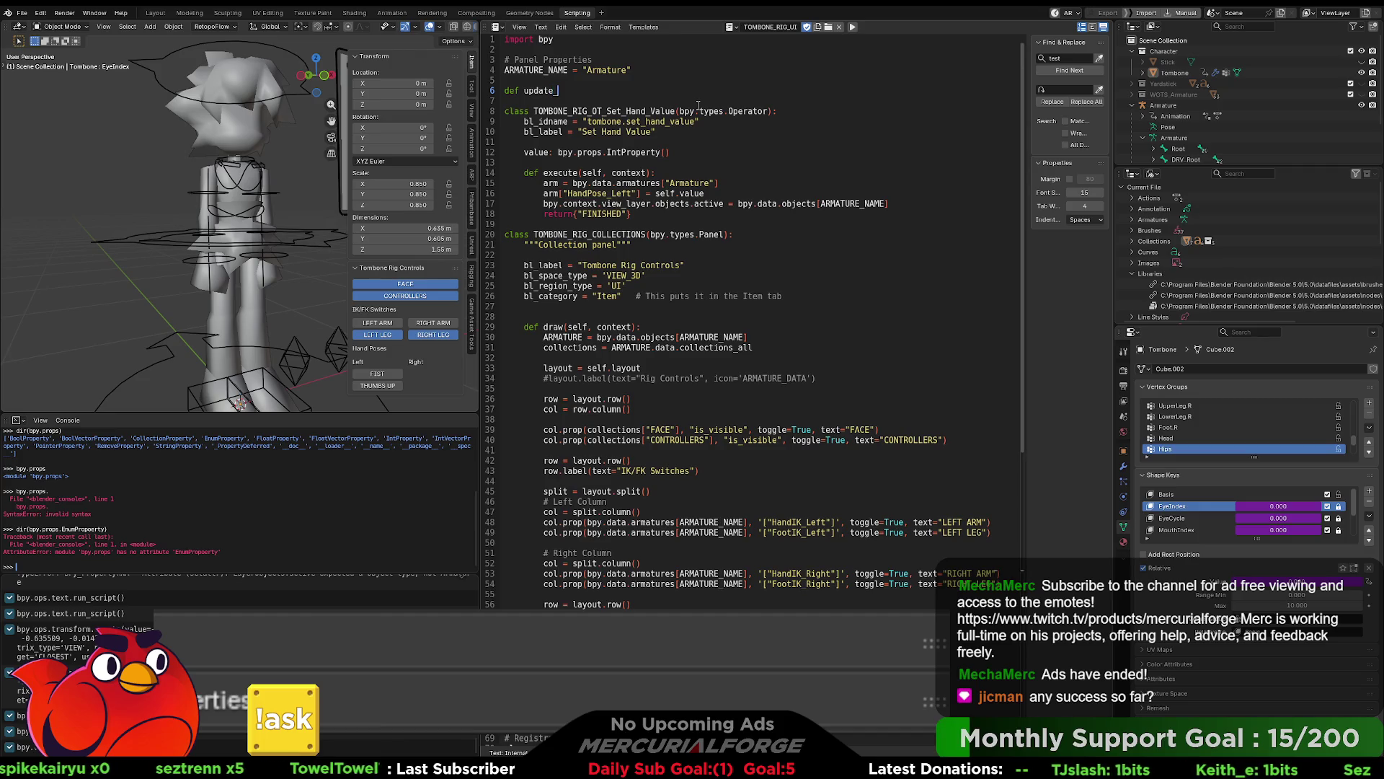
key("BackSpace")
type("nd")
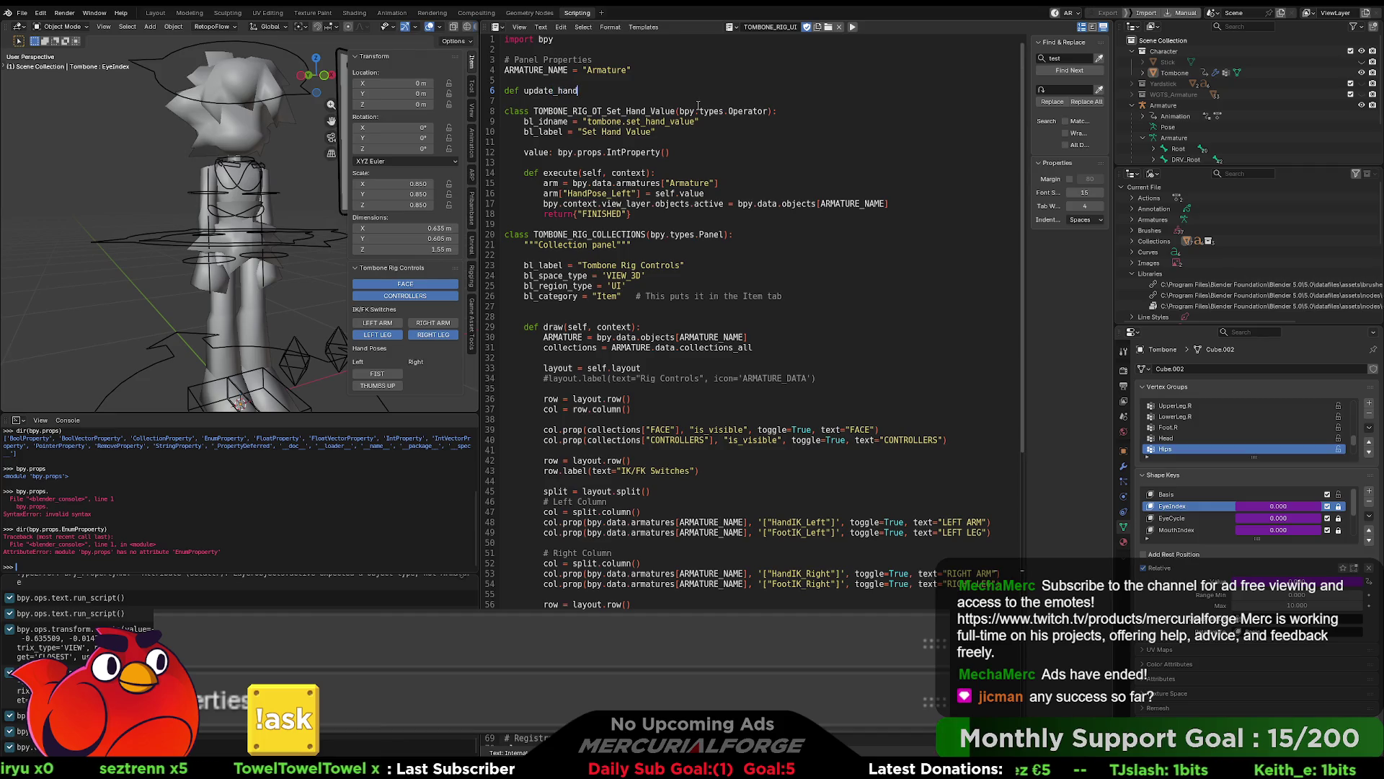
type(":")
key("Return")
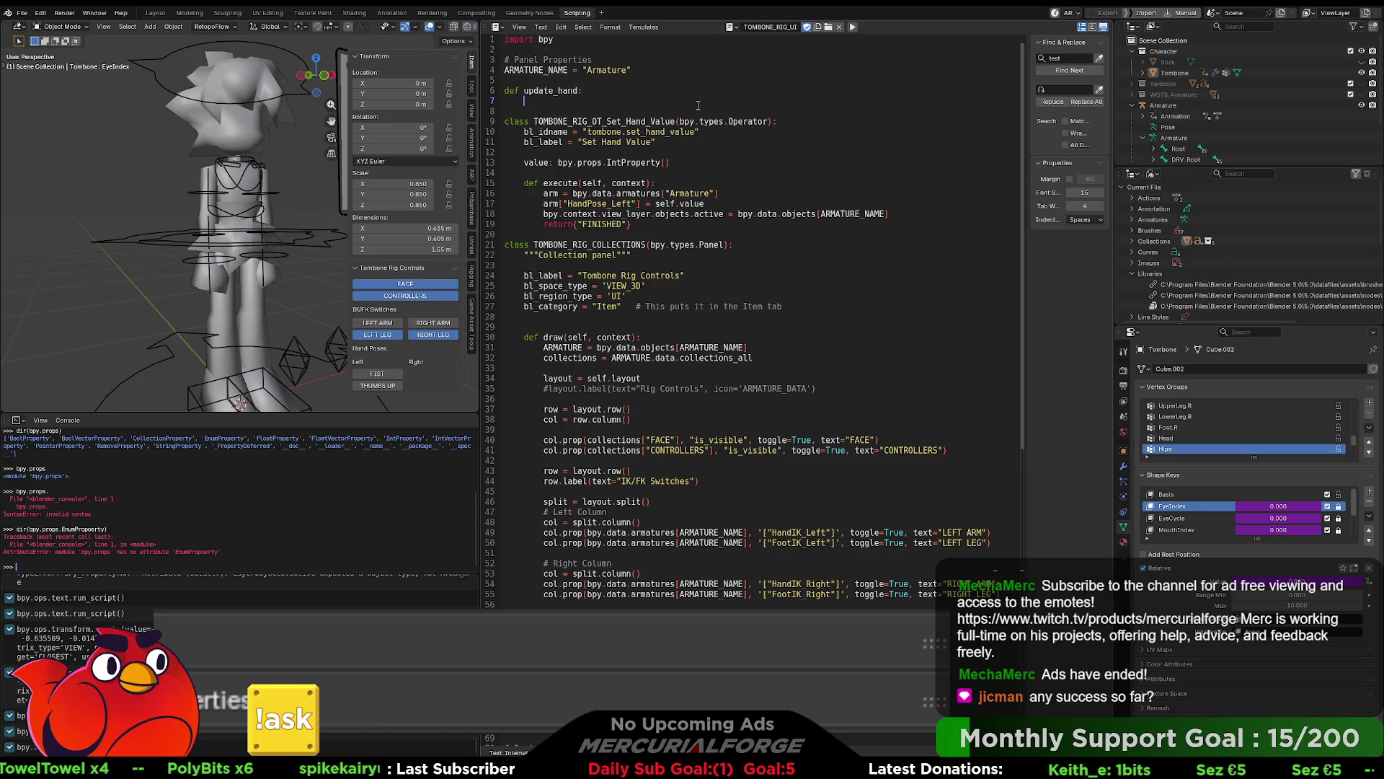
left_click_drag(704, 204, 543, 193)
key("ctrl+c")
left_click(578, 101)
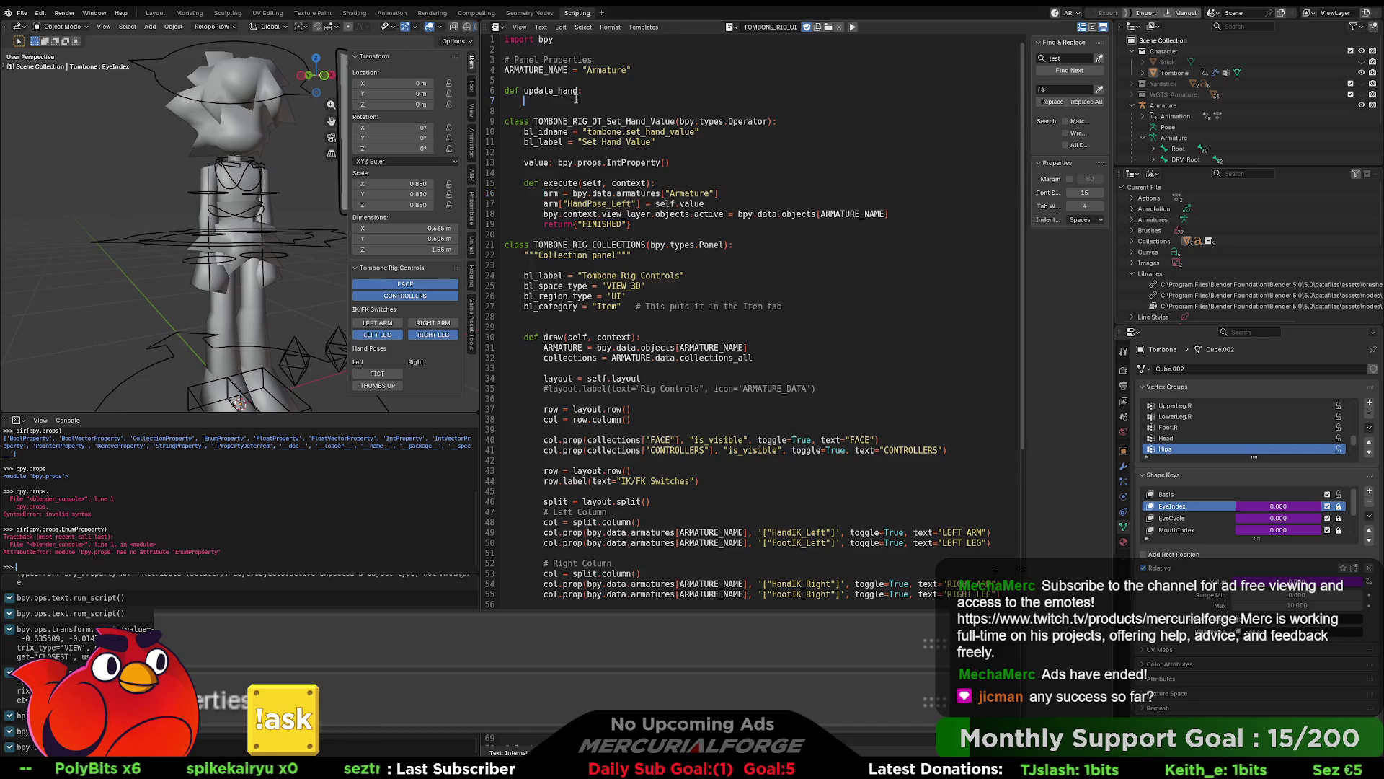
key("ctrl+v")
Step: Comment out lines 17–19 in execute, run the script, and add ')' to the update_hand definition
left_click(540, 224)
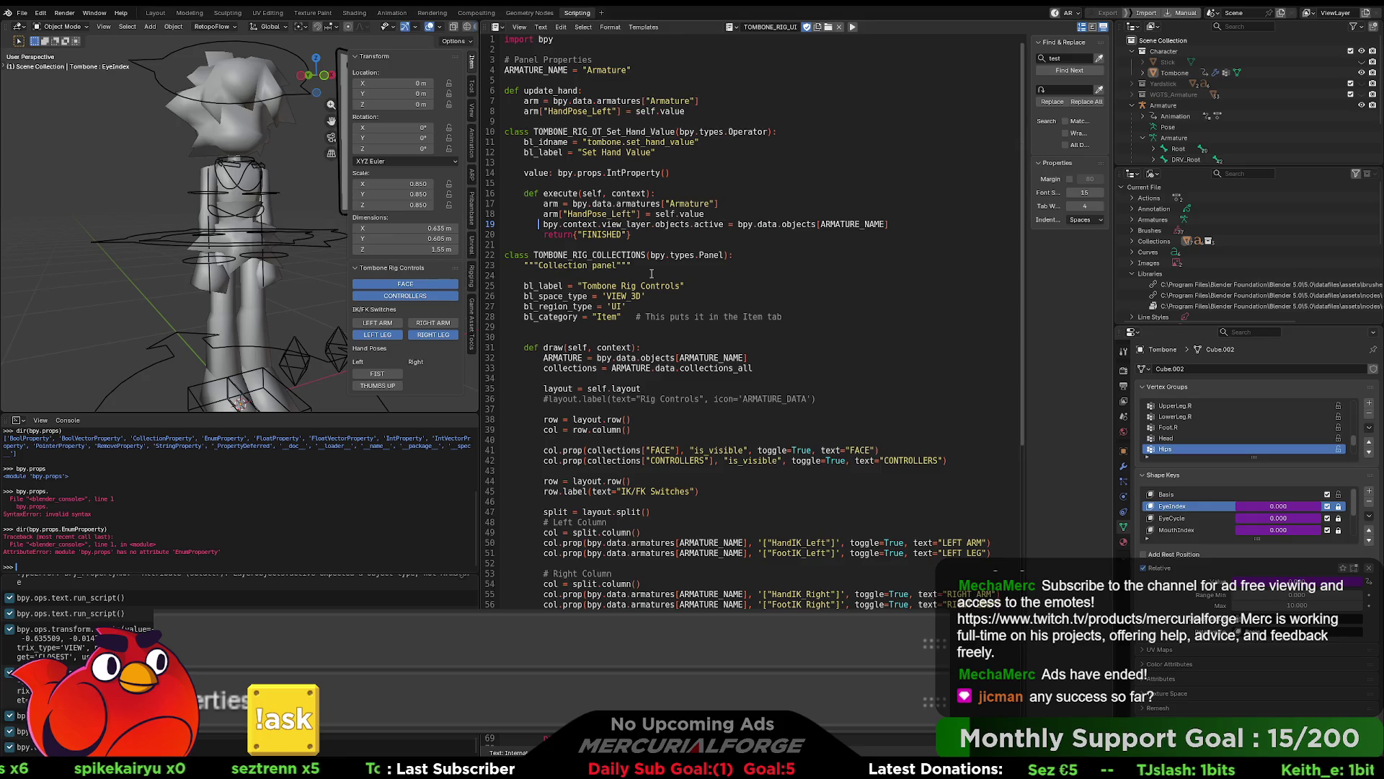
key("ctrl+slash")
key("Up")
key("ctrl+slash")
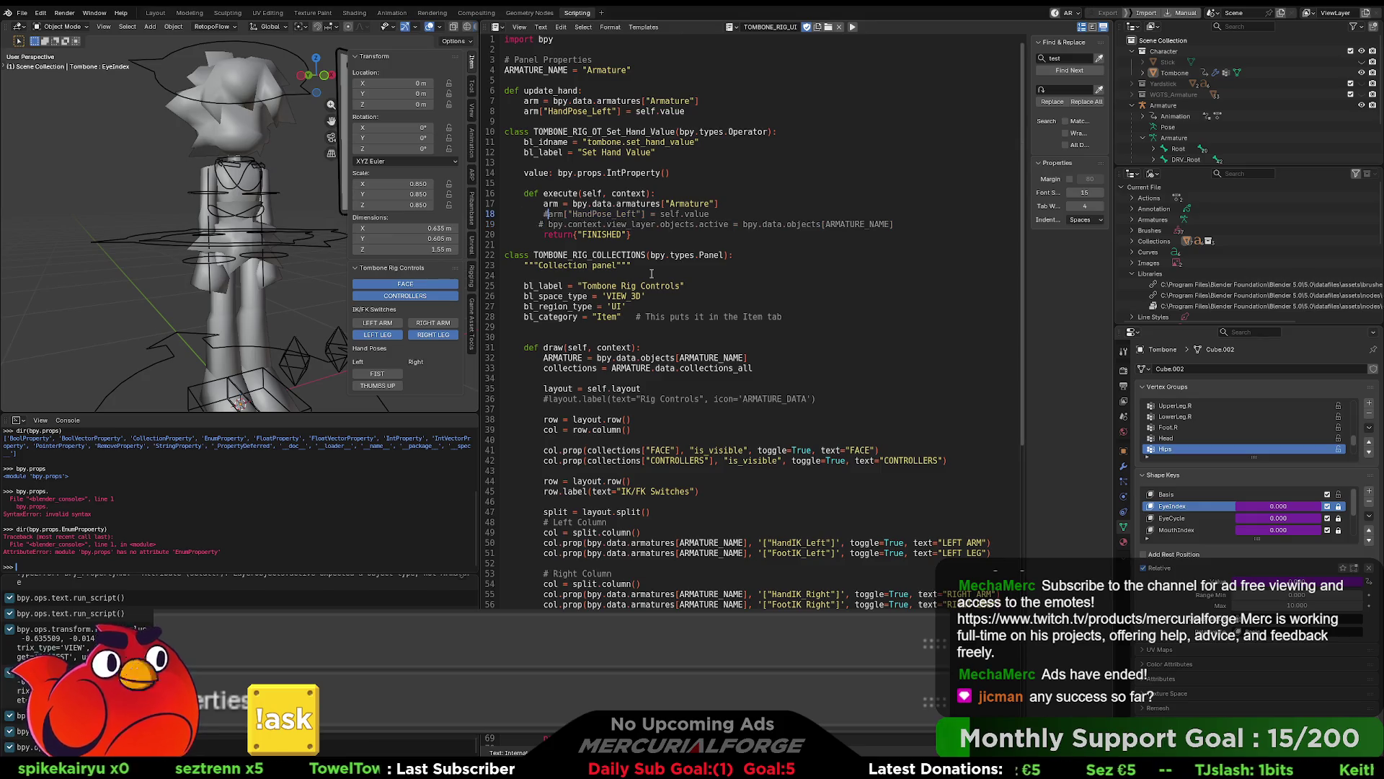
key("Up")
key("ctrl+slash")
left_click(717, 214)
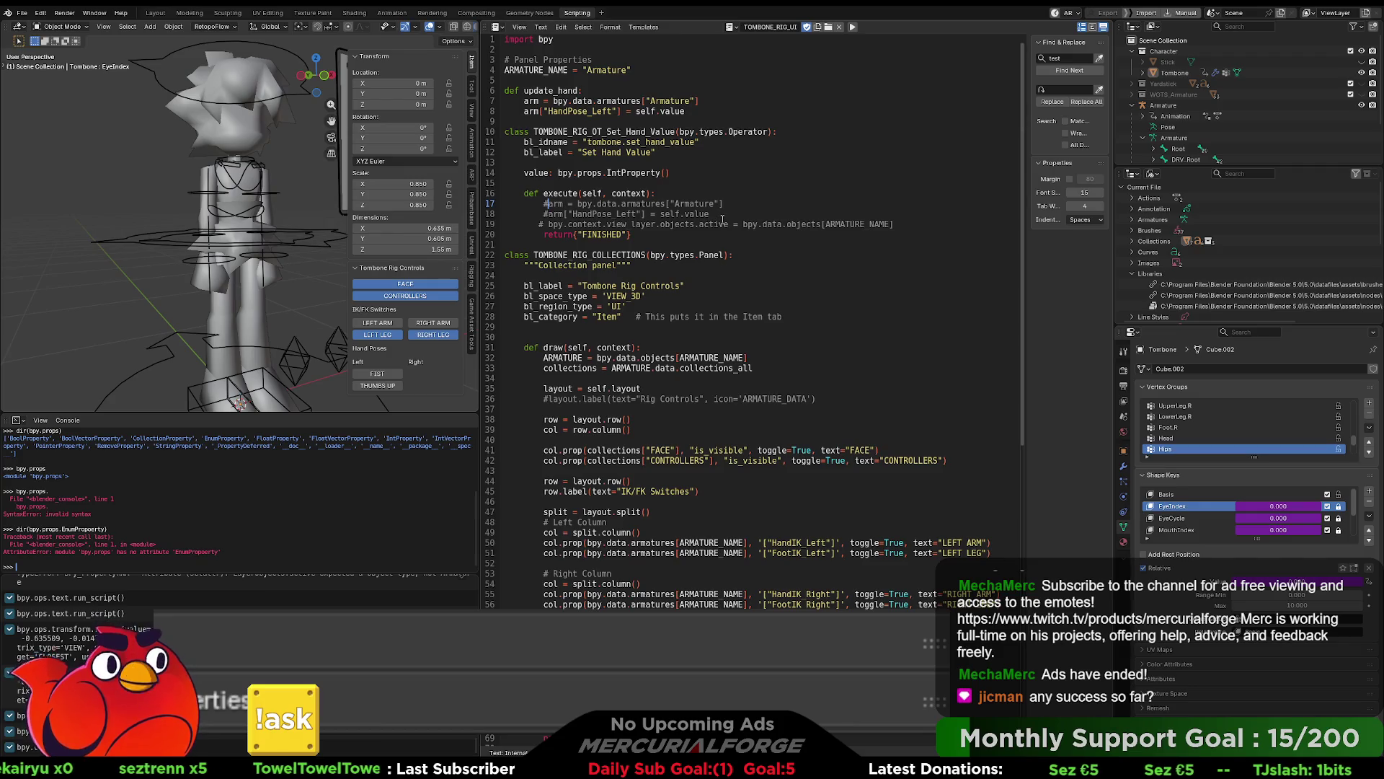
left_click(851, 24)
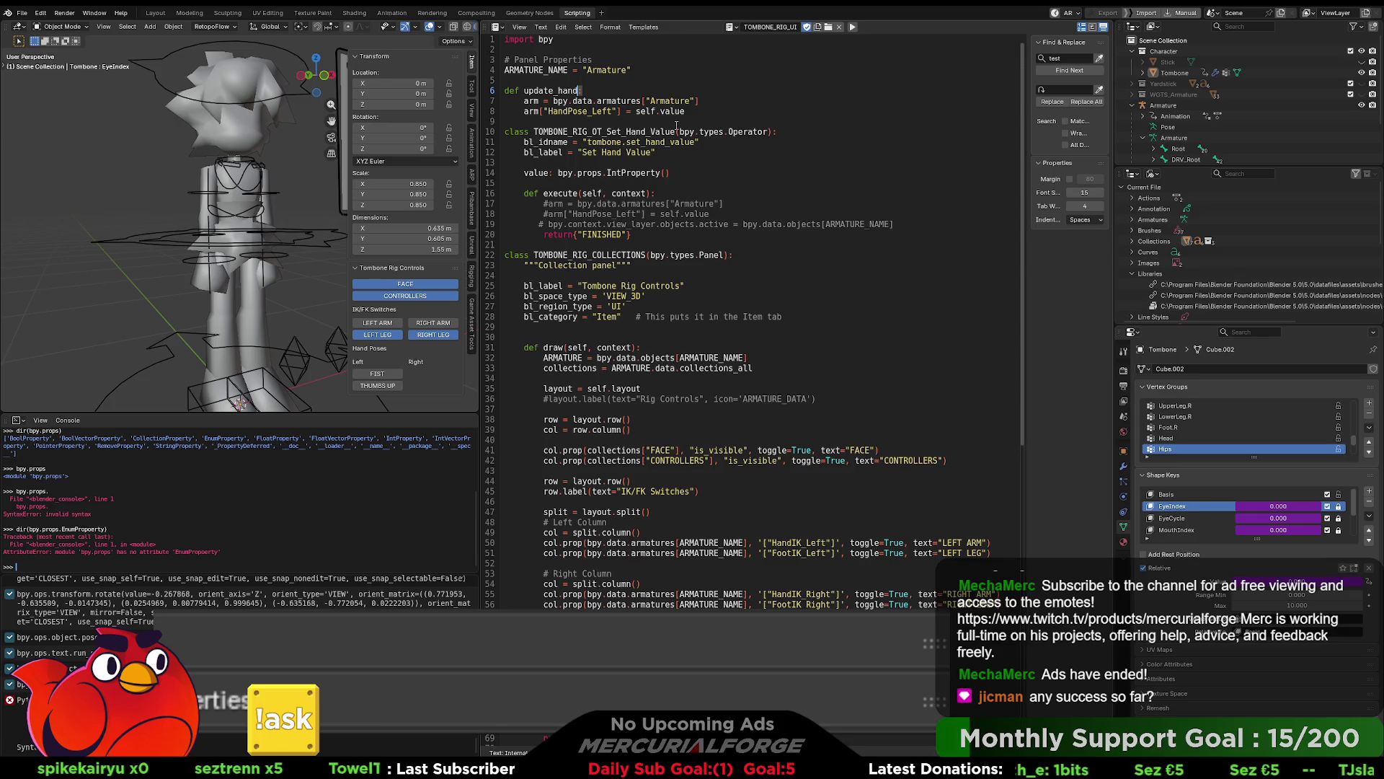
type(")")
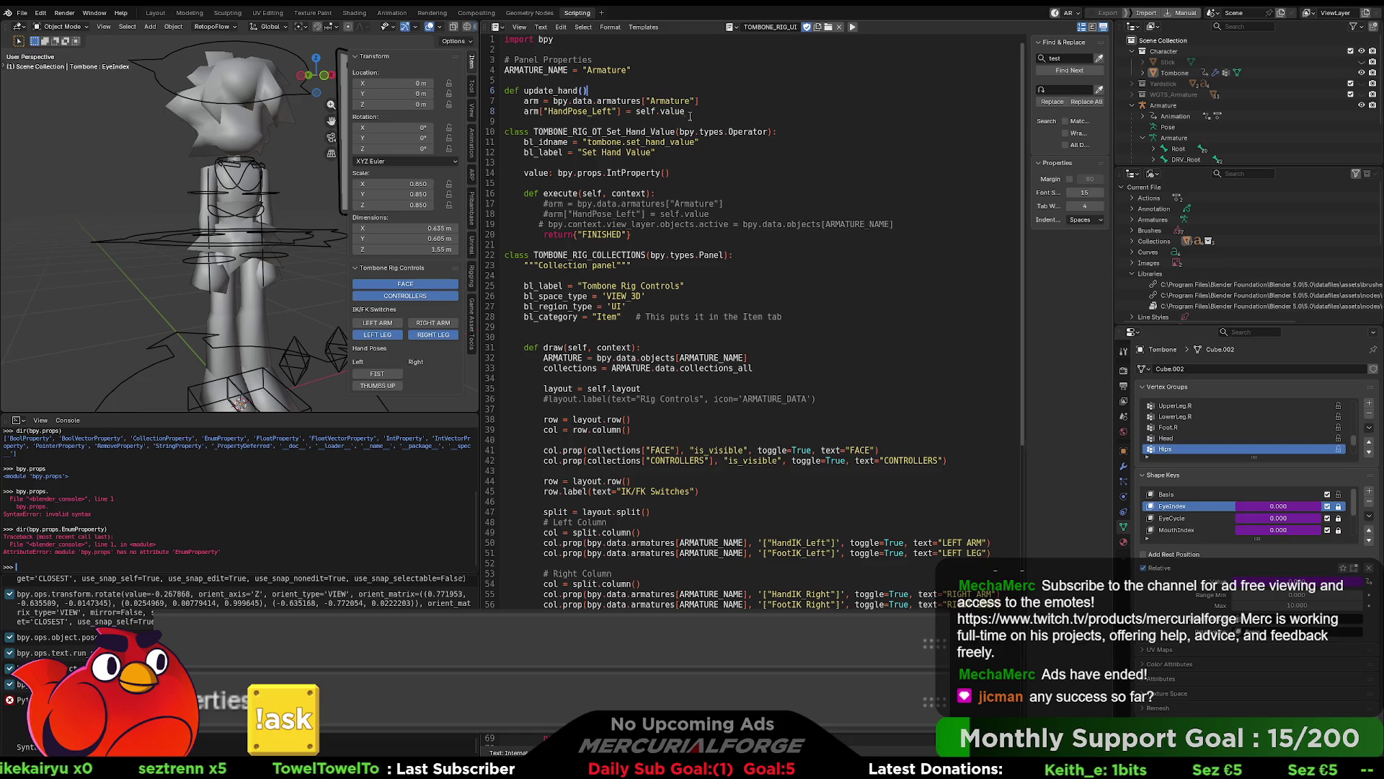
Step: Add the colon after def update_hand(), rerun the script, test FIST and select the Armature
left_click(852, 27)
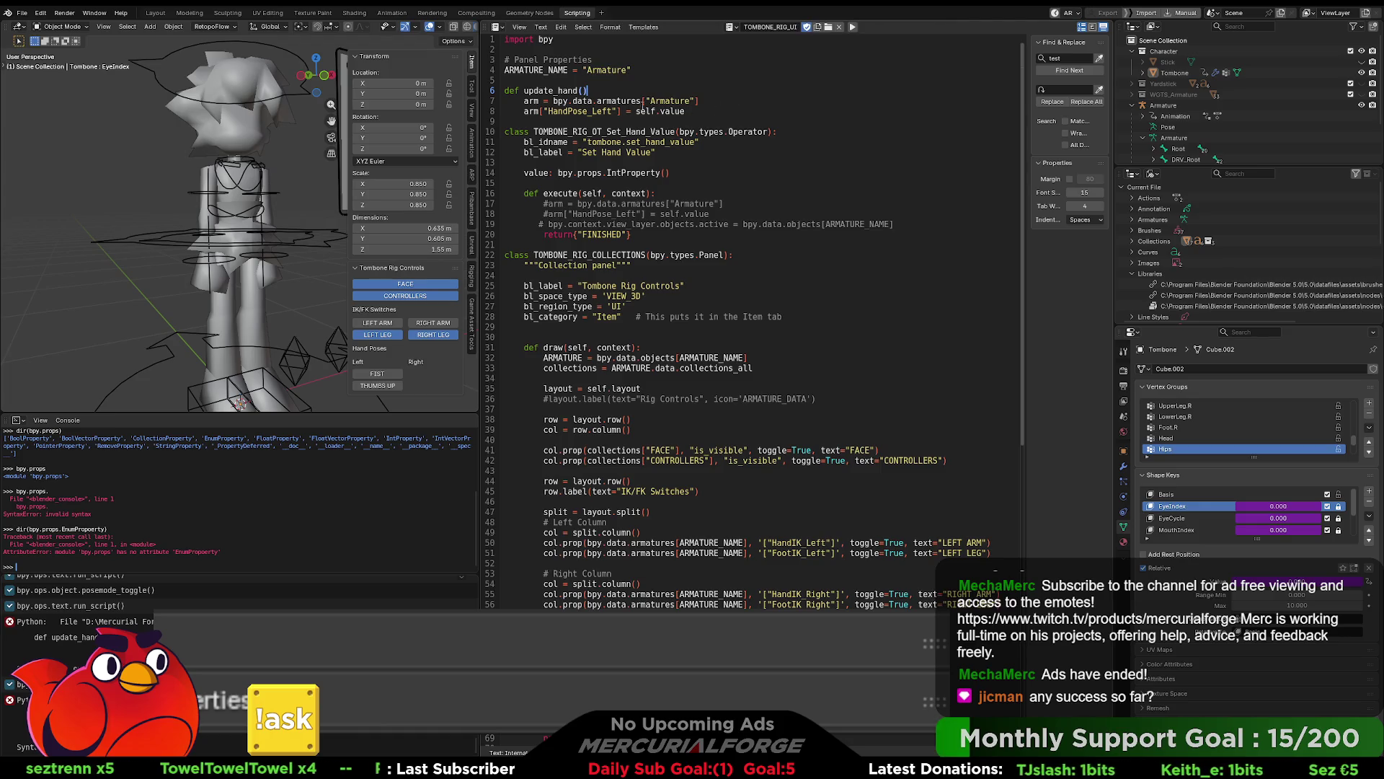
type(":")
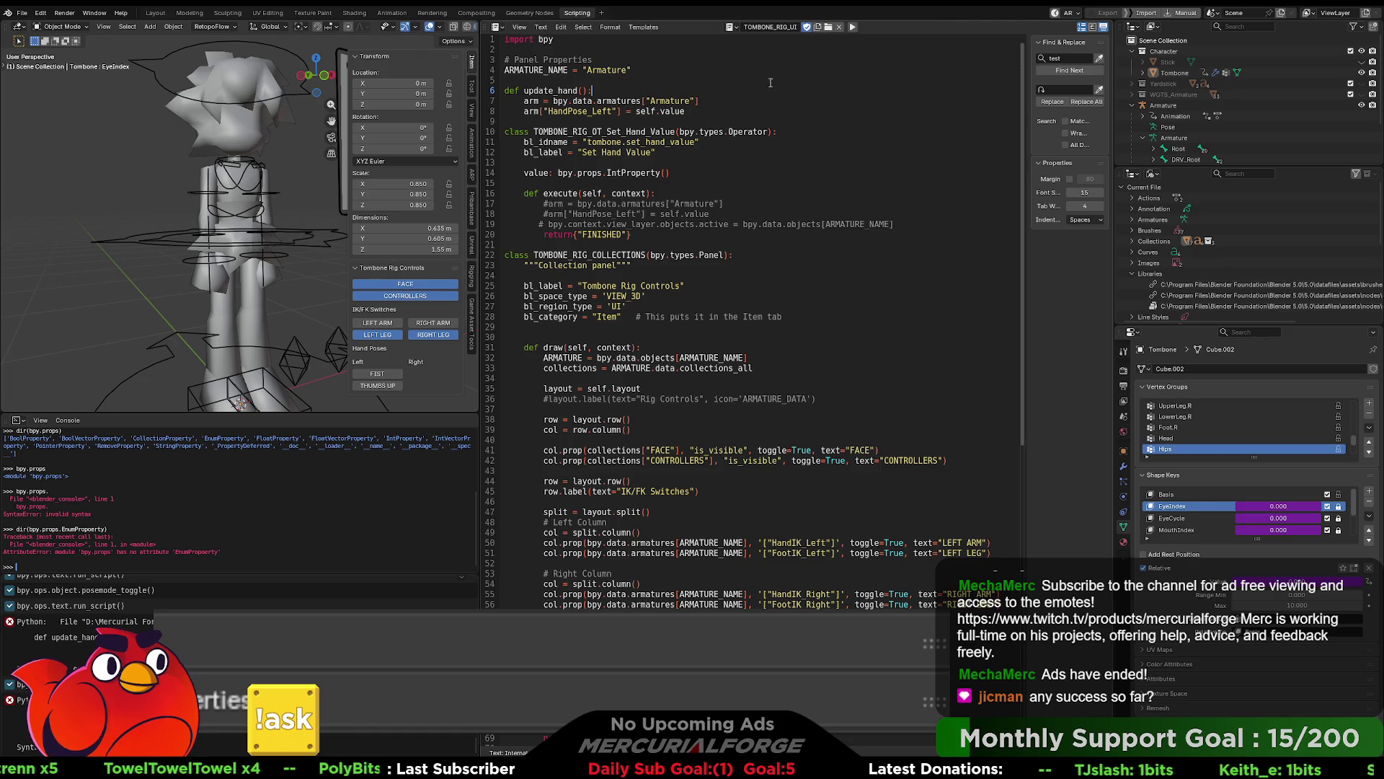
left_click(852, 26)
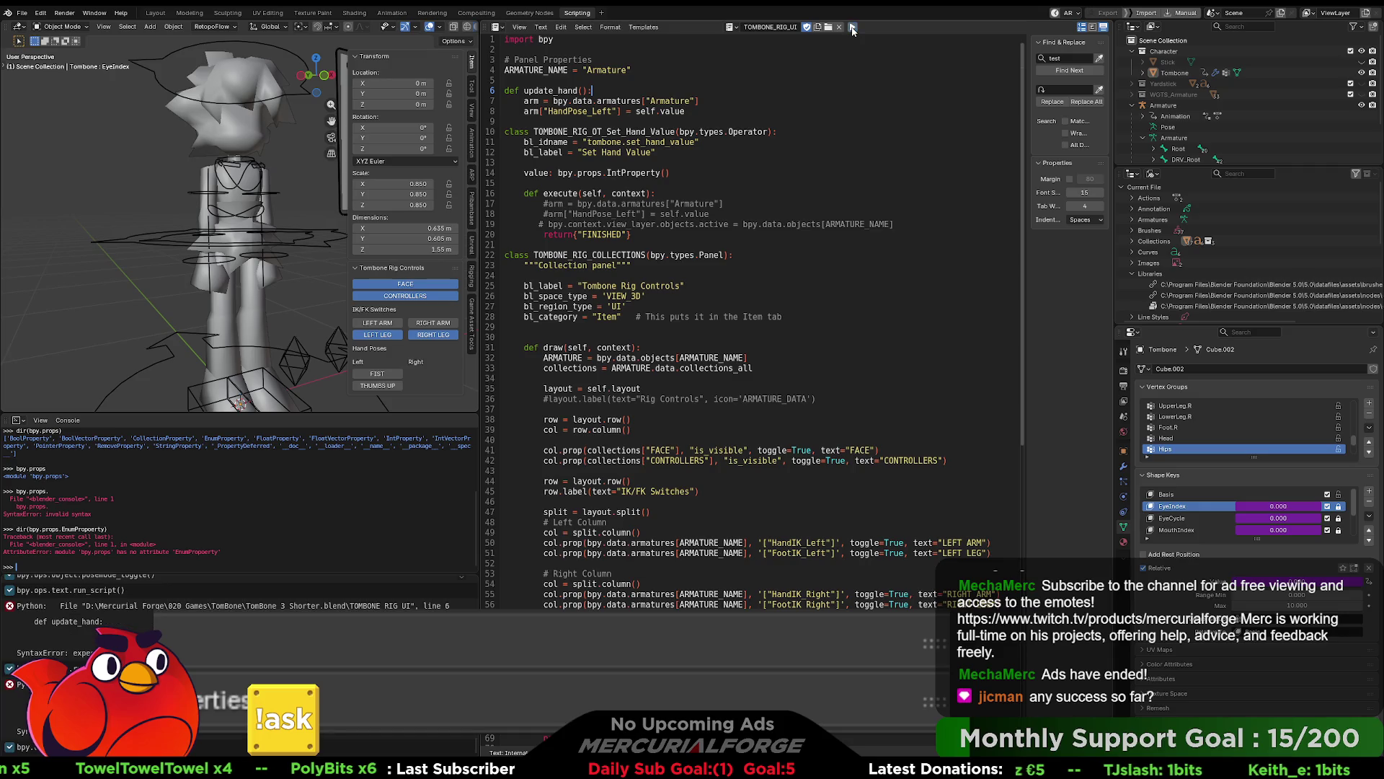
left_click(747, 113)
left_click(852, 26)
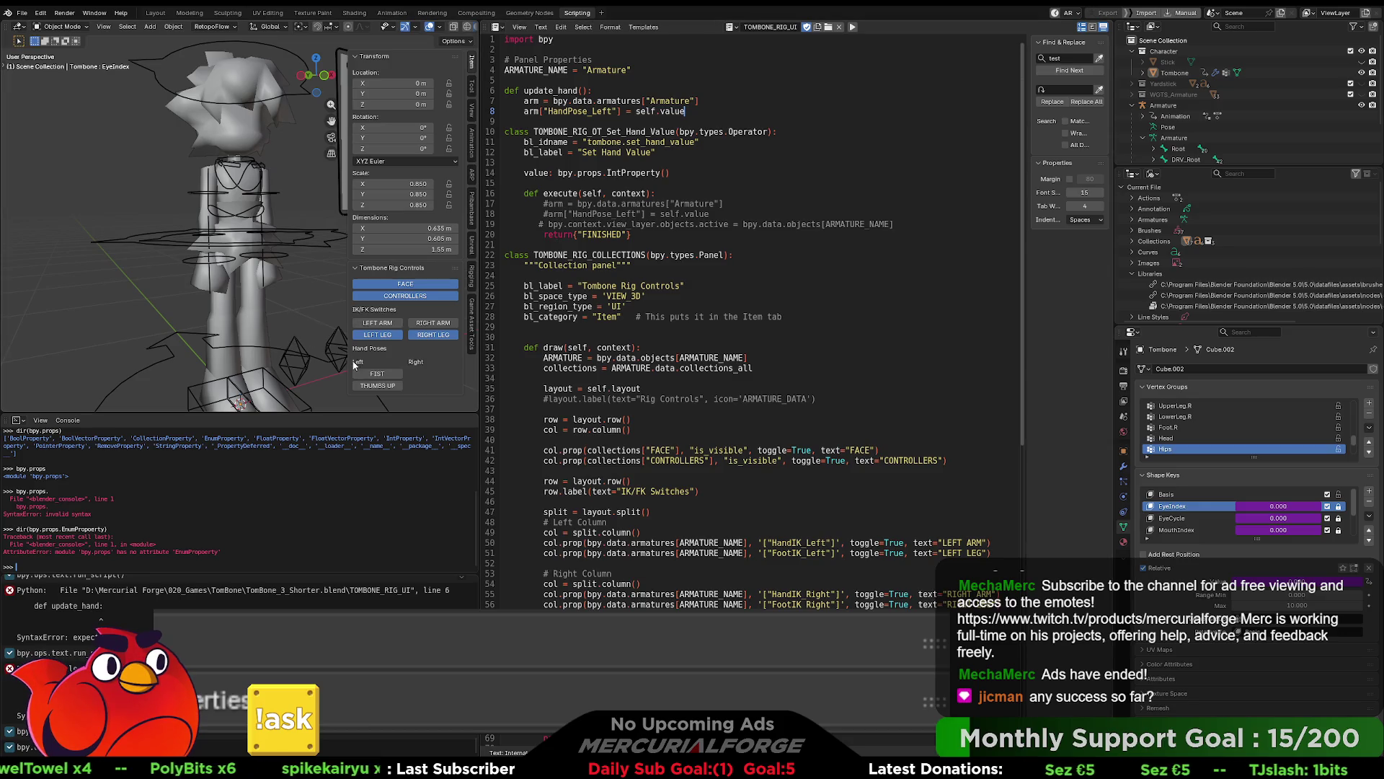
left_click(380, 377)
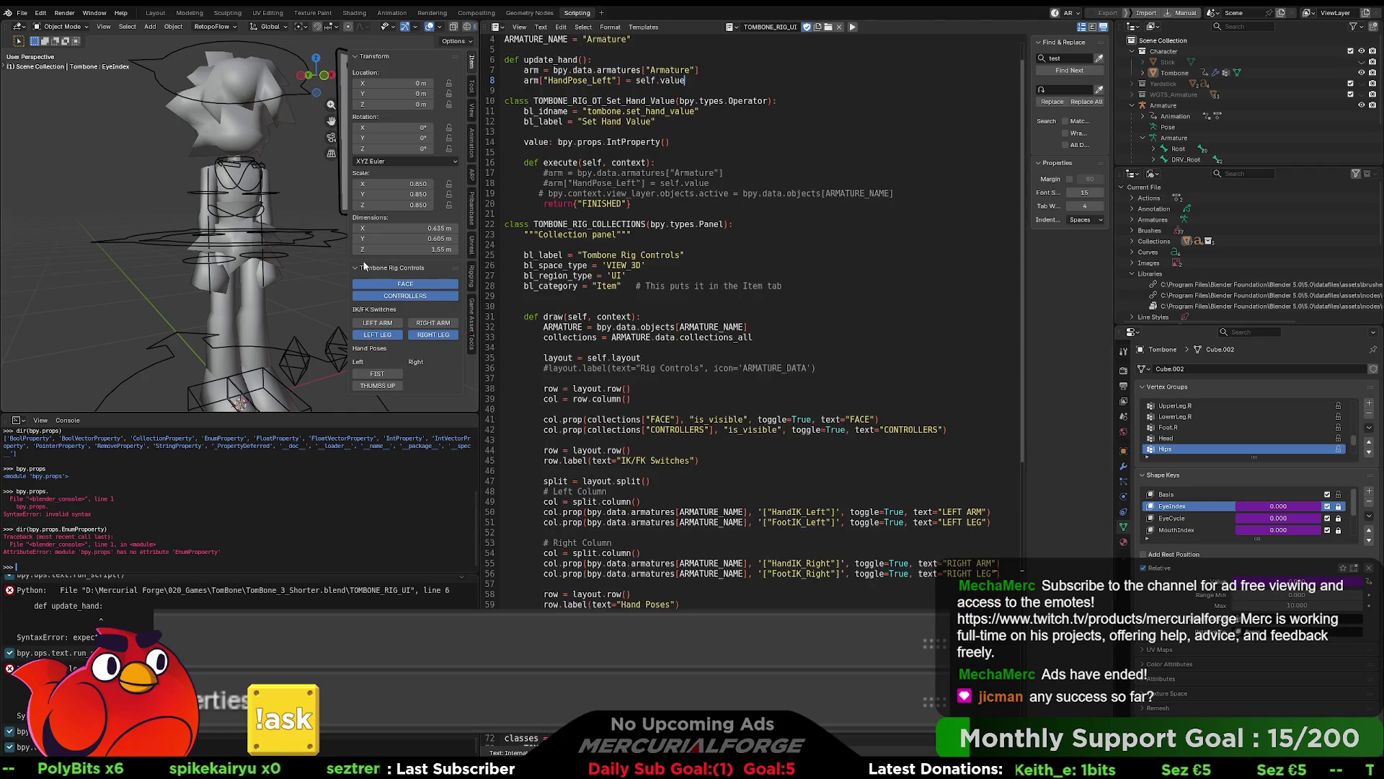
left_click(305, 236)
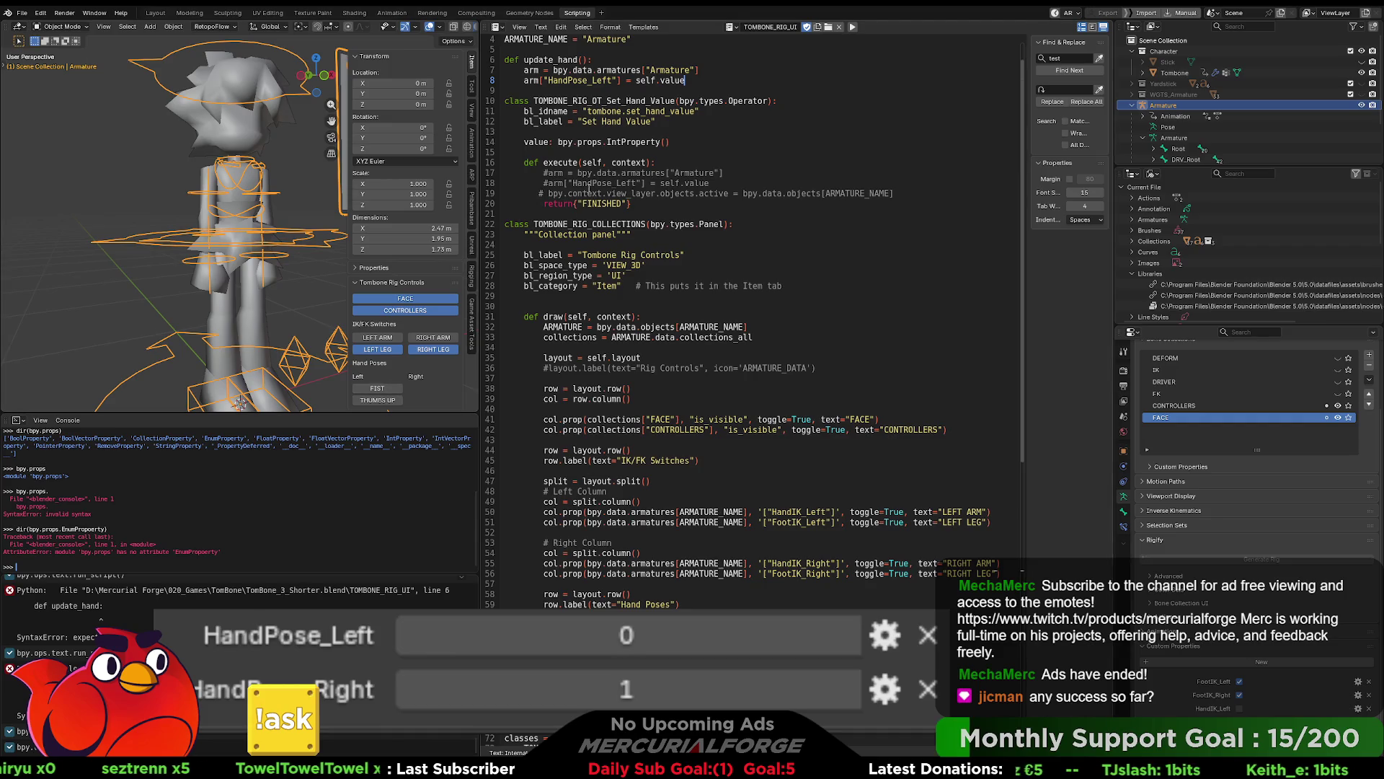
Step: Add an update_hand() call to execute, rerun the script and test the FIST pose
left_click(712, 163)
key("Return")
type("update_hand")
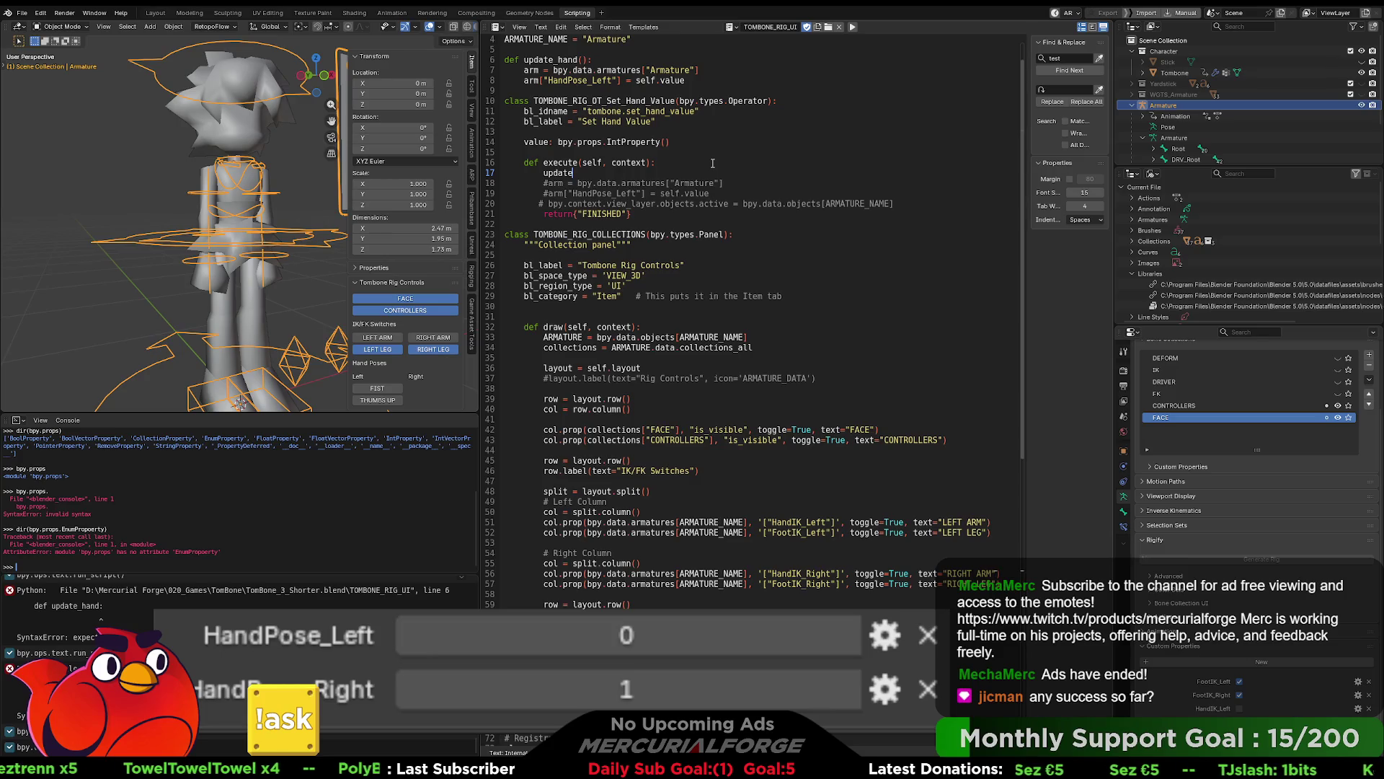
type("()")
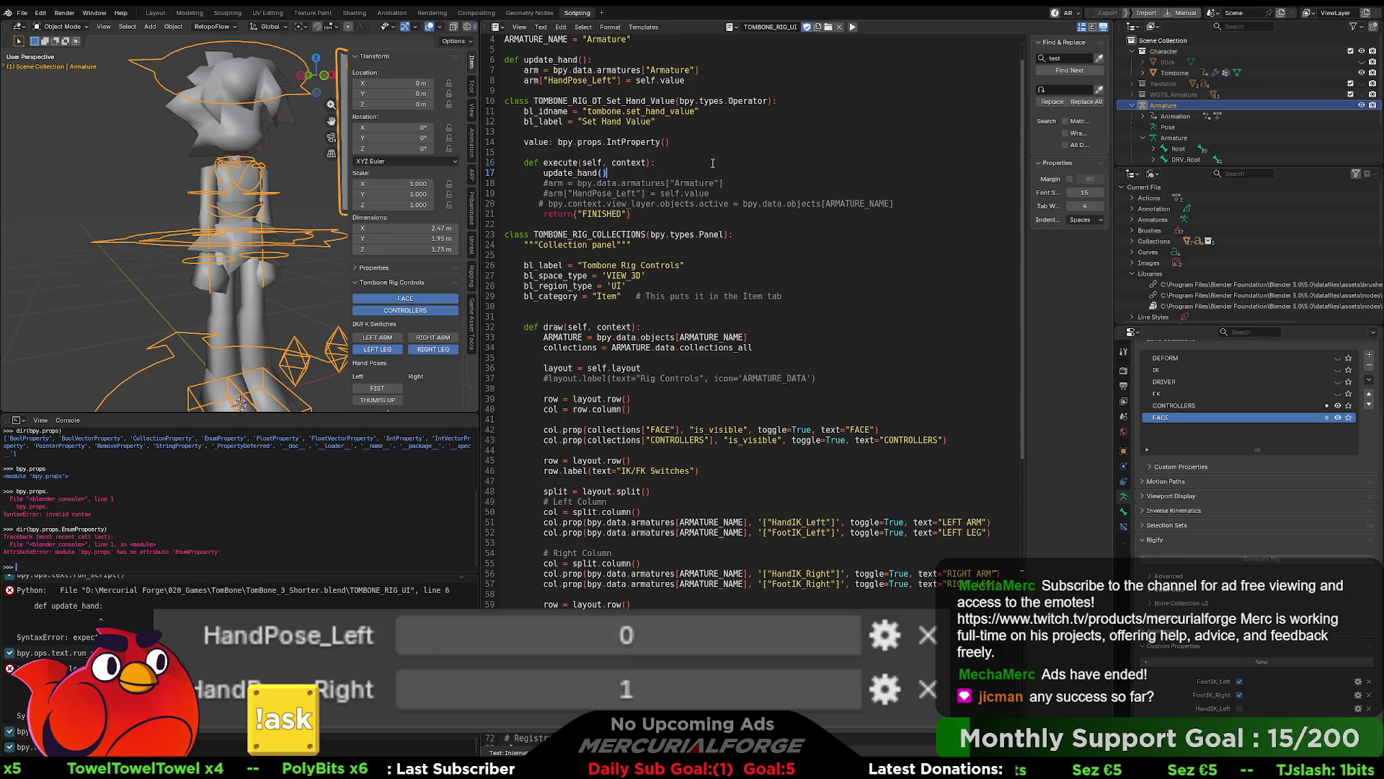
left_click(712, 163)
left_click(852, 26)
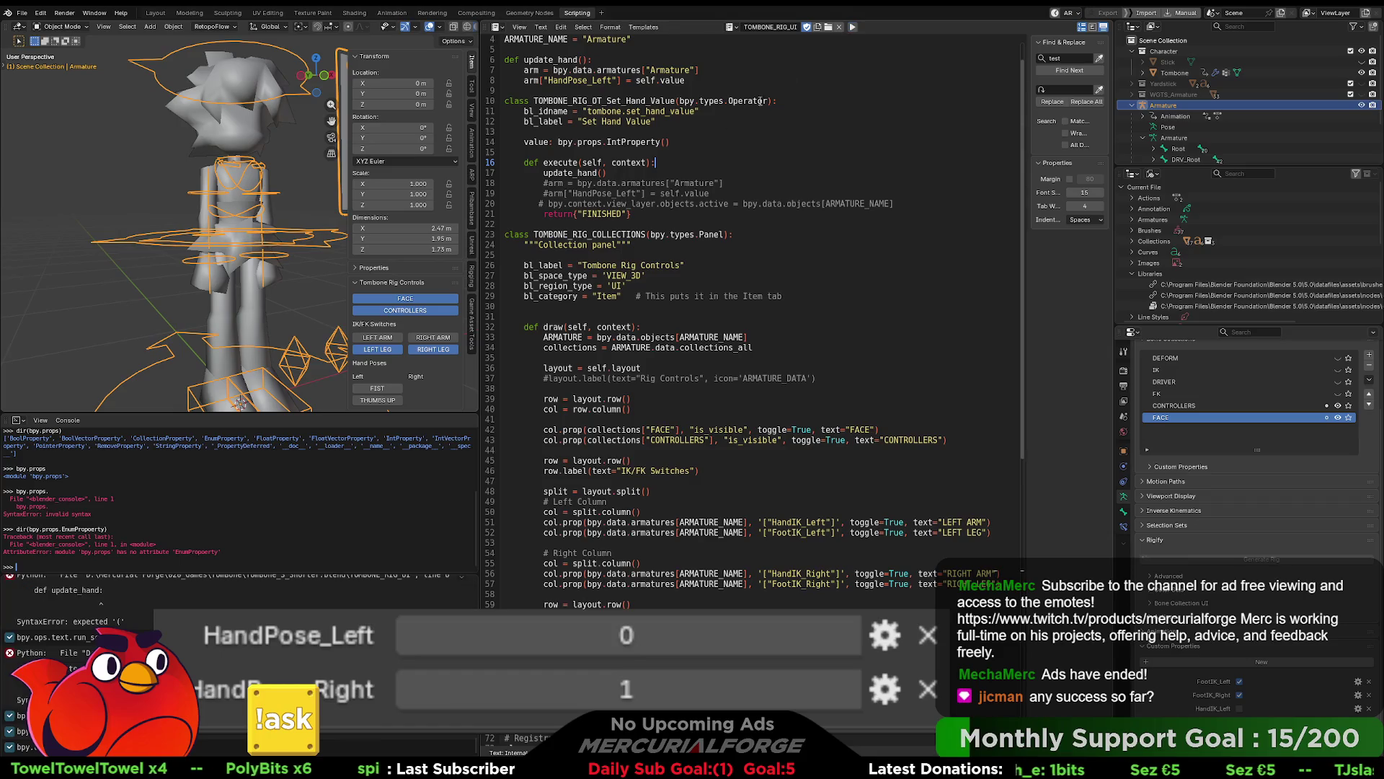
left_click(380, 390)
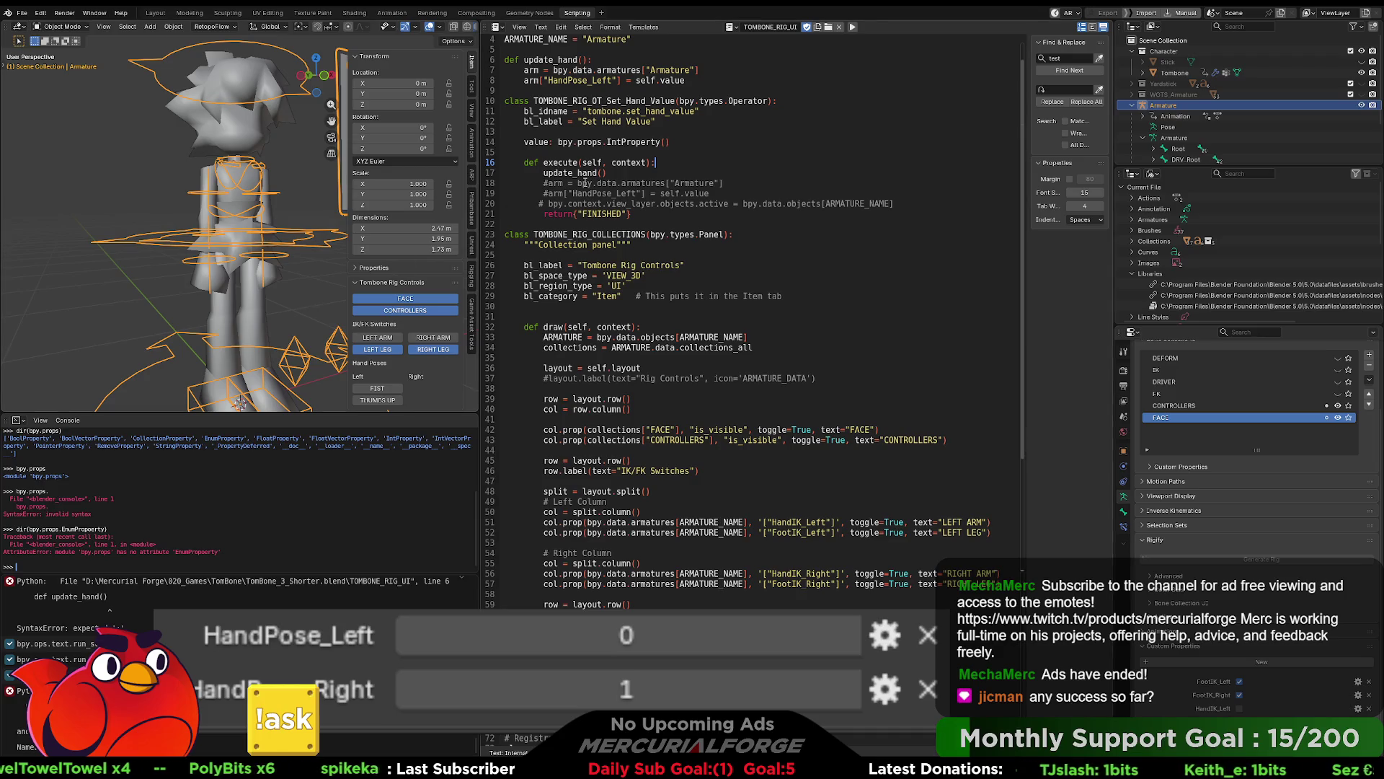
Step: Try removing the update_hand function and pasting the class id and label lines, undoing both attempts
left_click_drag(651, 78, 495, 55)
left_click(525, 50)
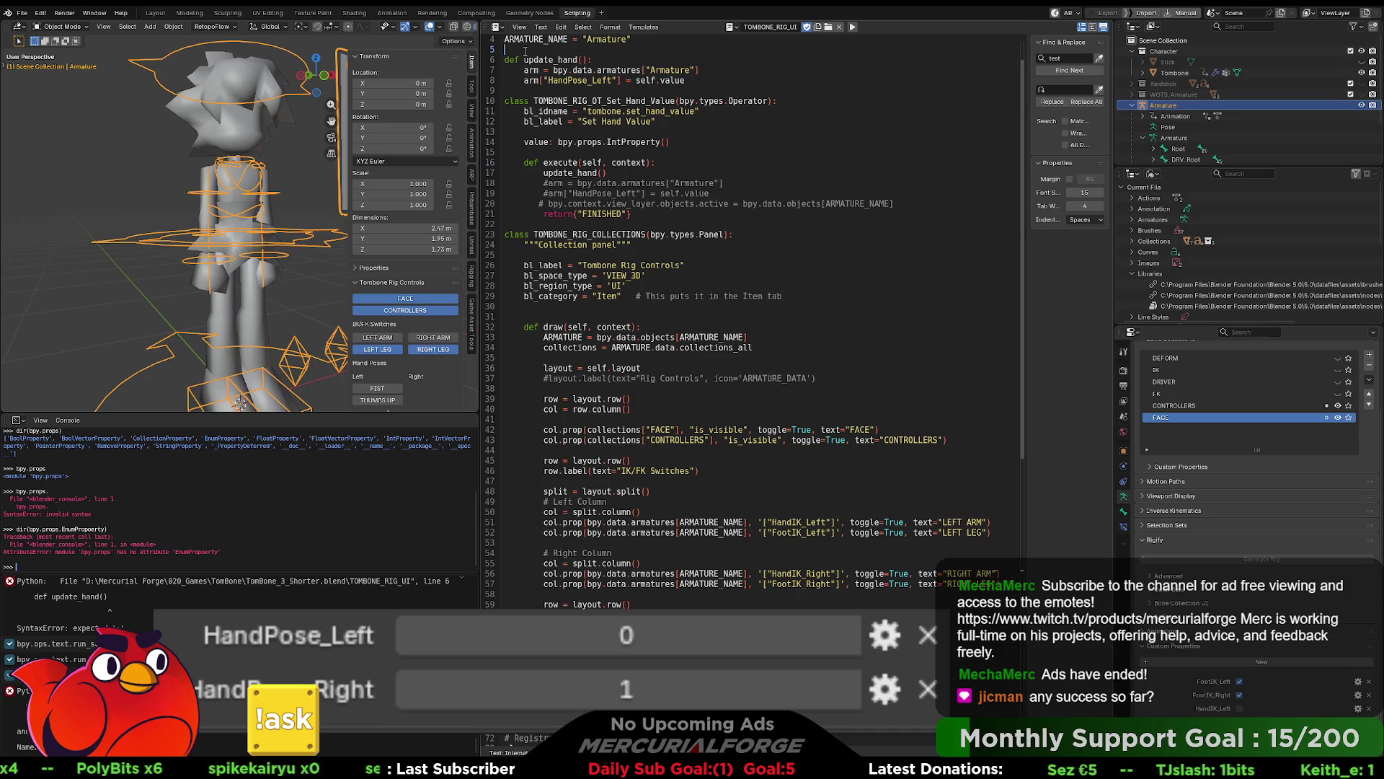
left_click_drag(505, 60, 700, 80)
key("BackSpace")
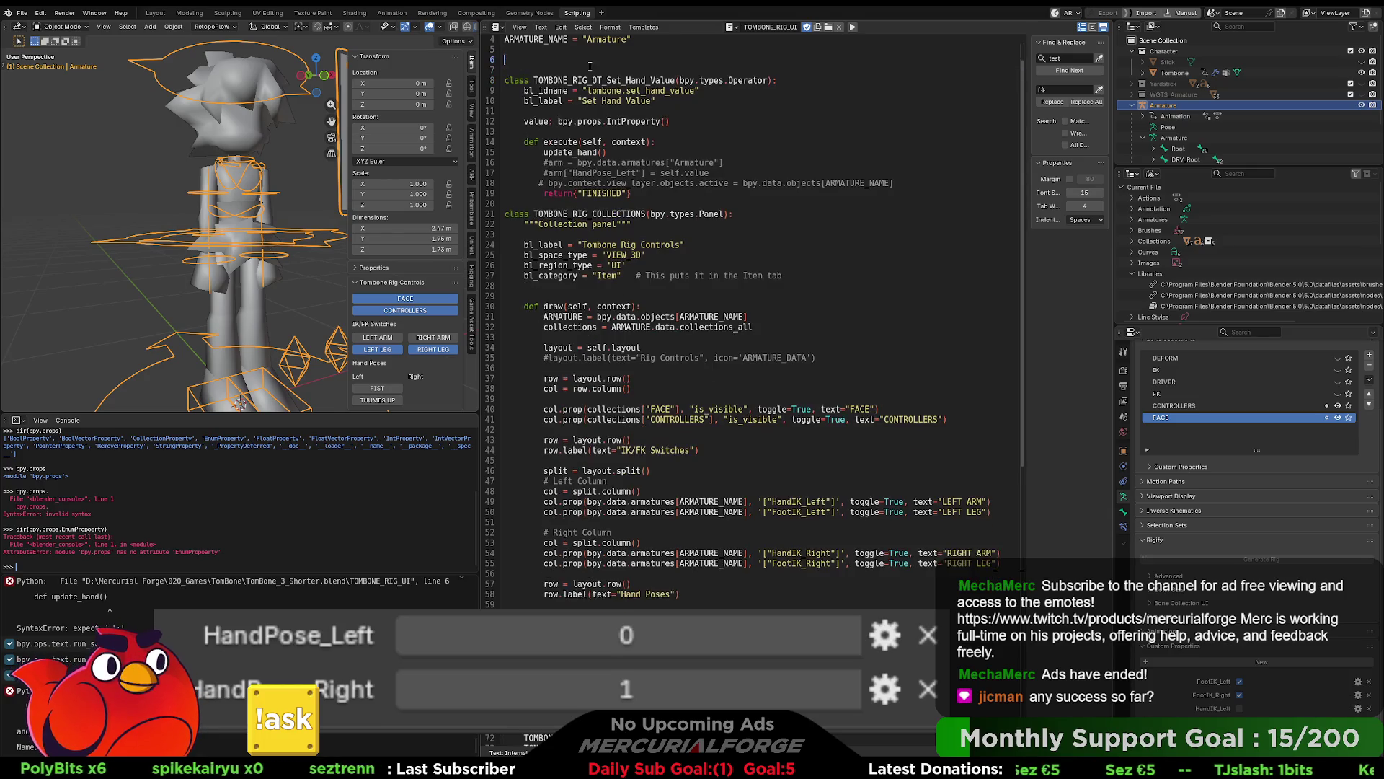
key("BackSpace")
left_click_drag(608, 142, 478, 144)
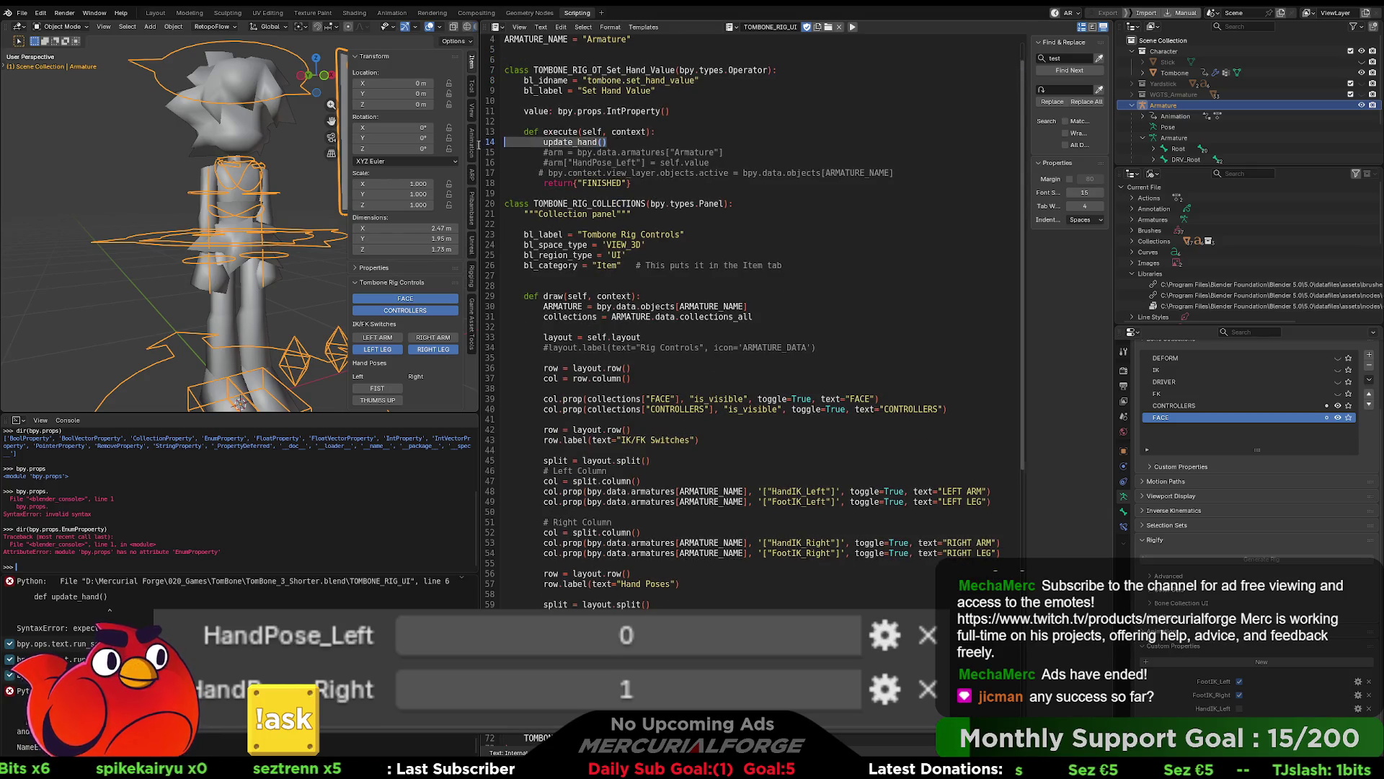
left_click(620, 142)
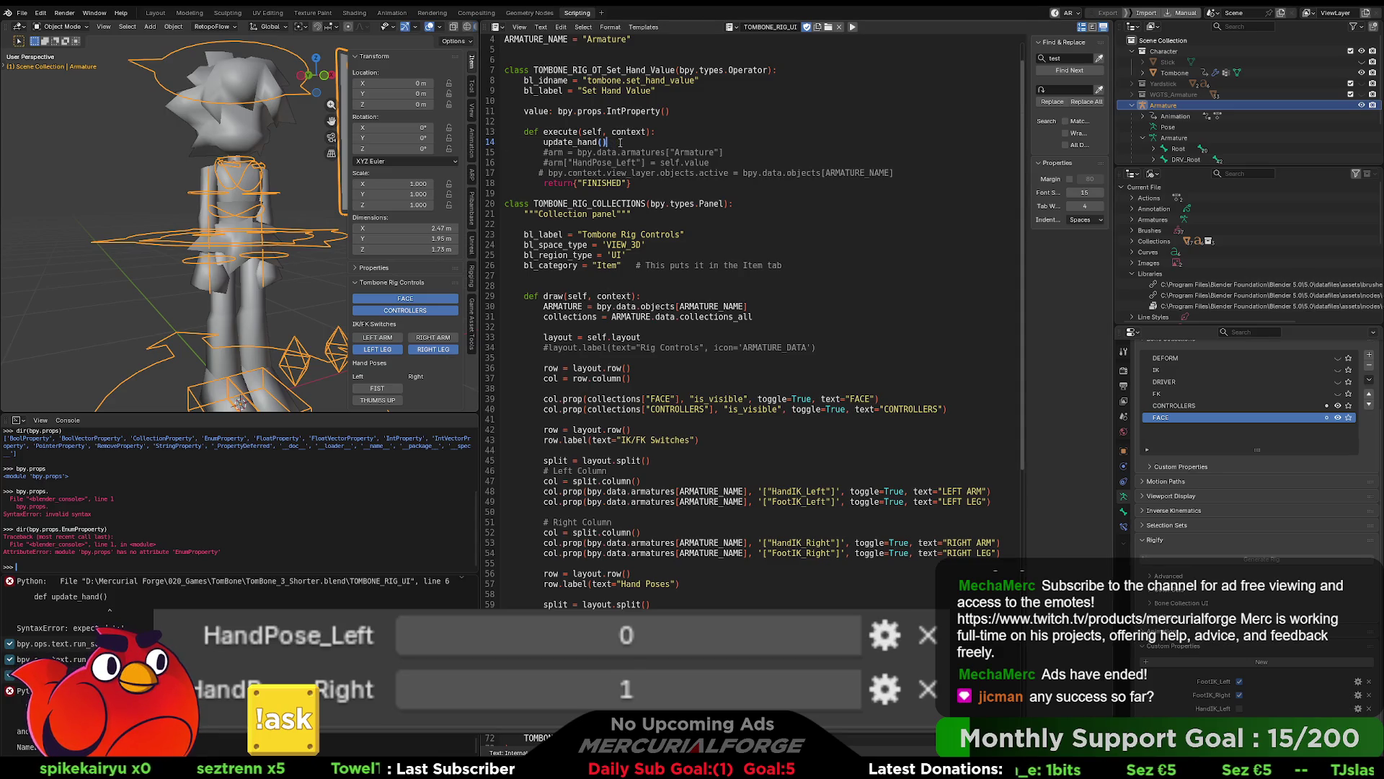
key("ctrl+z")
key("ctrl+z")
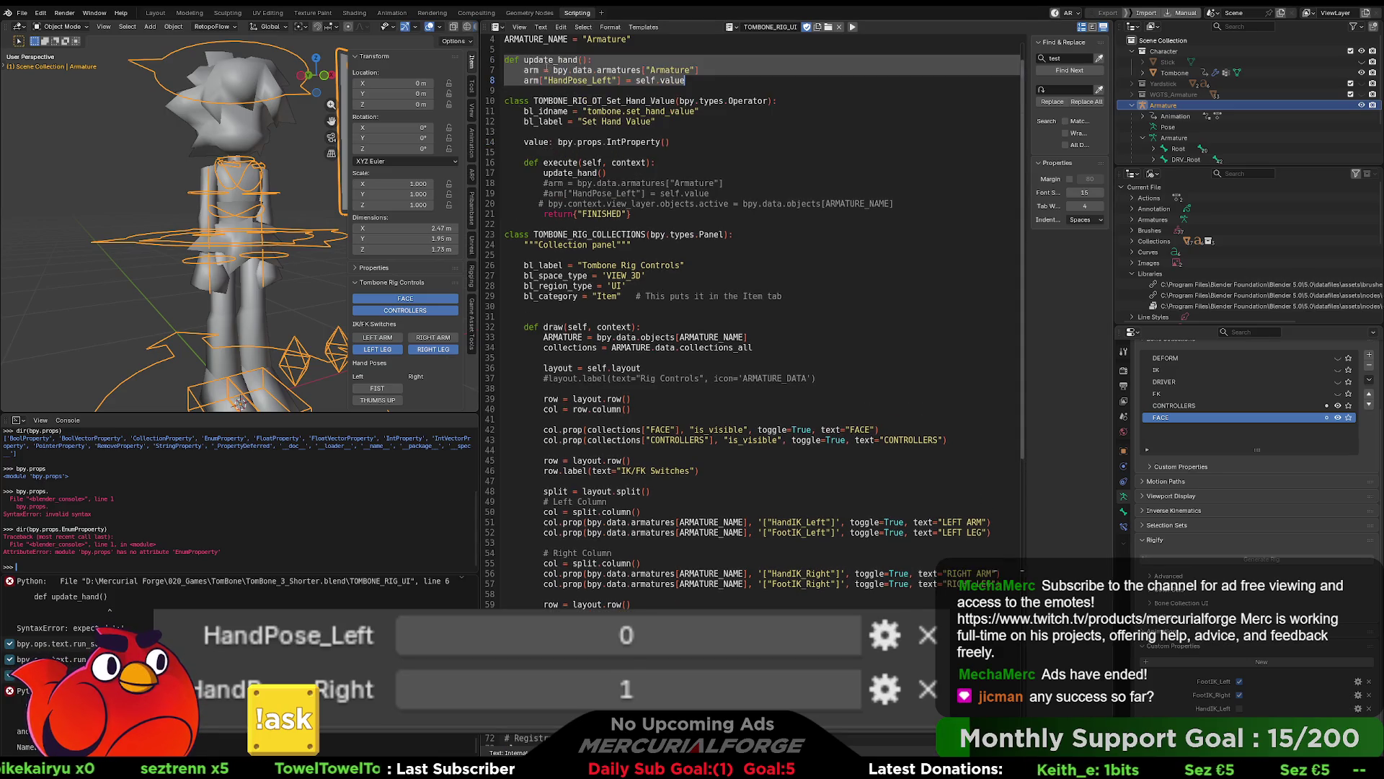
left_click(667, 121)
left_click_drag(667, 121, 505, 101)
key("ctrl+c")
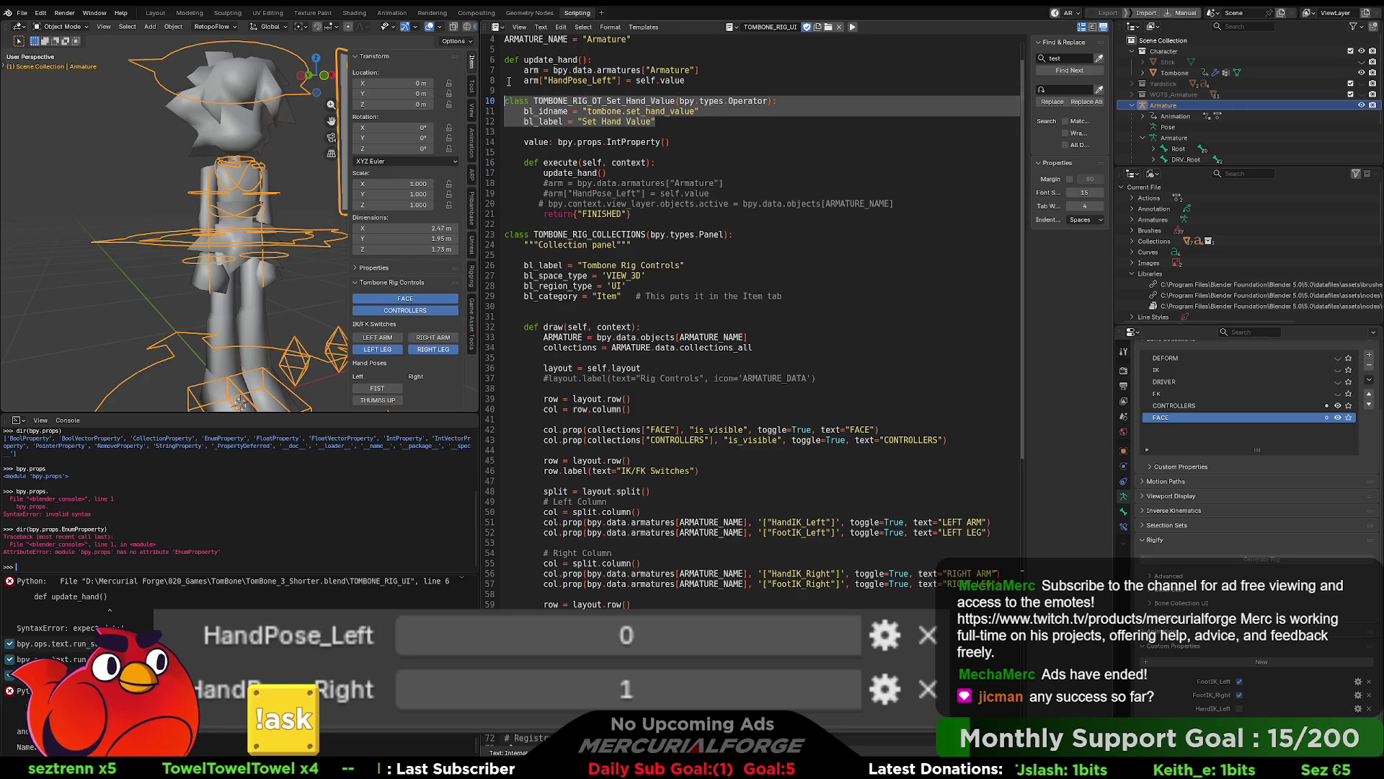
left_click(504, 60)
key("Return")
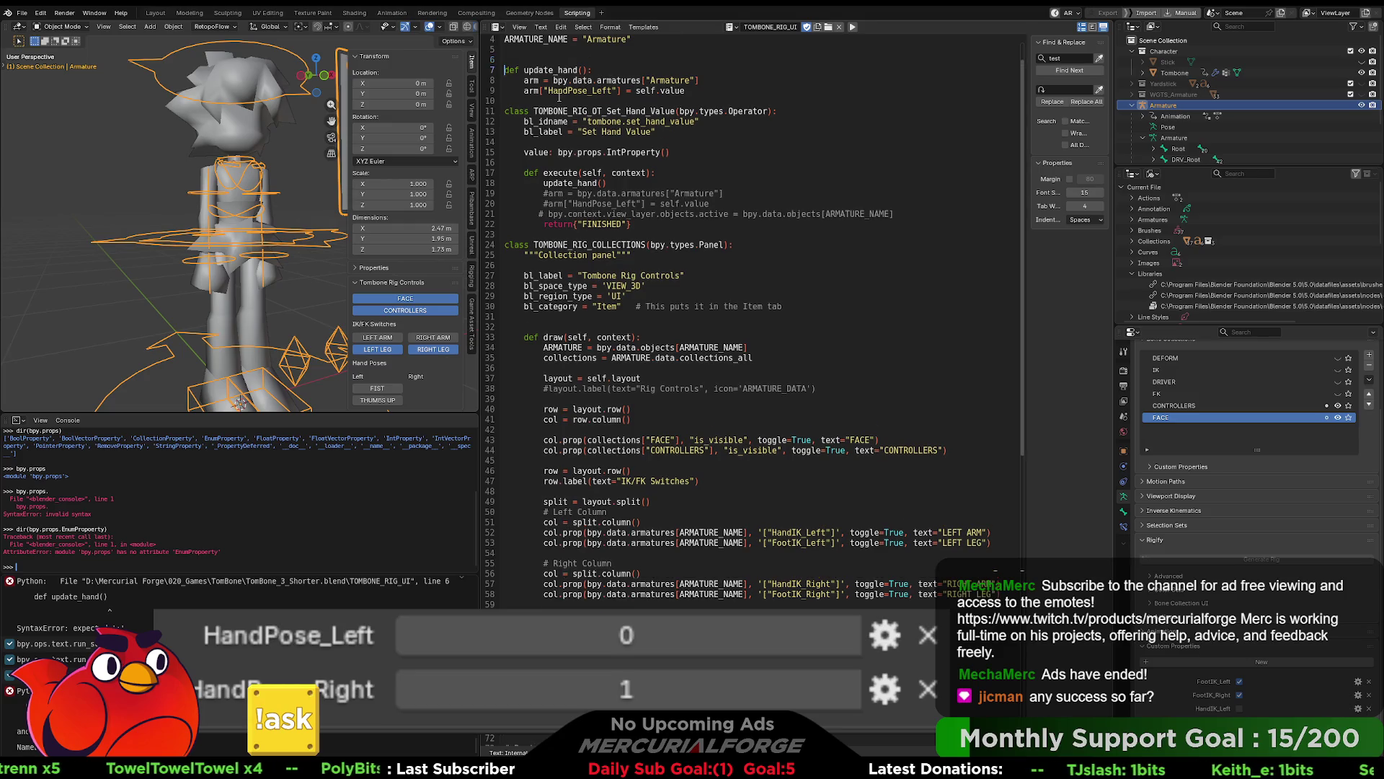
key("ctrl+v")
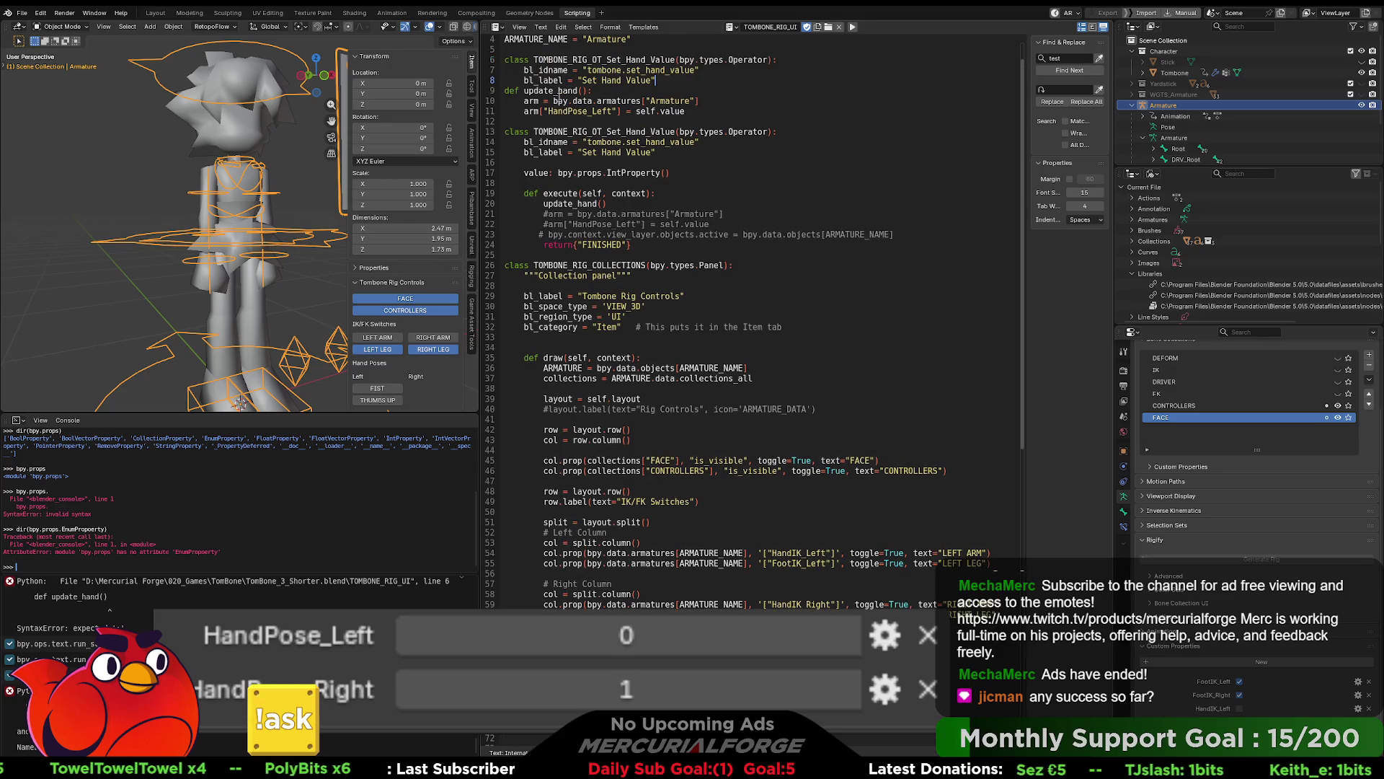
key("ctrl+z")
Step: Cut the update_hand block, paste it into the operator class indented one level, and run
left_click_drag(656, 91, 497, 61)
key("BackSpace")
key("BackSpace")
key("Down")
key("Return")
key("ctrl+v")
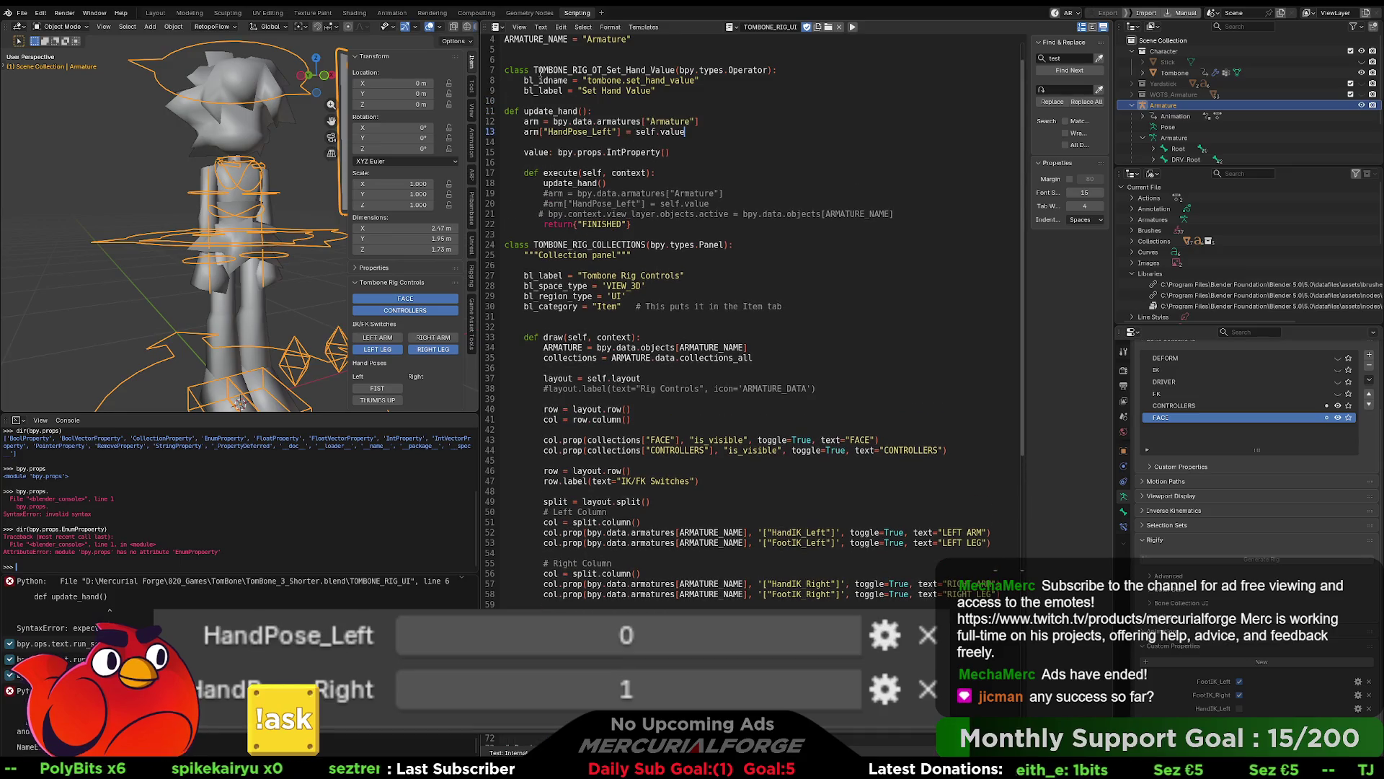
left_click_drag(689, 132, 504, 111)
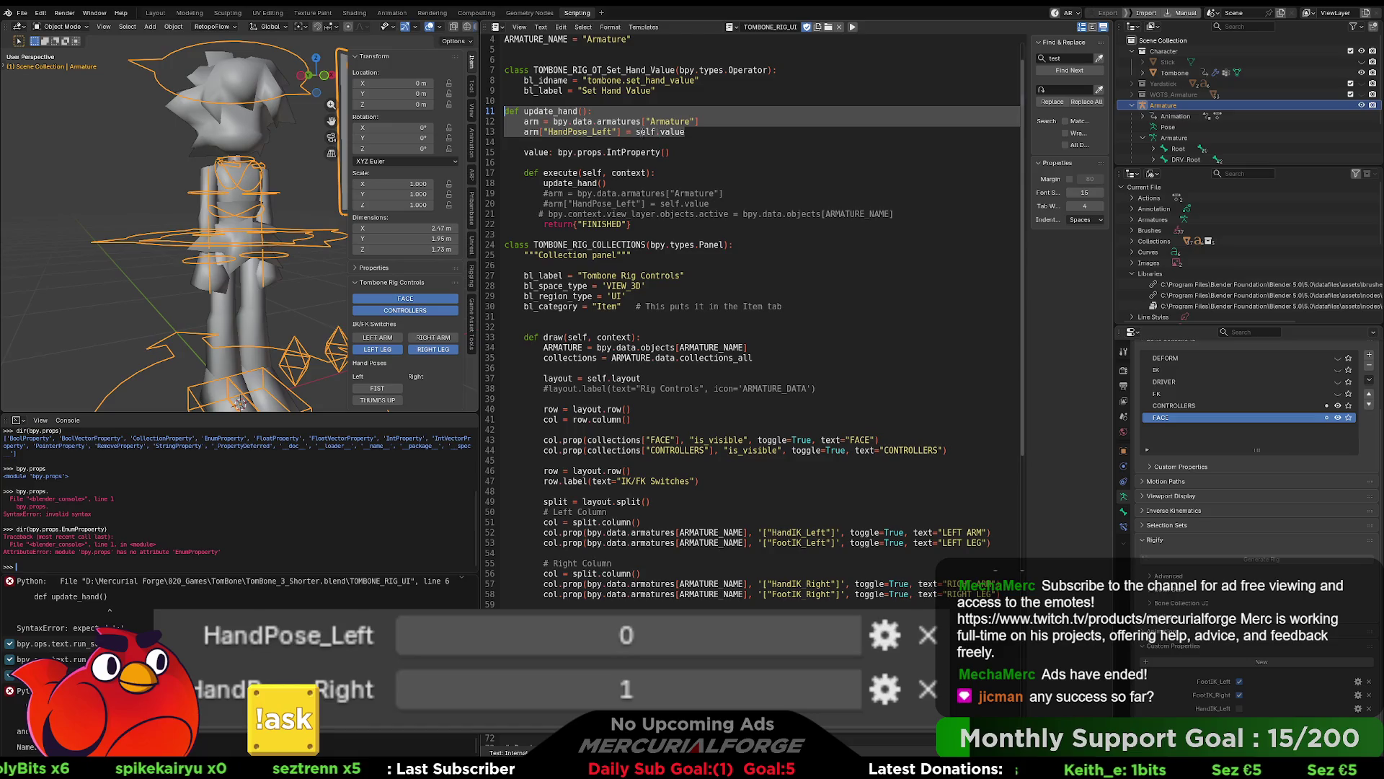
key("Tab")
left_click(669, 113)
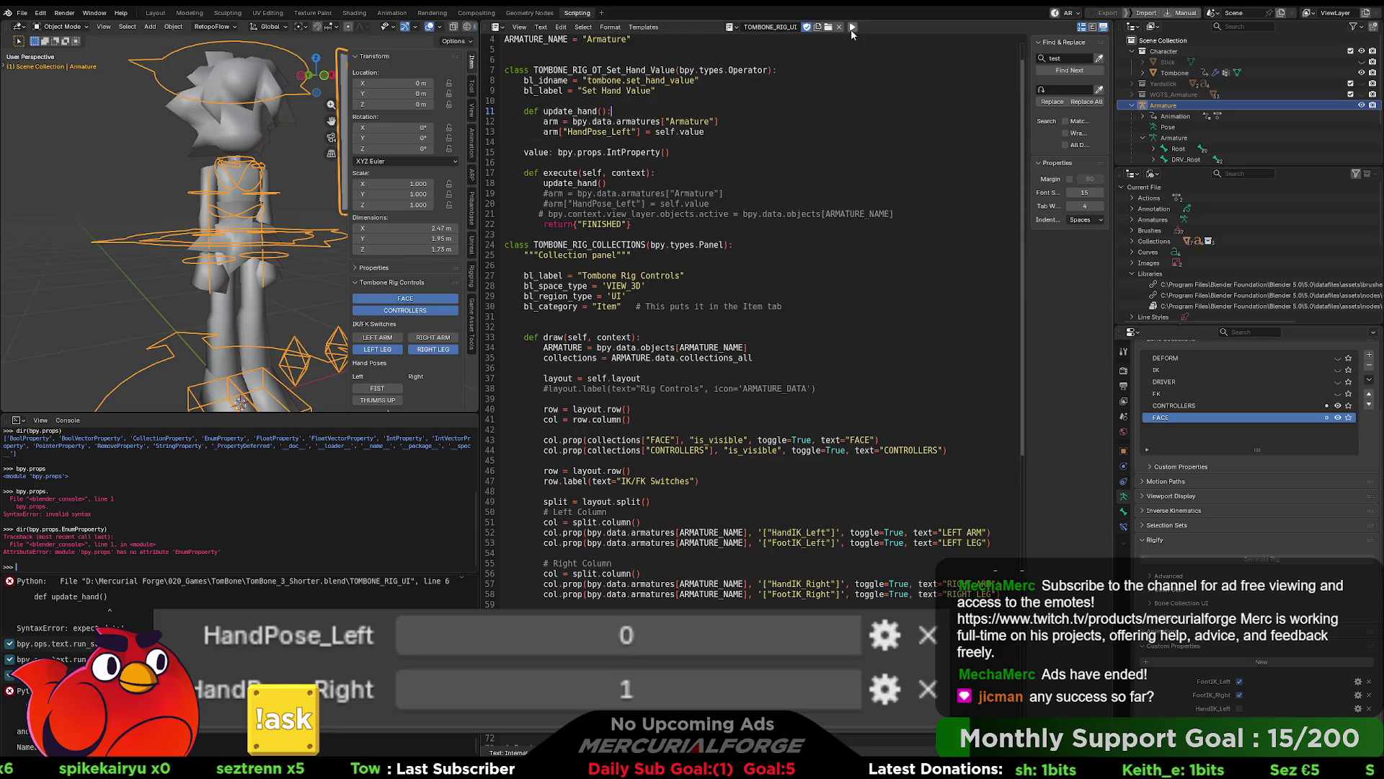
left_click(852, 28)
left_click(380, 399)
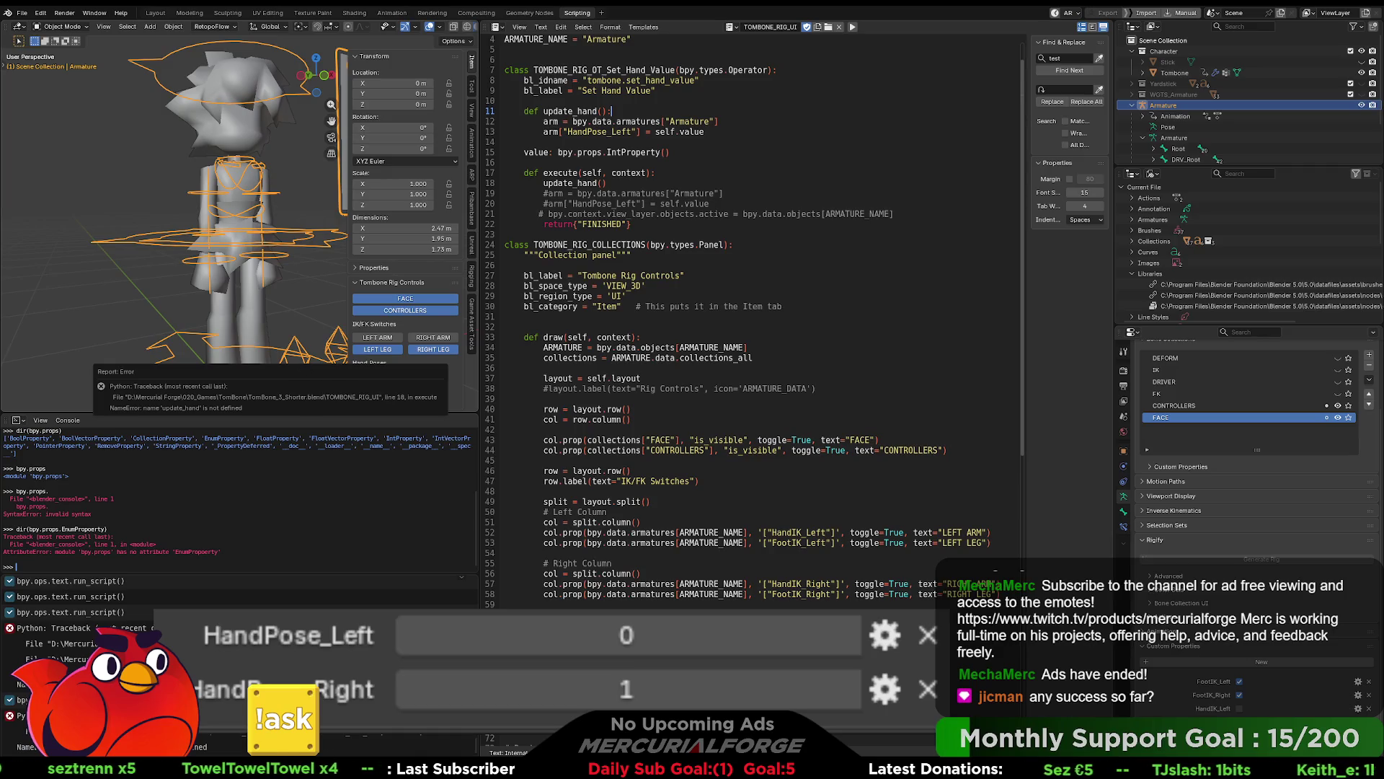
left_click(665, 182)
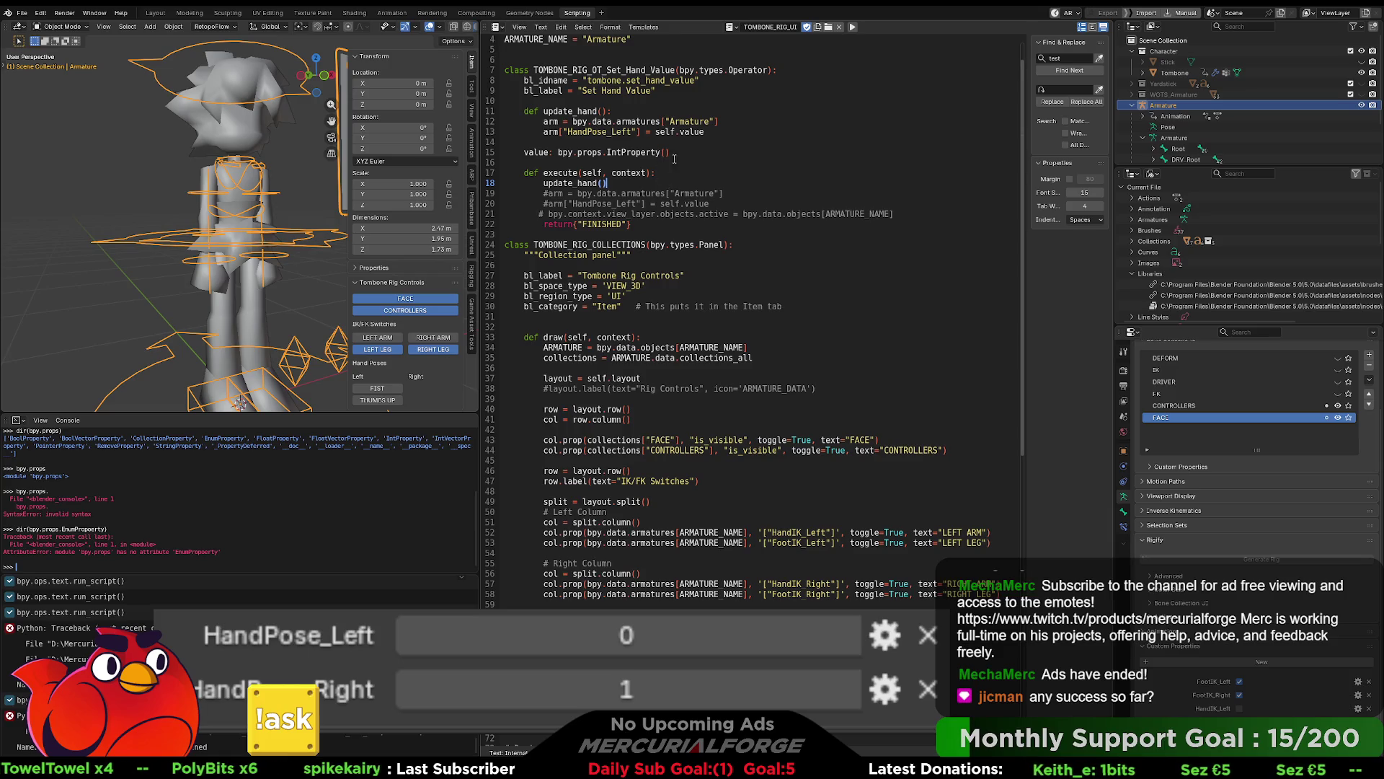
left_click_drag(707, 132, 479, 109)
key("BackSpace")
key("BackSpace")
key("BackSpace")
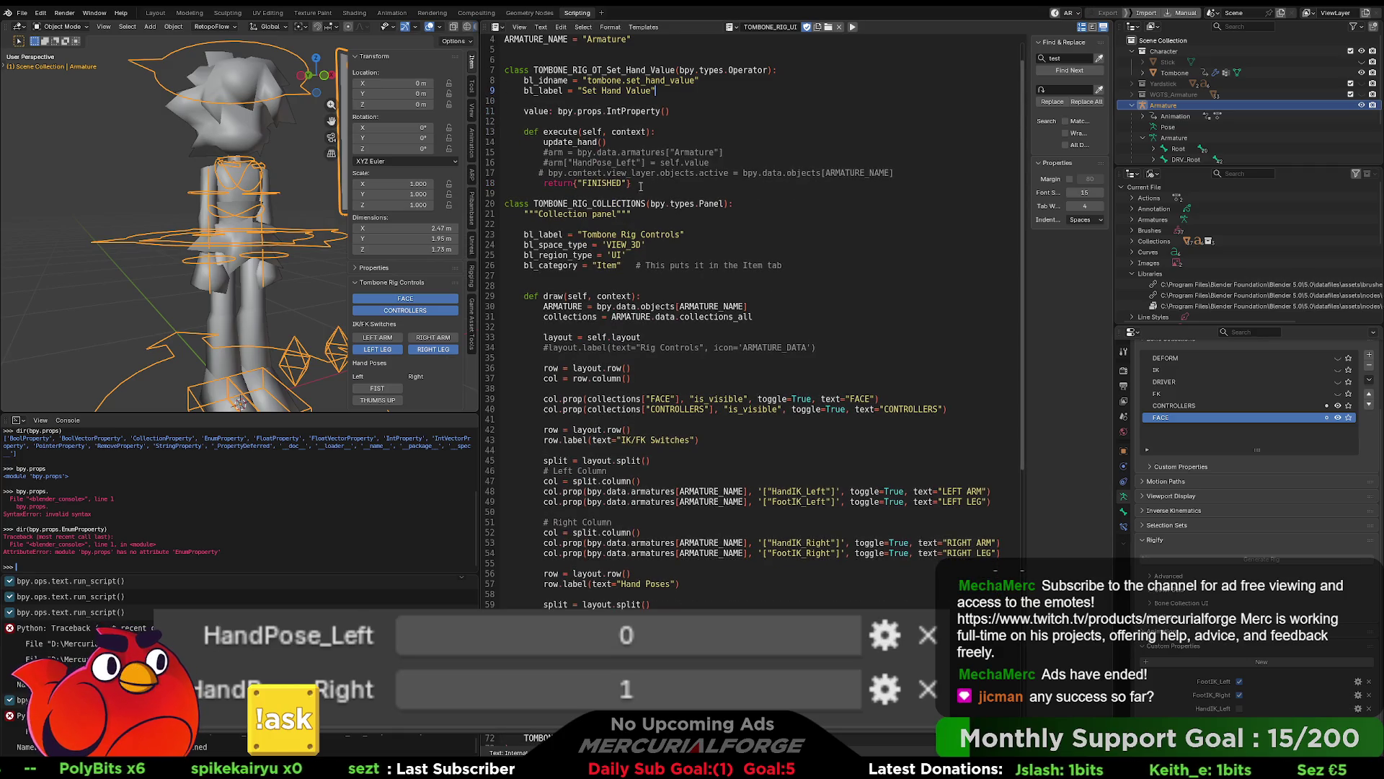
left_click(550, 173)
key("BackSpace")
key("BackSpace")
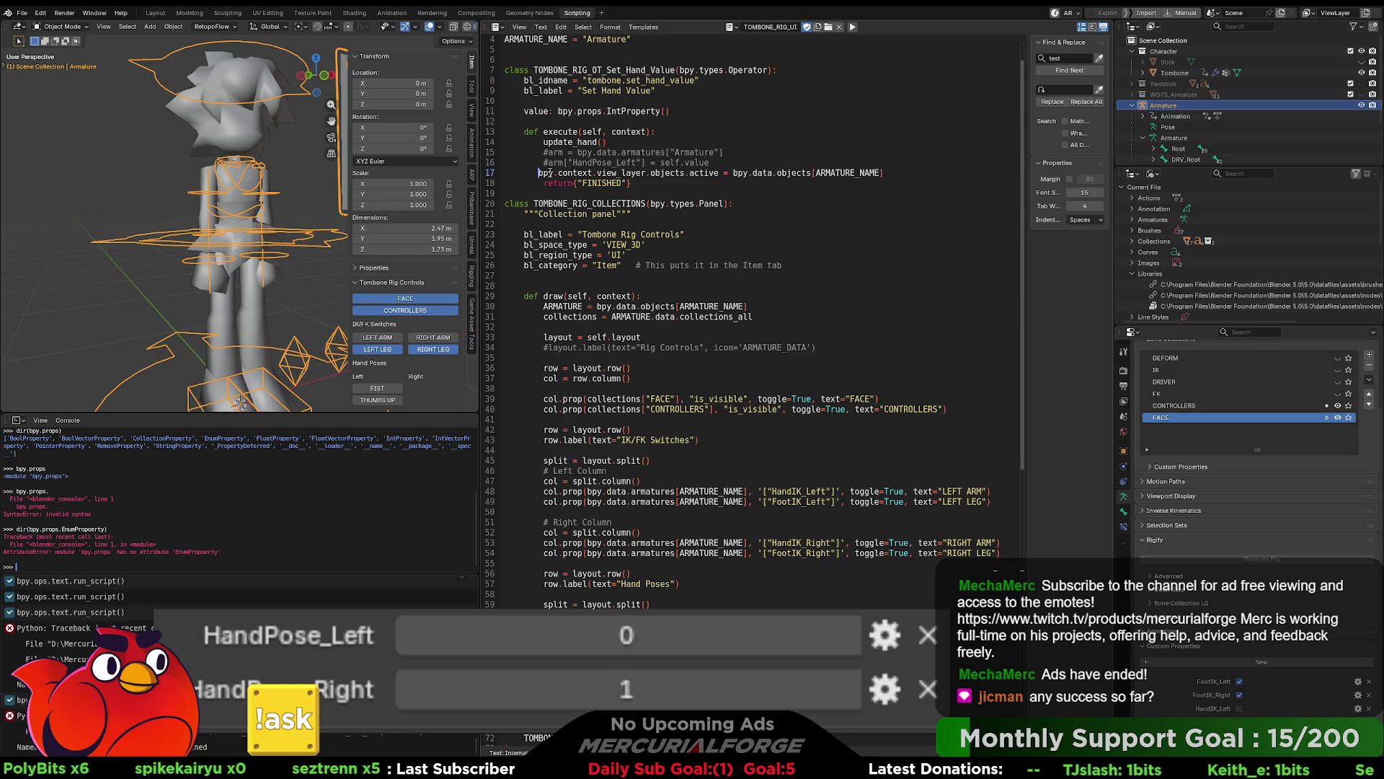
key("Up")
key("Delete")
key("Up")
key("Delete")
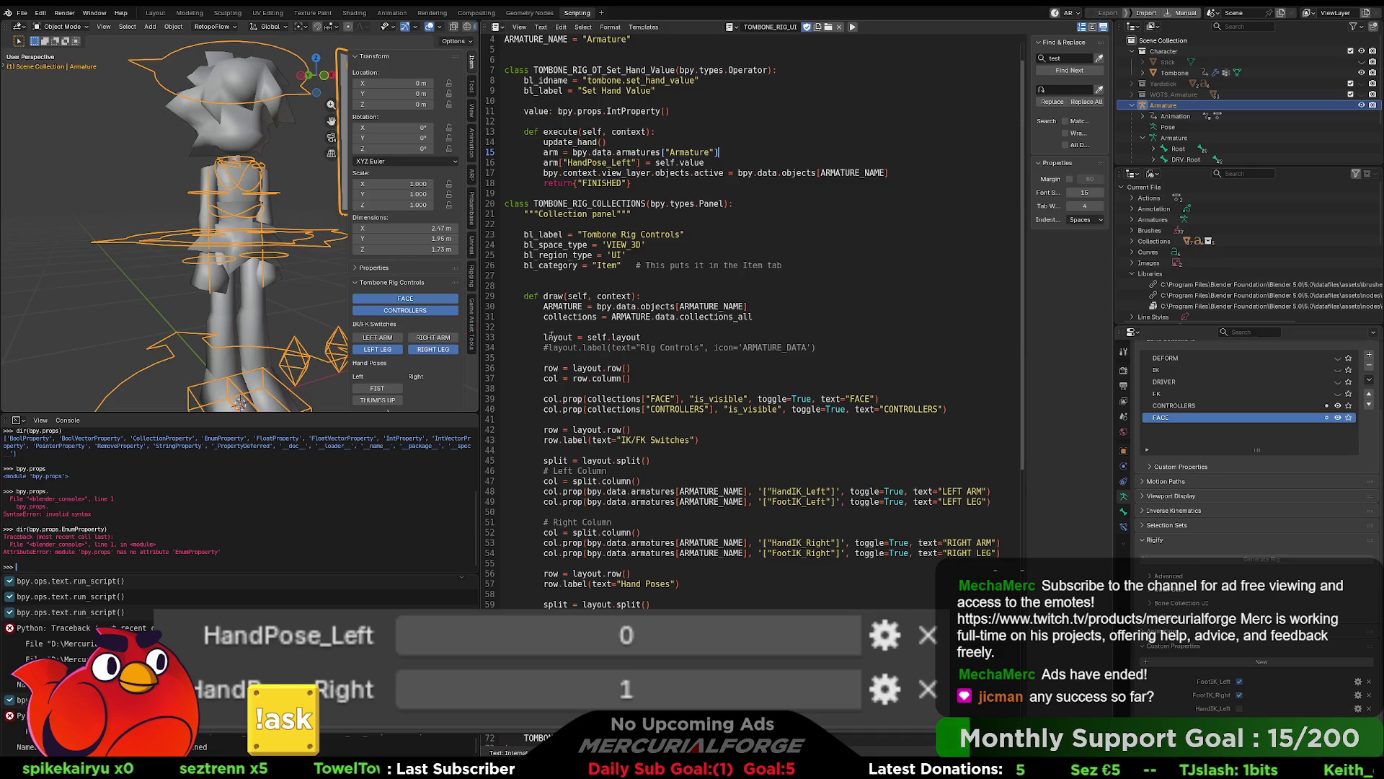
middle_click_drag(310, 292, 292, 283)
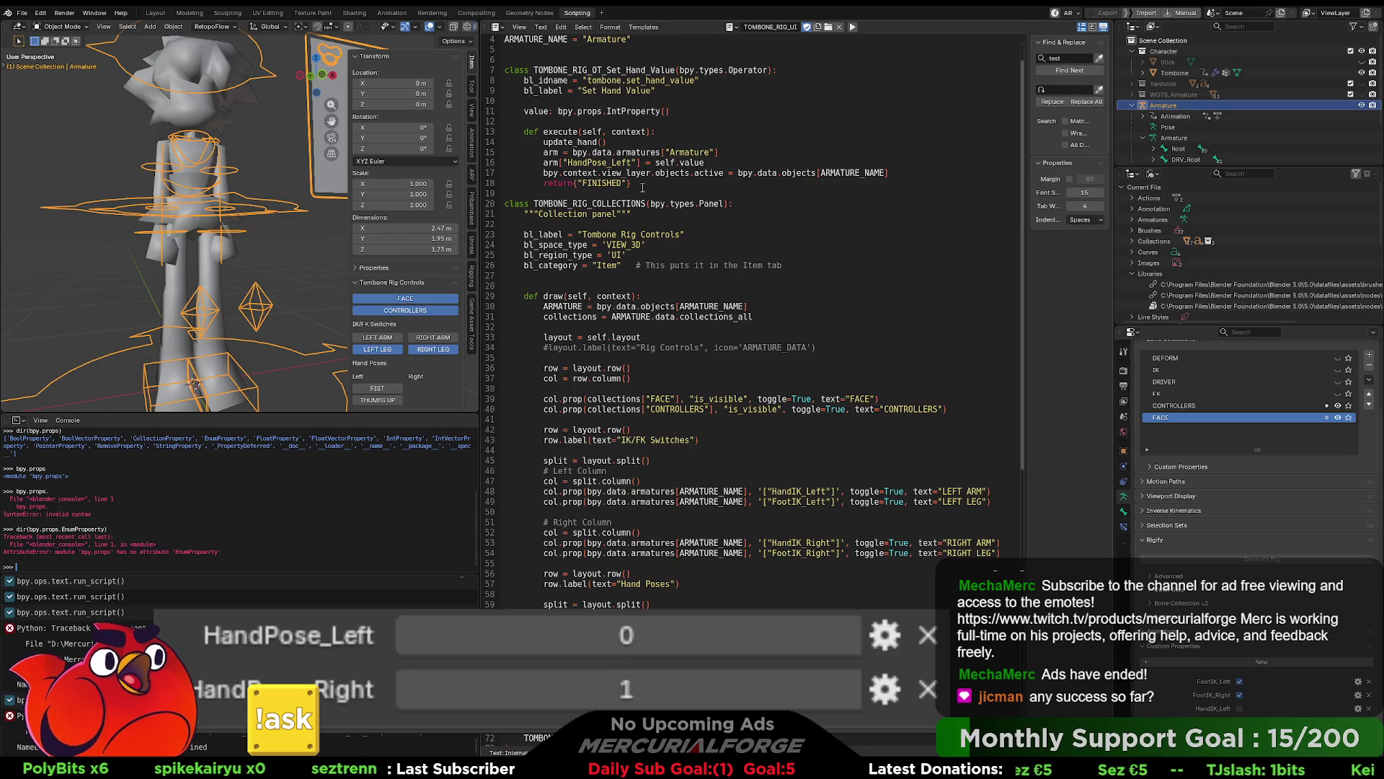
left_click_drag(632, 183, 505, 70)
key("ctrl+c")
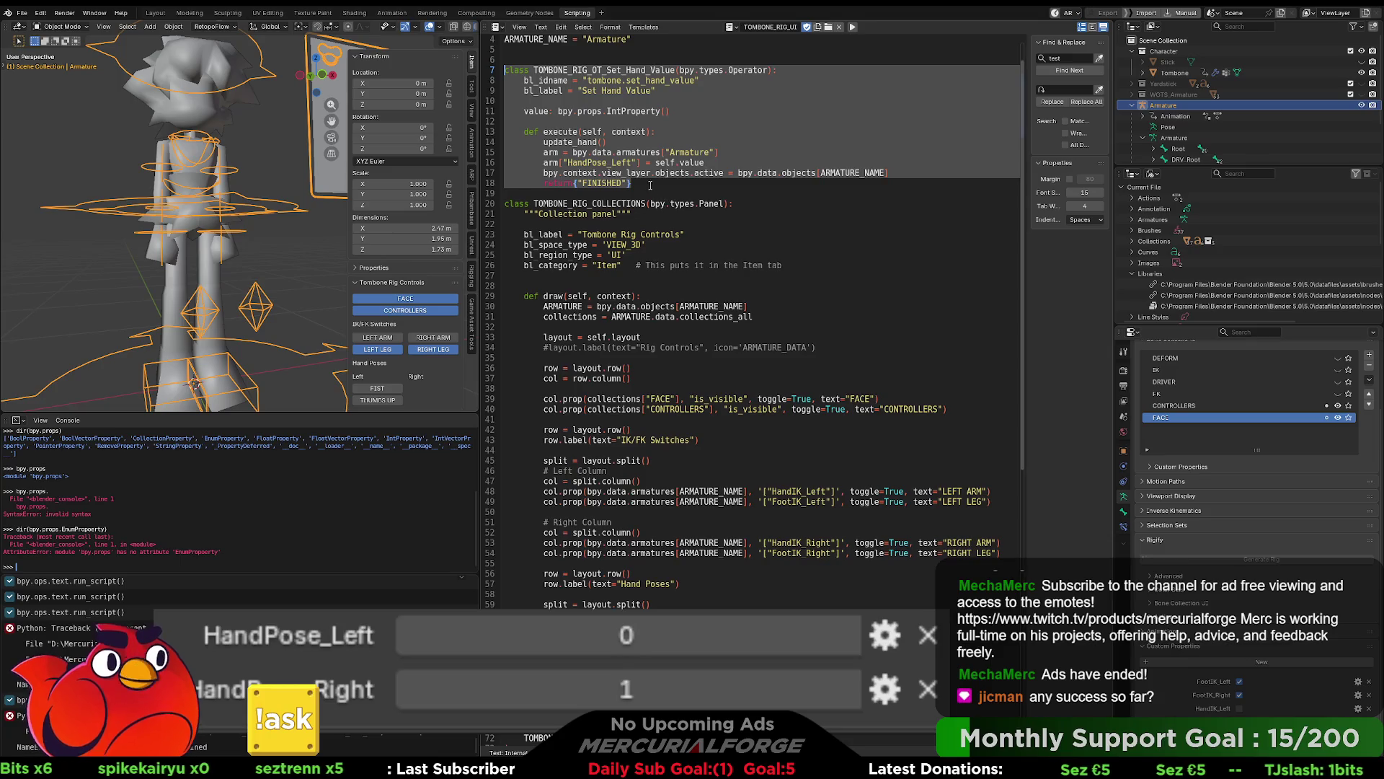
left_click(649, 185)
key("Return")
key("Return")
key("ctrl+v")
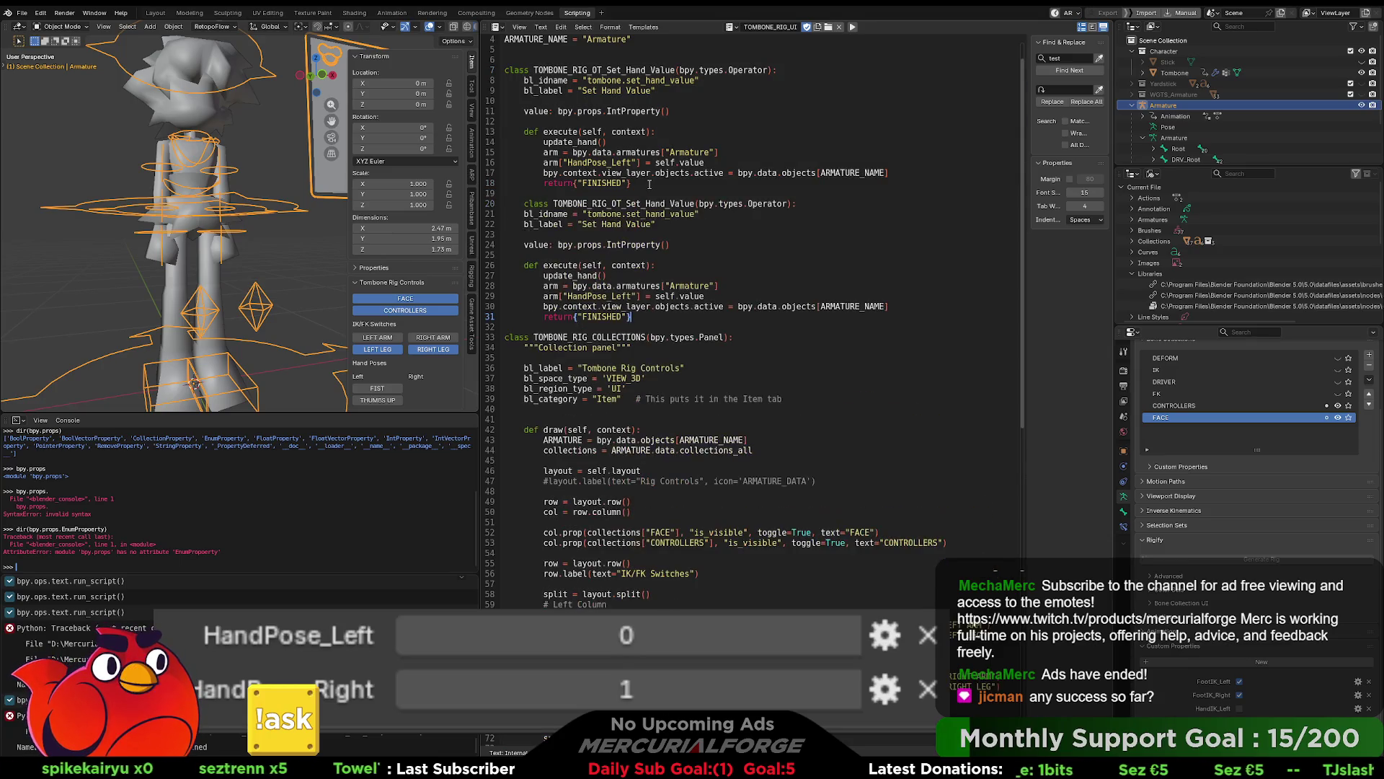
left_click(521, 207)
key("BackSpace")
left_click(651, 183)
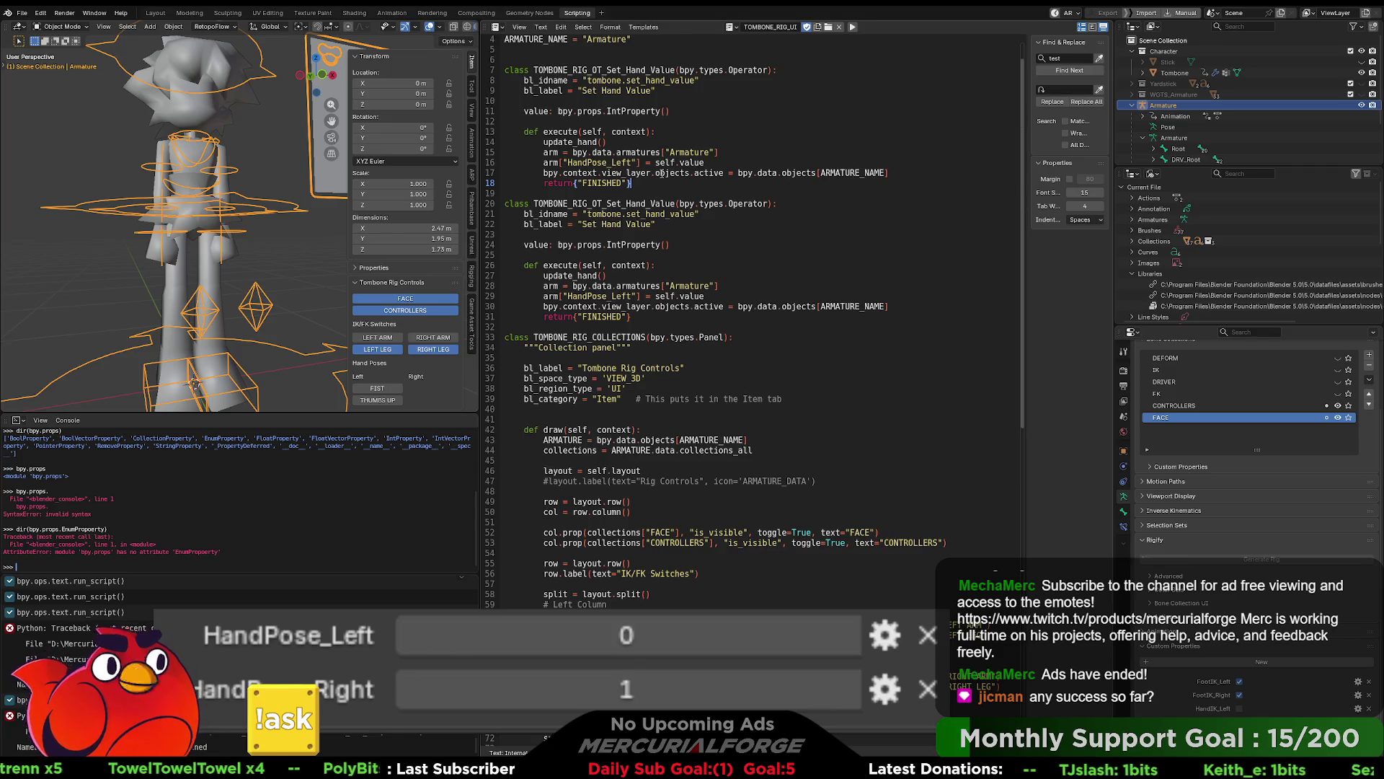
left_click(689, 101)
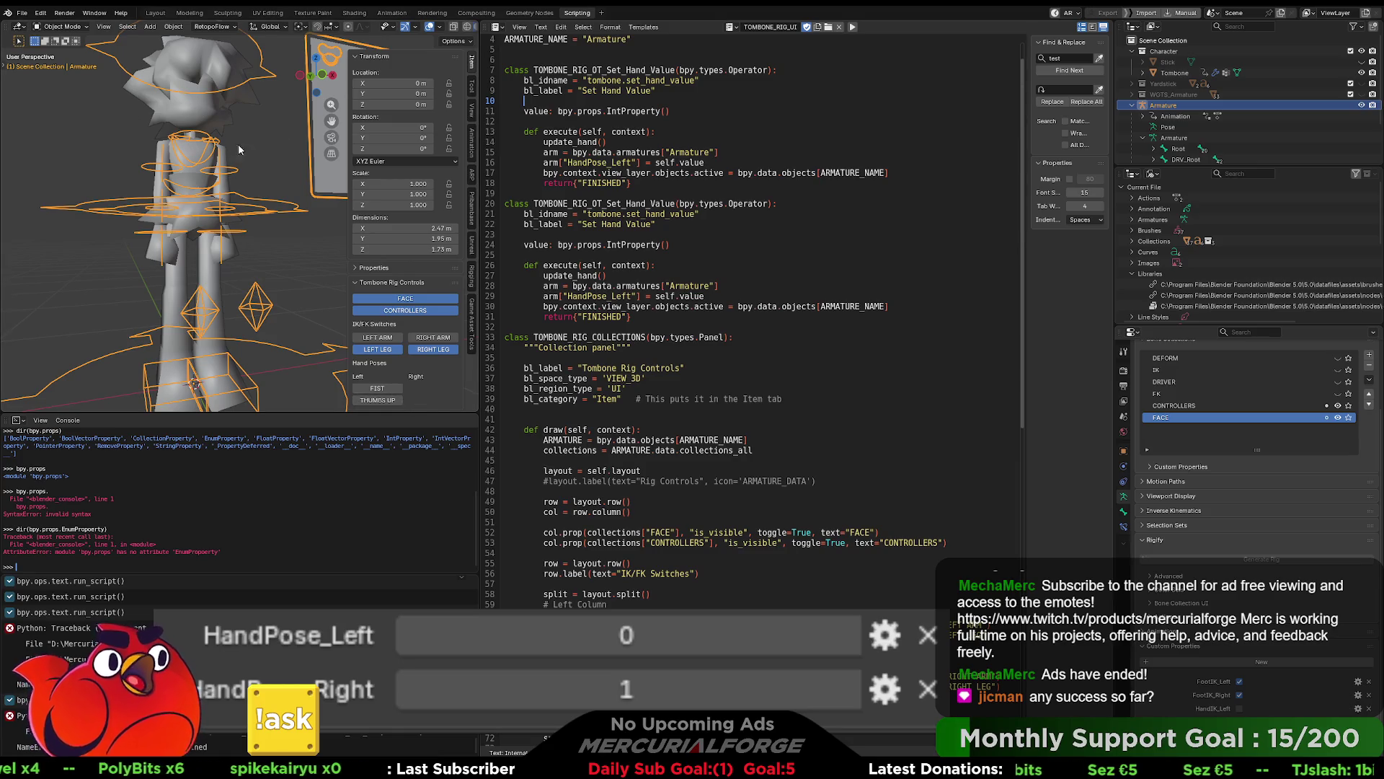
middle_click_drag(228, 199, 220, 214)
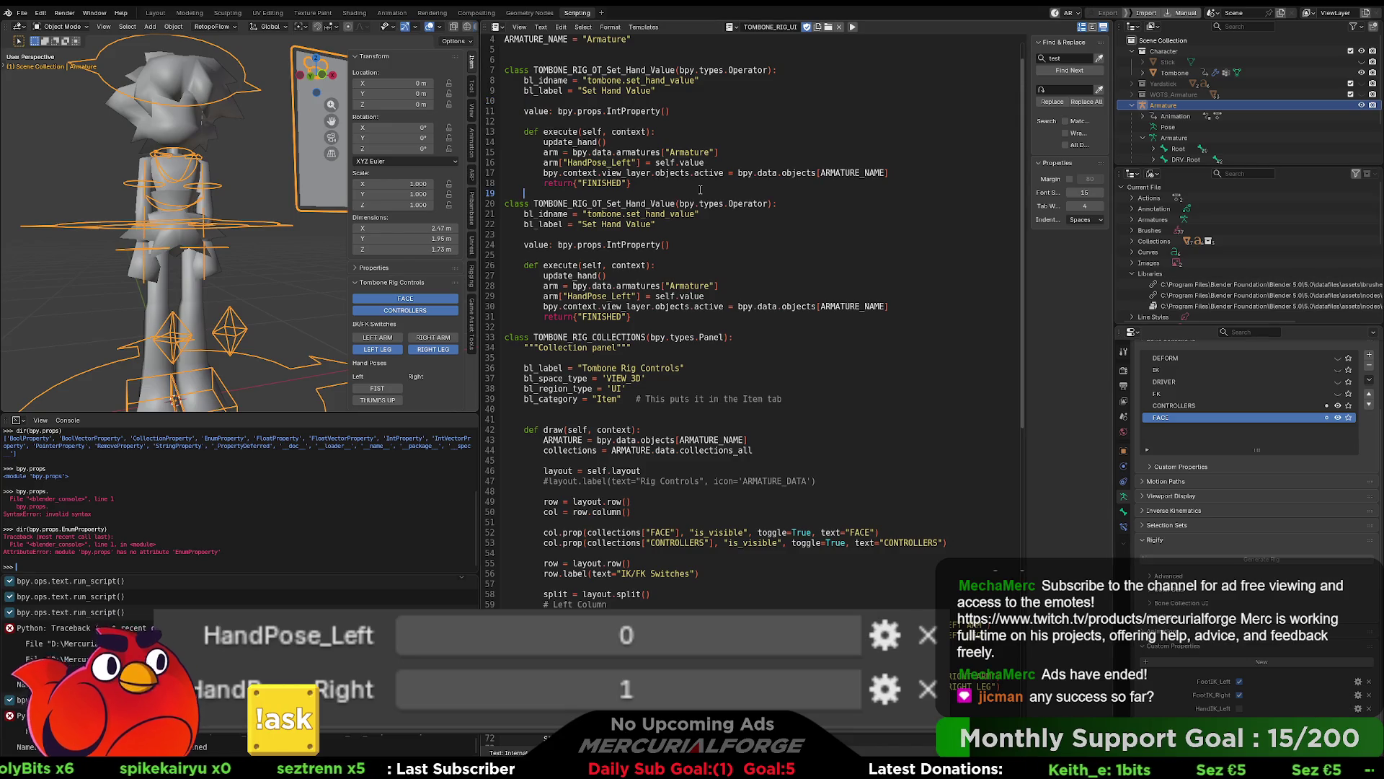
left_click(661, 191)
left_click(659, 186)
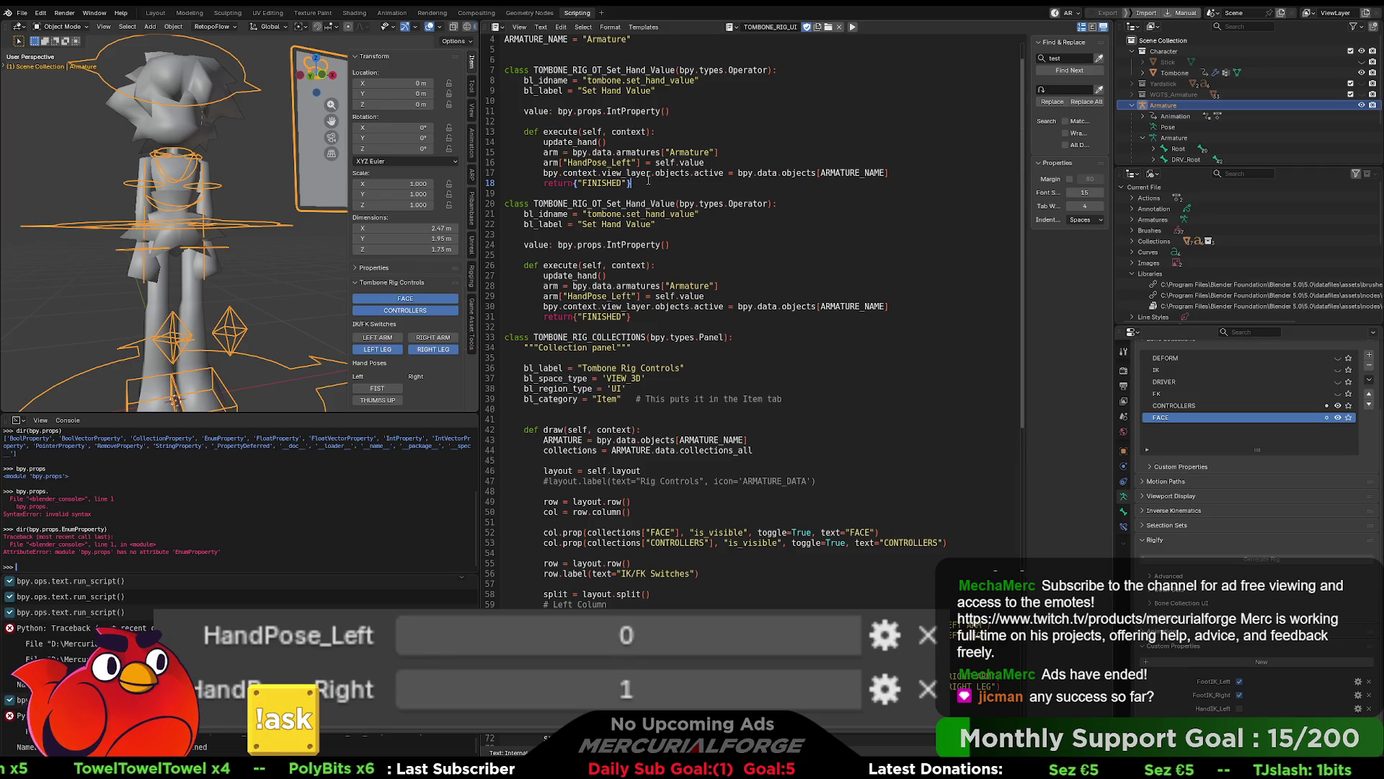
Step: Replace the quoted "Armature" names on lines 15 and 28 with ARMATURE_NAME
scroll(663, 186, "up", 1)
left_click(713, 185)
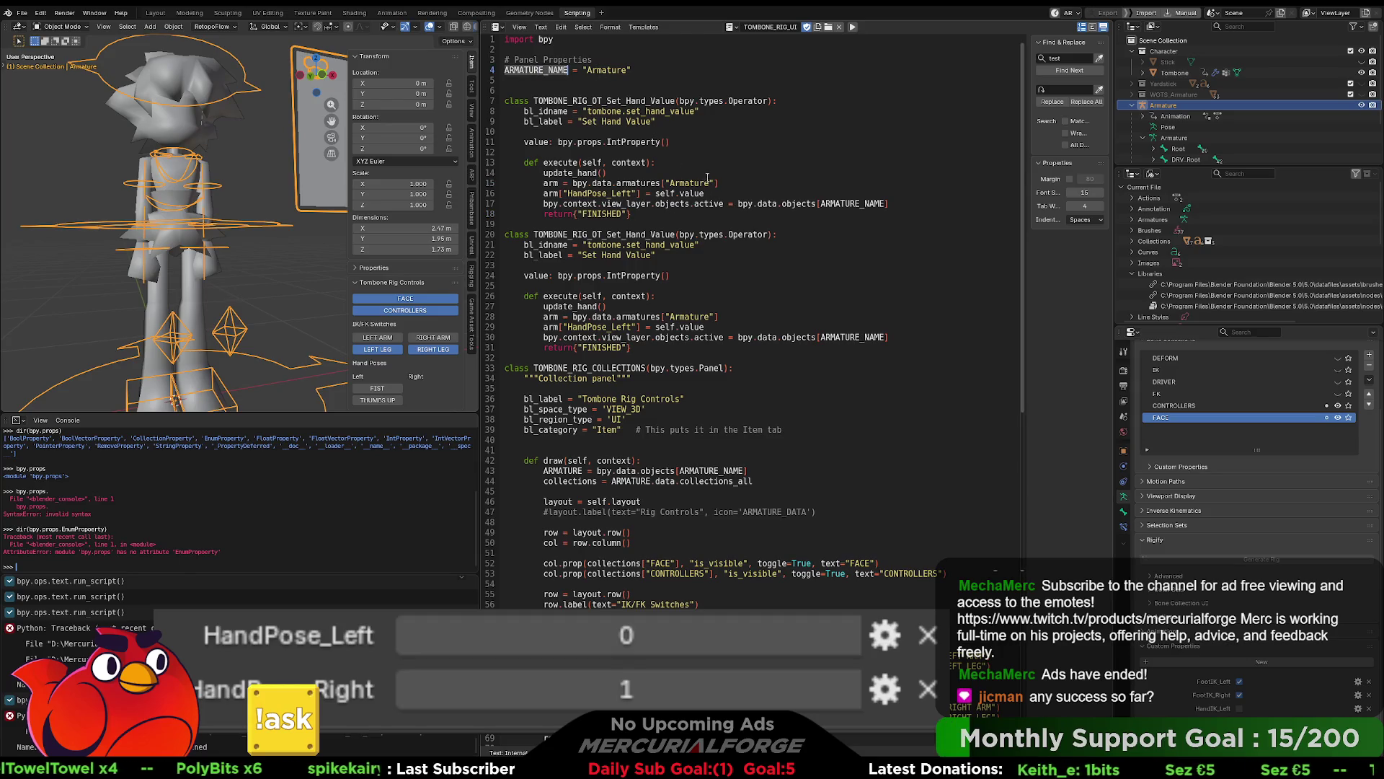
left_click_drag(714, 184, 664, 184)
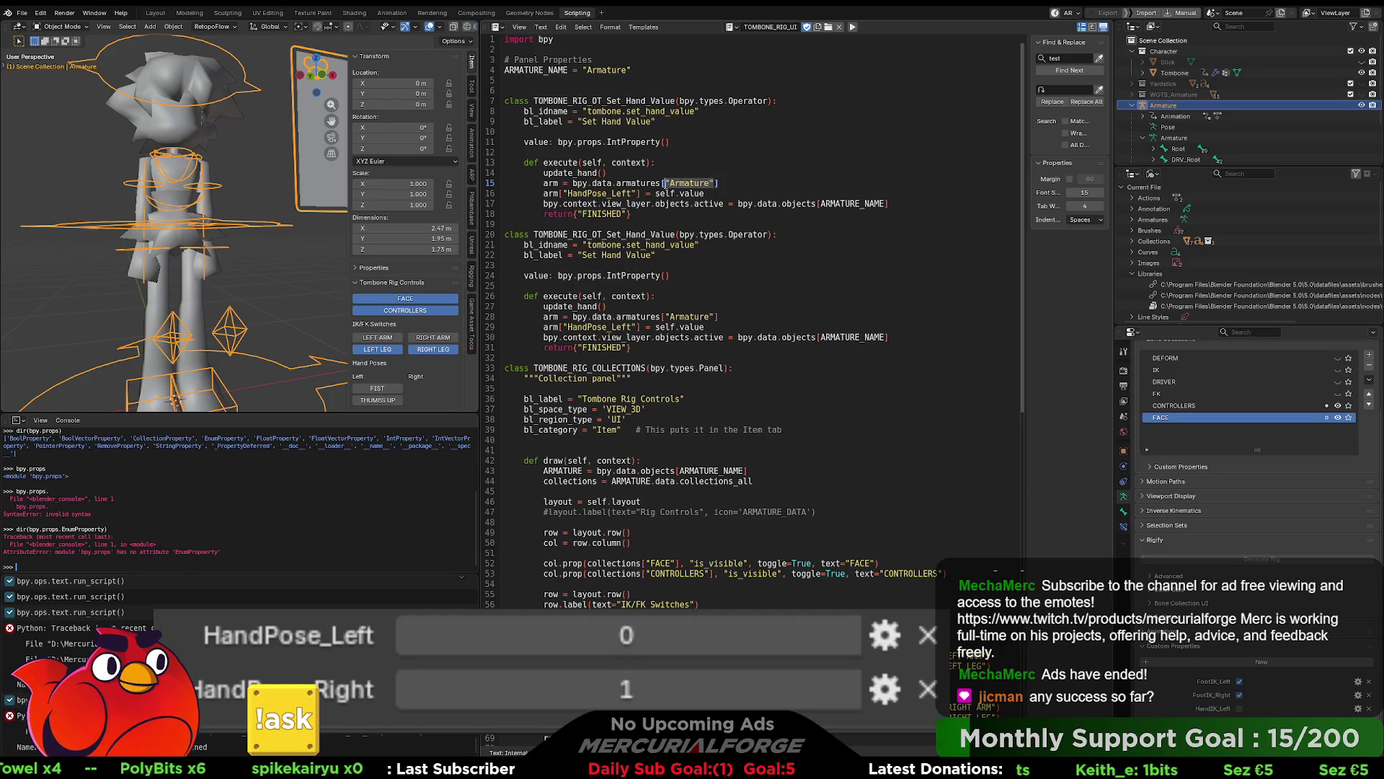
type("ARMATURE_NAME")
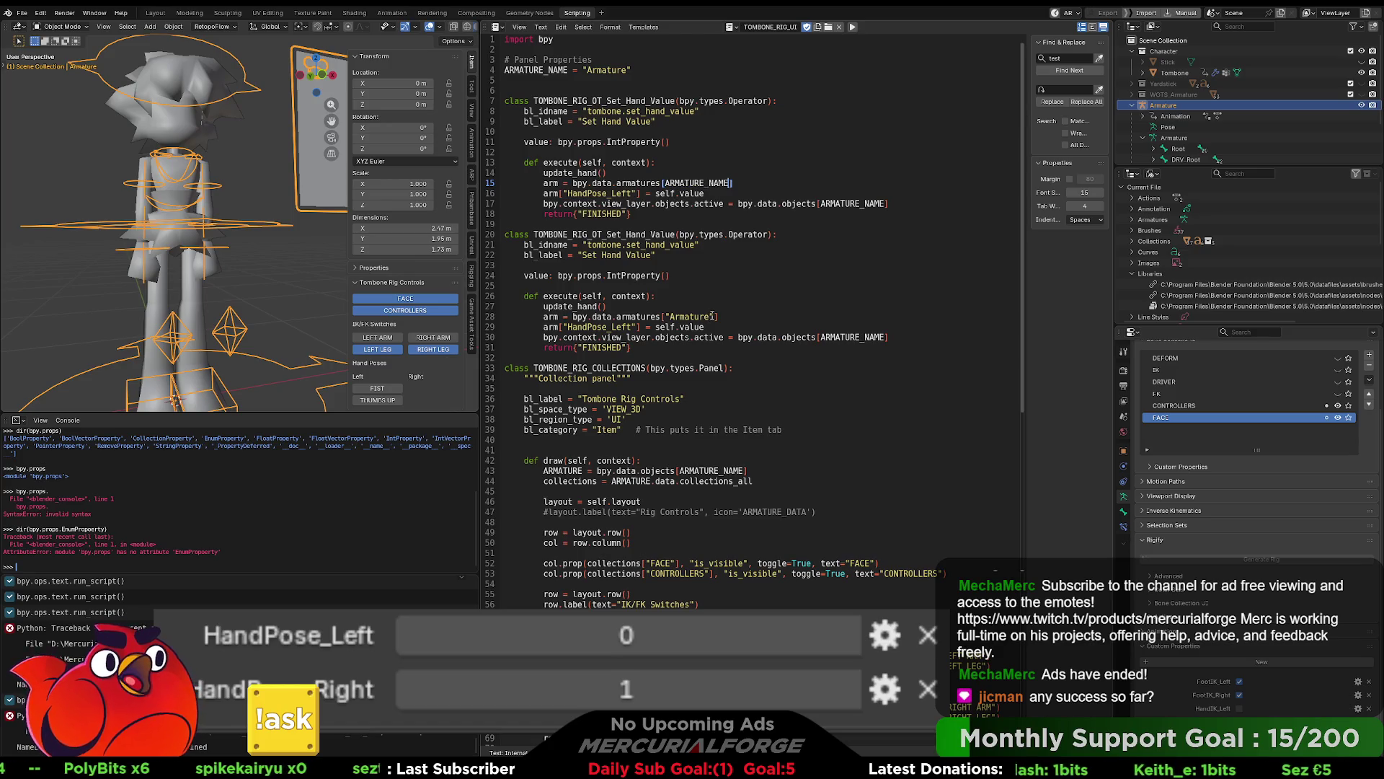
left_click_drag(714, 317, 666, 317)
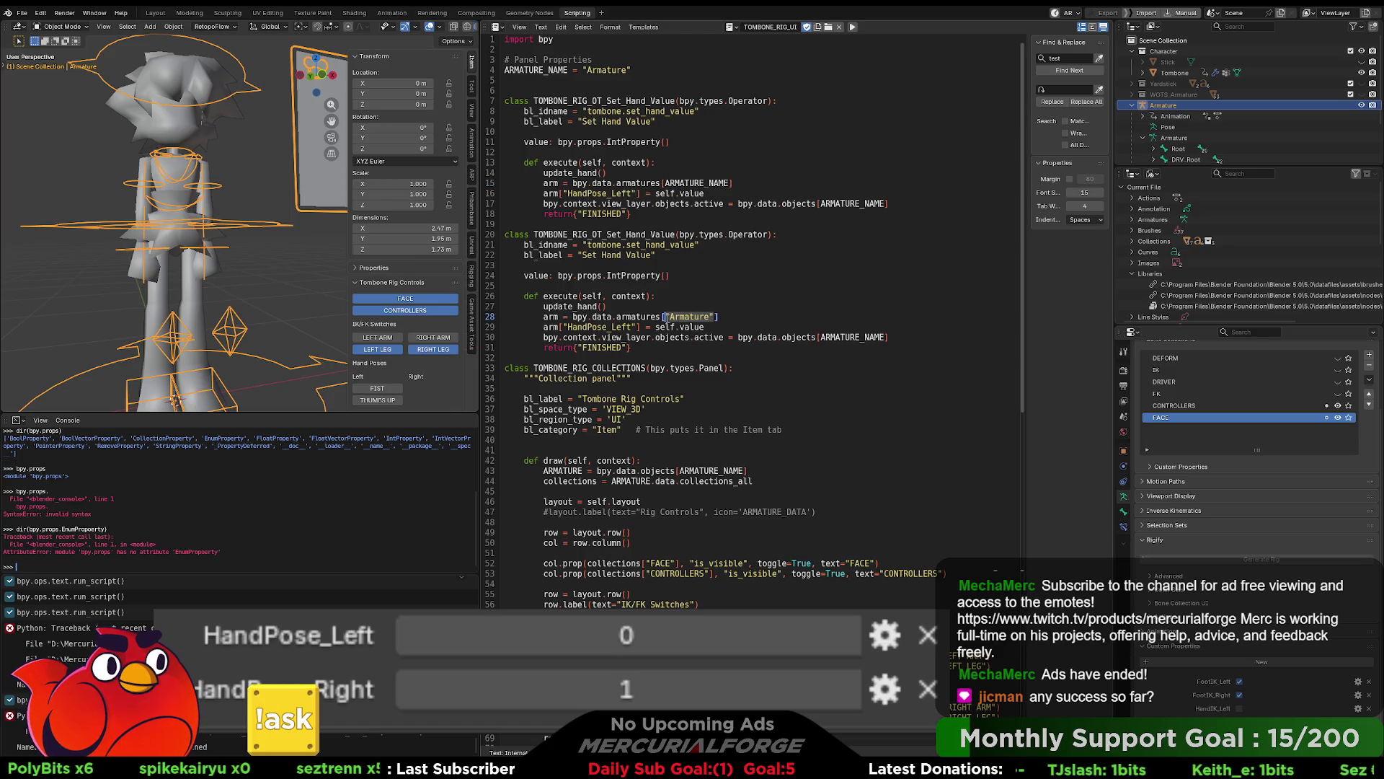
type("ARMATURE_NAME")
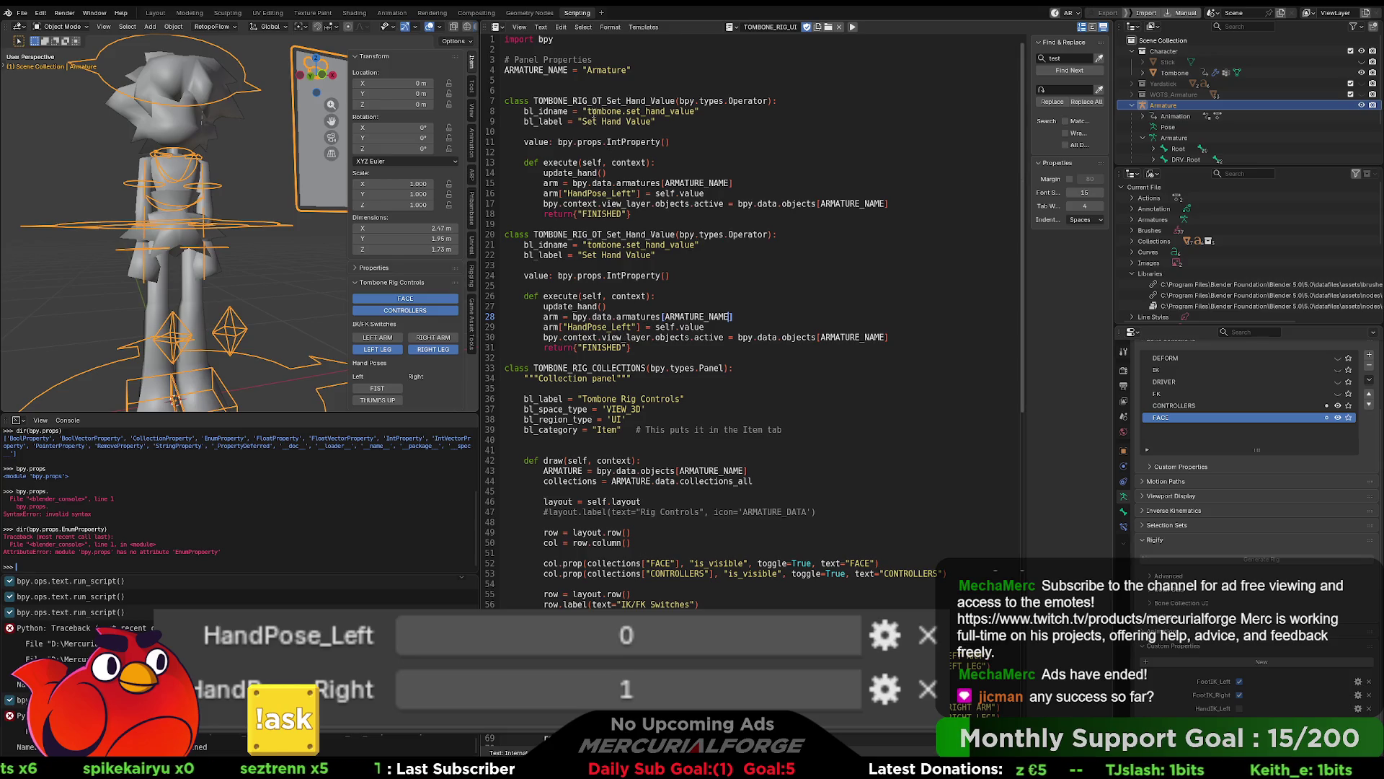
Step: Rename the operator bl_idnames to set_hand_left and set_hand_right
left_click(696, 111)
key("BackSpace")
key("BackSpace")
key("BackSpace")
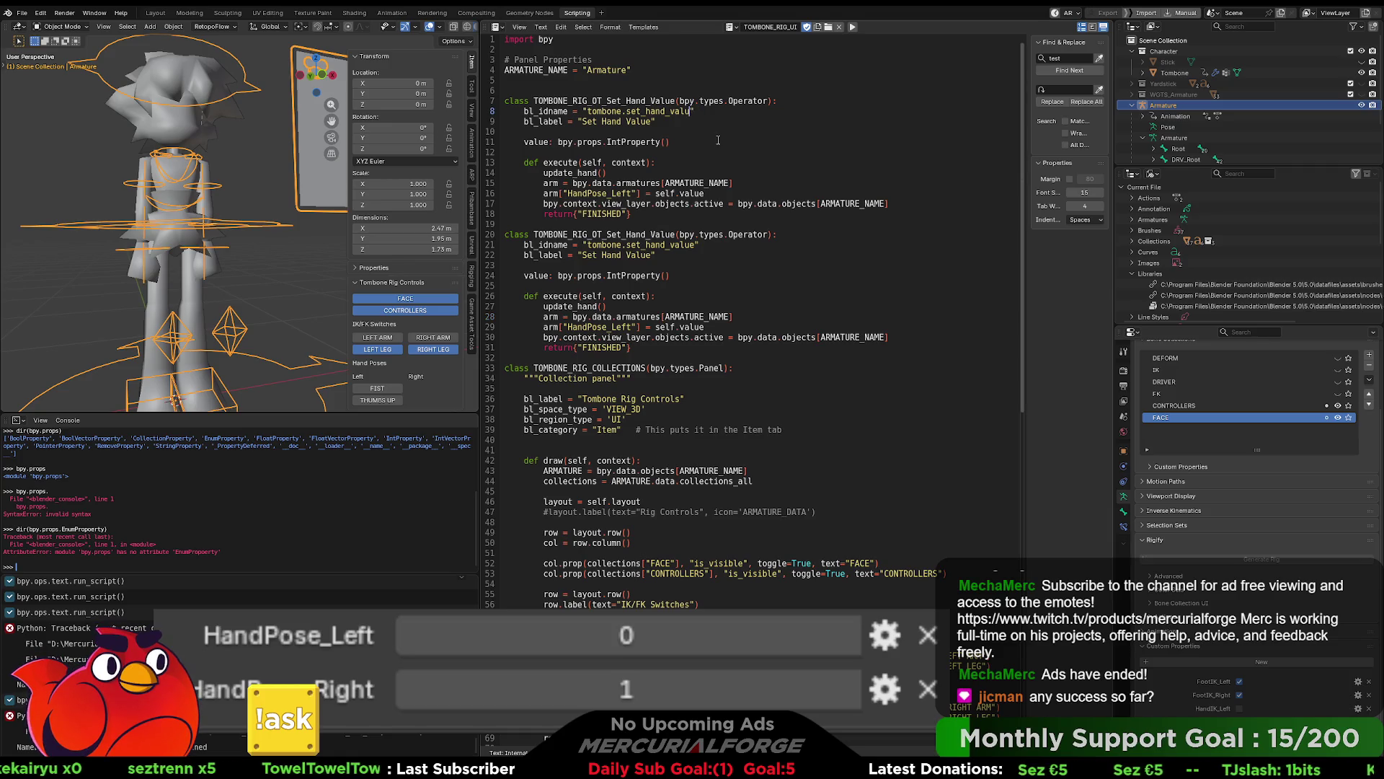
type("hand_left")
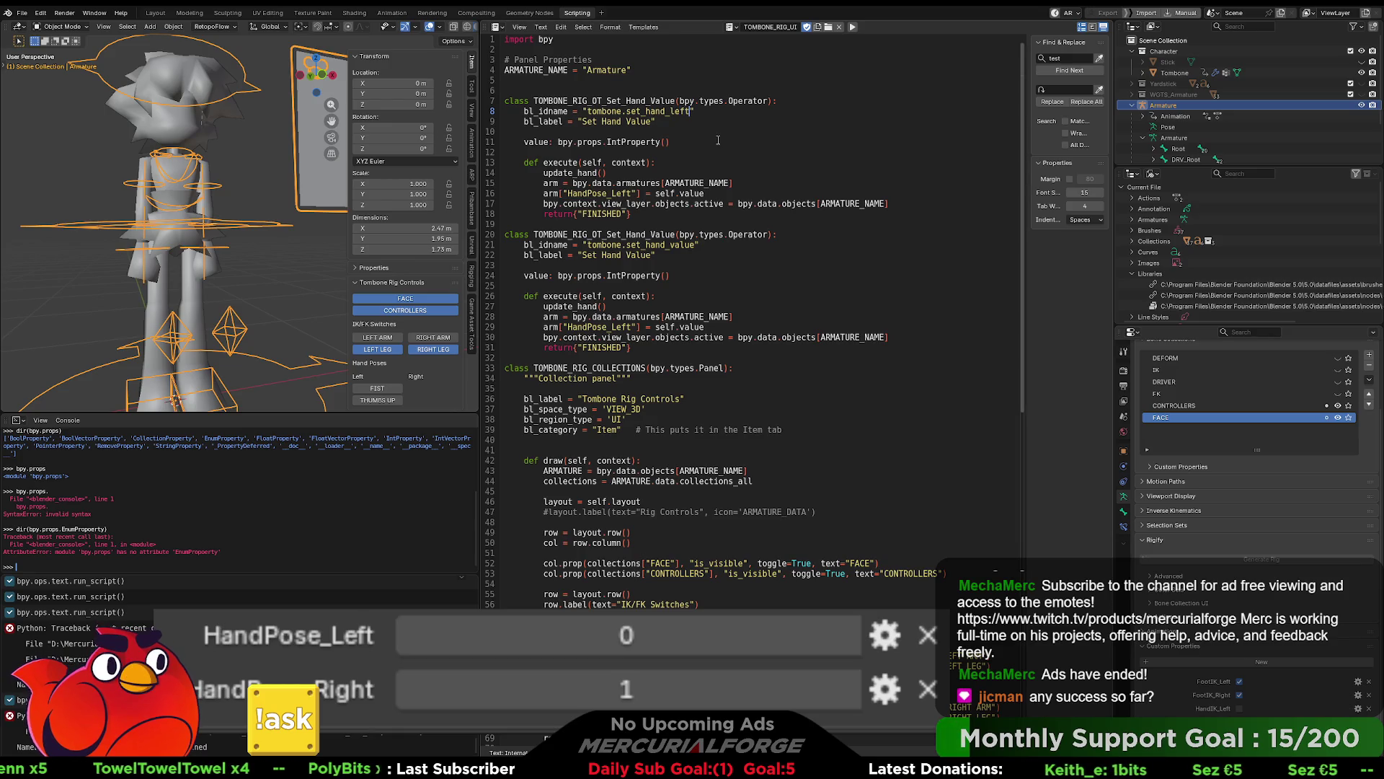
left_click(694, 246)
key("BackSpace")
key("BackSpace")
key("BackSpace")
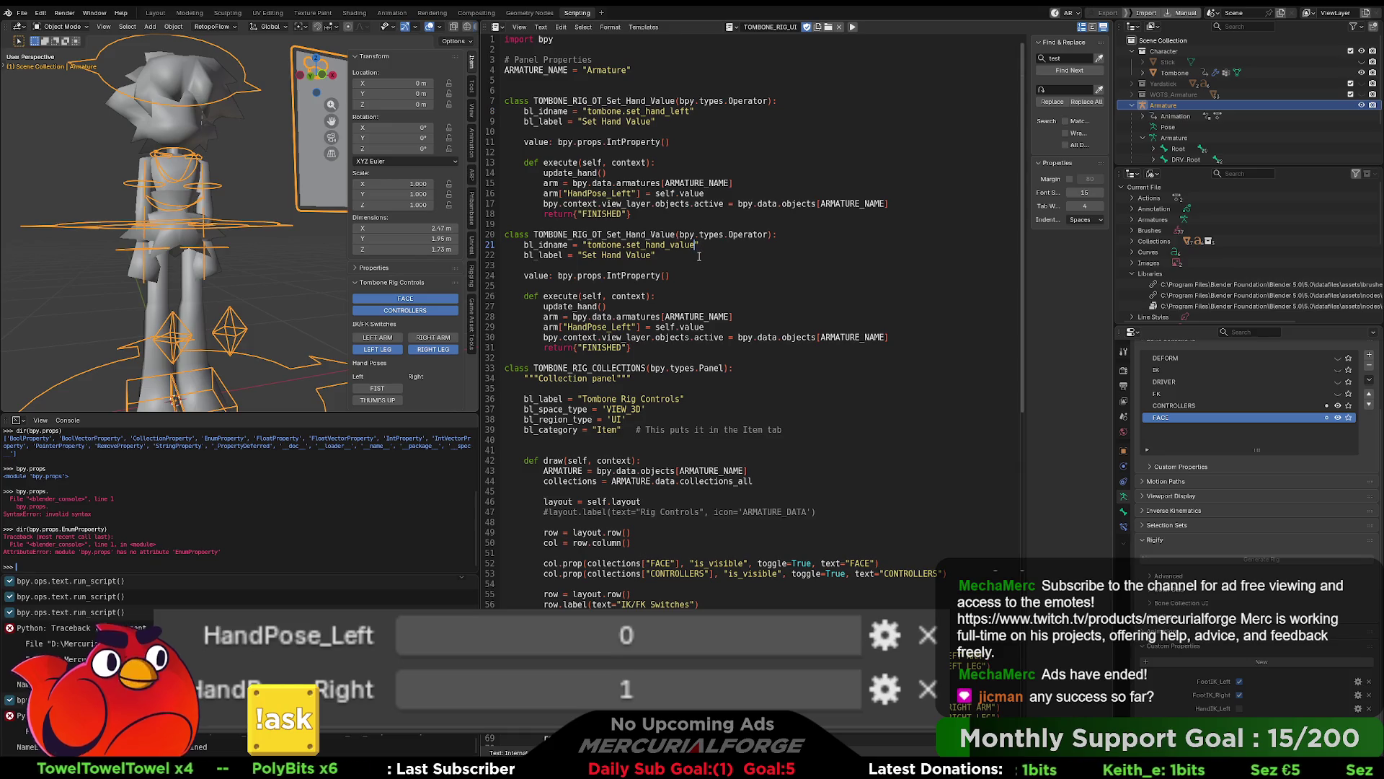
type("right")
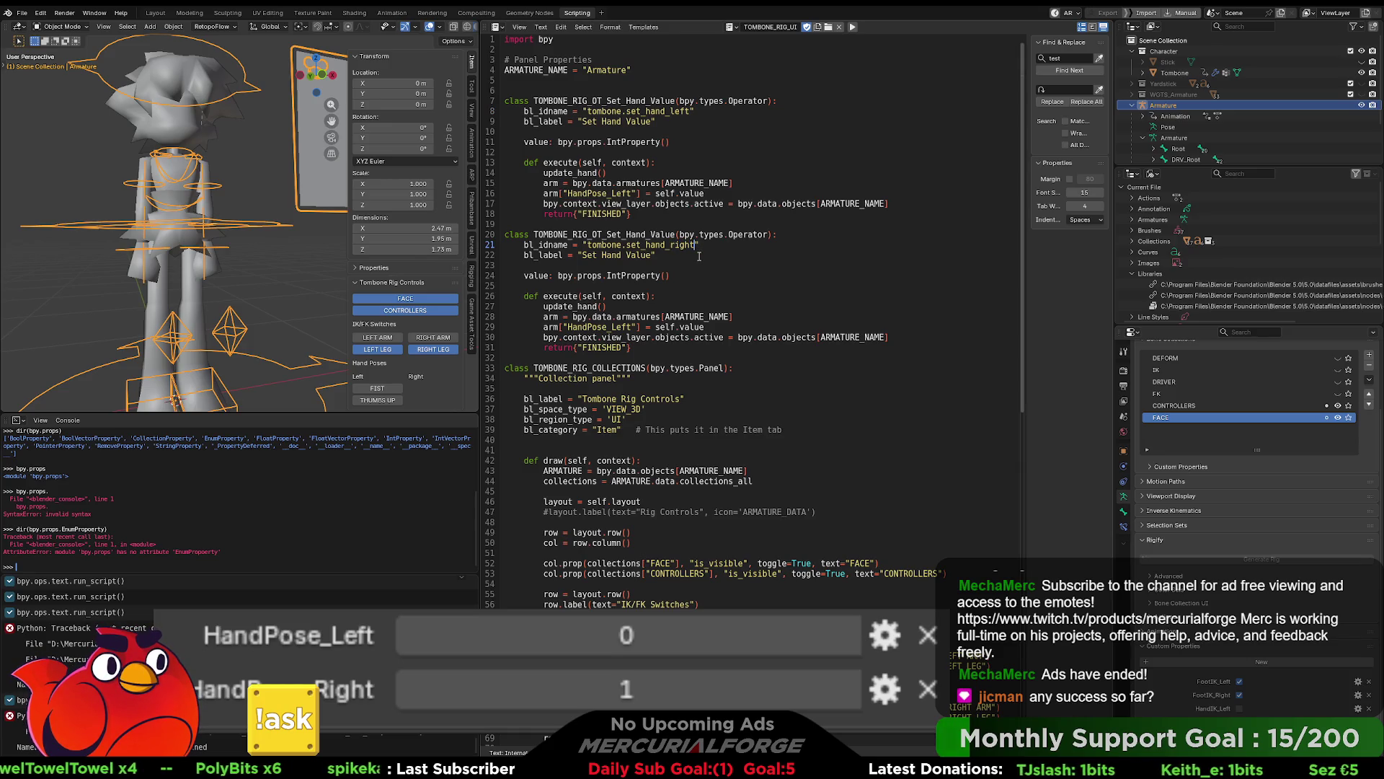
Step: Label the operators Set Right/Left Hand Value and make line 29 use HandPose_Right
left_click(604, 255)
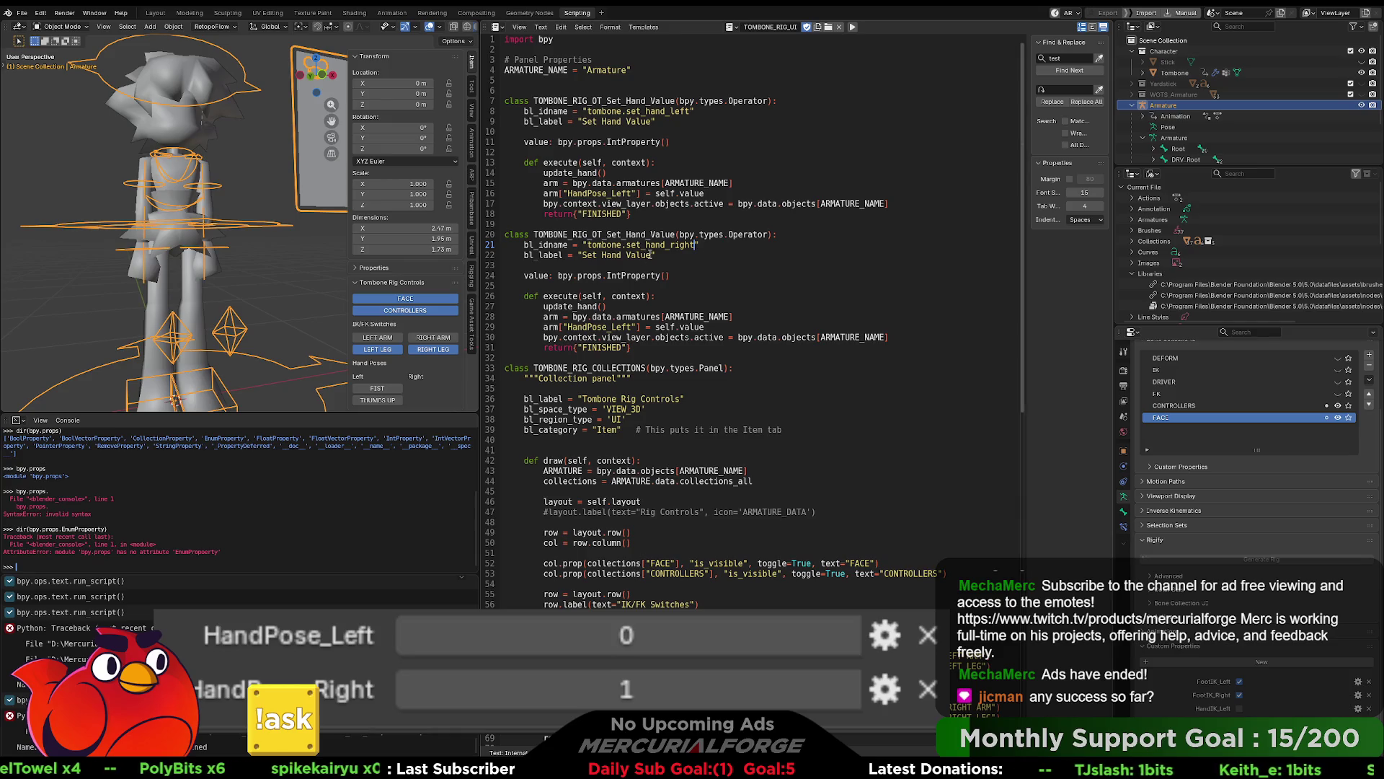
type("Right")
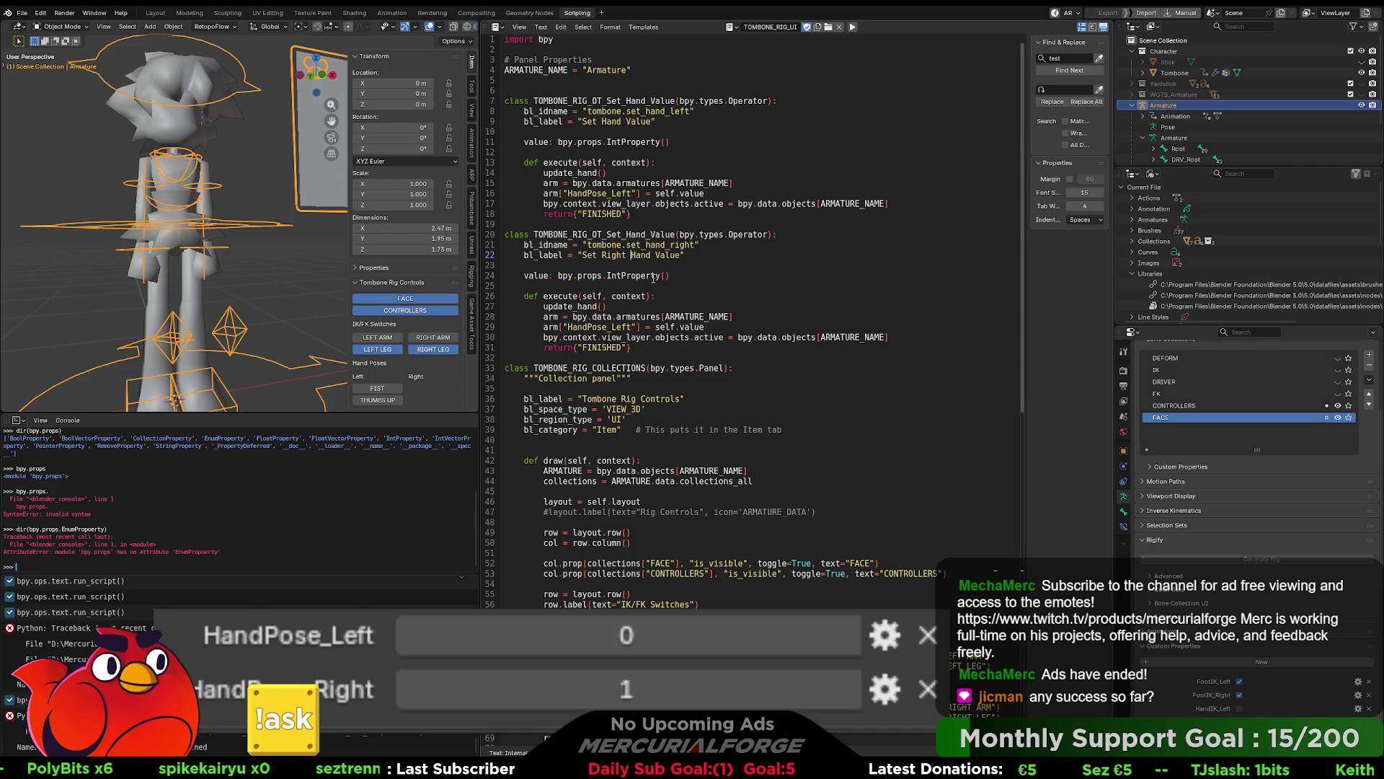
left_click(601, 121)
type("Left")
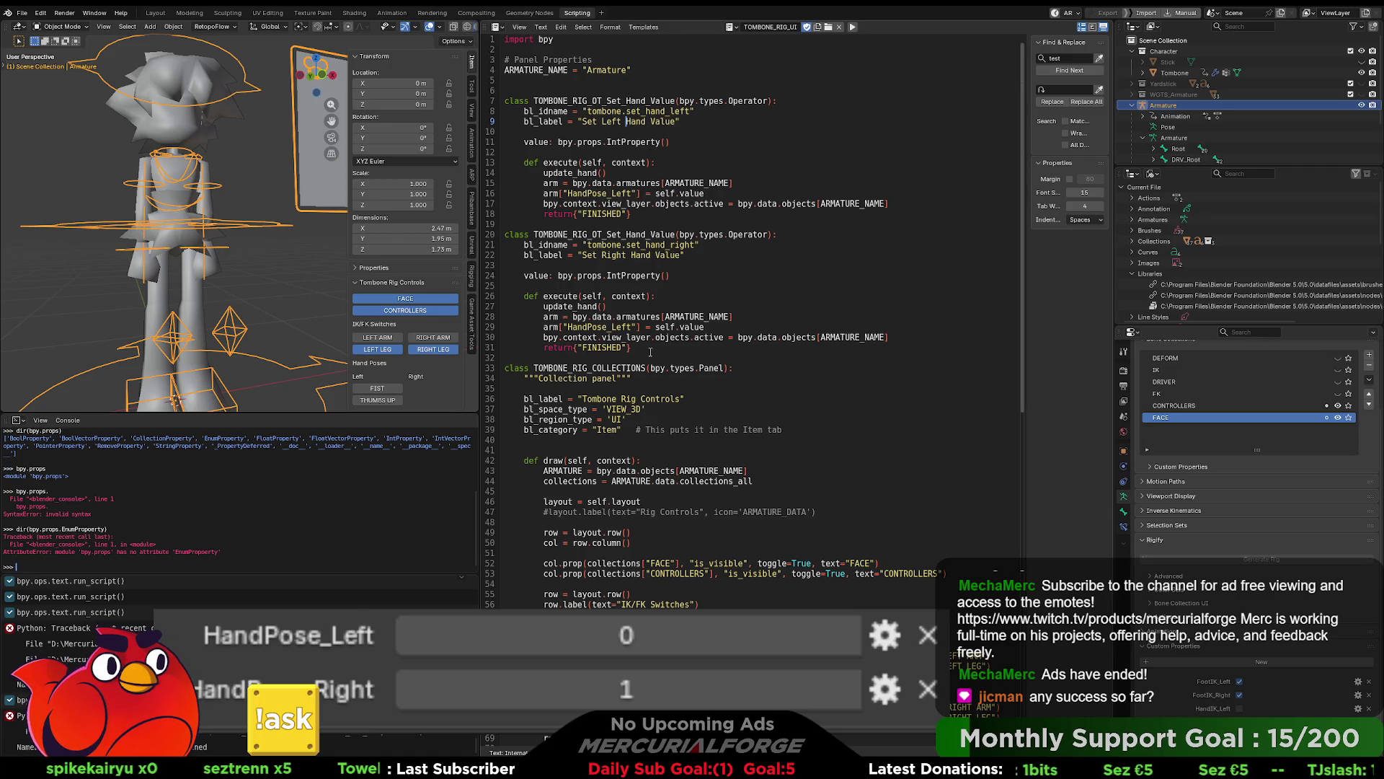
left_click(633, 326)
key("BackSpace")
key("BackSpace")
key("BackSpace")
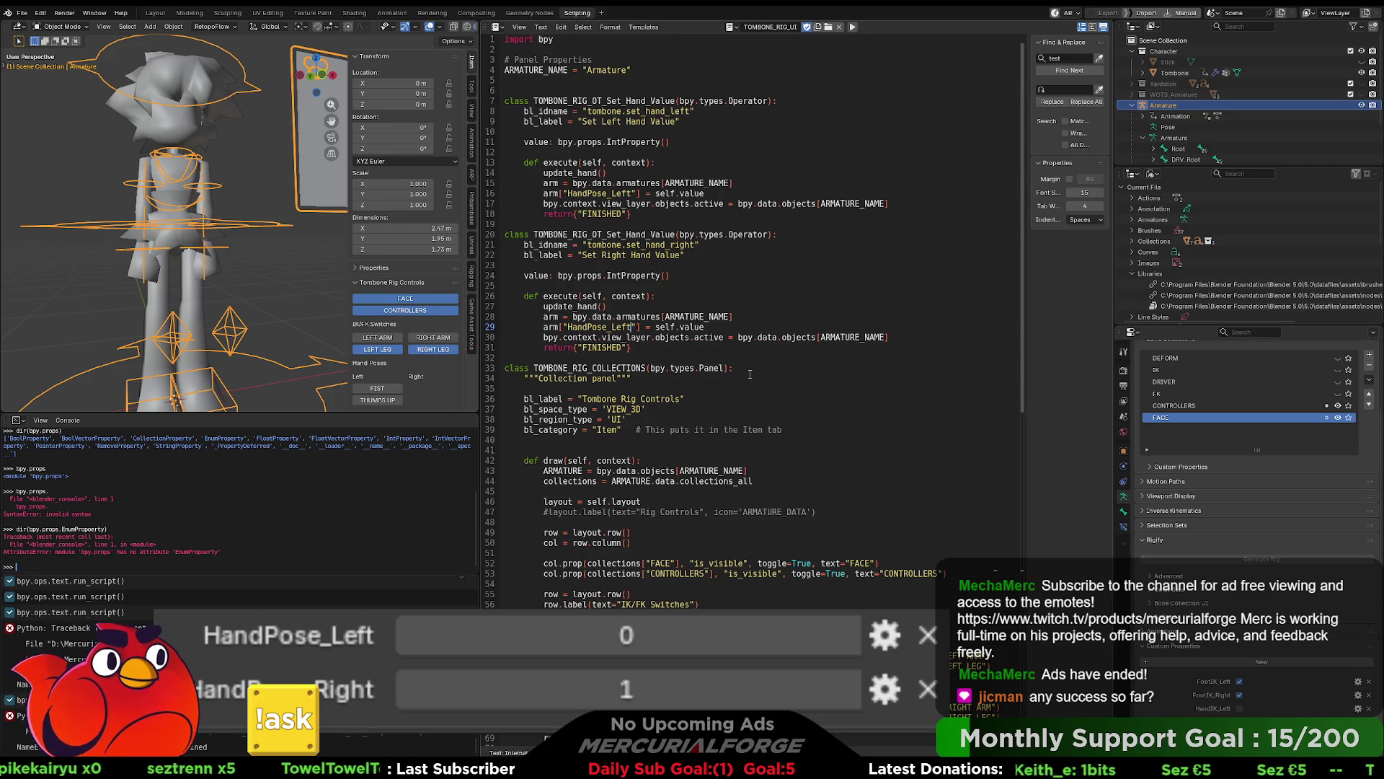
type("Right")
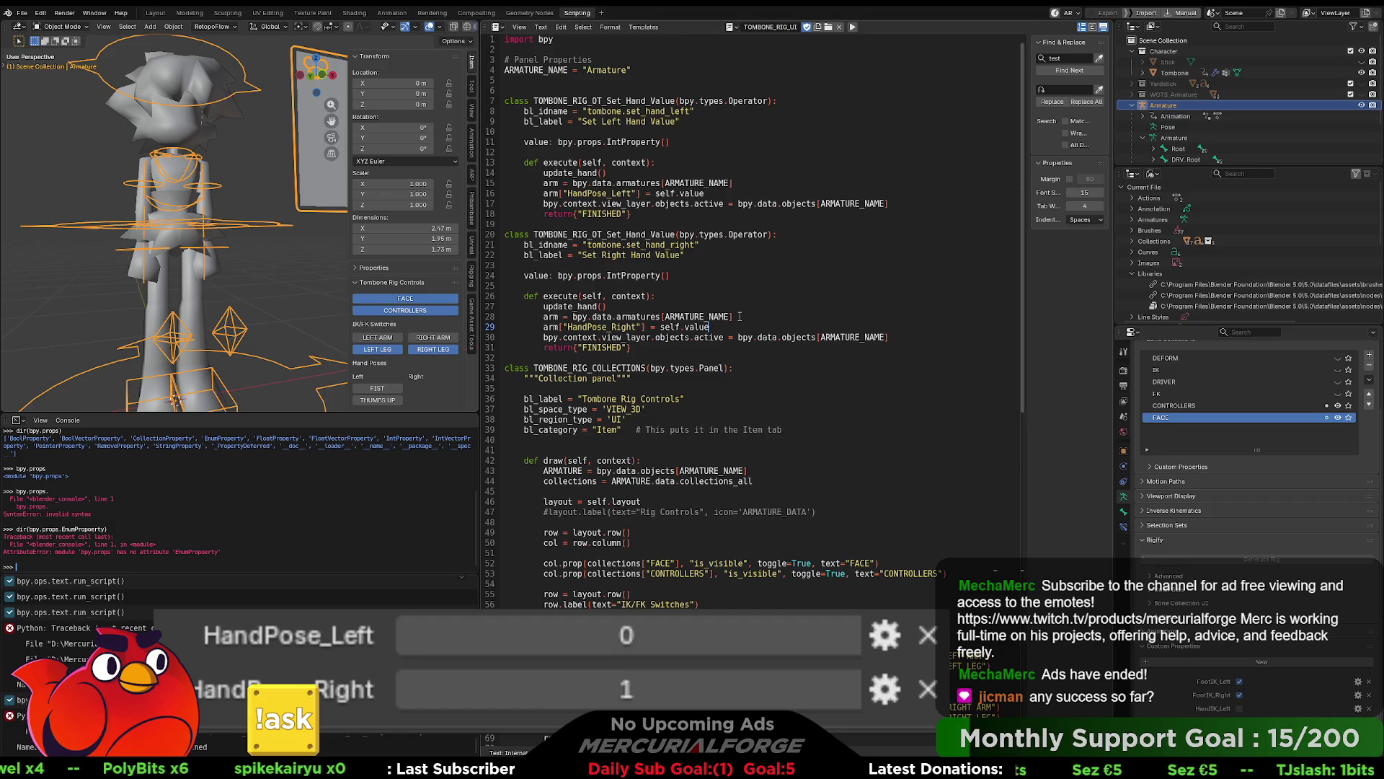
Step: Move the ["HandPose_Right"] and ["HandPose_Left"] subscripts onto the armature lookups on lines 28 and 15
left_click_drag(645, 326, 560, 326)
key("ctrl+c")
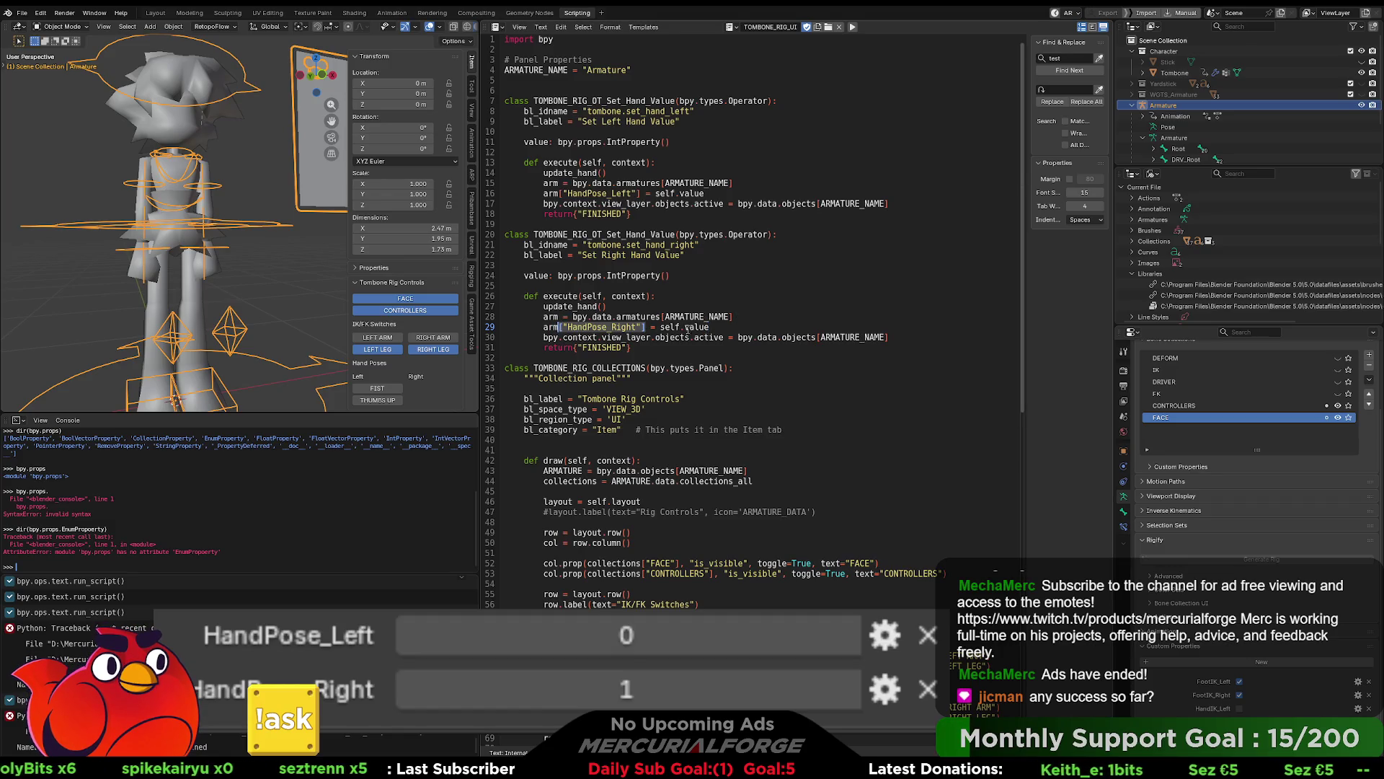
key("BackSpace")
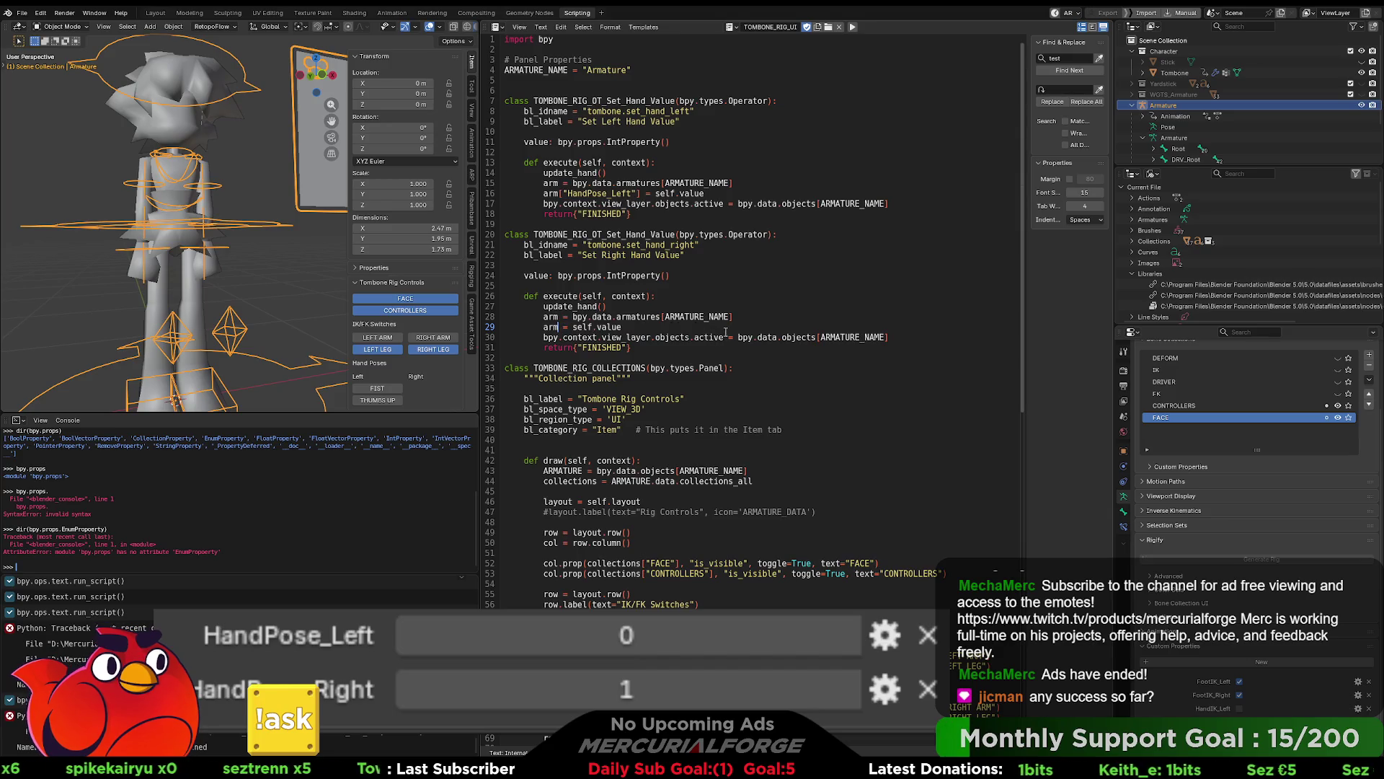
left_click(752, 316)
key("ctrl+v")
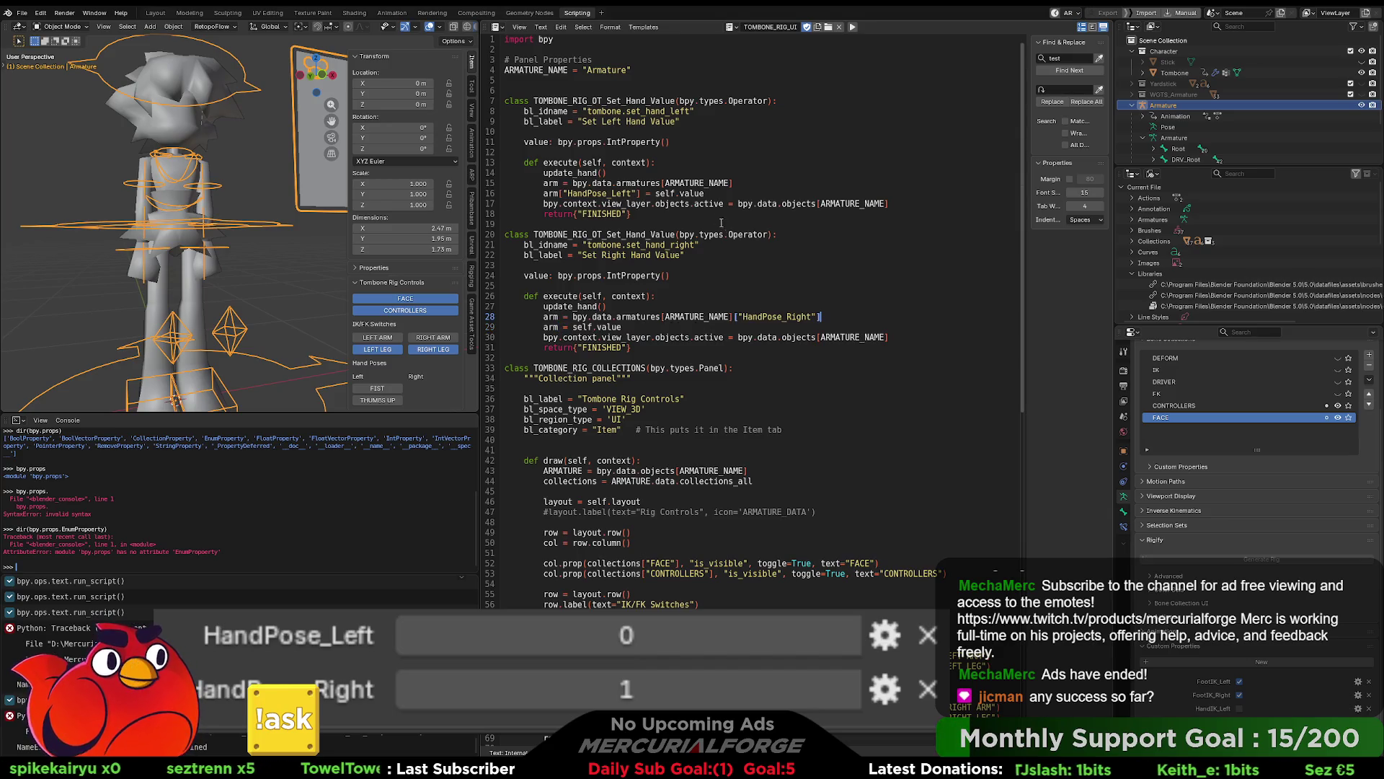
left_click_drag(642, 193, 559, 194)
key("ctrl+c")
left_click(728, 185)
key("ctrl+v")
left_click_drag(642, 193, 562, 194)
key("BackSpace")
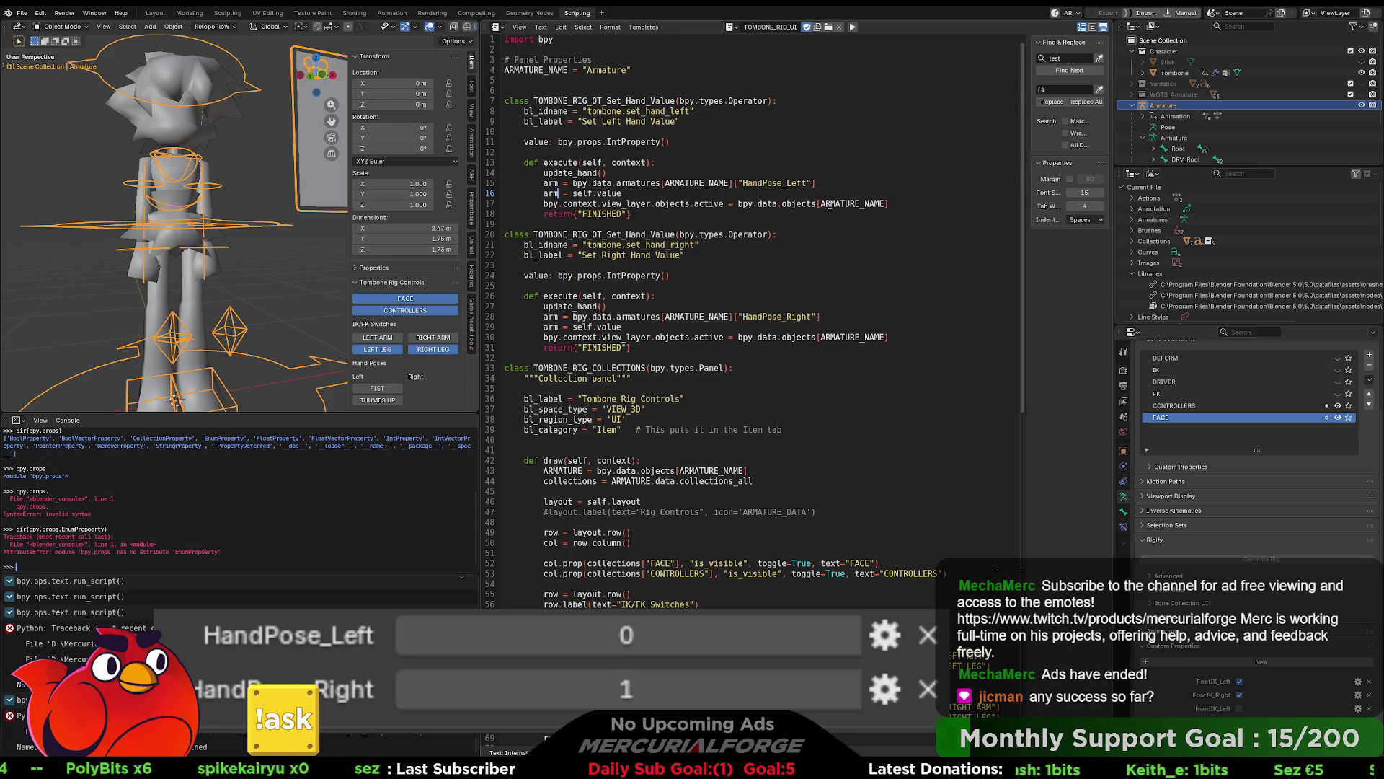
Step: Replace bpy.data.objects[ARMATURE_NAME] on line 17 with arm
left_click_drag(901, 204, 737, 204)
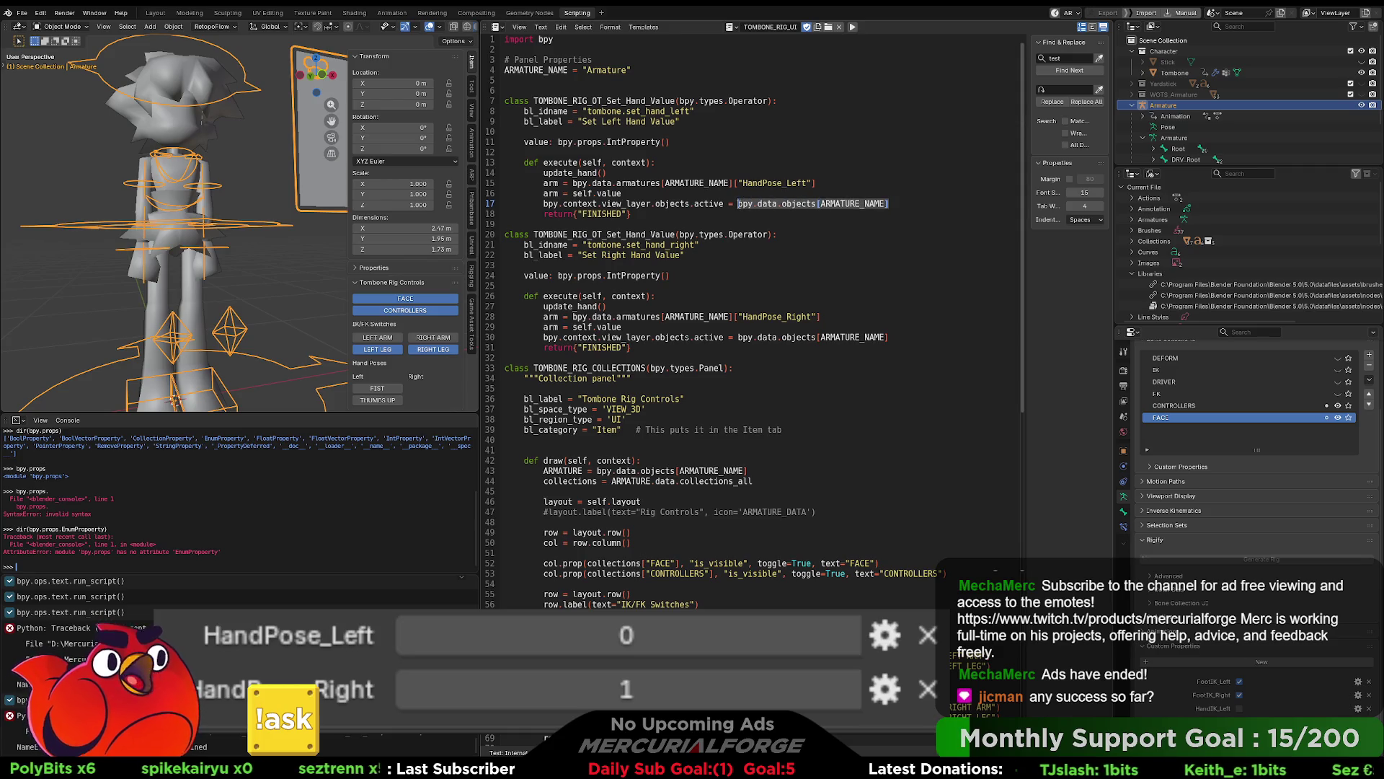
type("arm")
left_click(738, 216)
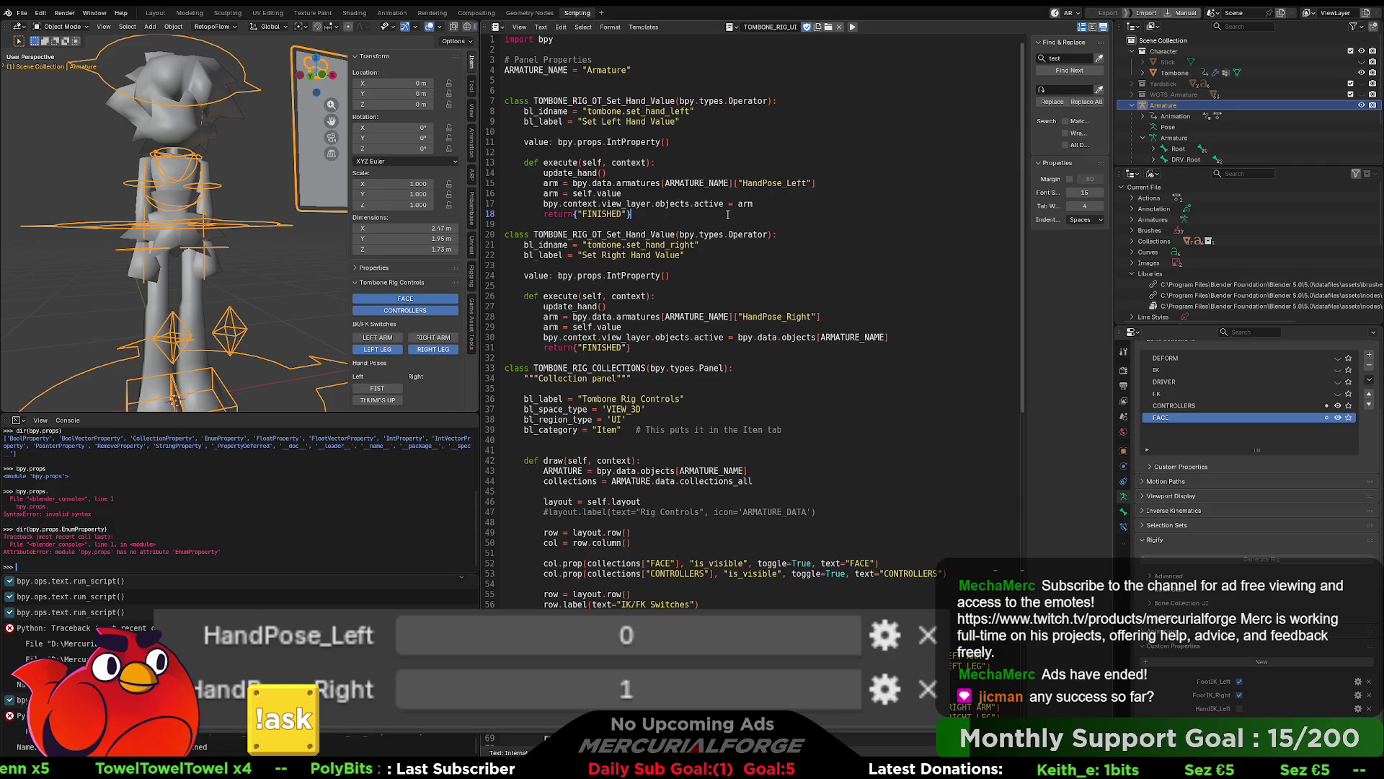
Step: Review the left operator's tombone.set_hand_left idname and re-run the script to test
scroll(731, 228, "down", 2)
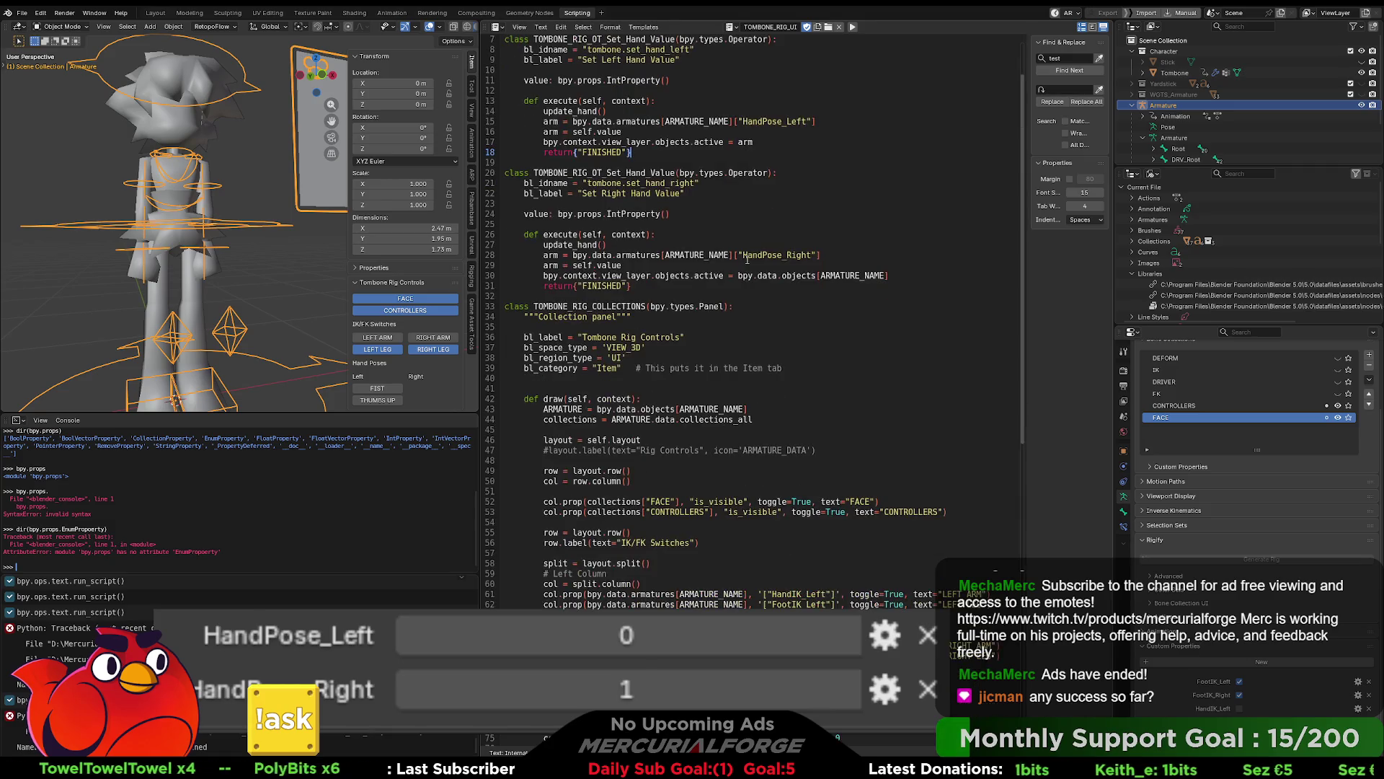
scroll(747, 260, "down", 1)
scroll(729, 285, "up", 3)
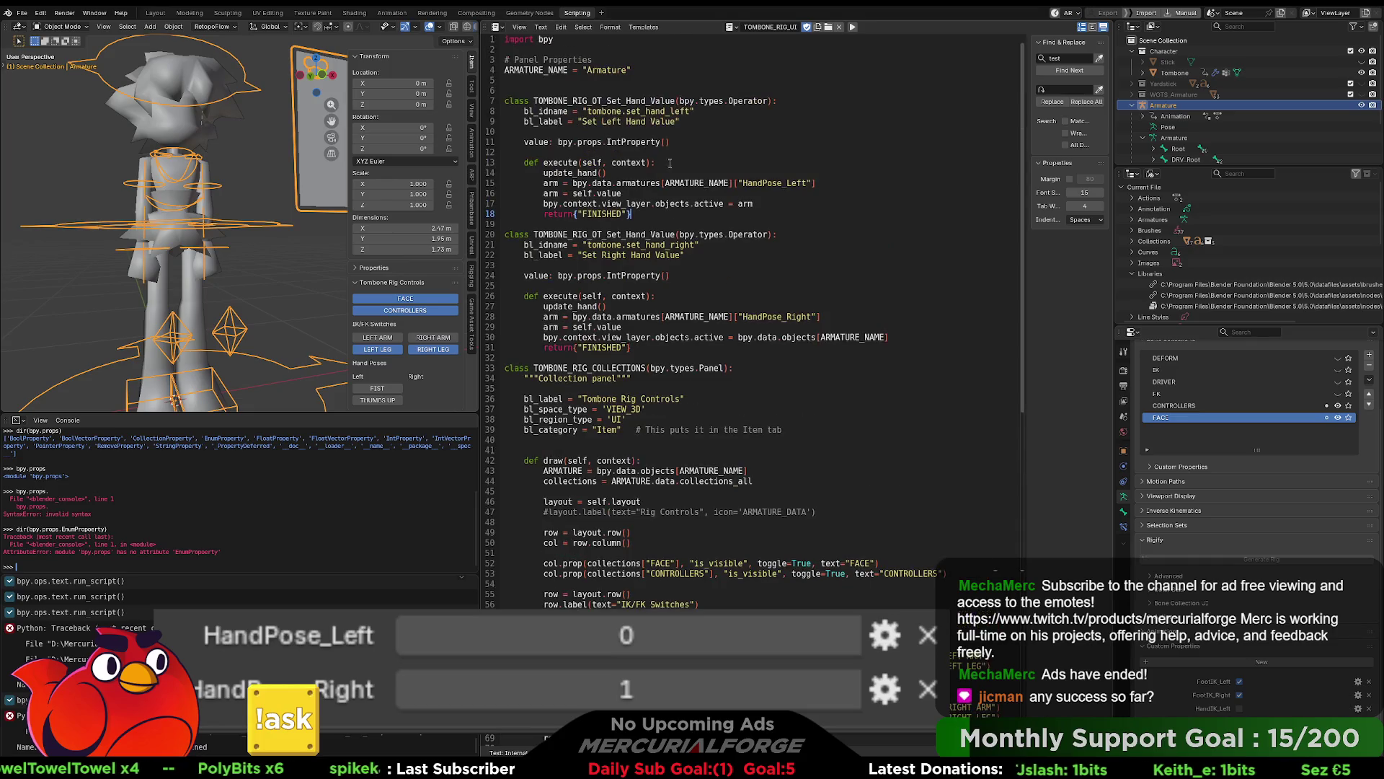
double_click(606, 111)
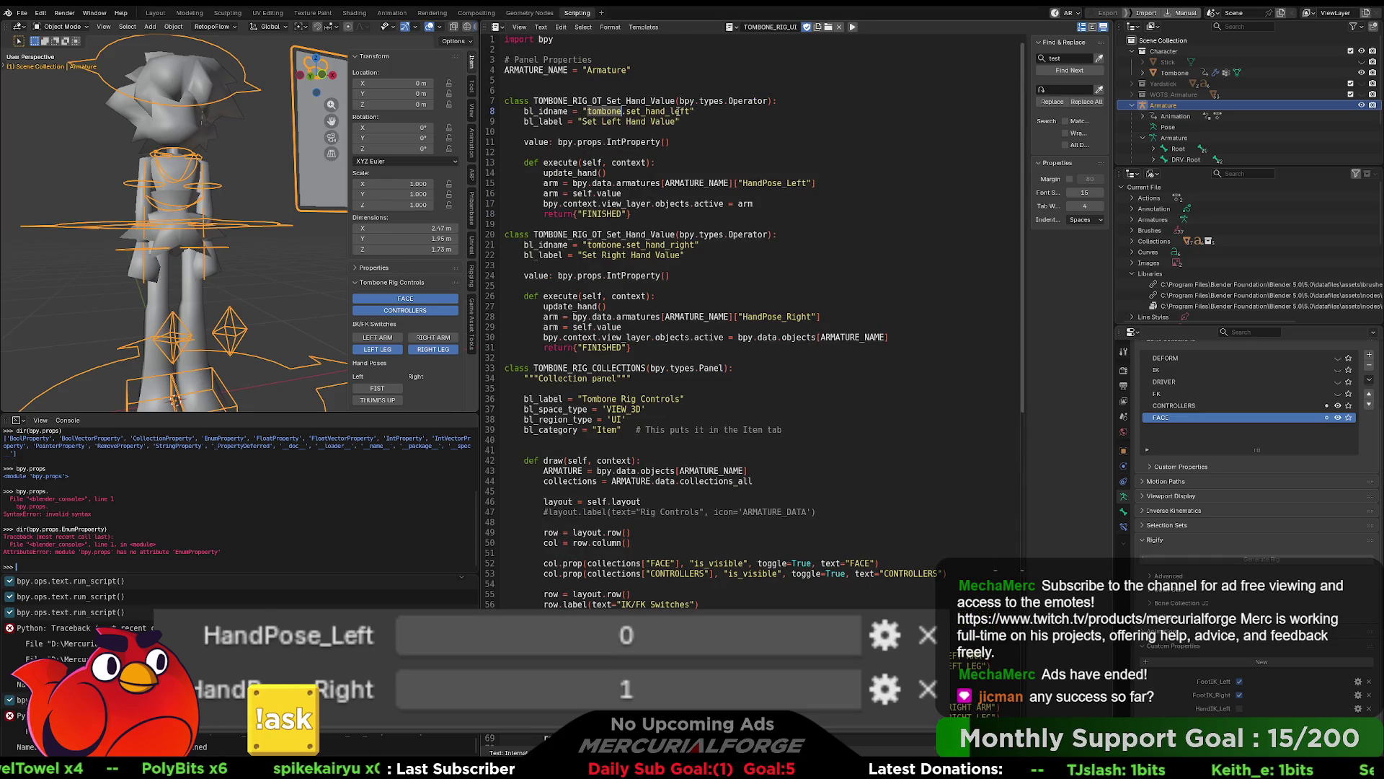
double_click(690, 111)
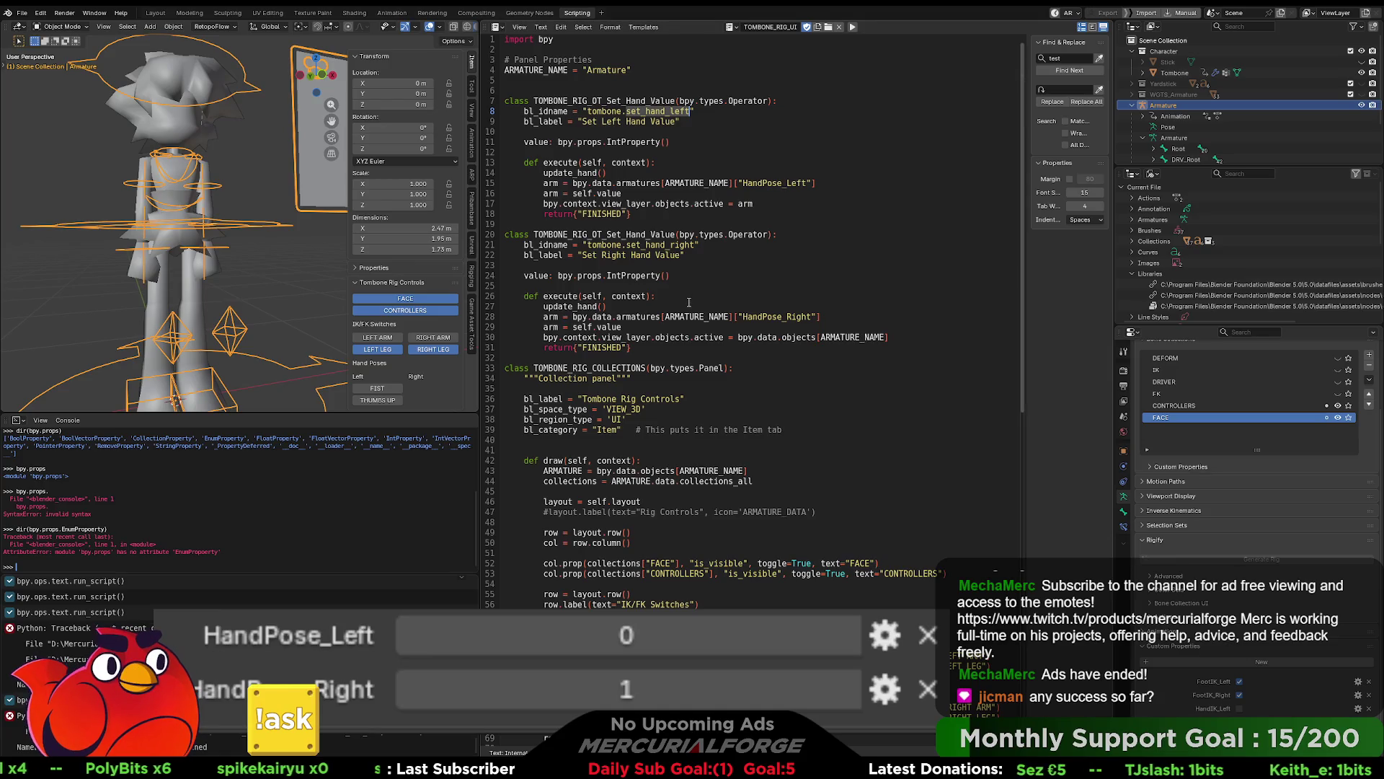
scroll(600, 111, "down", 4)
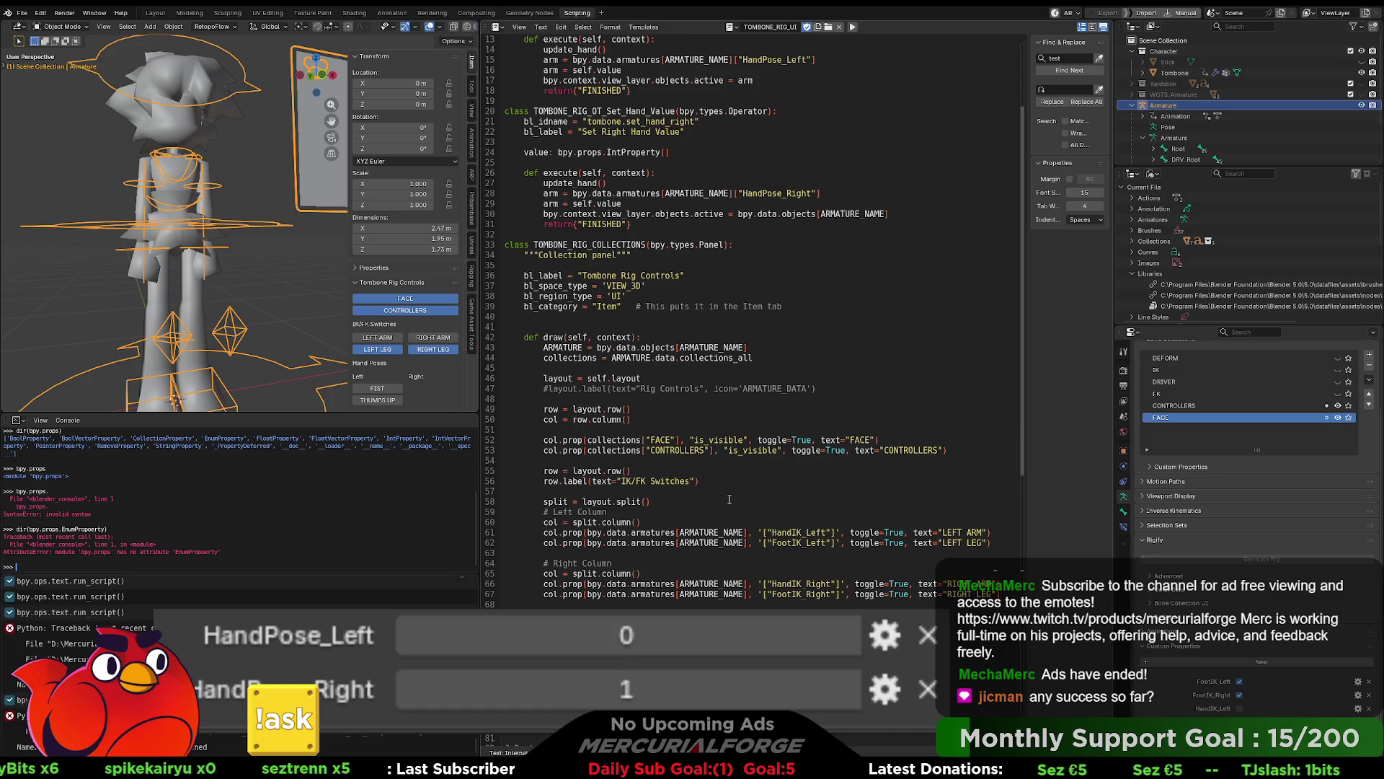
scroll(736, 338, "up", 4)
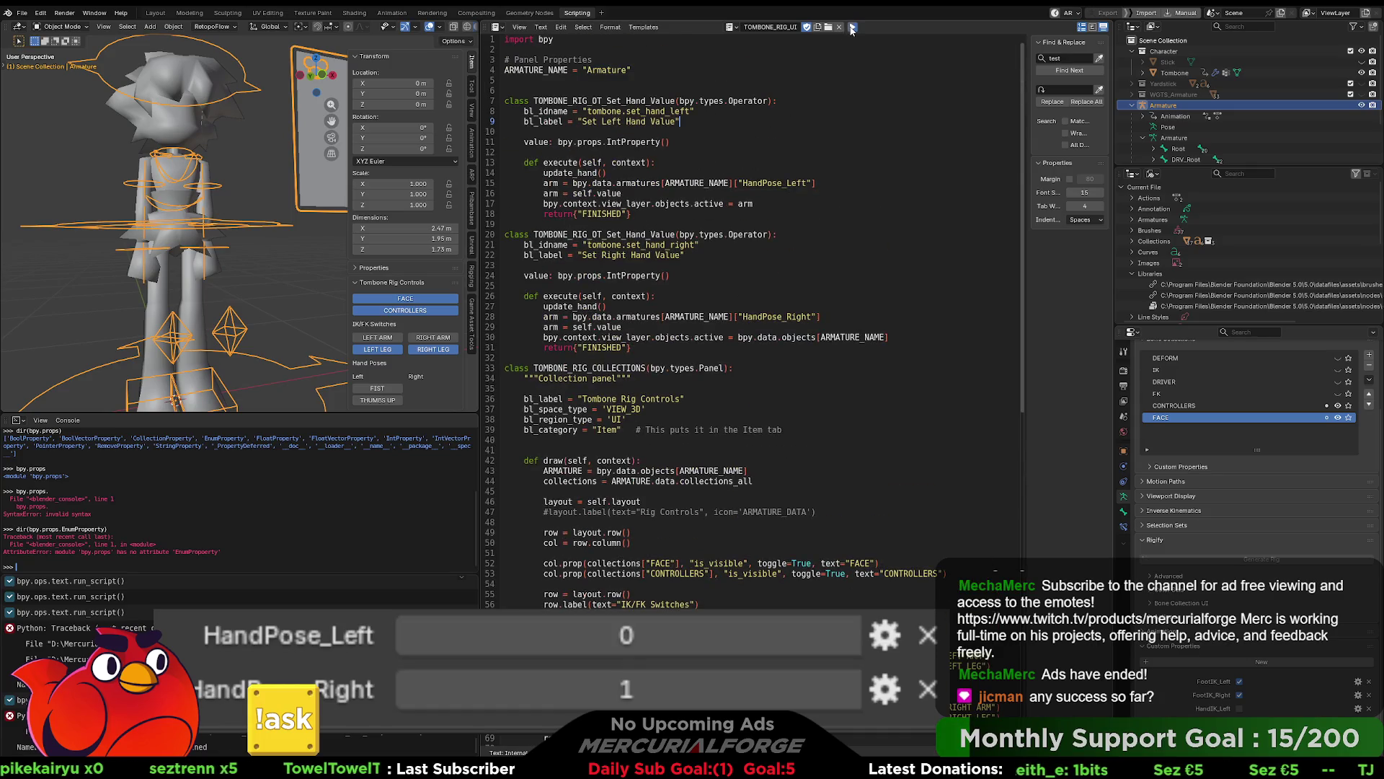
left_click(853, 27)
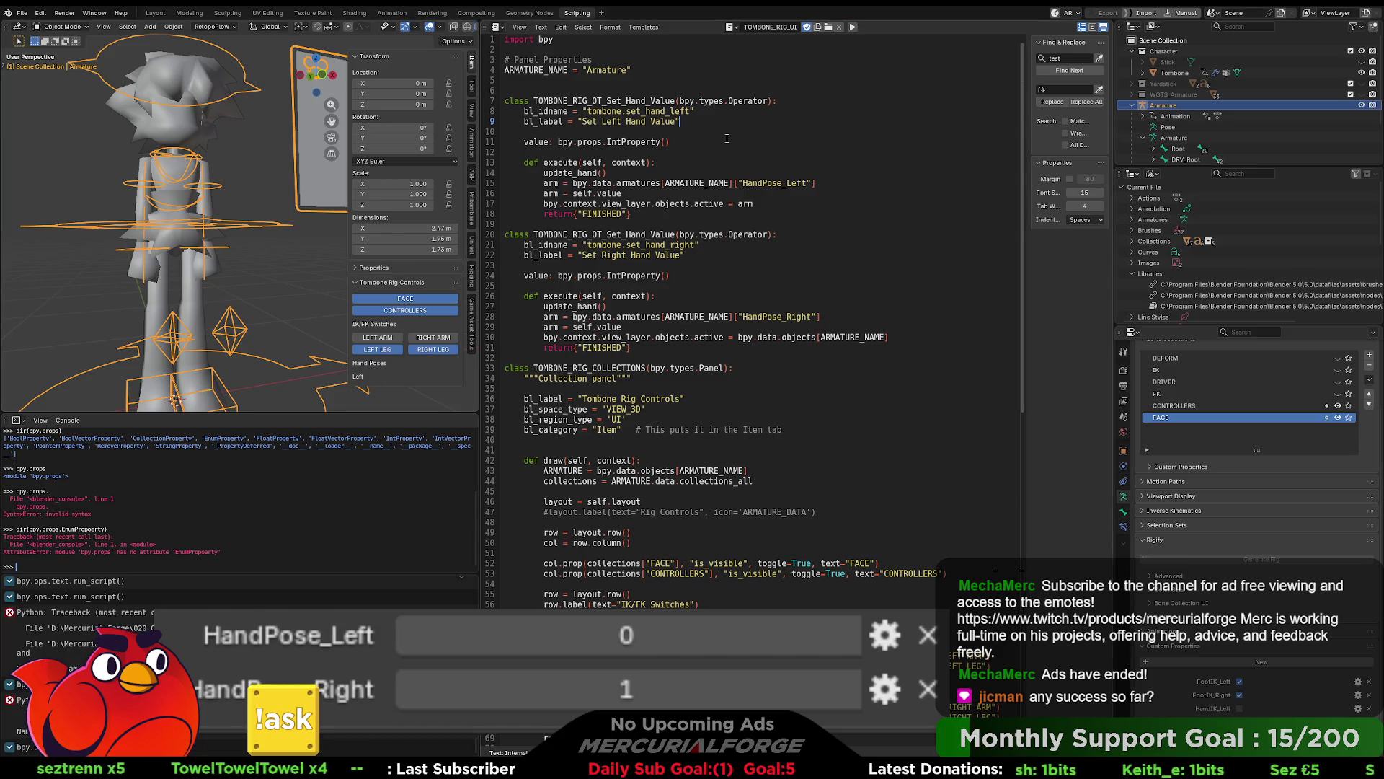
Step: Put bpy.data.objects[ARMATURE_NAME] from line 30 back in place of arm on line 17
left_click(776, 204)
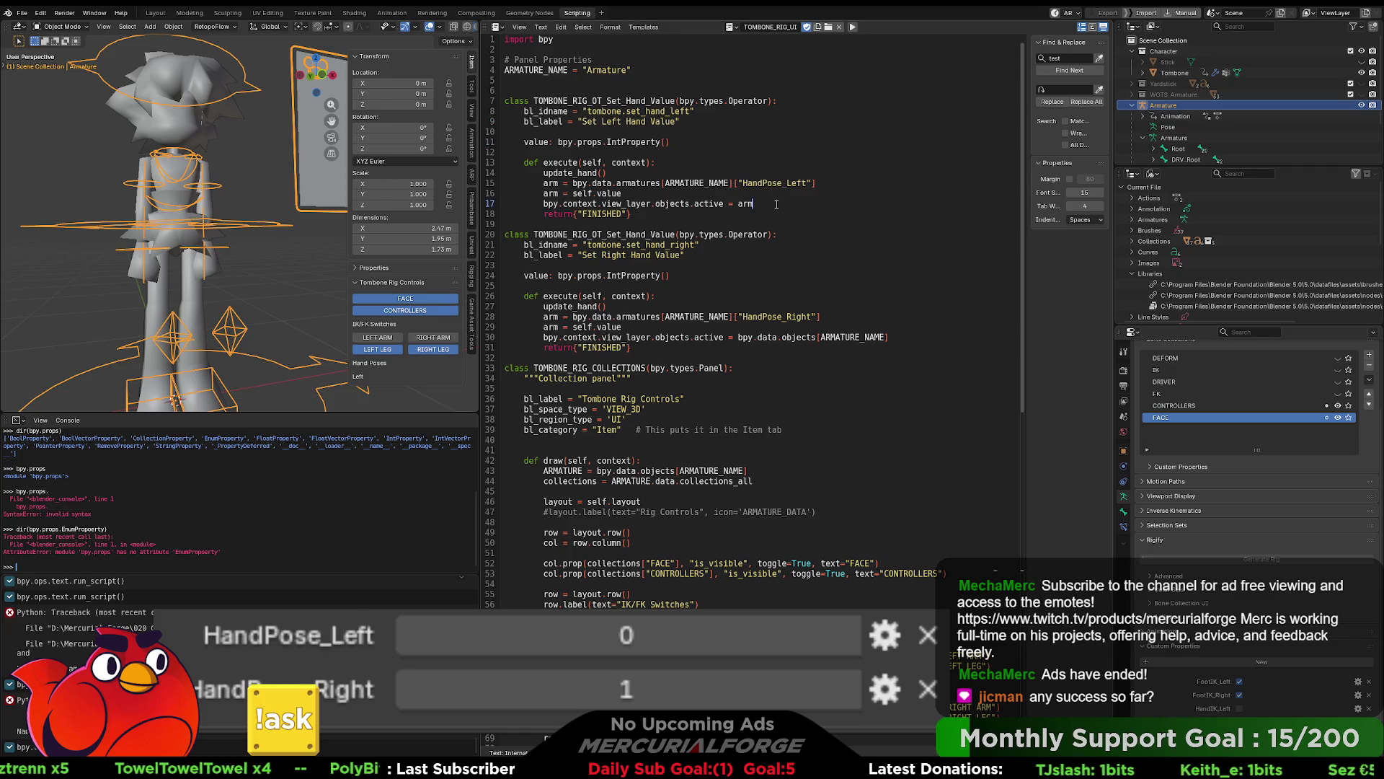
left_click_drag(900, 338, 737, 338)
key("ctrl+c")
left_click(752, 204)
key("BackSpace")
key("BackSpace")
key("BackSpace")
key("ctrl+v")
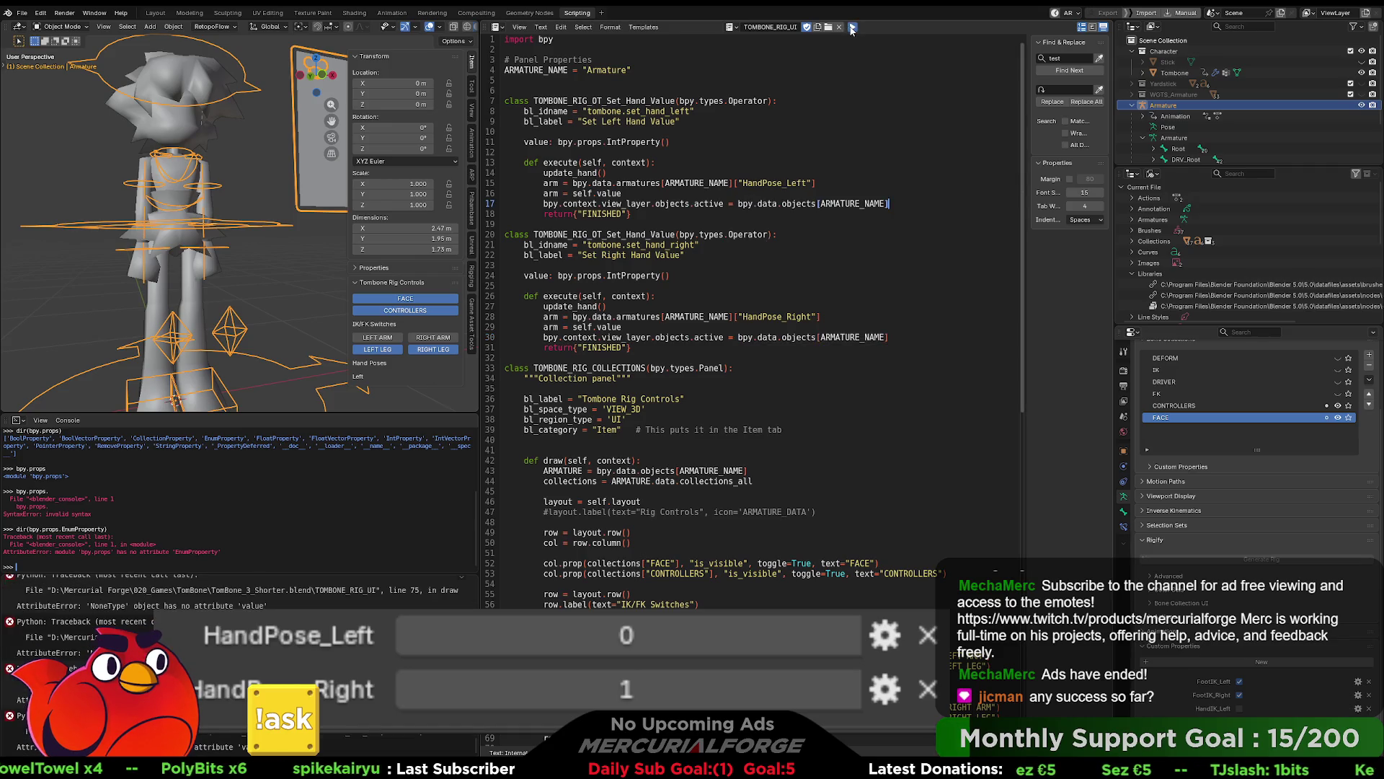
Step: Run the script, then move ["HandPose_Left"] from line 15 to after arm on line 16
left_click(851, 27)
scroll(776, 383, "down", 4)
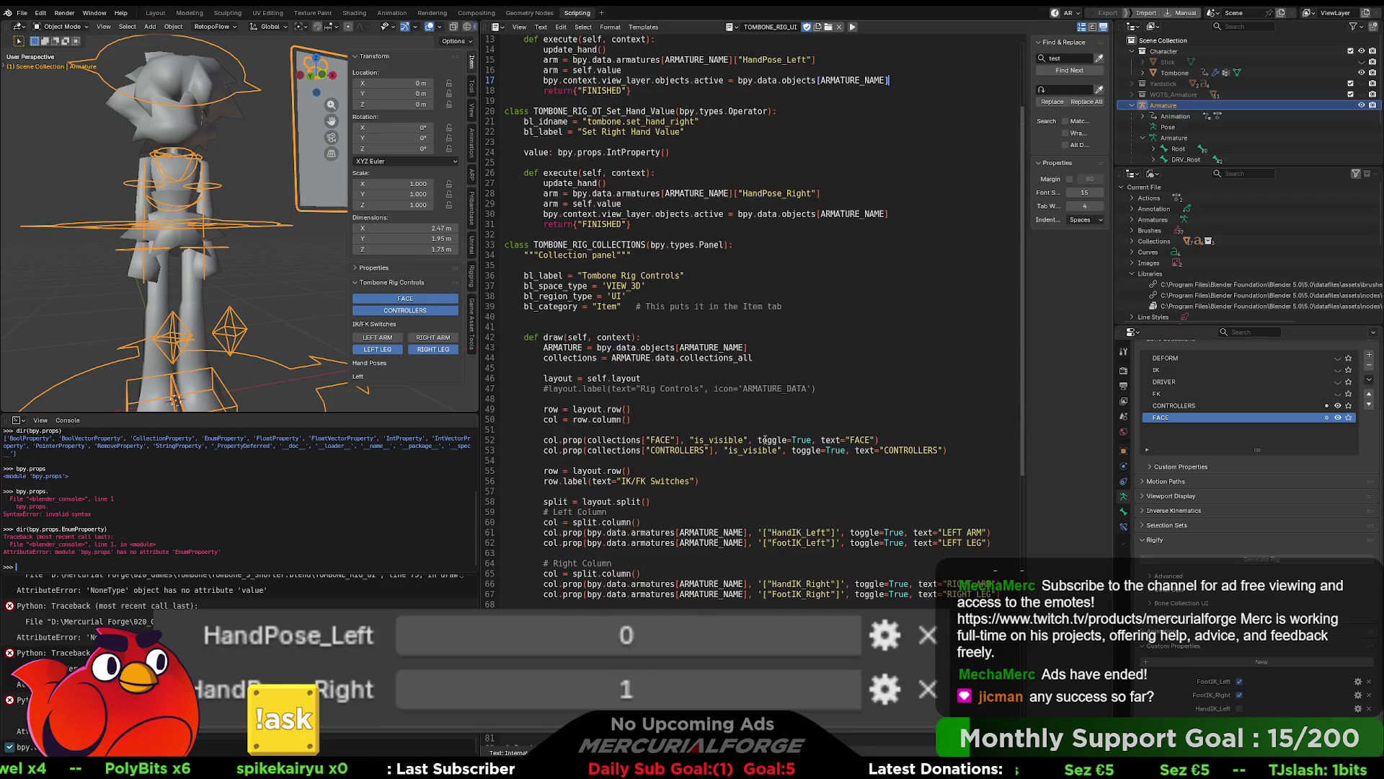
scroll(762, 453, "up", 4)
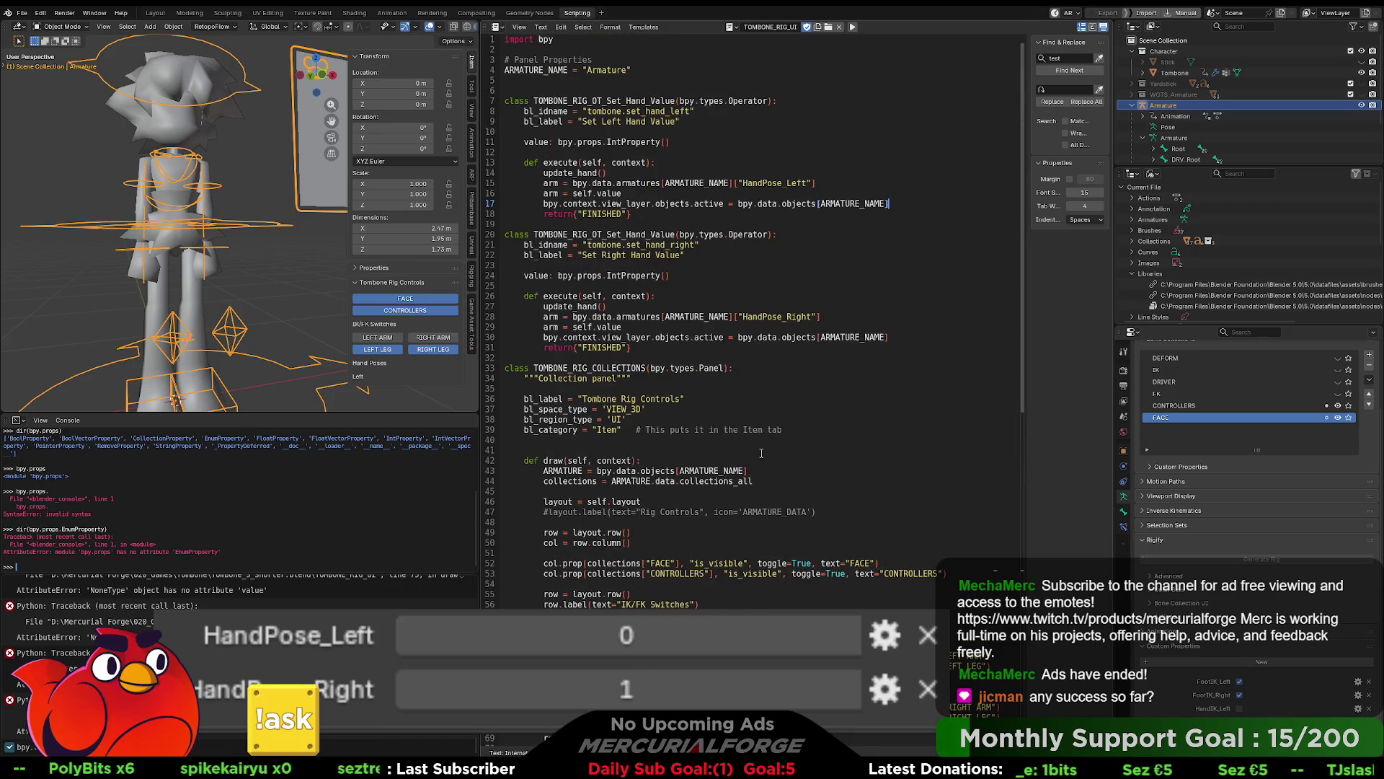
scroll(761, 453, "down", 3)
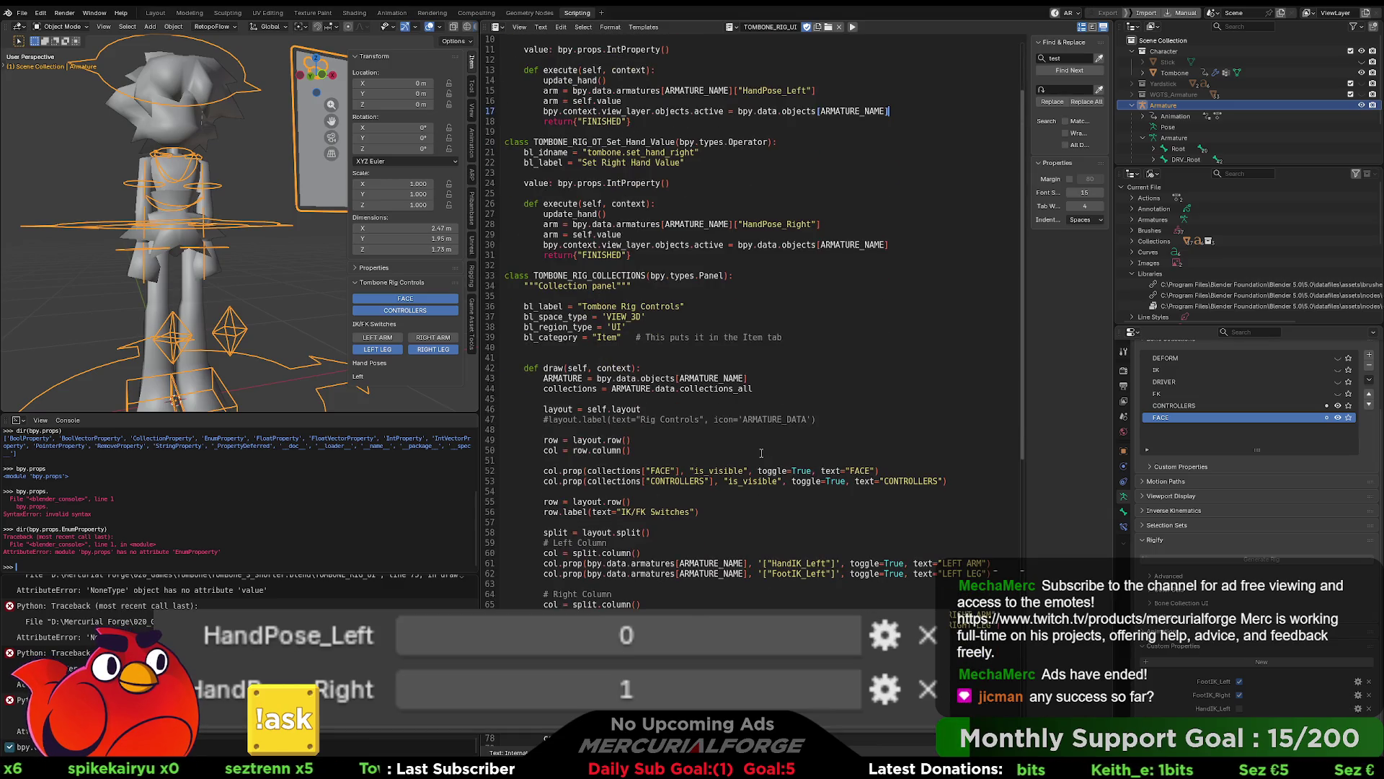
scroll(761, 453, "up", 3)
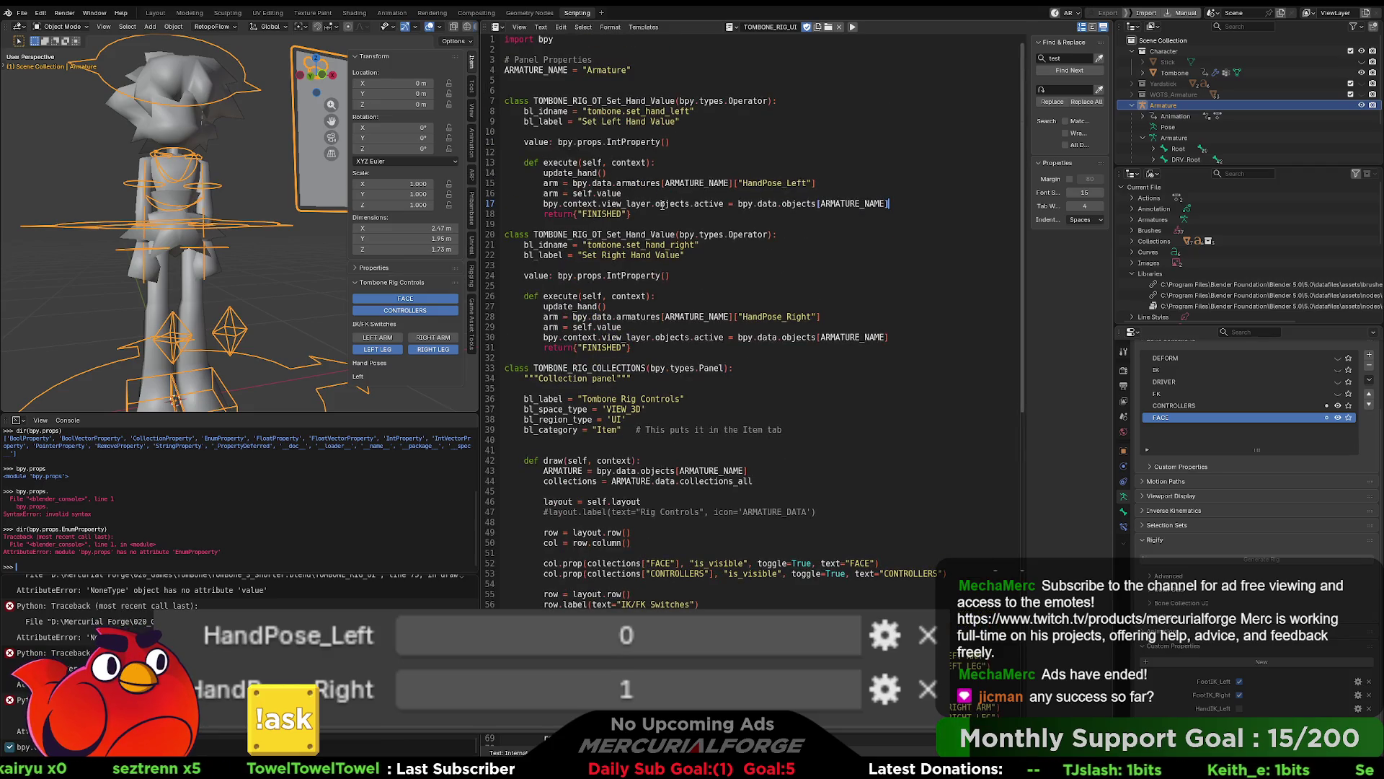
left_click_drag(816, 183, 733, 184)
key("ctrl+c")
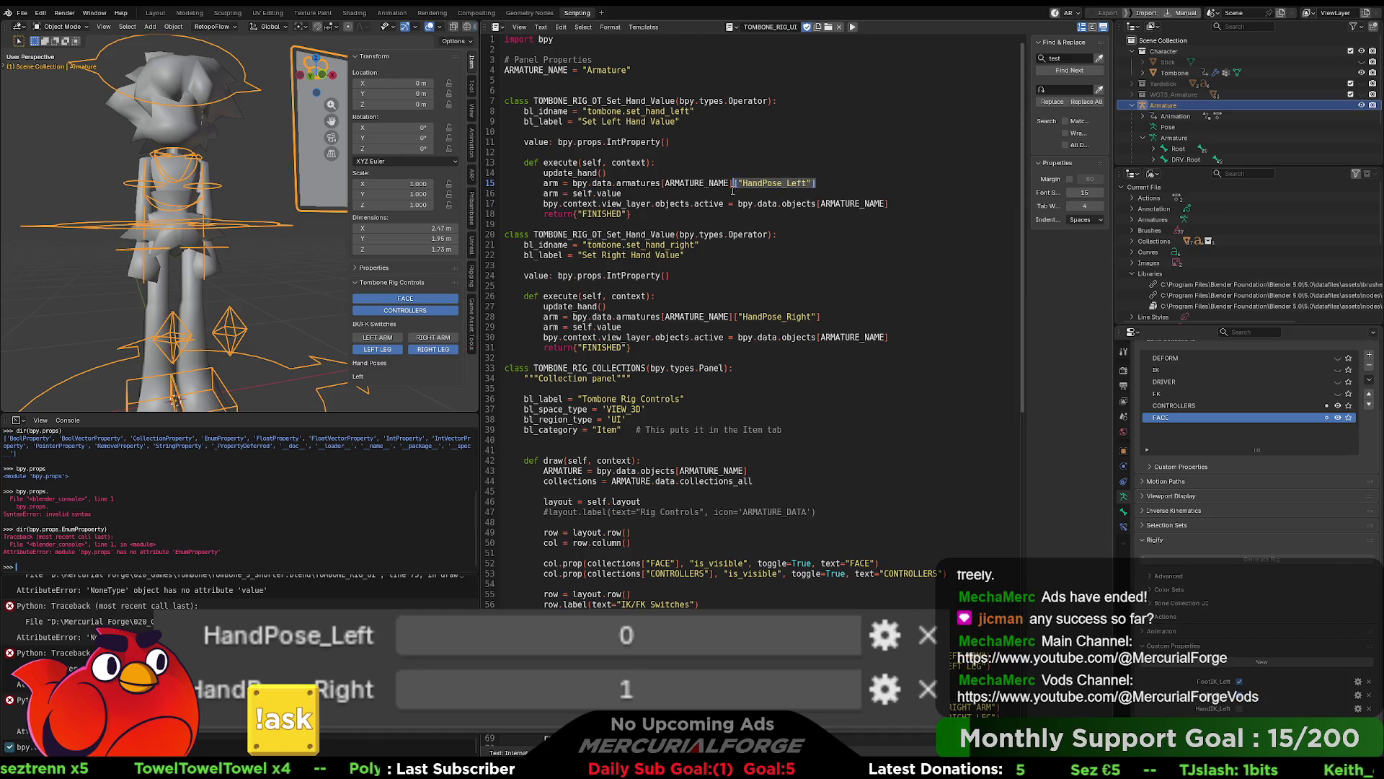
key("BackSpace")
left_click(559, 193)
key("ctrl+v")
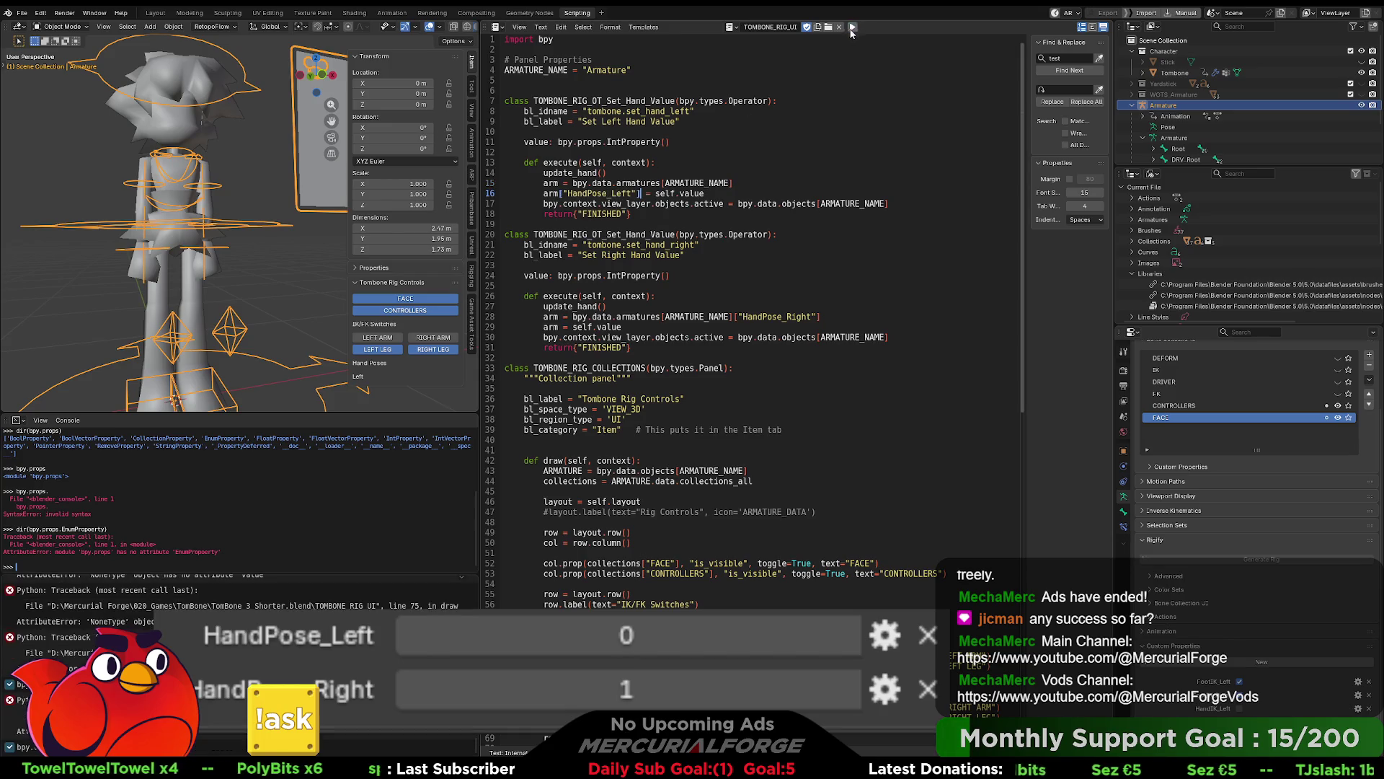
Step: Move ["HandPose_Right"] after arm on line 29, re-run, and retype line 15's lookup as "Armature"
left_click_drag(833, 316, 734, 317)
key("ctrl+c")
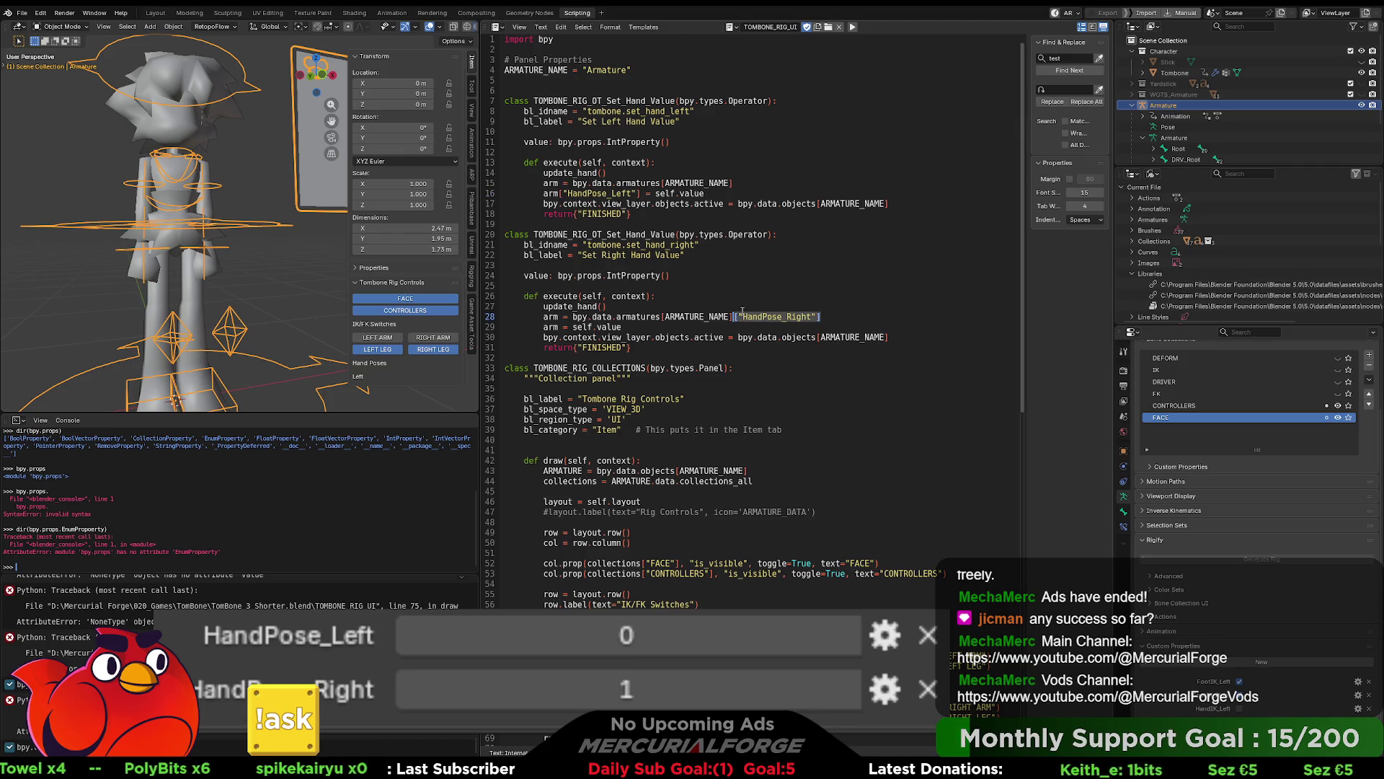
key("BackSpace")
left_click(559, 327)
key("ctrl+v")
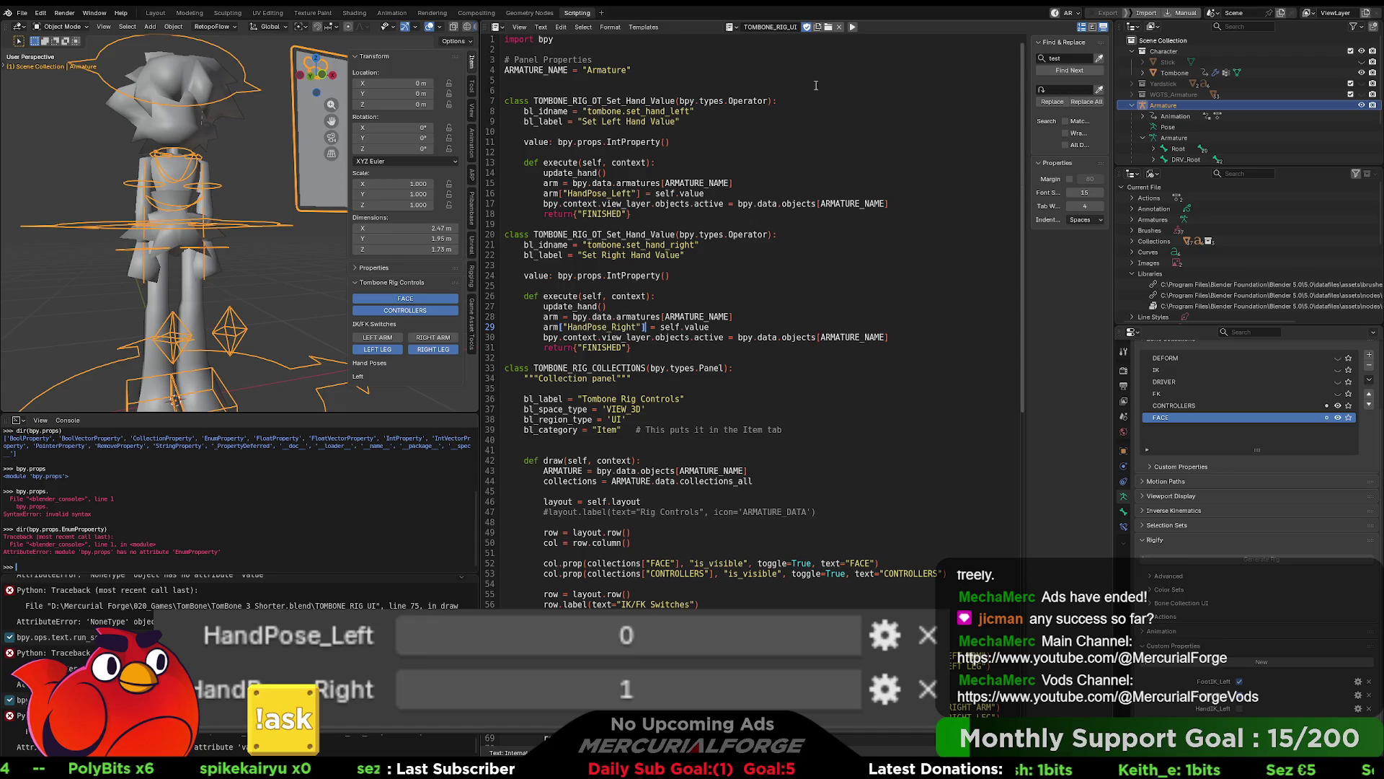
left_click(853, 28)
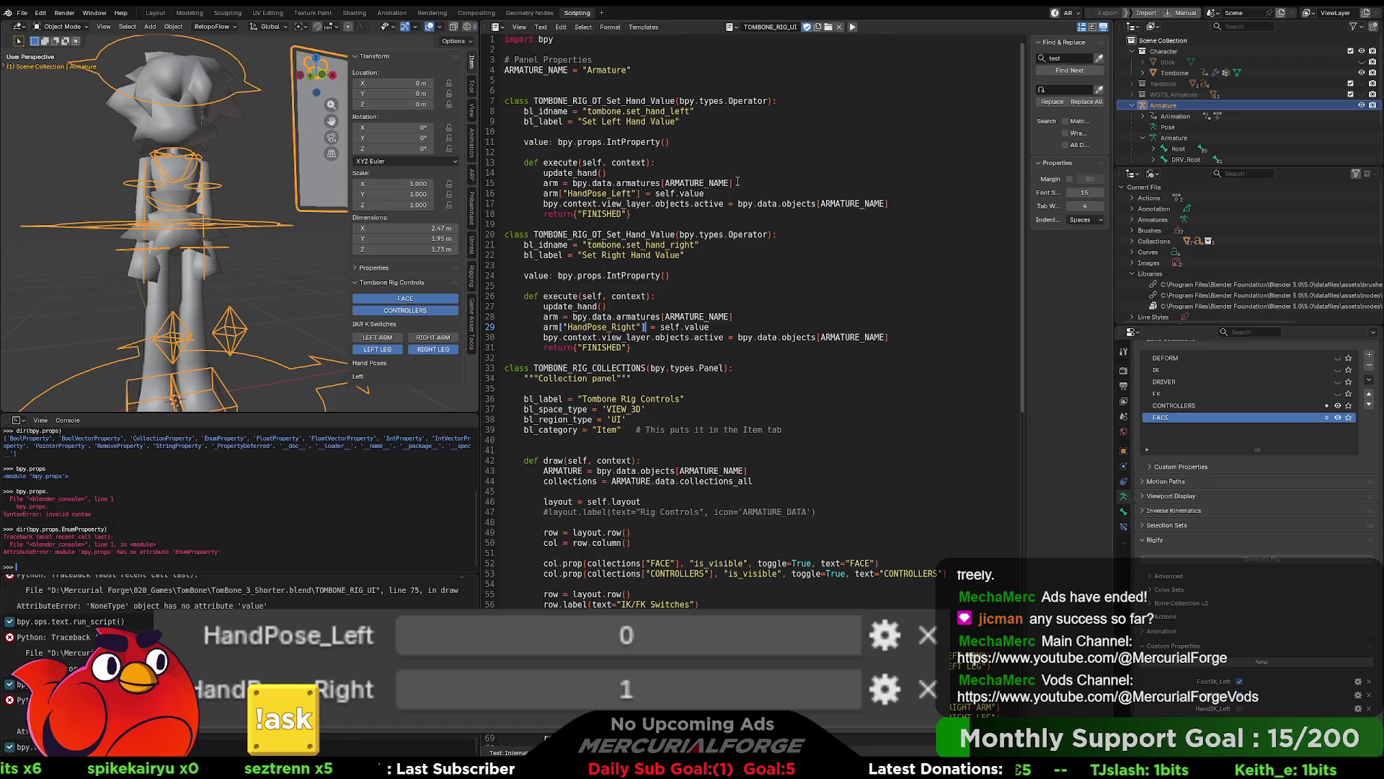
double_click(689, 183)
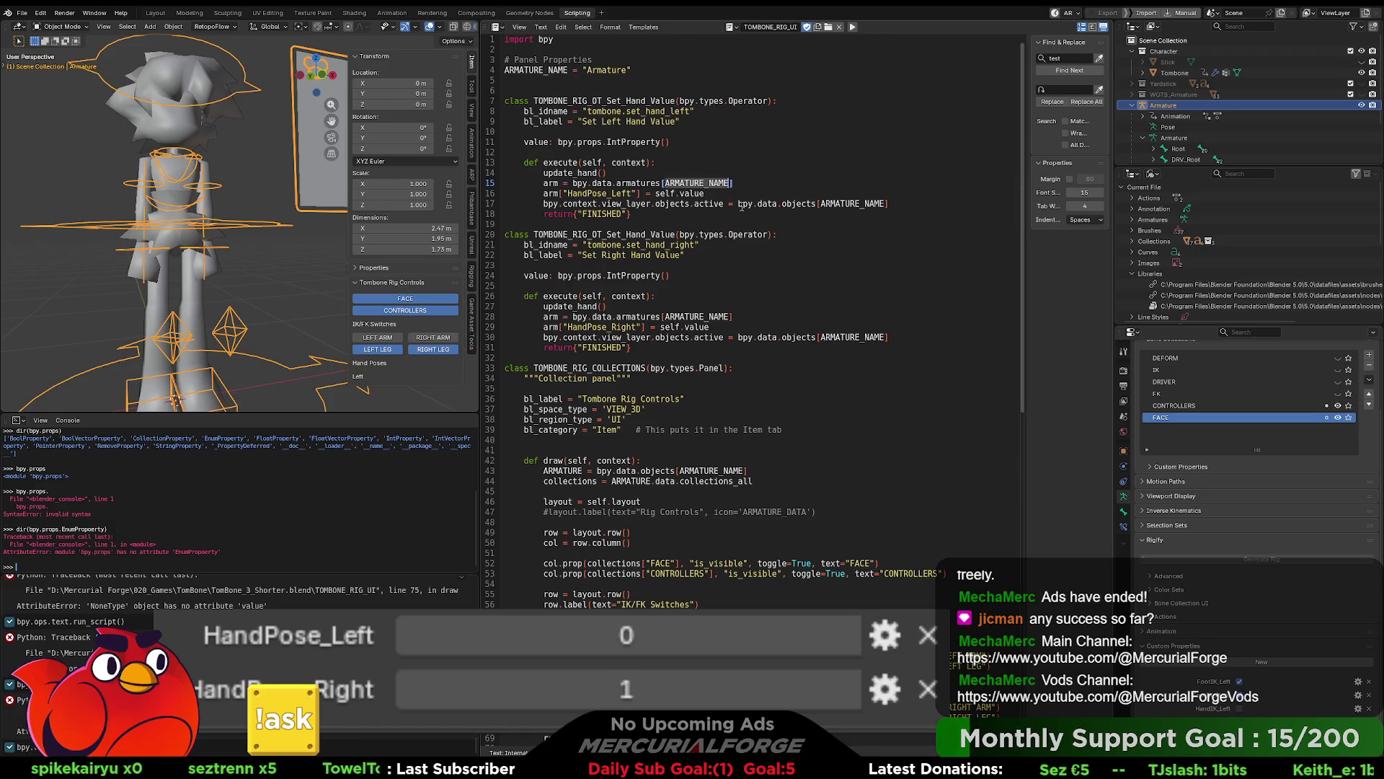
type("\"Armature")
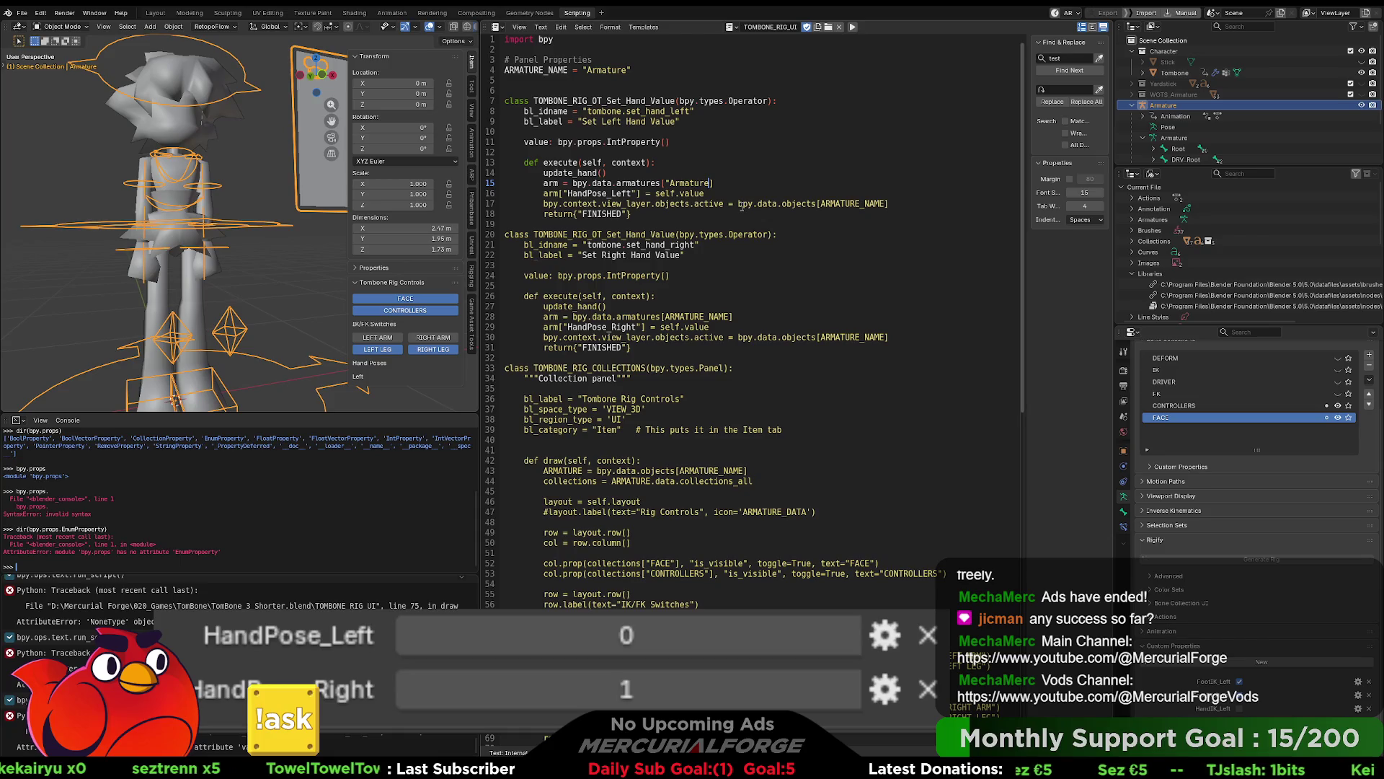
type("\"")
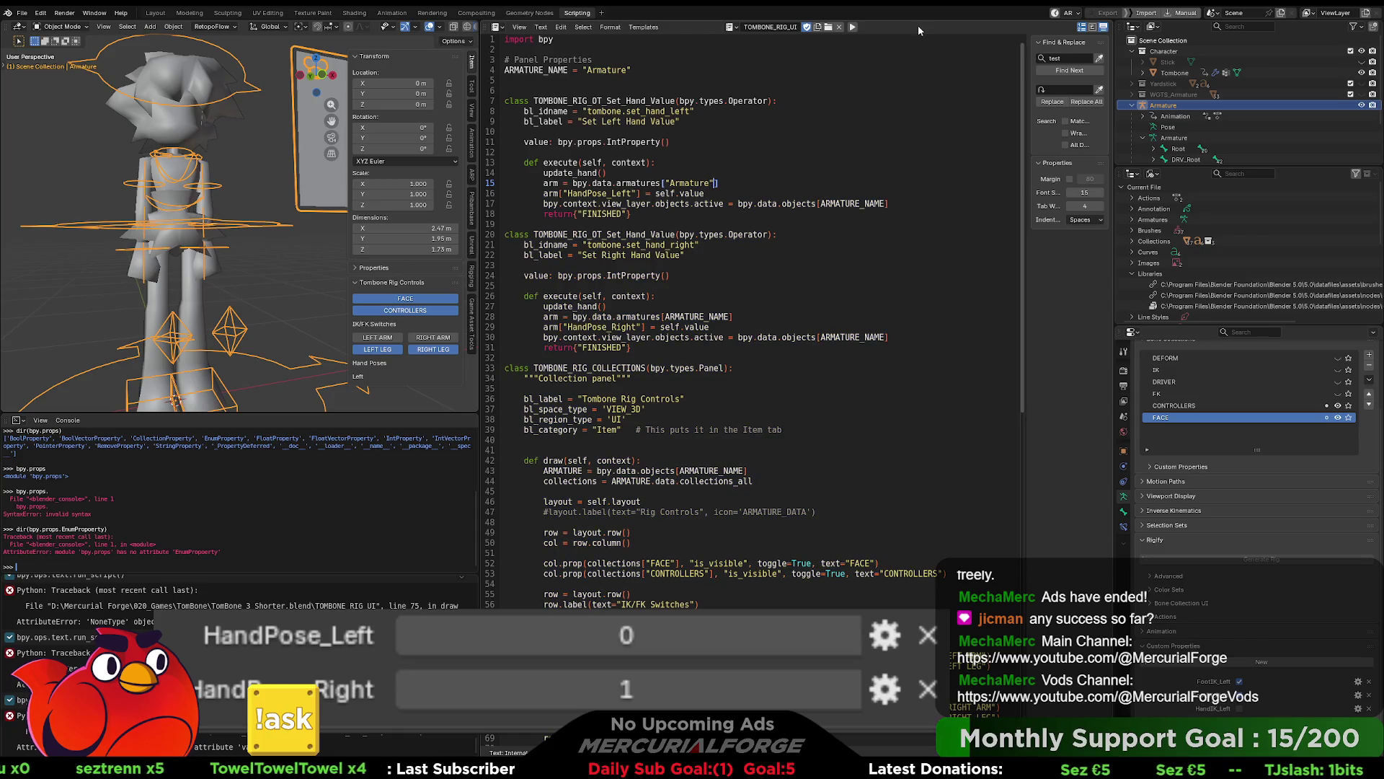
Step: Change line 28's lookup to "Armature", run the script, then undo the recent lookup edits
left_click(852, 27)
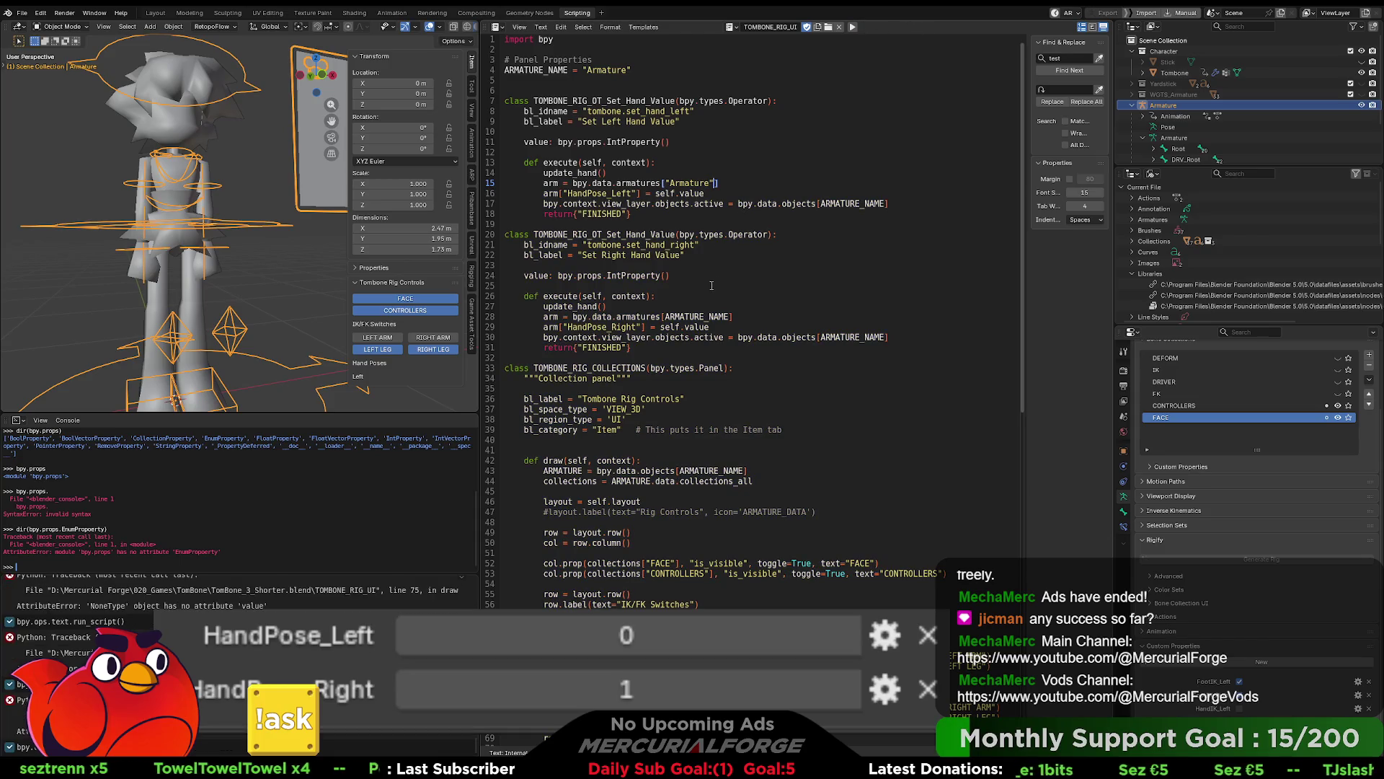
double_click(692, 317)
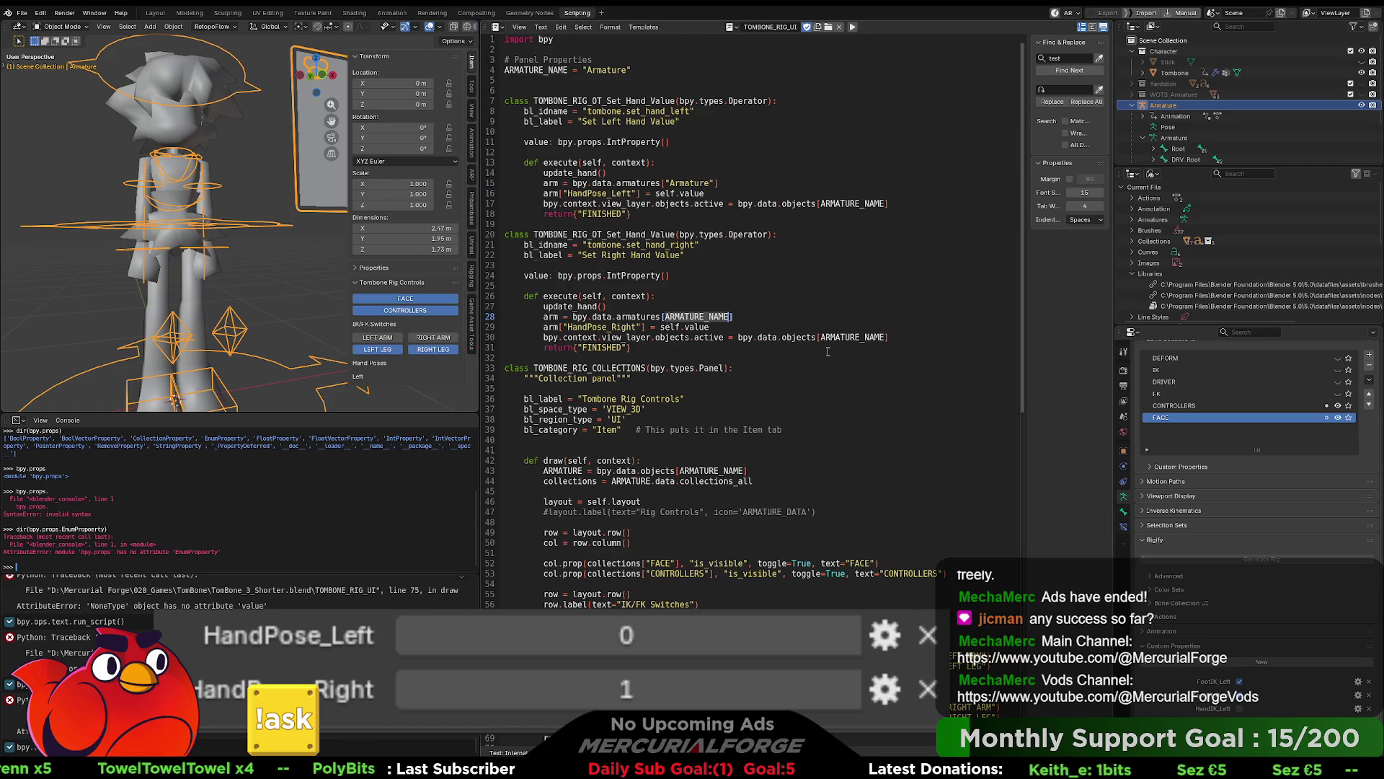
type("\"Armature\"")
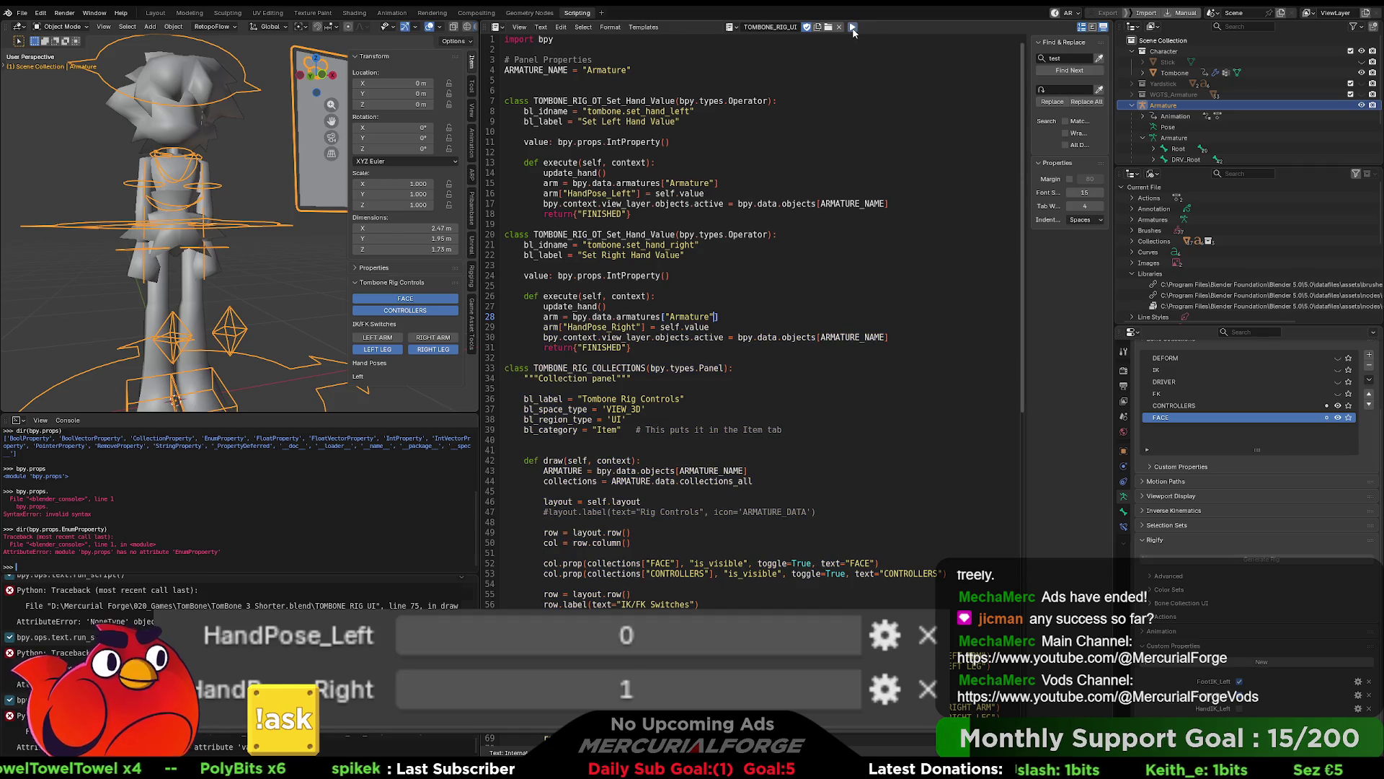
left_click(853, 27)
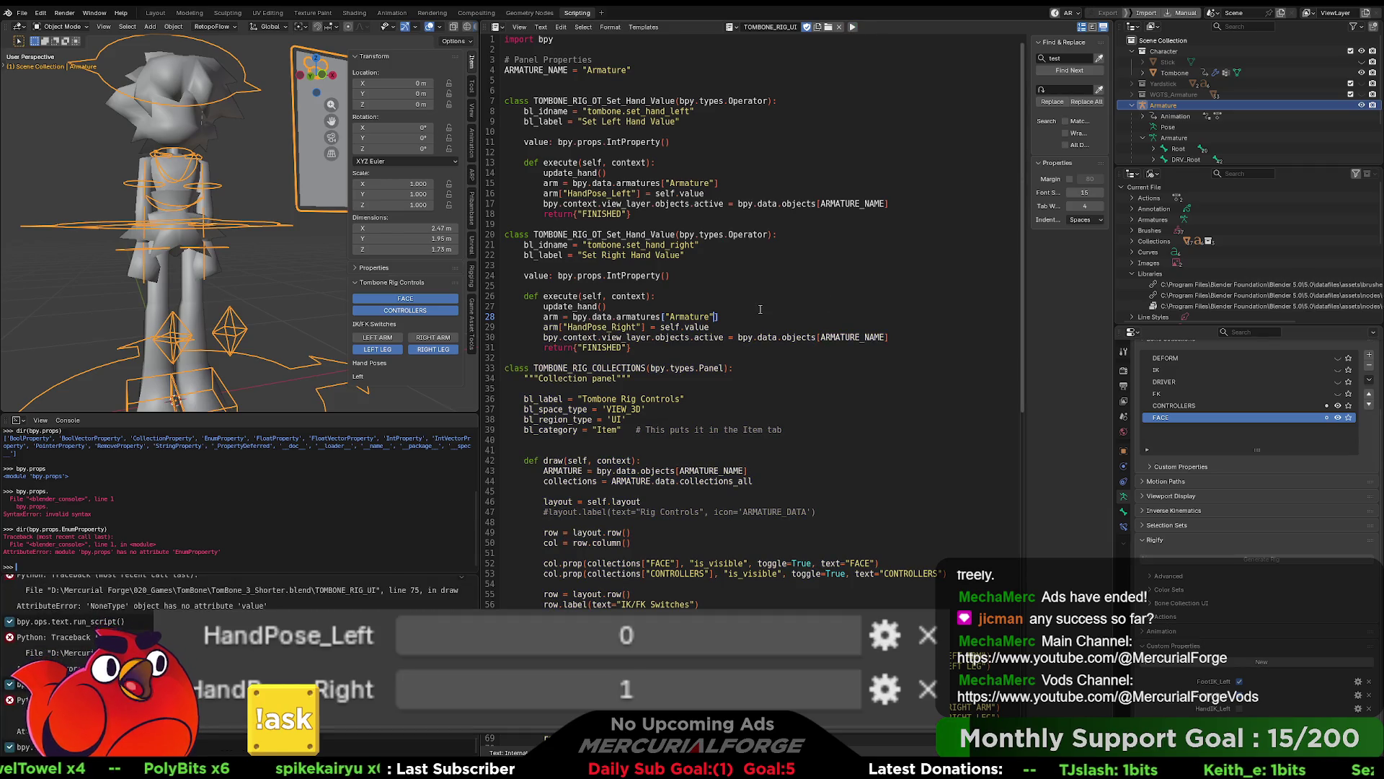
left_click(839, 310)
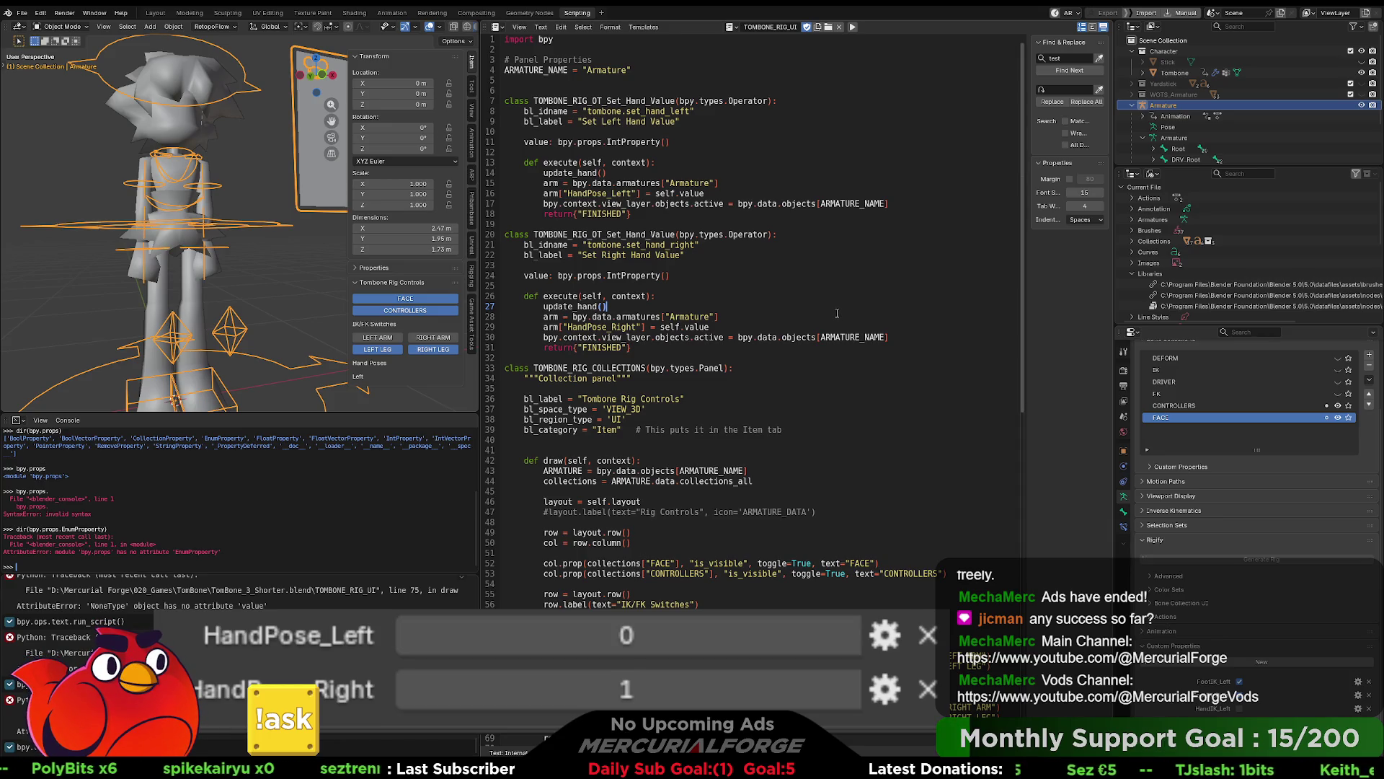
key("ctrl+z")
key("ctrl+z")
key("ctrl+z")
key("ctrl+z")
key("ctrl+z")
key("ctrl+z")
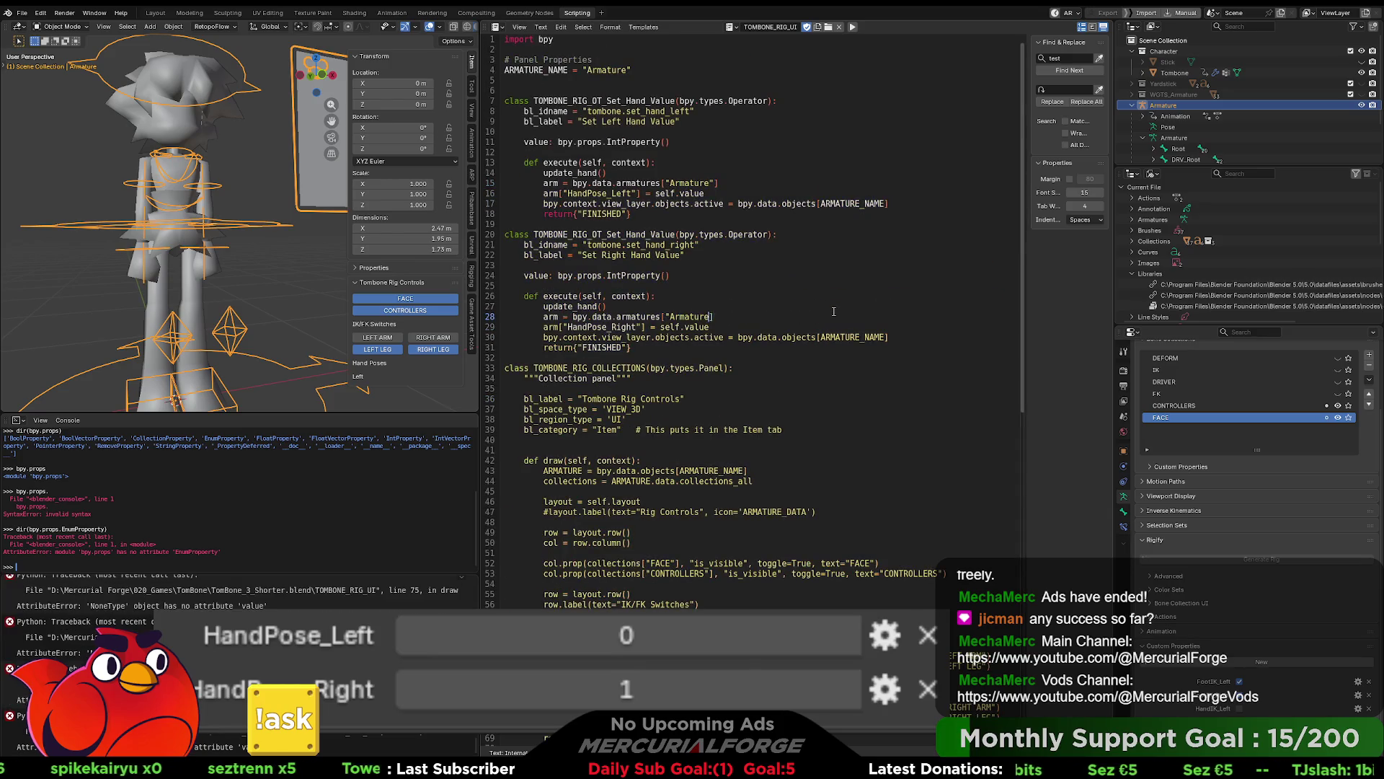
key("ctrl+z")
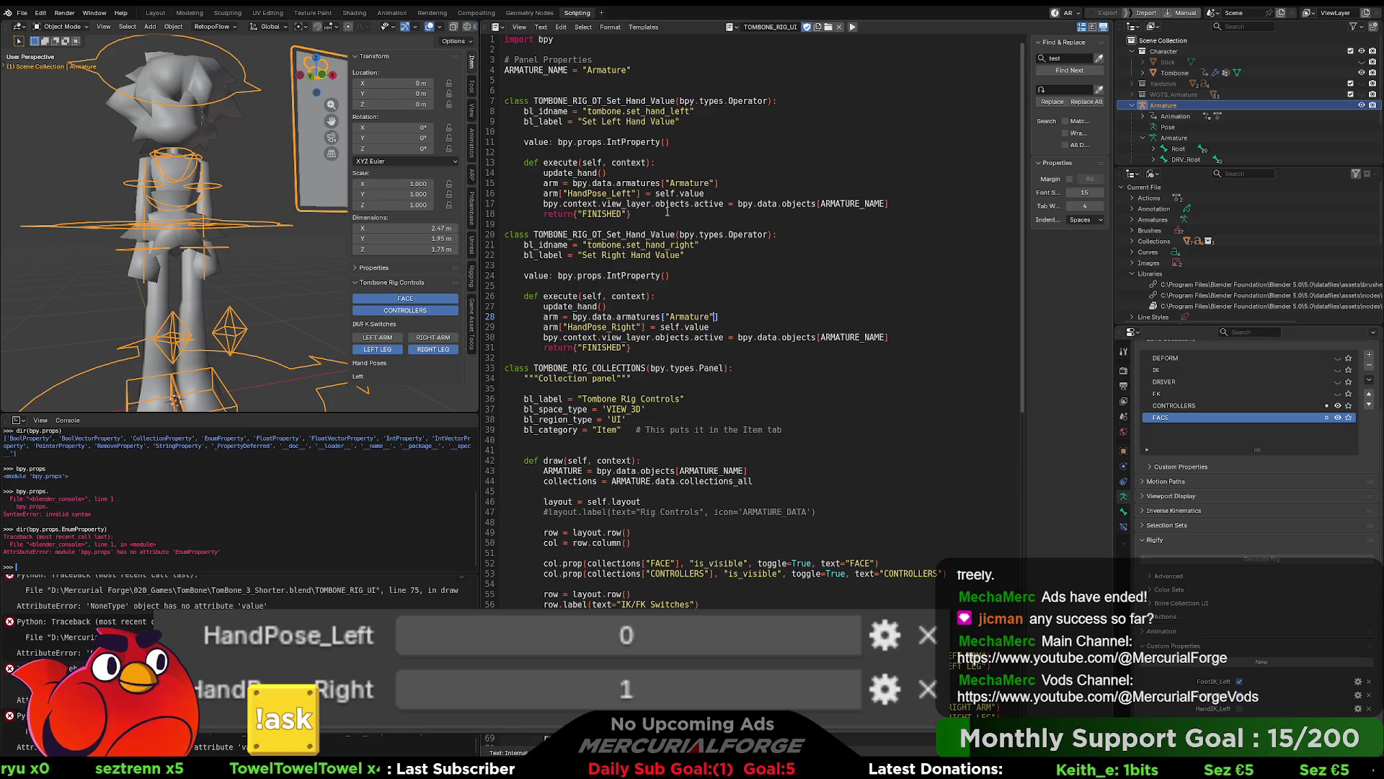
Step: Inspect the line 20 class name and select the line 7 class declaration
left_click(672, 235)
key("Right")
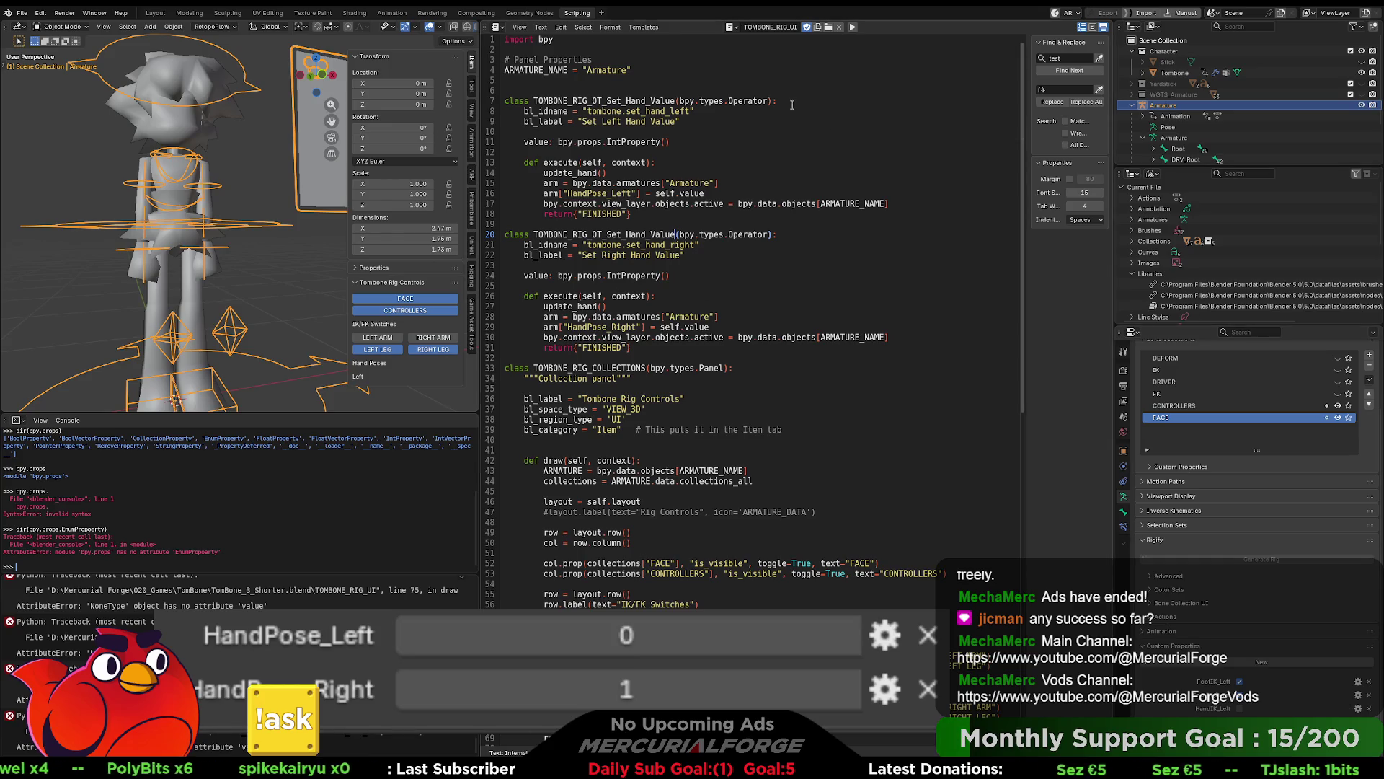
left_click_drag(779, 101, 504, 101)
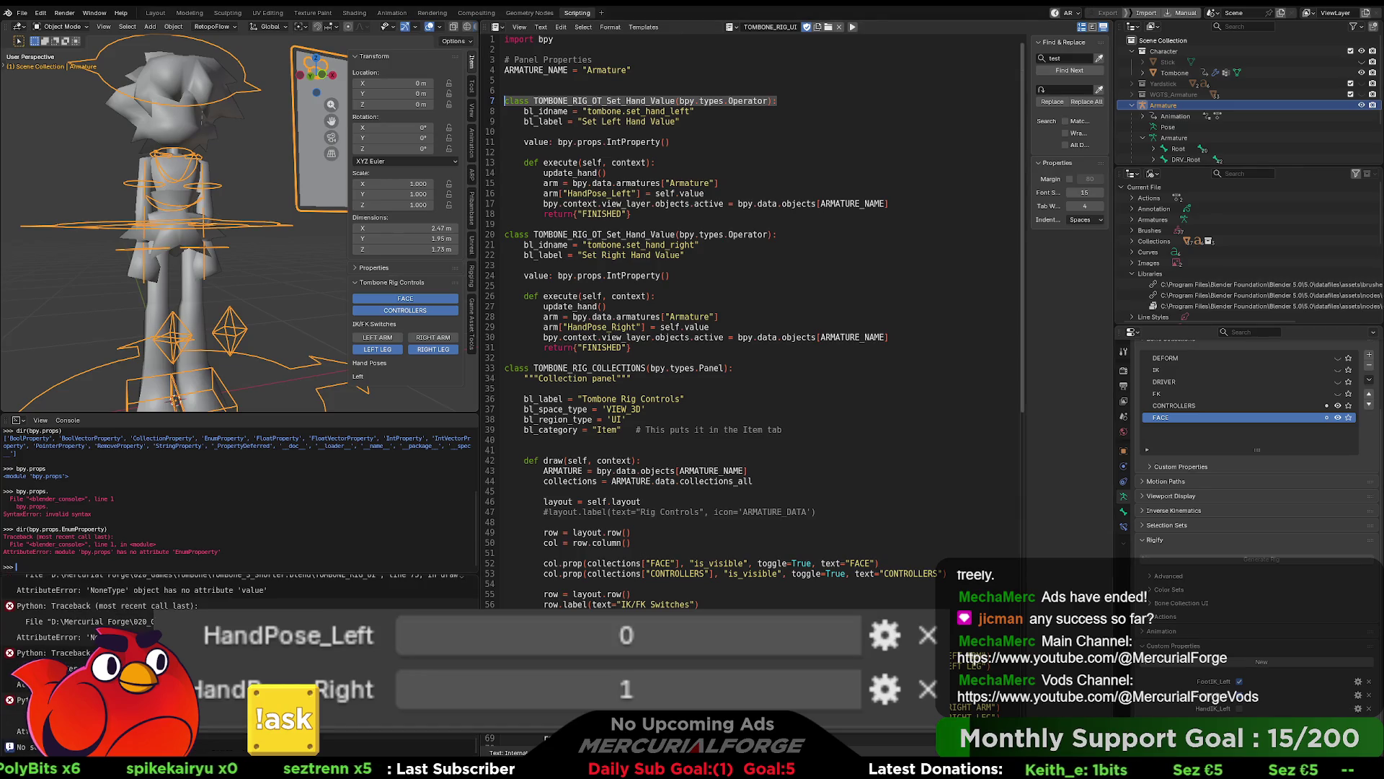
Step: Copy the line 7 class declaration and rename the line 20 class to Set_Left_Hand_Value
right_click(703, 85)
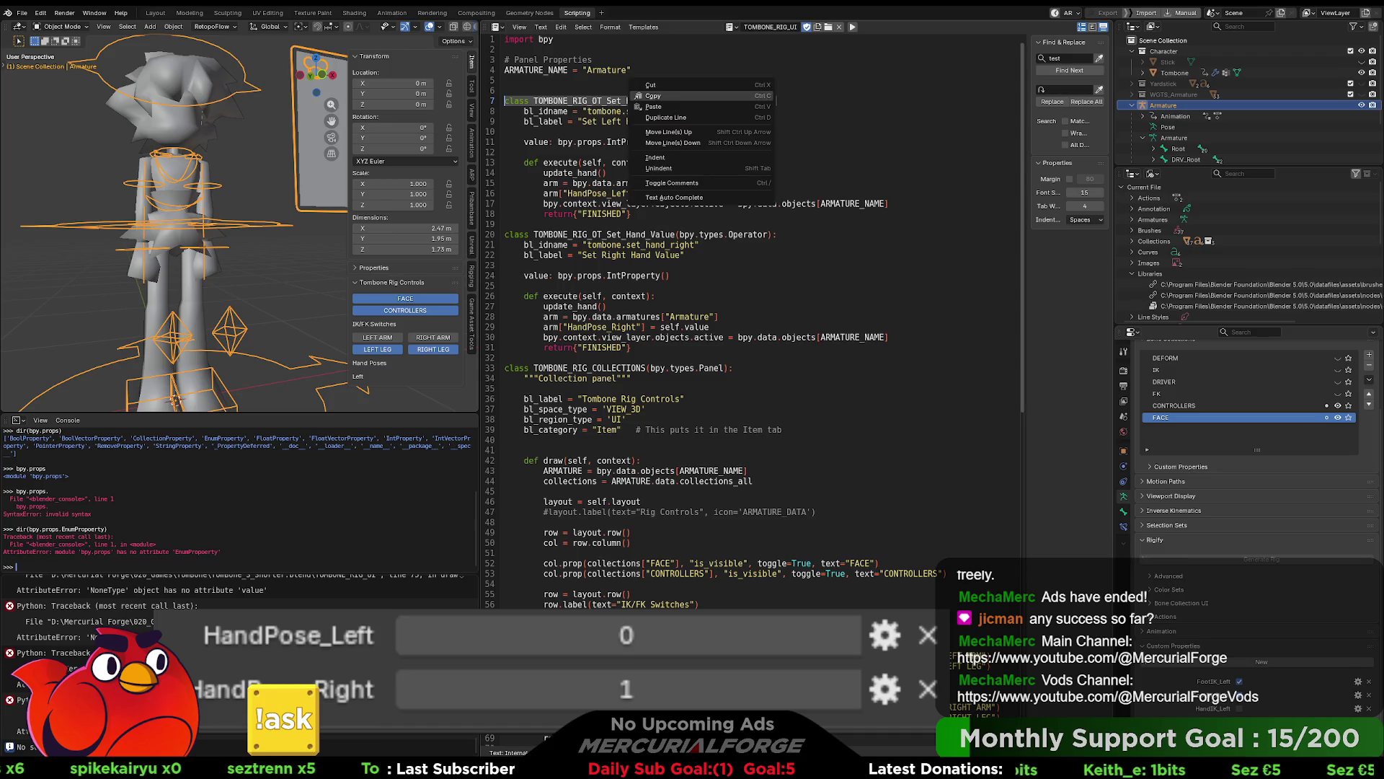
left_click(746, 99)
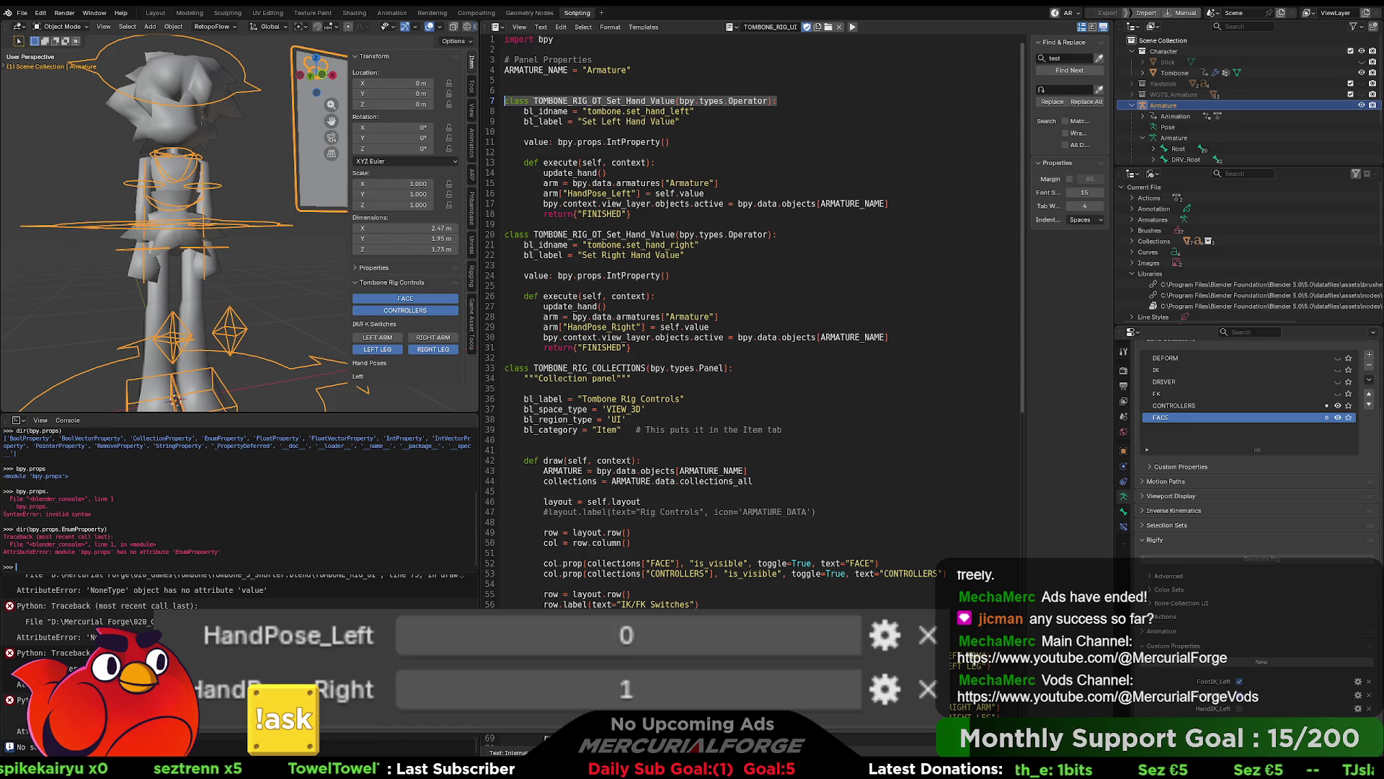
left_click(676, 234)
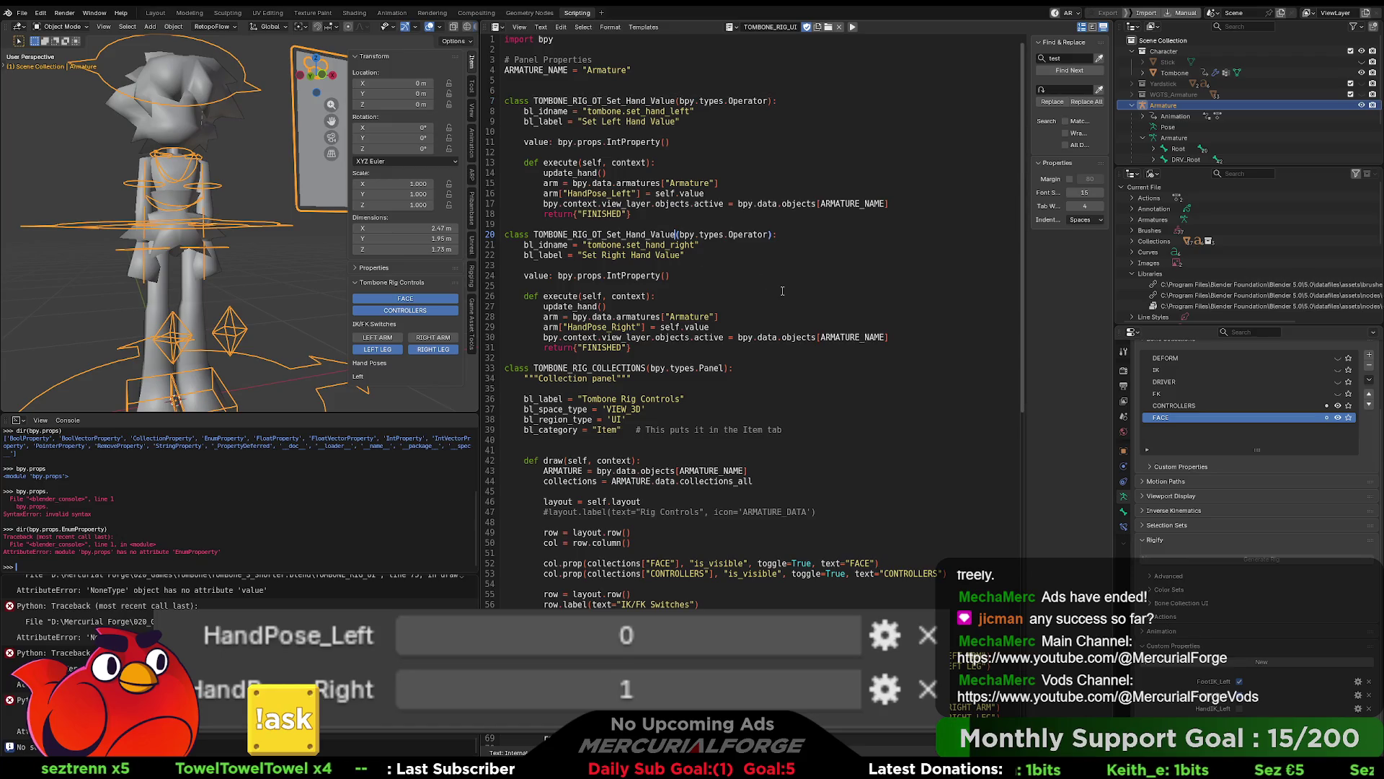
key("Left")
key("Left")
key("Left")
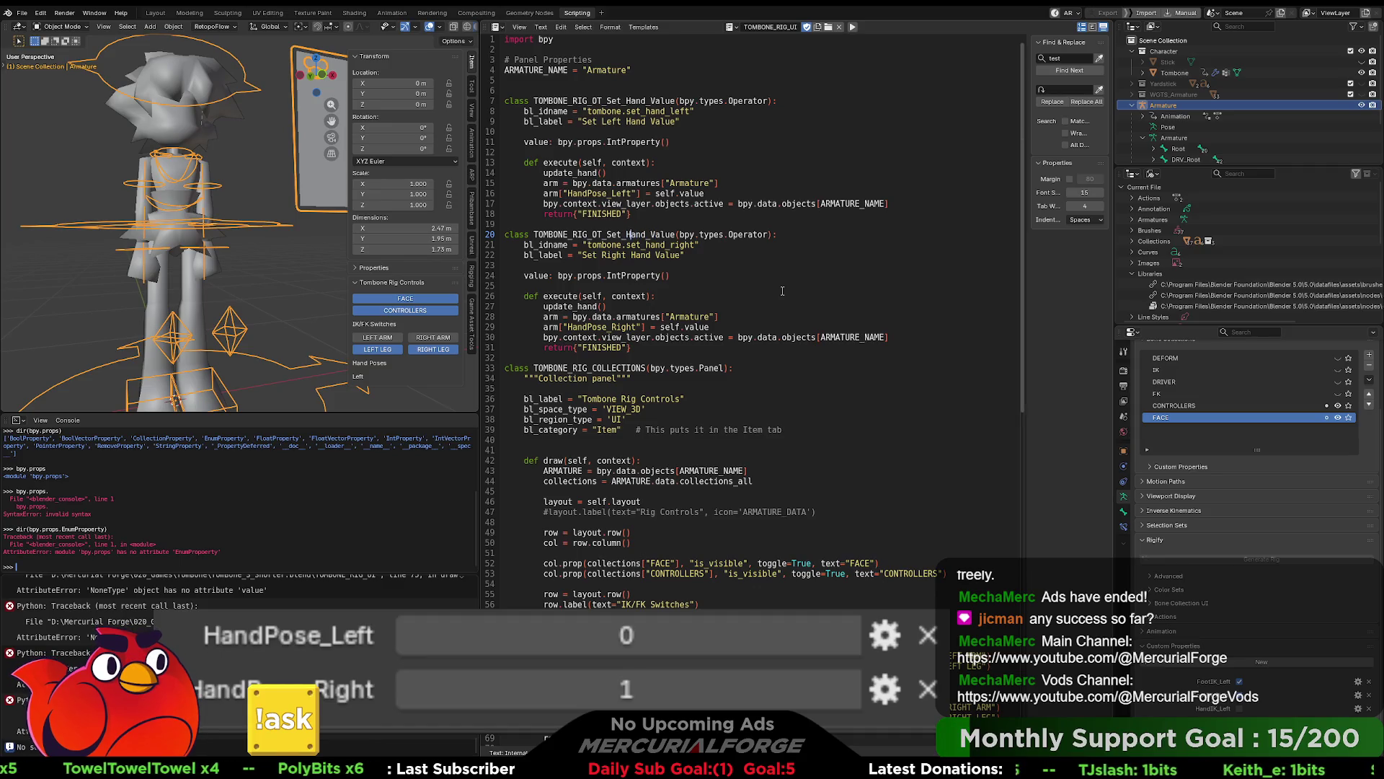
key("Left")
key("Left")
key("Left")
type("LEFT_")
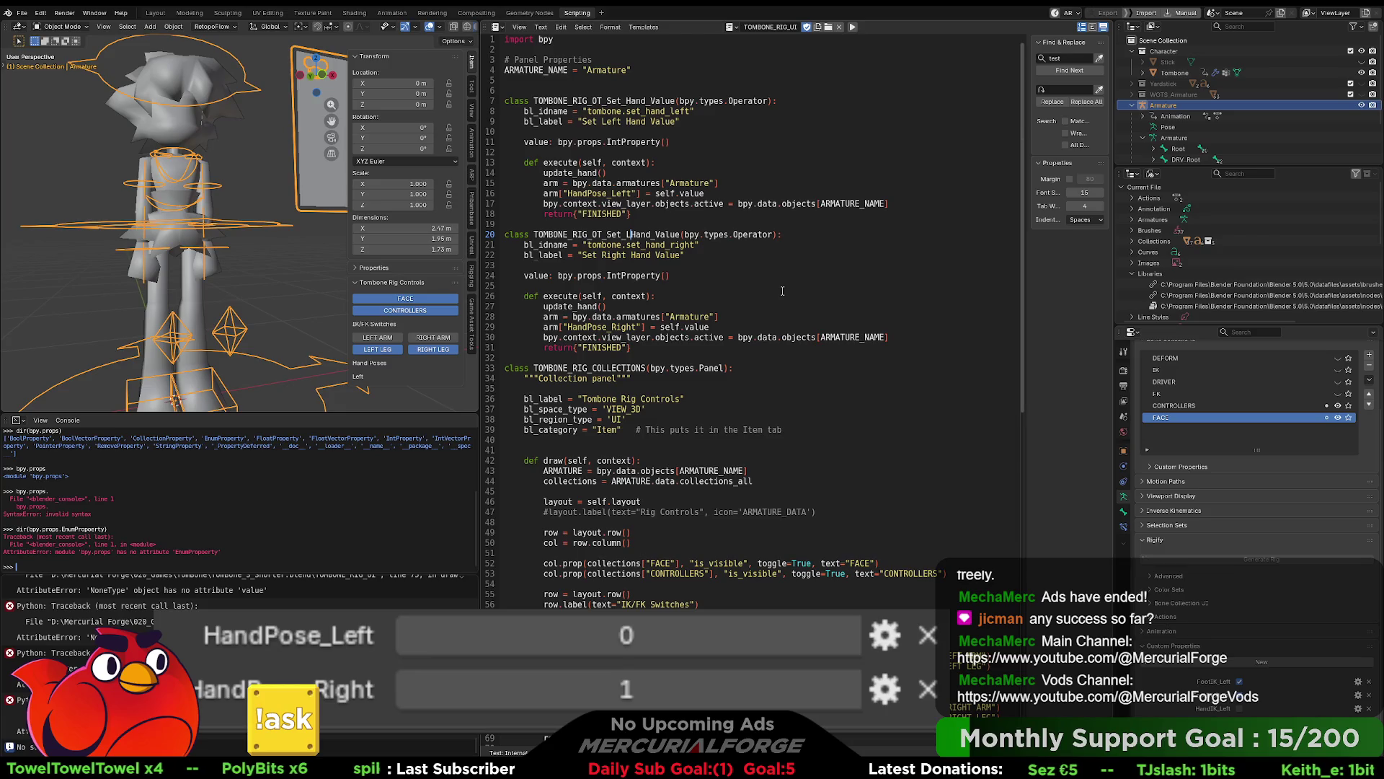
key("BackSpace")
key("BackSpace")
key("BackSpace")
type("Left_")
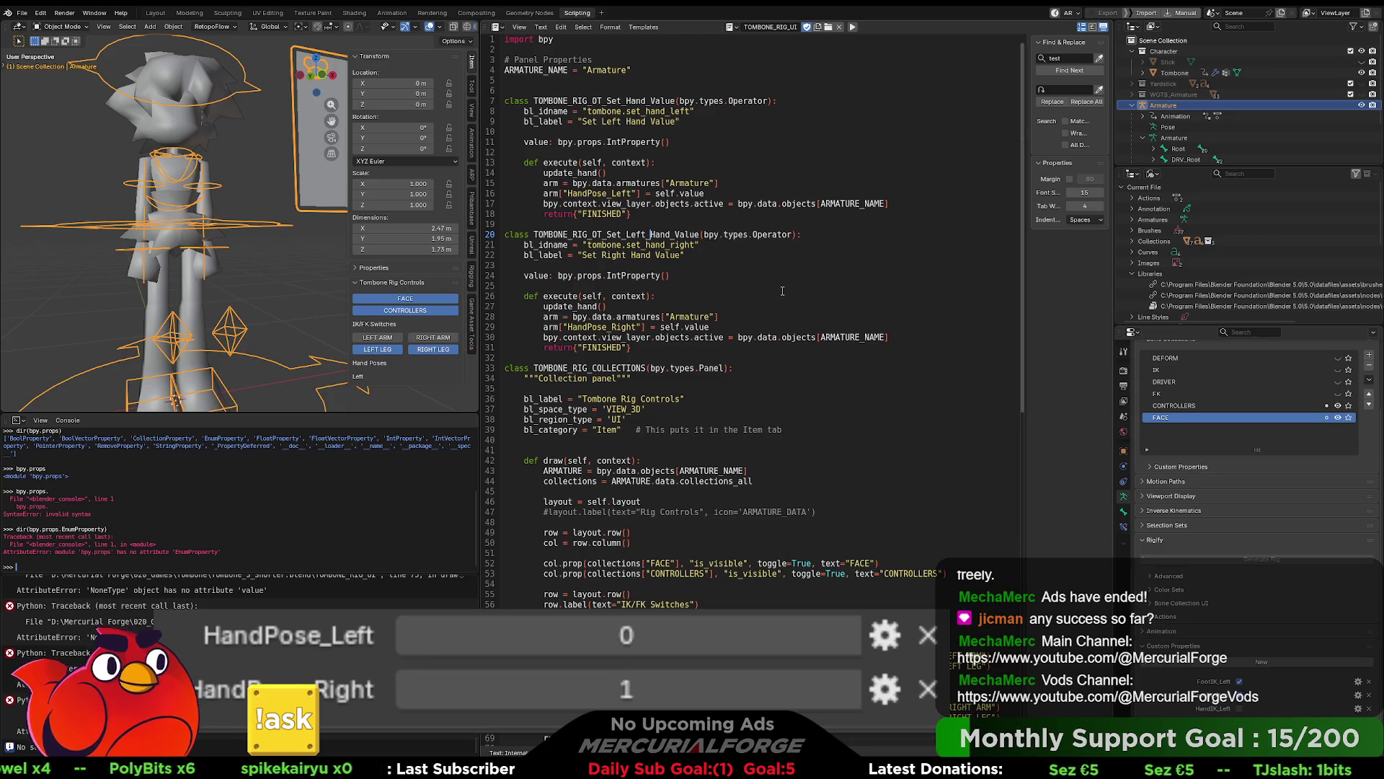
Step: Rename the line 7 class to Set_Right_Hand_Value and run the script
left_click(625, 101)
type("Right_")
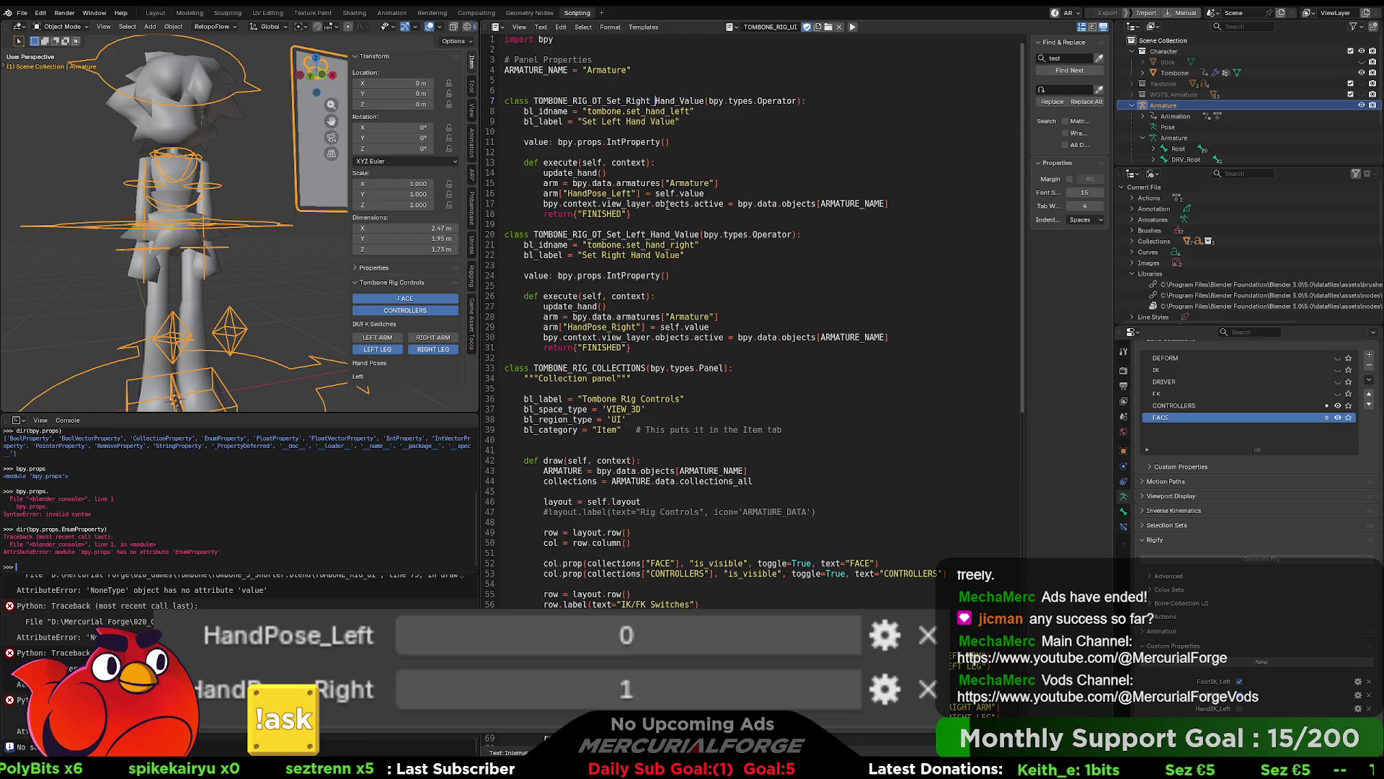
left_click(811, 383)
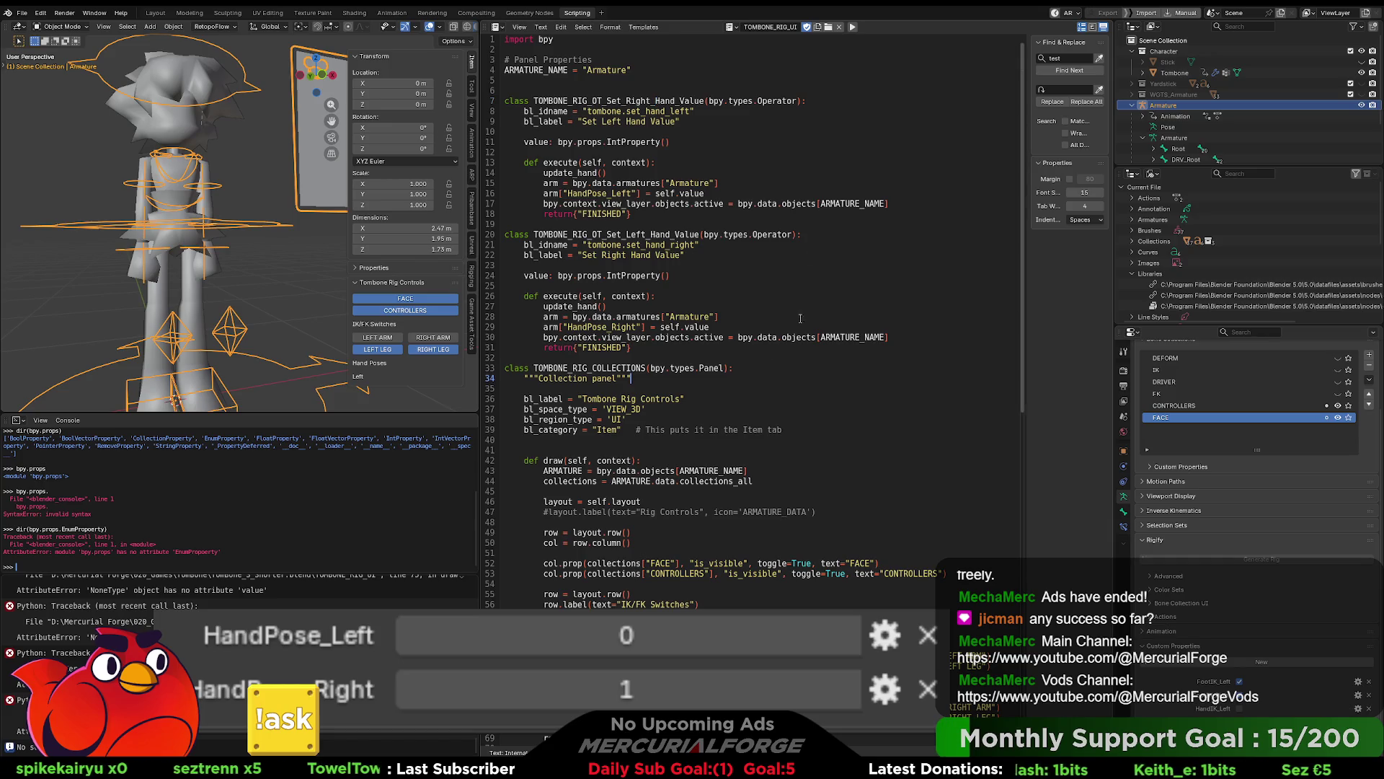
left_click(853, 27)
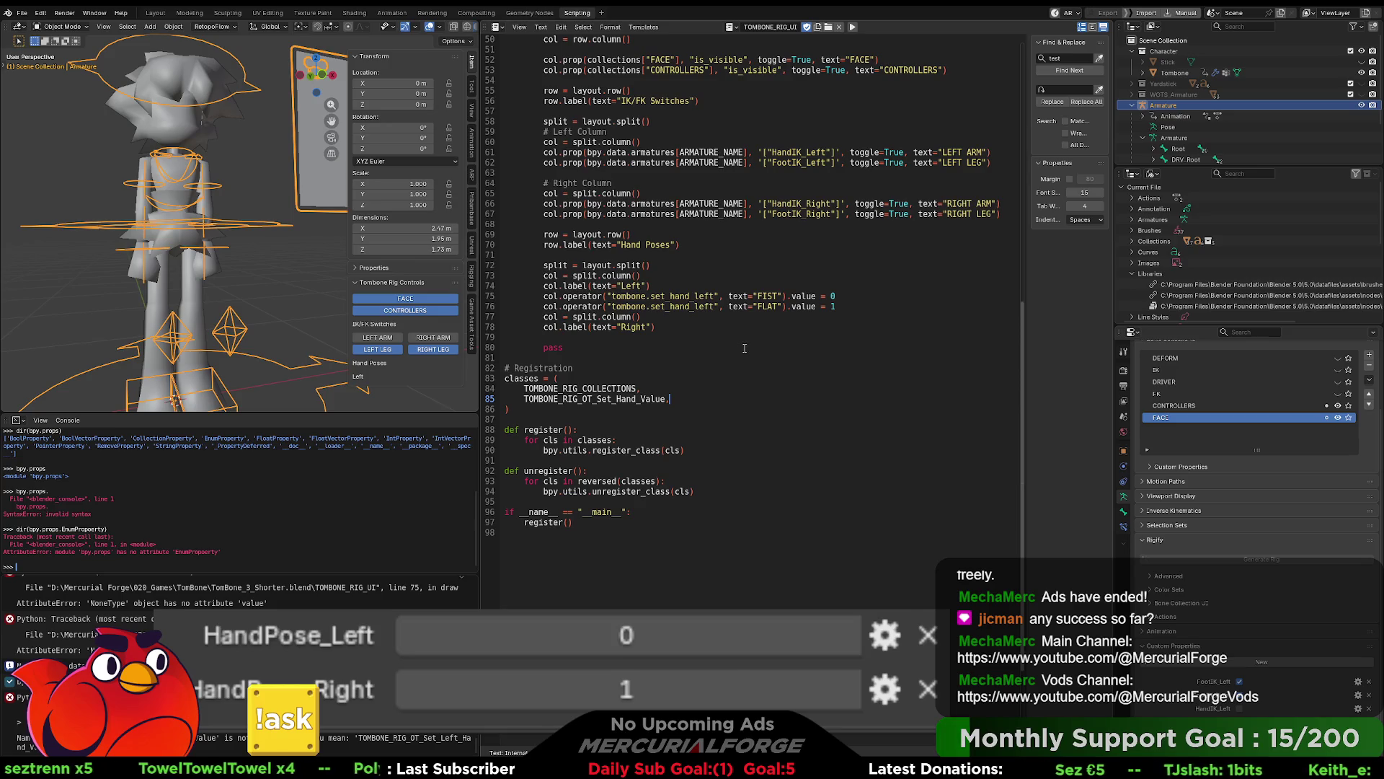
Step: Set line 85's classes entry to Set_Right_Hand_Value and duplicate it on a new line
scroll(633, 135, "up", 16)
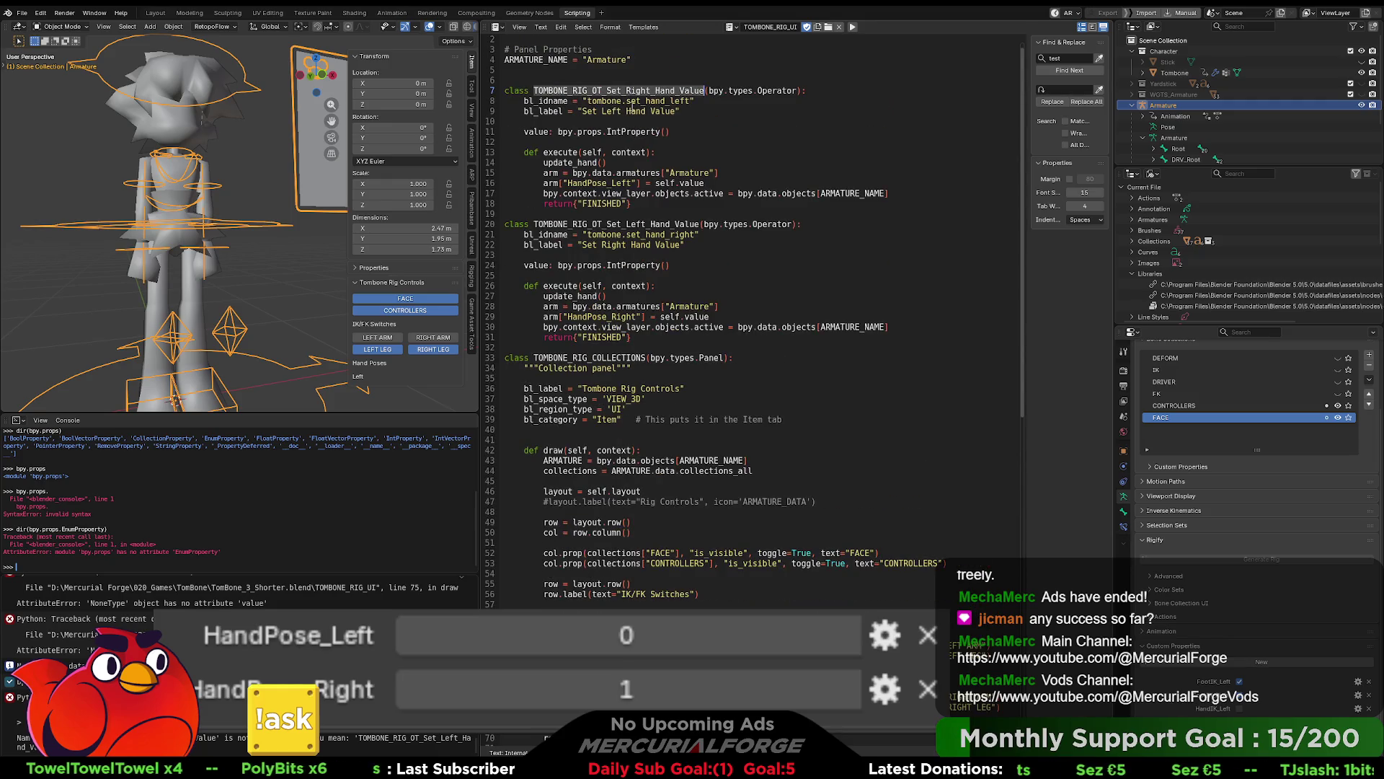
scroll(625, 511, "down", 15)
double_click(615, 430)
key("ctrl+v")
left_click(739, 430)
key("Return")
key("ctrl+v")
Step: Change the duplicated entry to Set_Left_Hand_Value and re-run the script with Alt+P
double_click(629, 441)
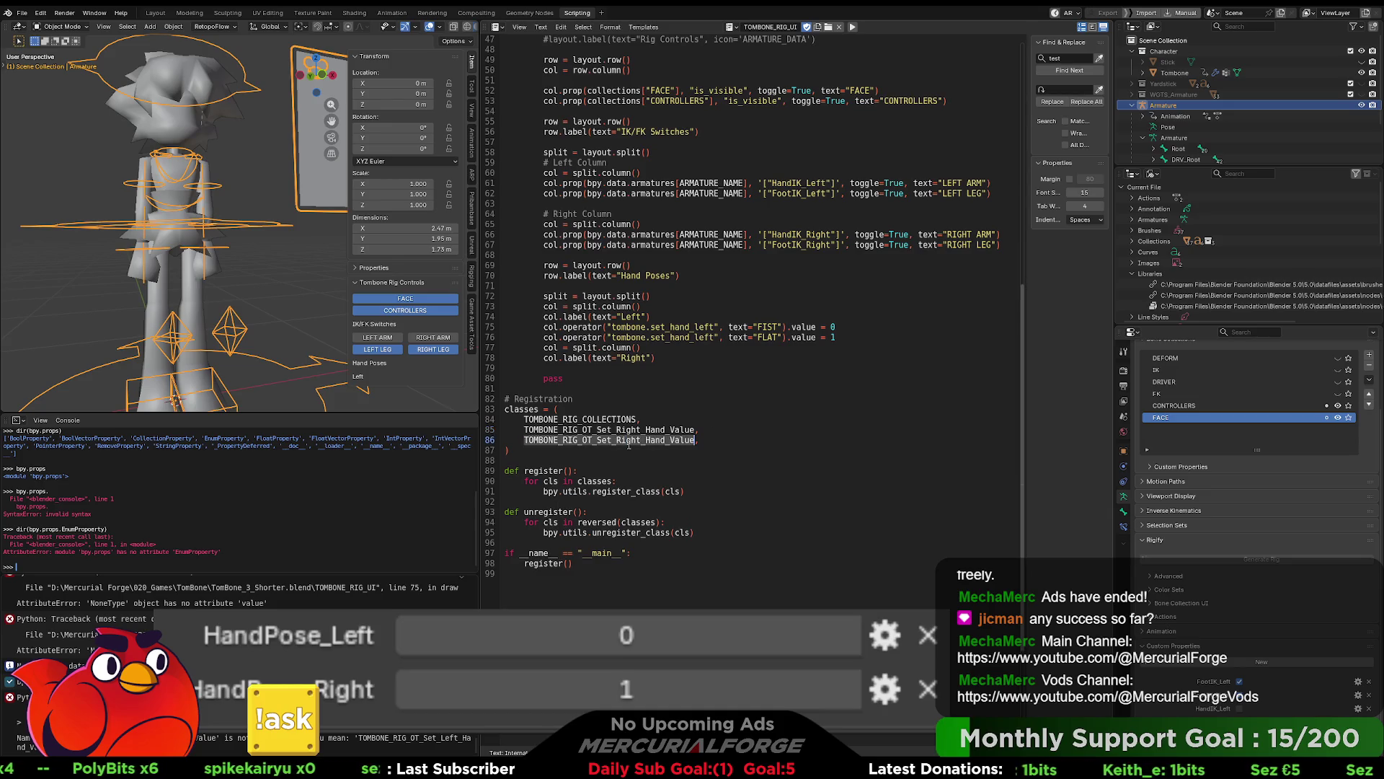
key("Left")
double_click(629, 442)
key("BackSpace")
key("Delete")
type("Left")
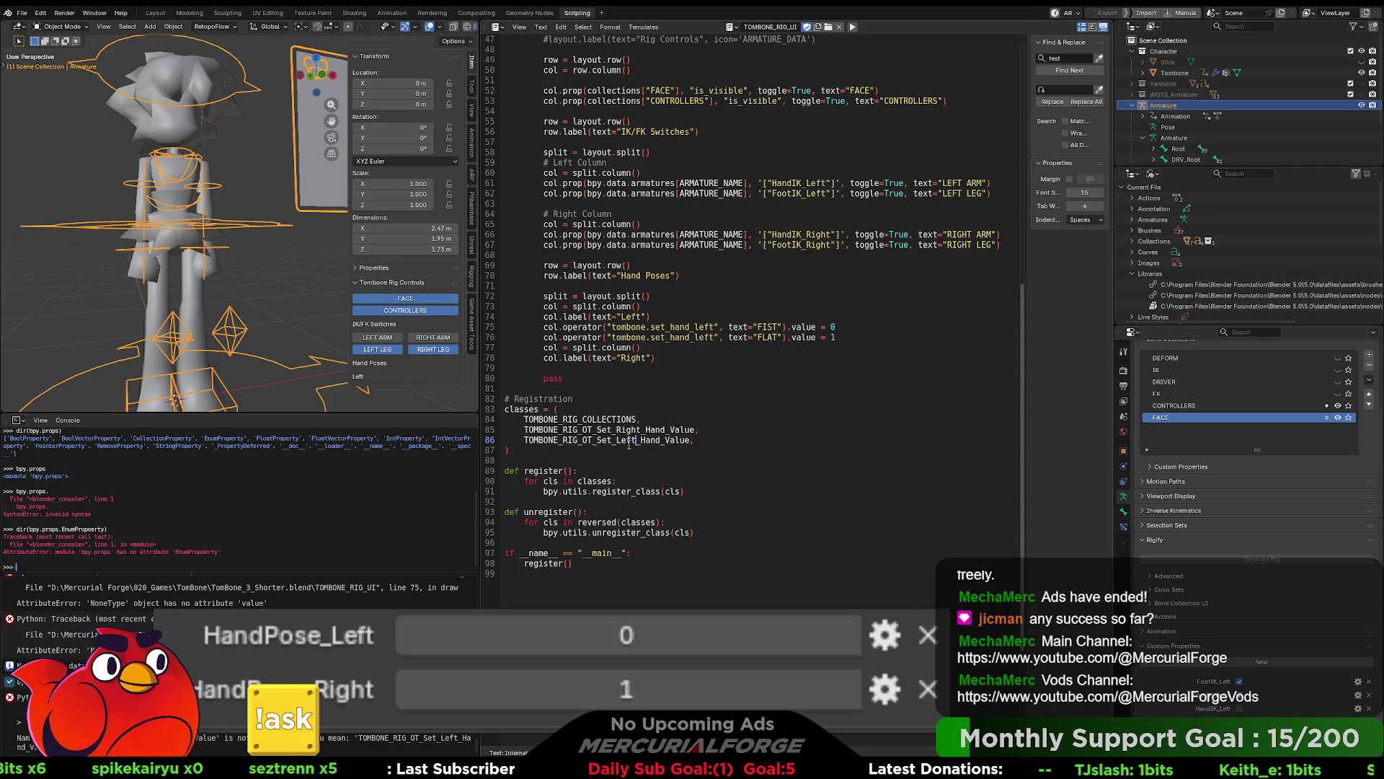
left_click(758, 361)
key("alt+p")
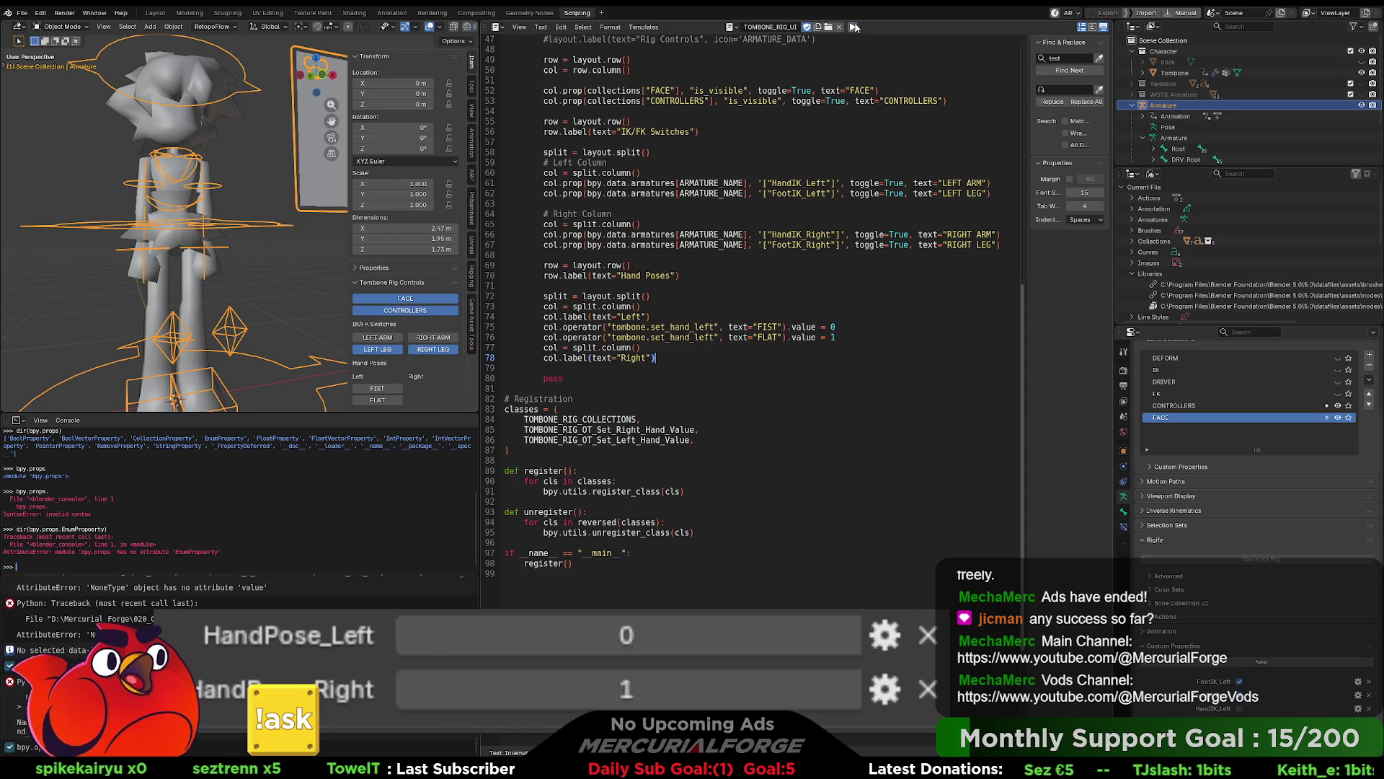
Step: Replace the quoted armature names on lines 15 and 28 with ARMATURE and re-run
scroll(779, 174, "up", 15)
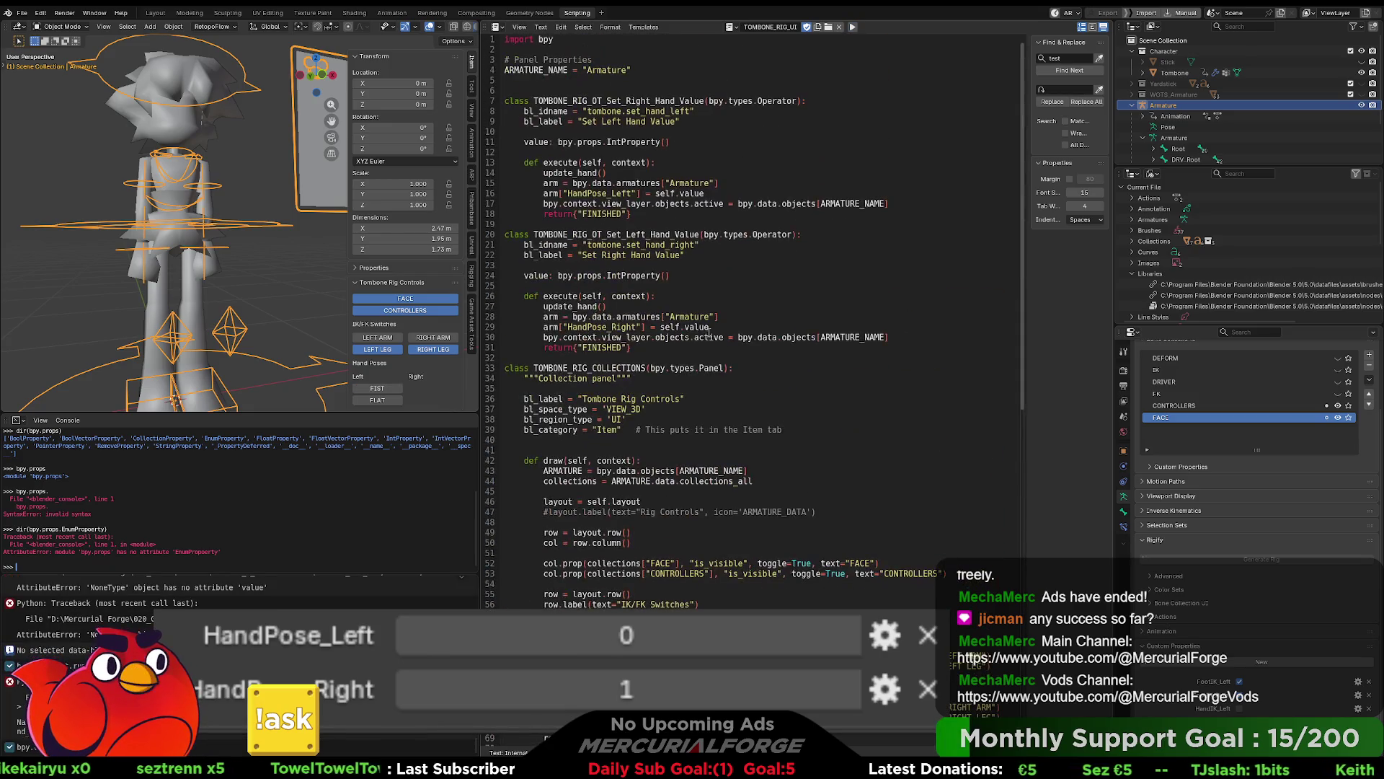
double_click(692, 183)
key("BackSpace")
type("ARMATURE")
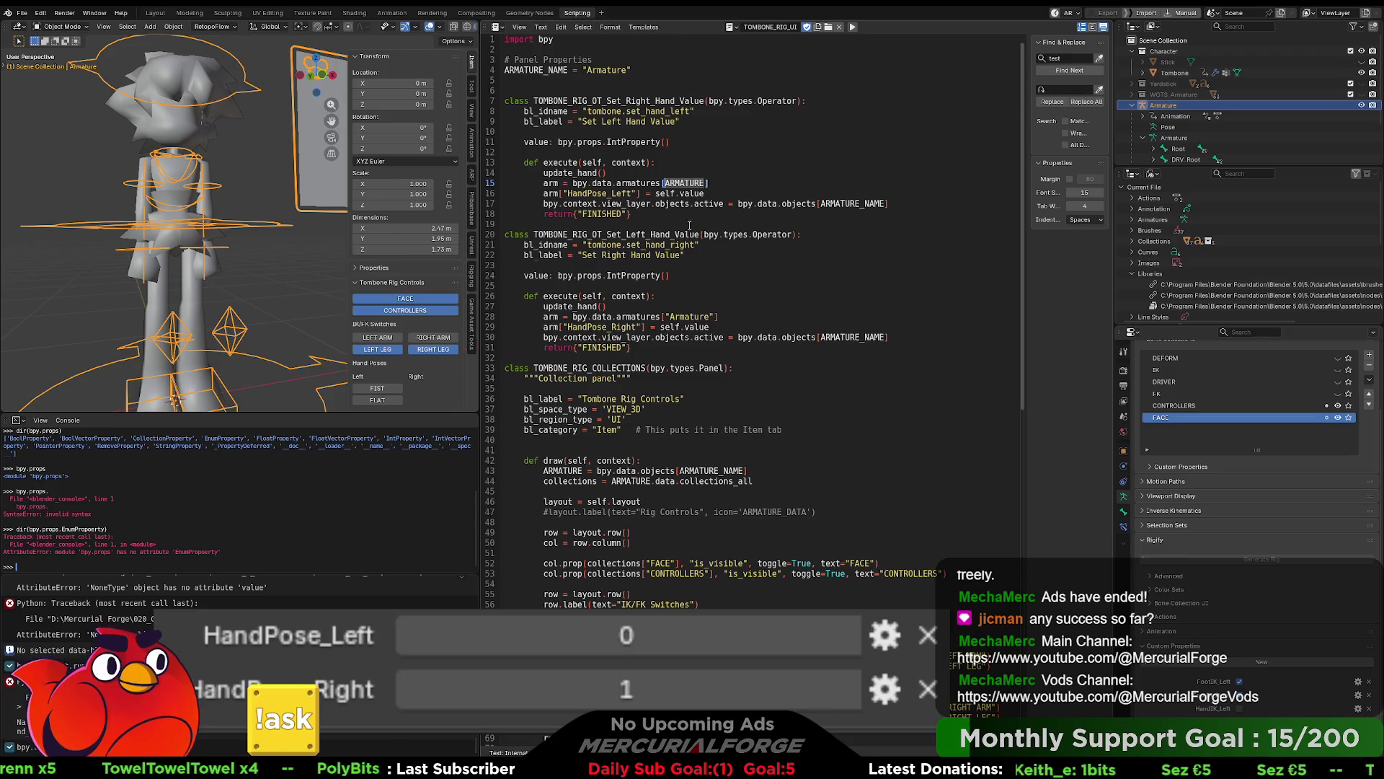
double_click(689, 316)
key("BackSpace")
key("BackSpace")
key("Delete")
type("ARMATURE")
left_click(706, 279)
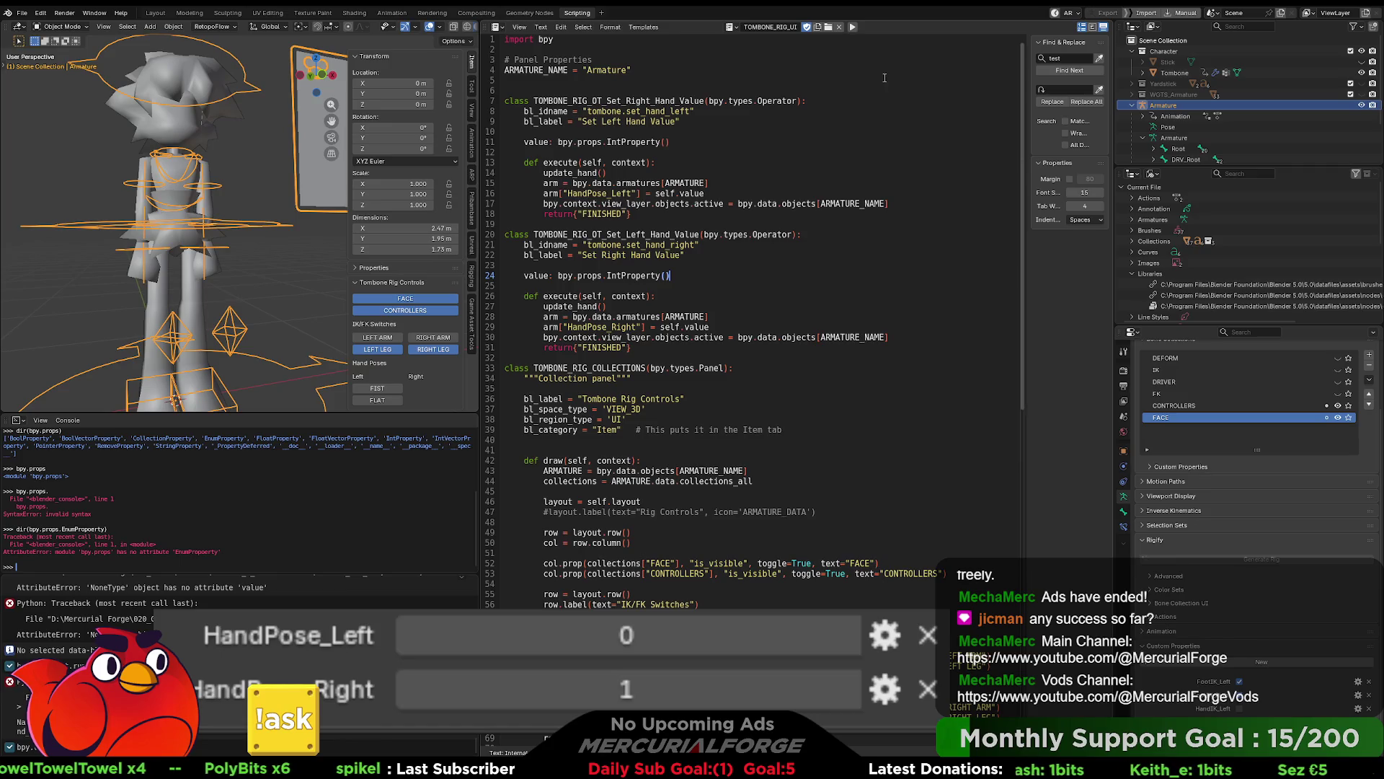
left_click(852, 29)
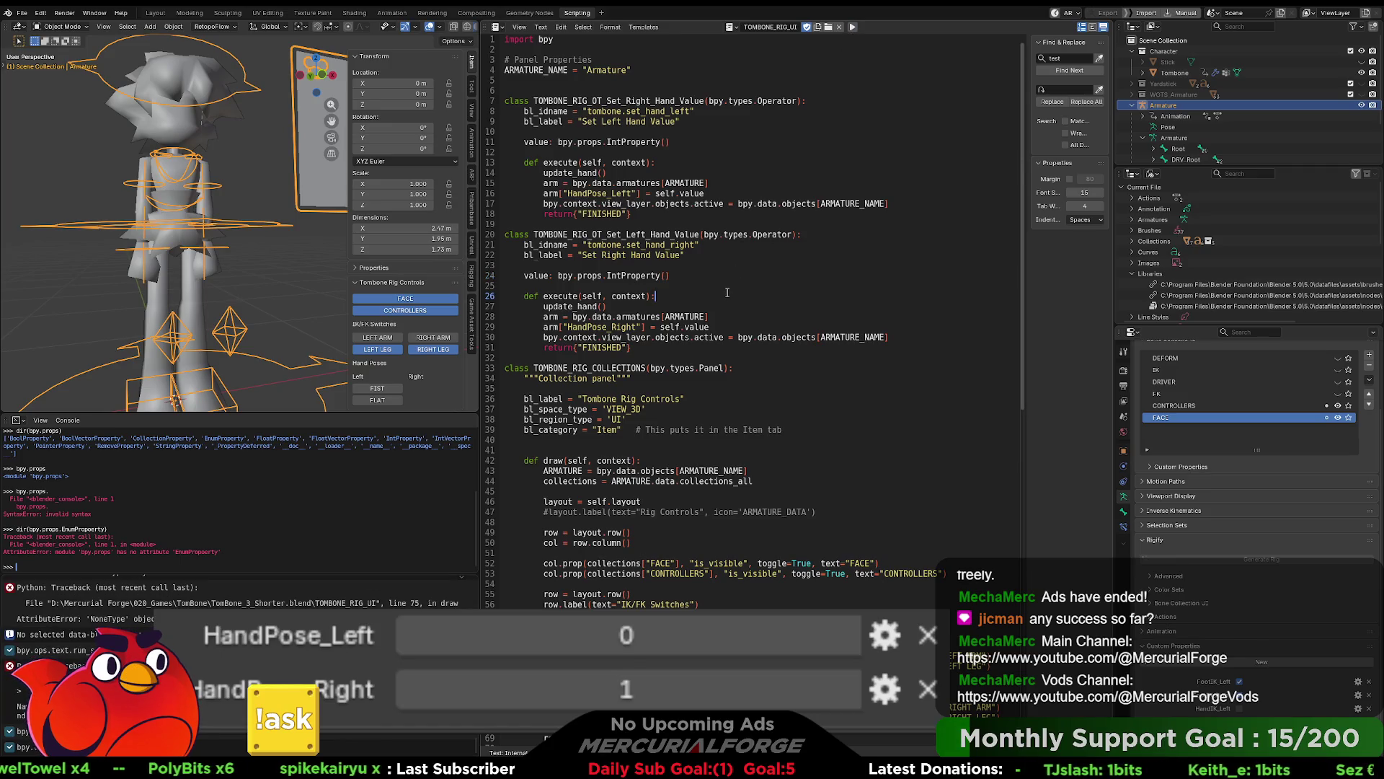
Step: Replace the object lookups on lines 17 and 30 with arm, re-running after each
left_click_drag(889, 203, 739, 204)
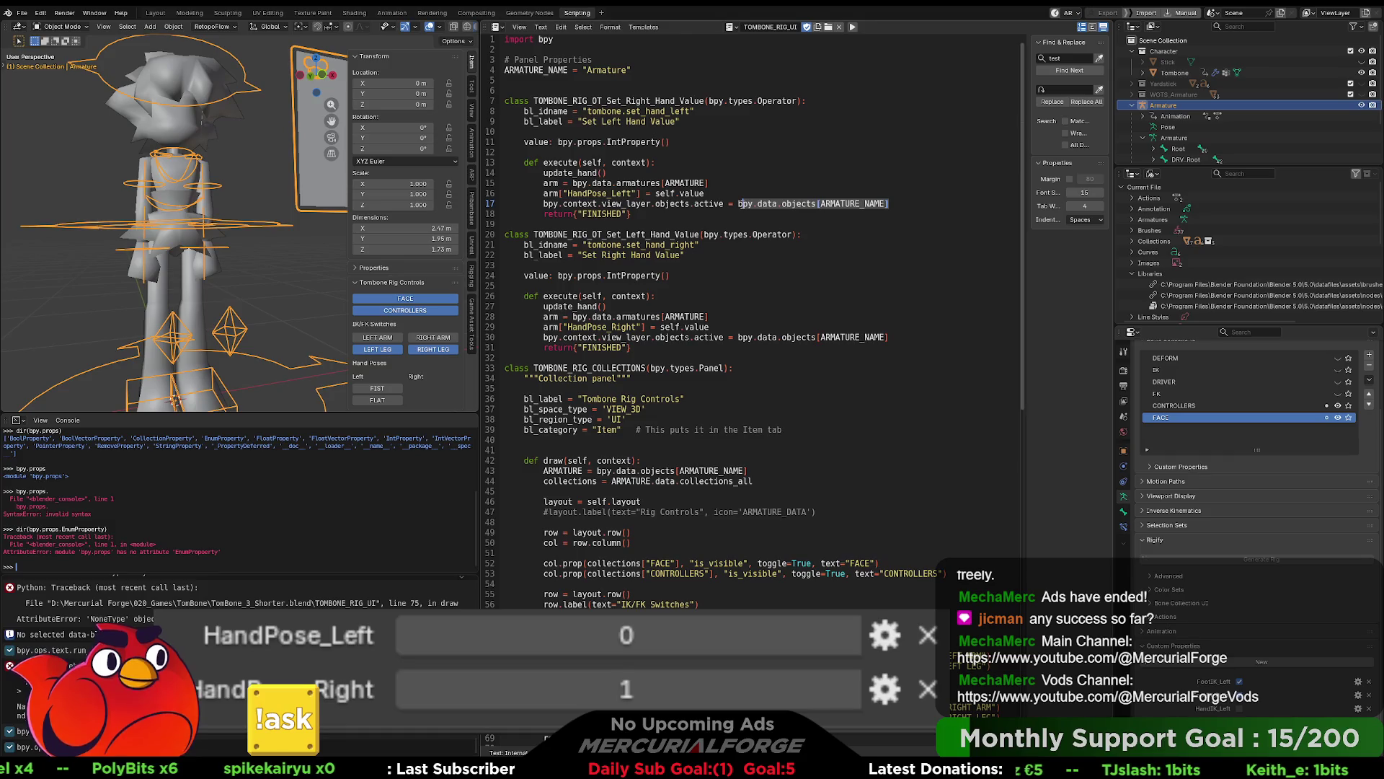
type("am")
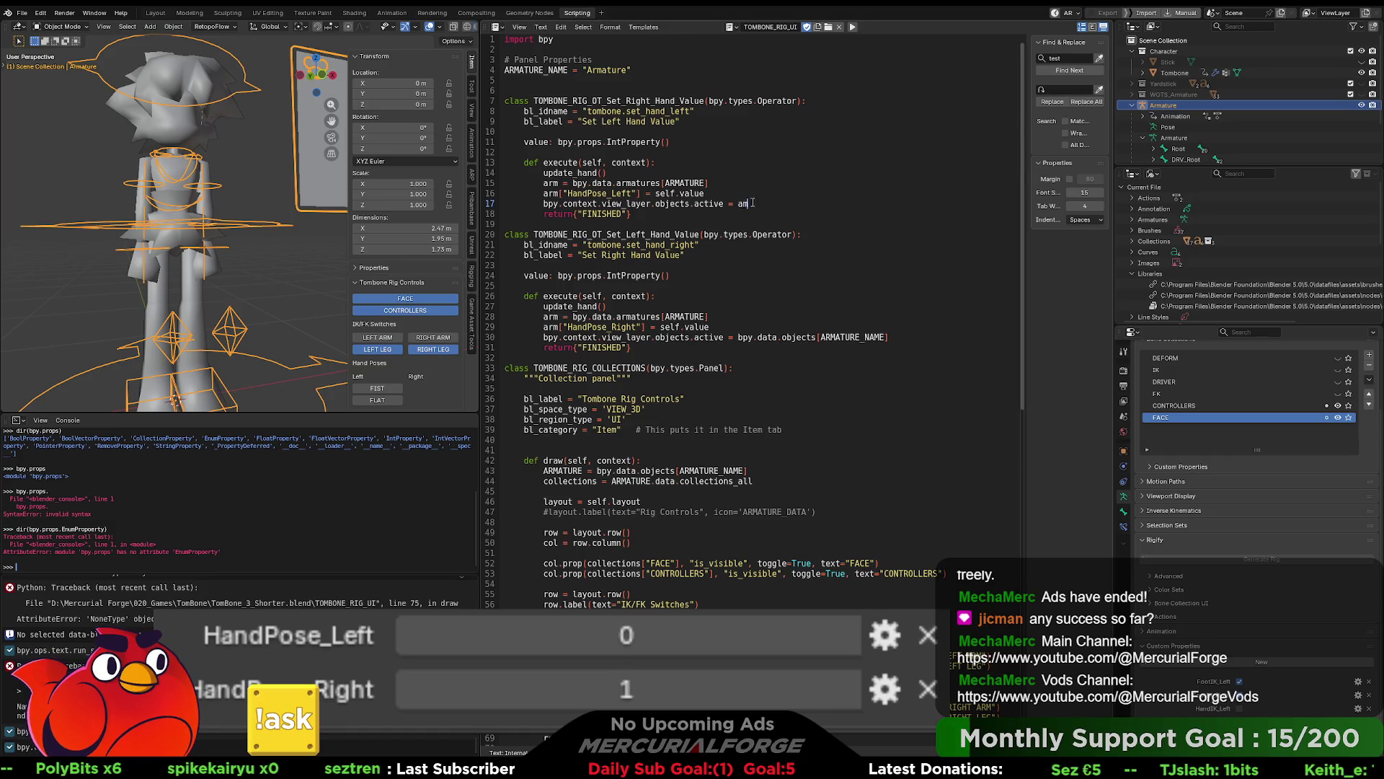
key("BackSpace")
type("rm")
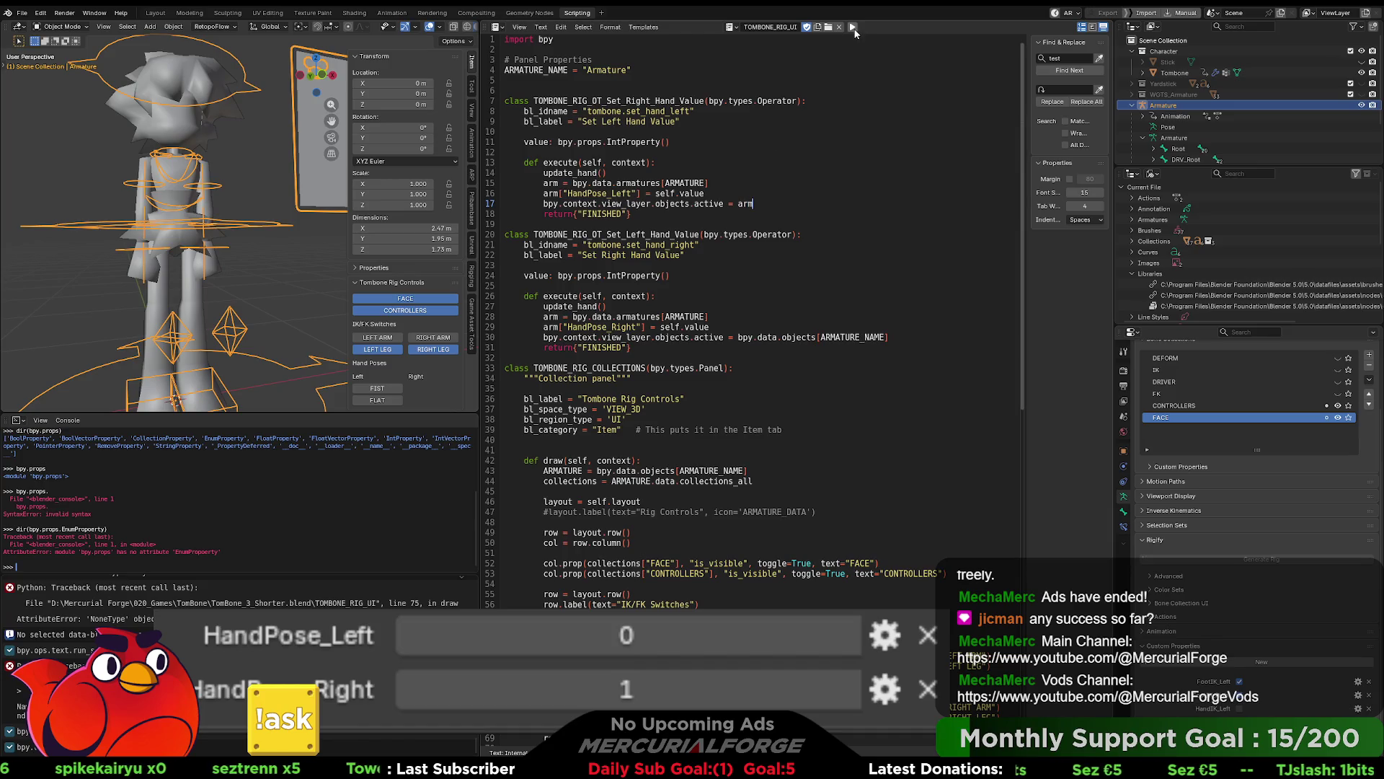
left_click(853, 27)
left_click_drag(905, 339, 739, 338)
type("arm")
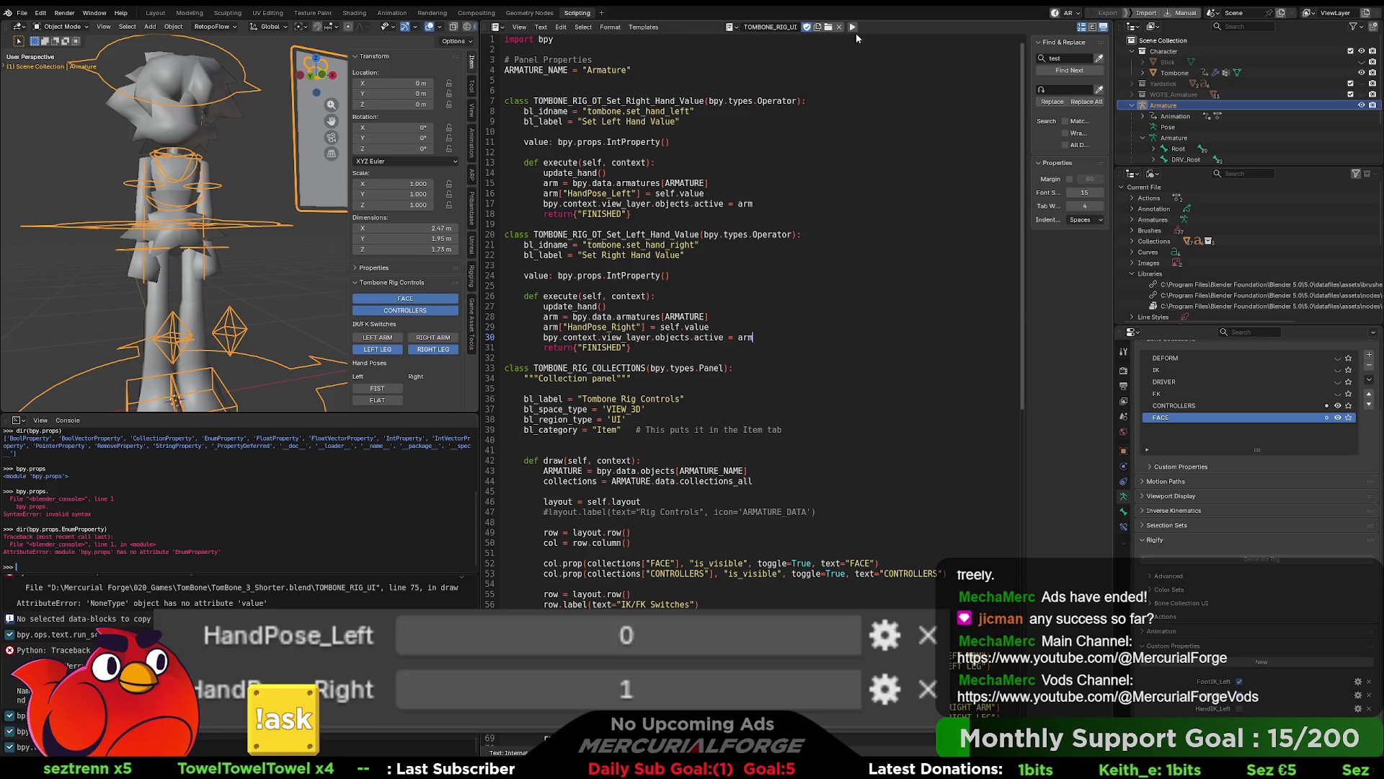
left_click(852, 27)
left_click(671, 275)
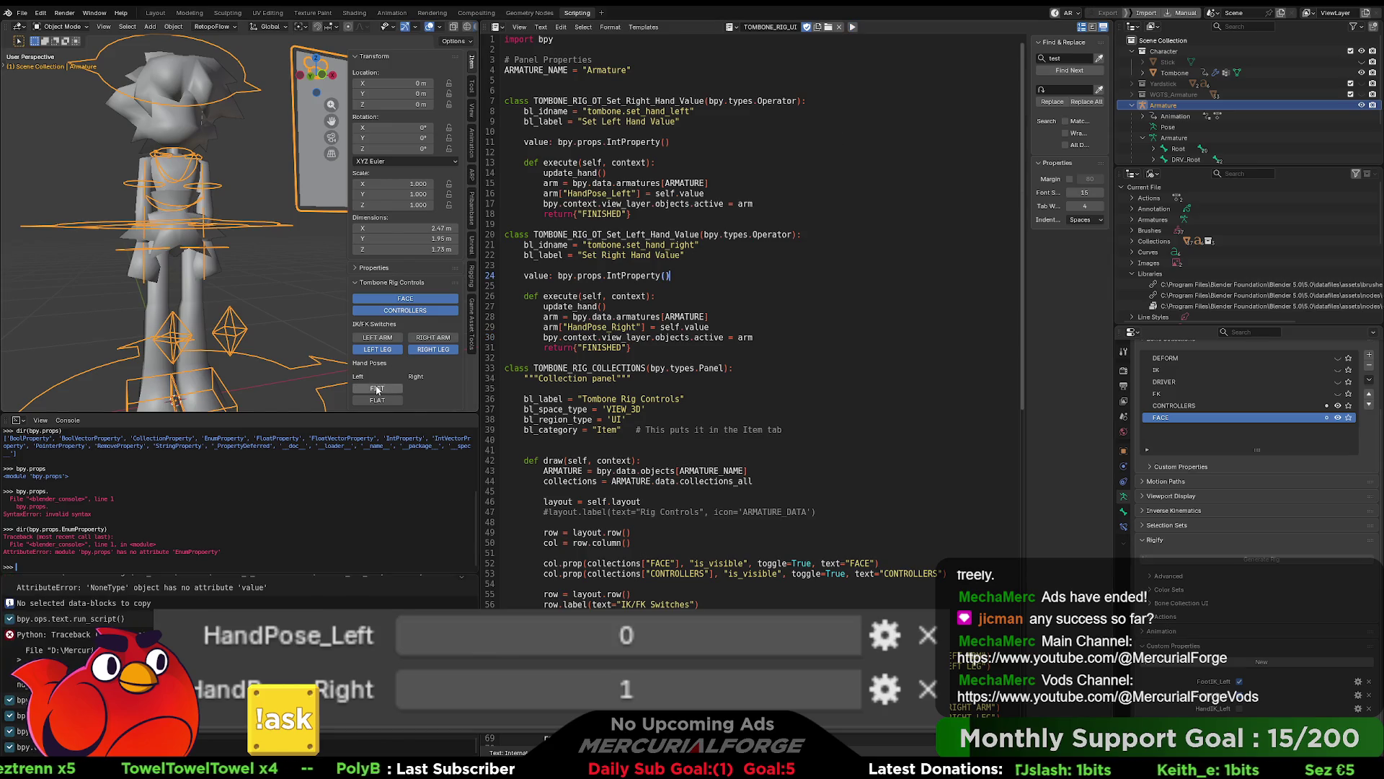
left_click(377, 388)
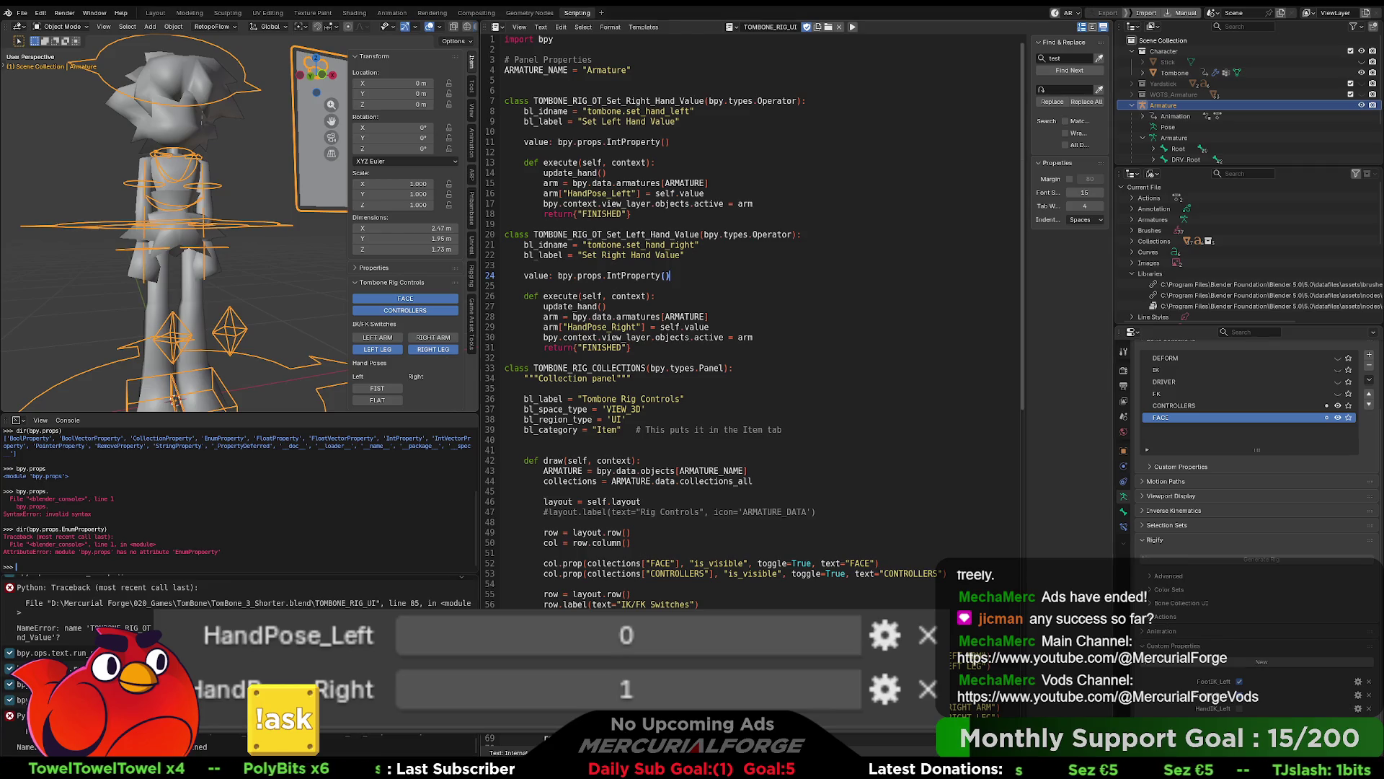
scroll(721, 325, "down", 2)
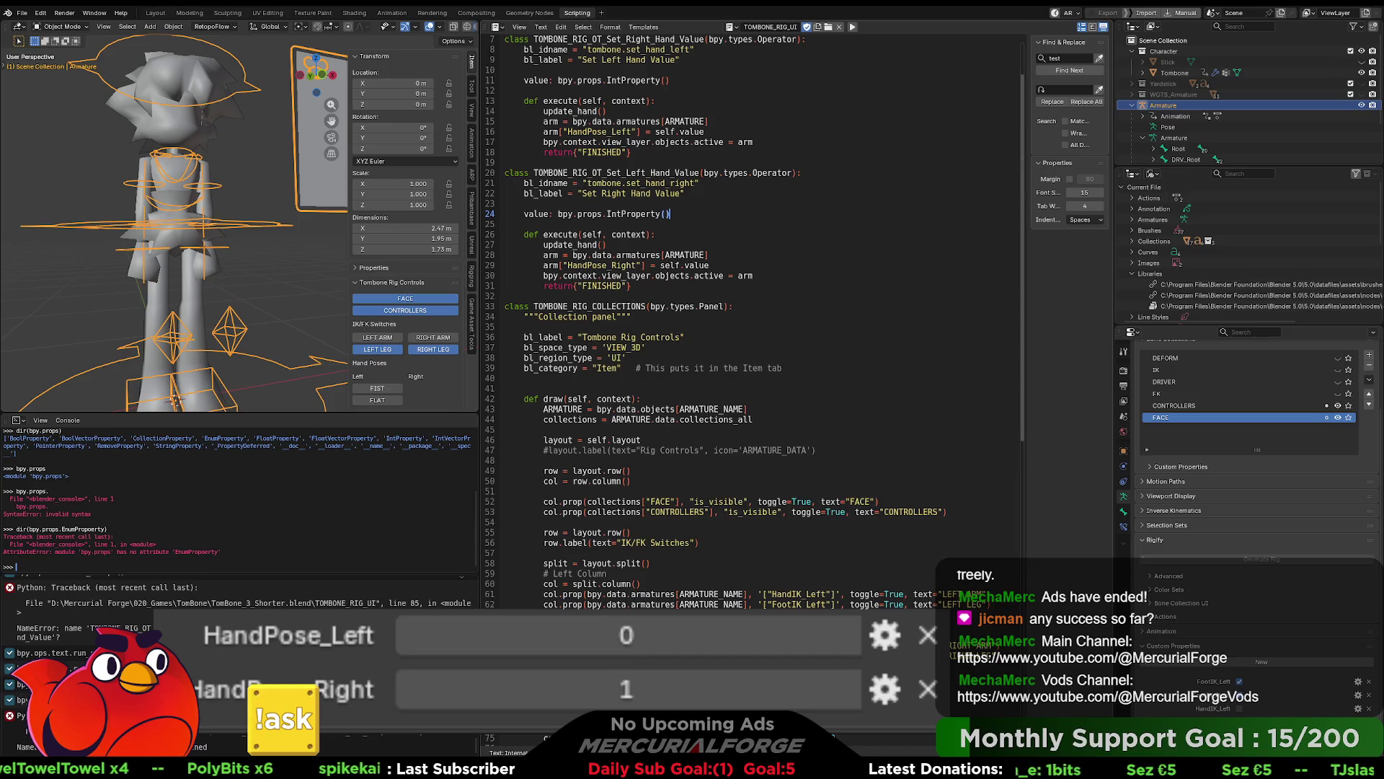
scroll(721, 324, "down", 5)
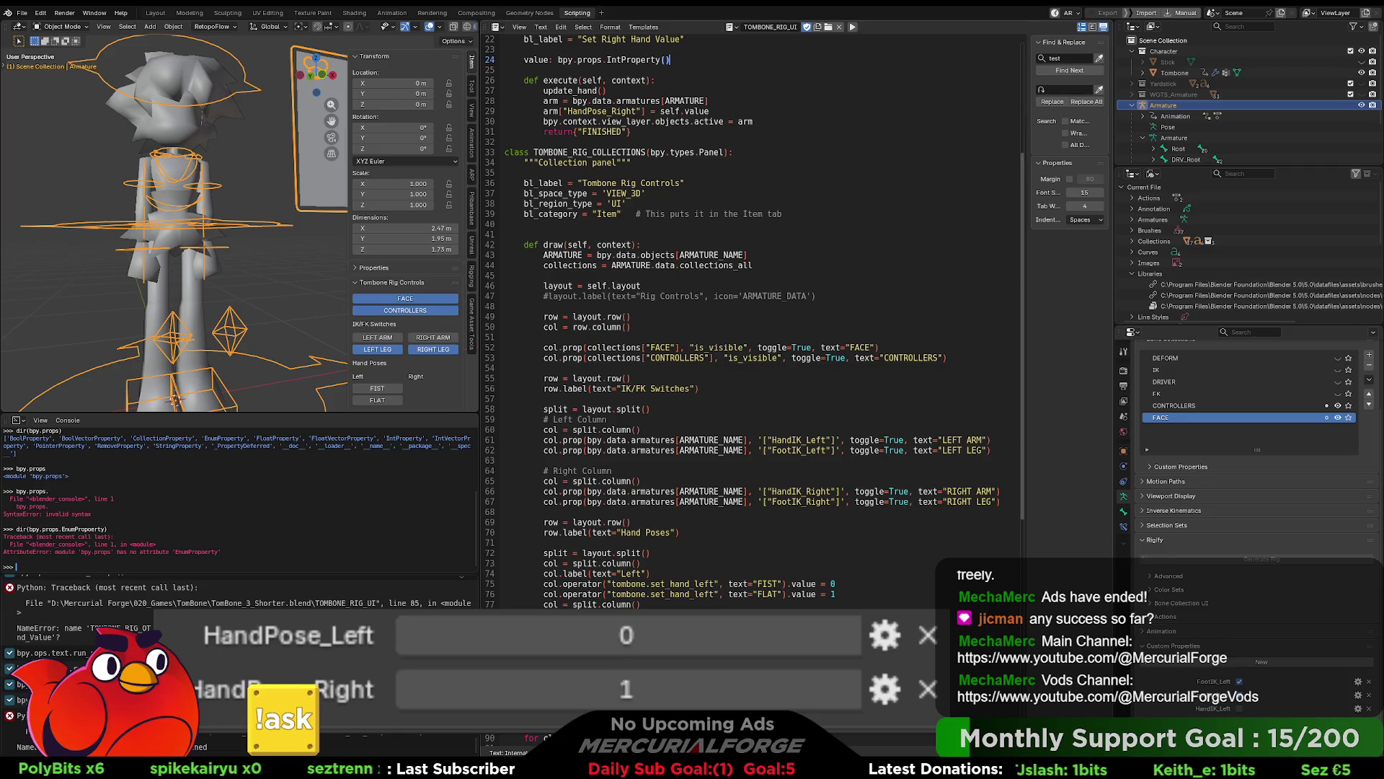
scroll(700, 380, "up", 7)
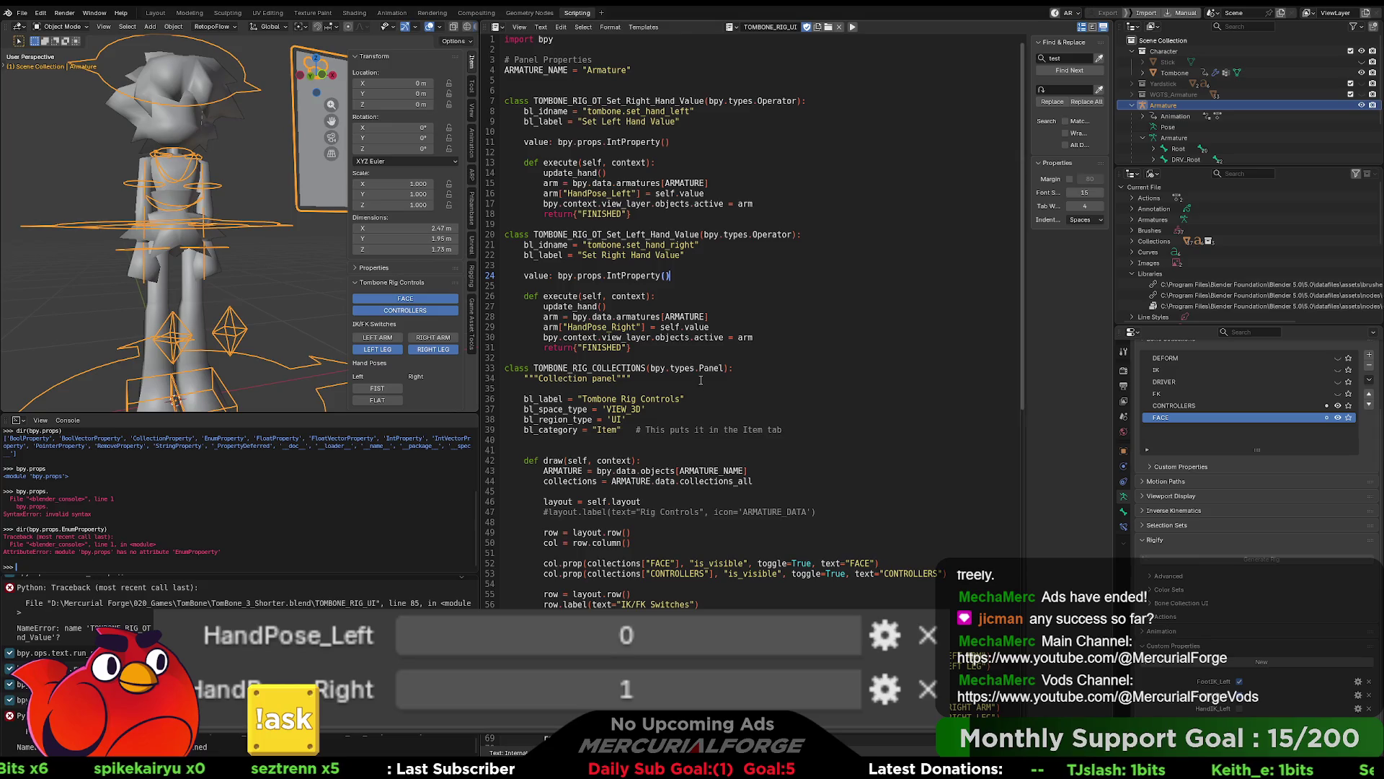
left_click_drag(610, 306, 470, 305)
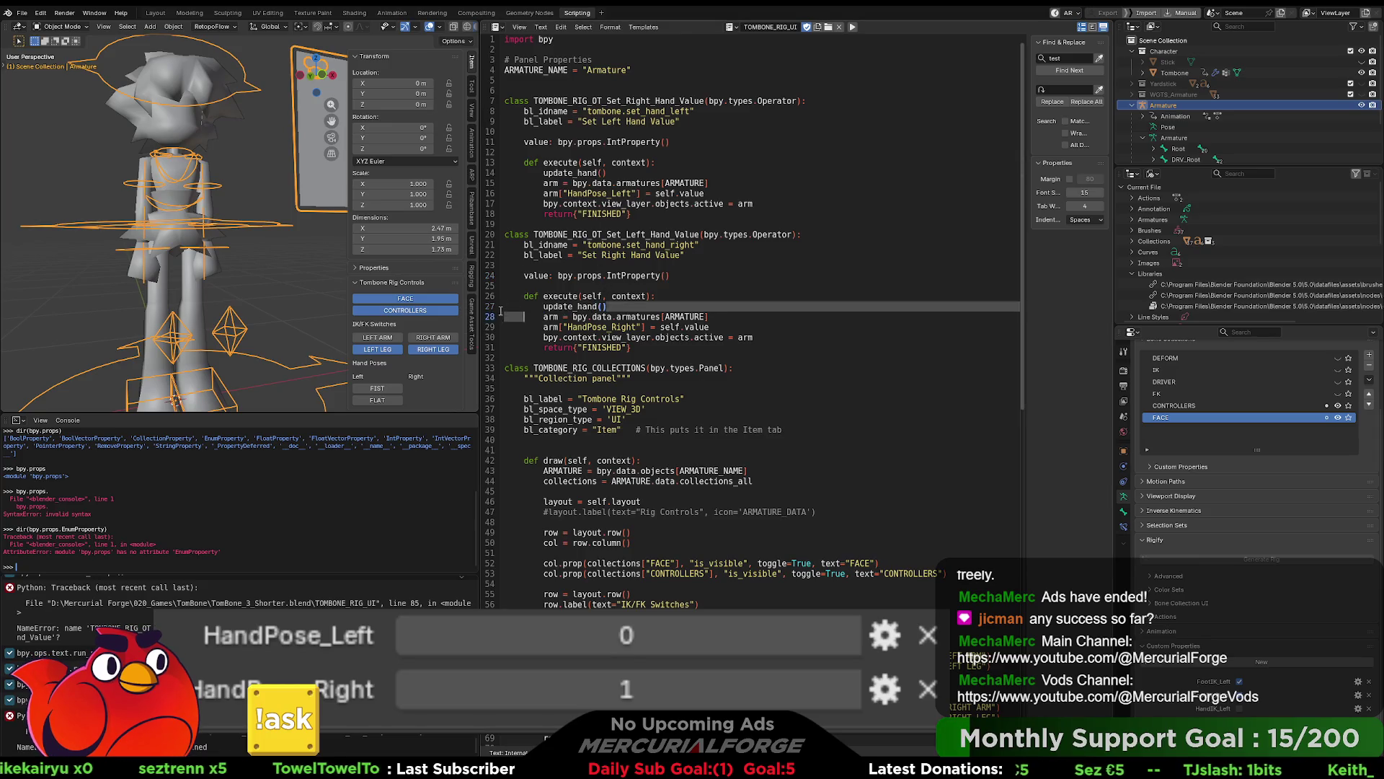
key("BackSpace")
Step: Delete the update_hand call on line 14 and test the FLAT hand pose
key("BackSpace")
left_click_drag(609, 173, 504, 173)
key("BackSpace")
key("BackSpace")
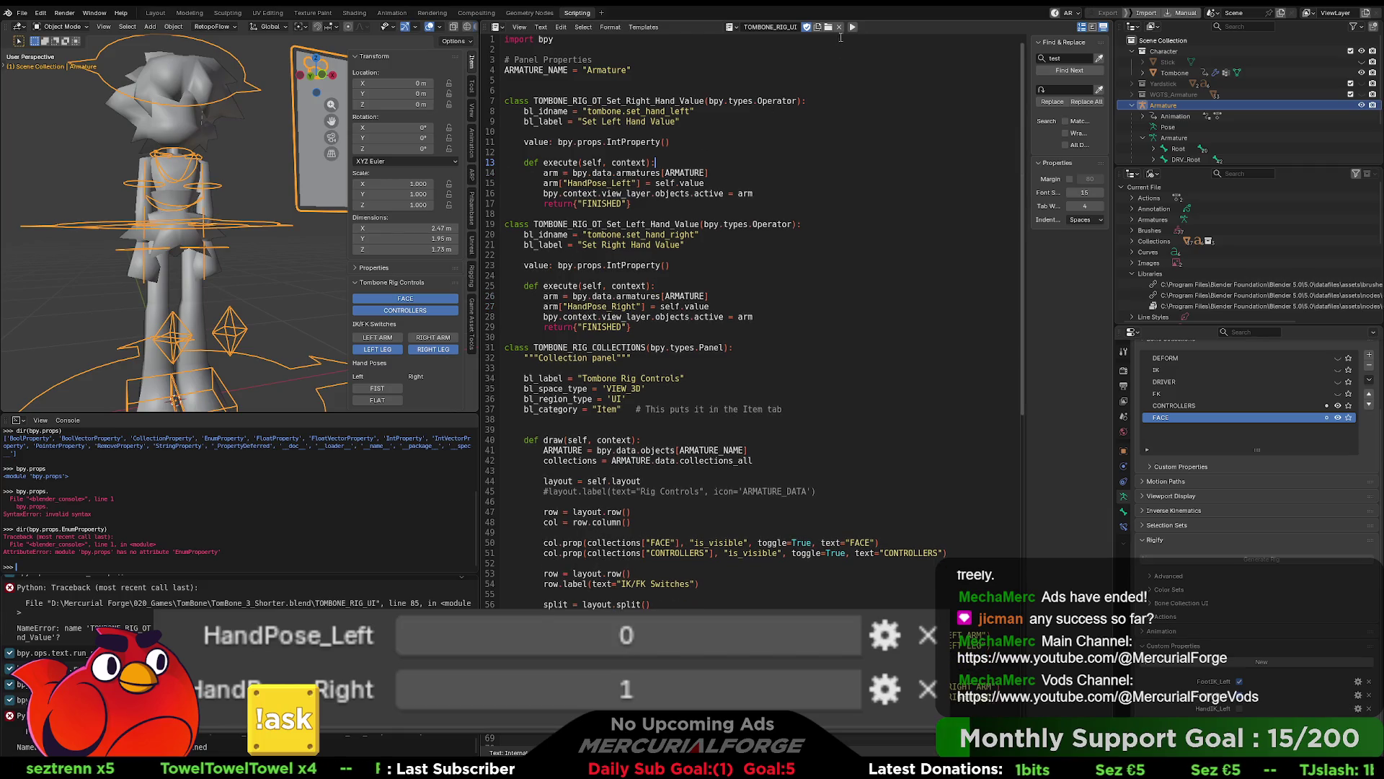
left_click(379, 399)
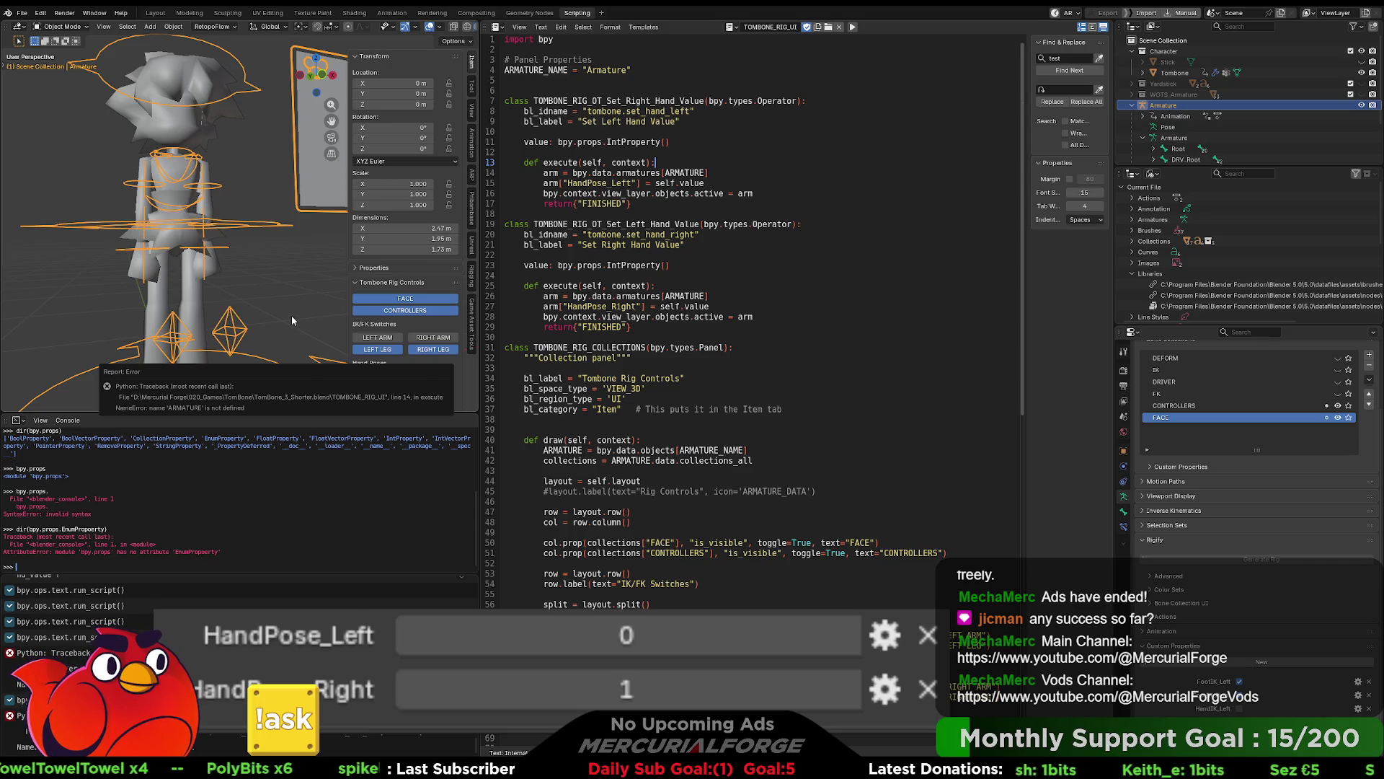
Step: Swap ARMATURE for ARMATURE_NAME on lines 14 and 26, re-run, and test the FIST pose
double_click(536, 70)
key("ctrl+c")
double_click(681, 173)
key("ctrl+v")
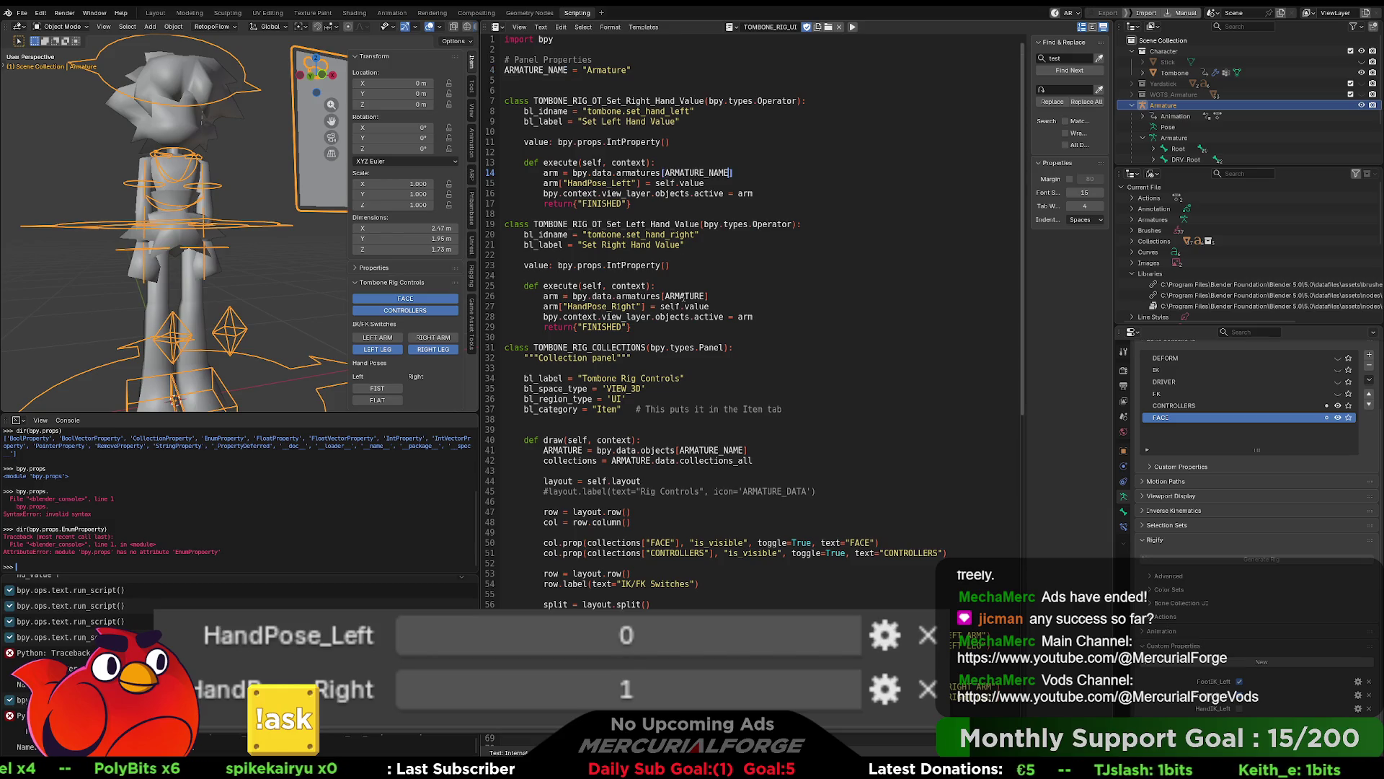
double_click(683, 296)
key("ctrl+v")
left_click(300, 277)
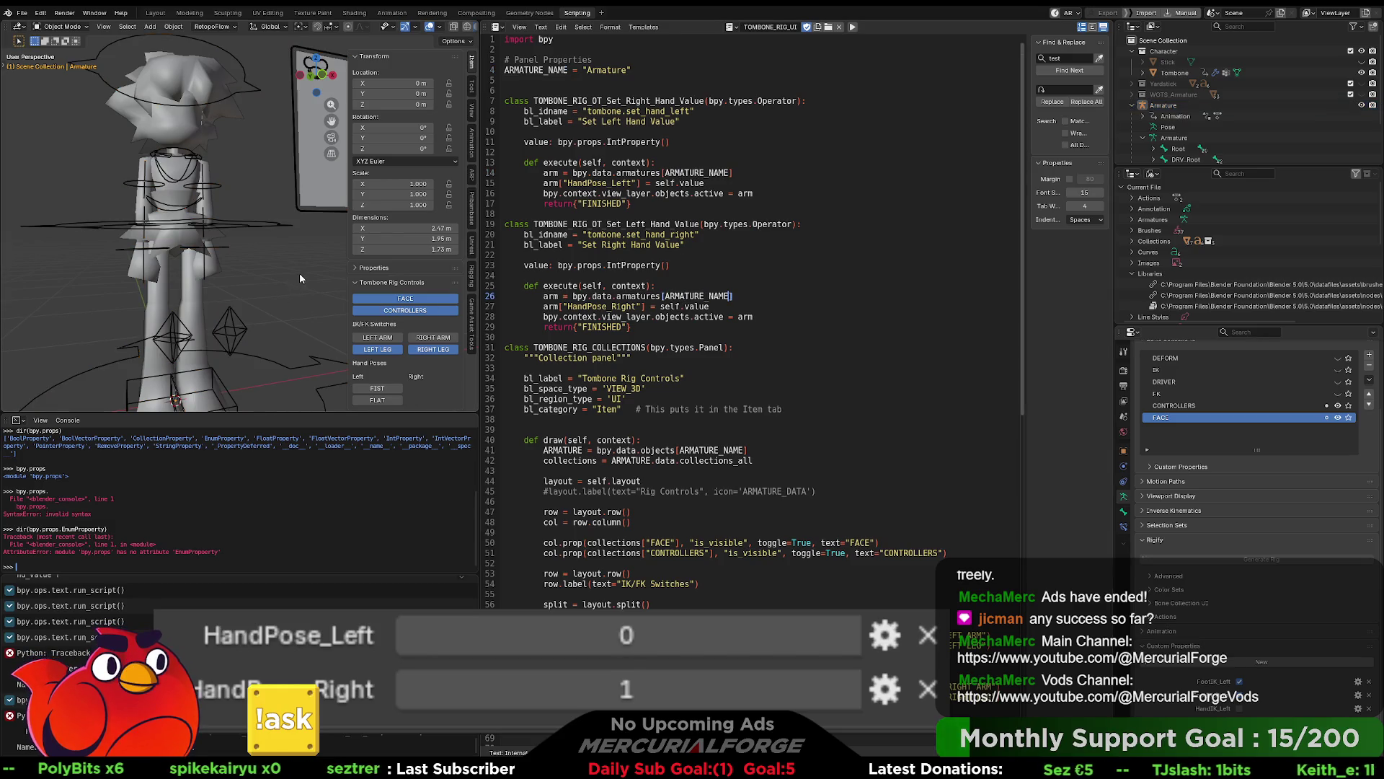
left_click(852, 26)
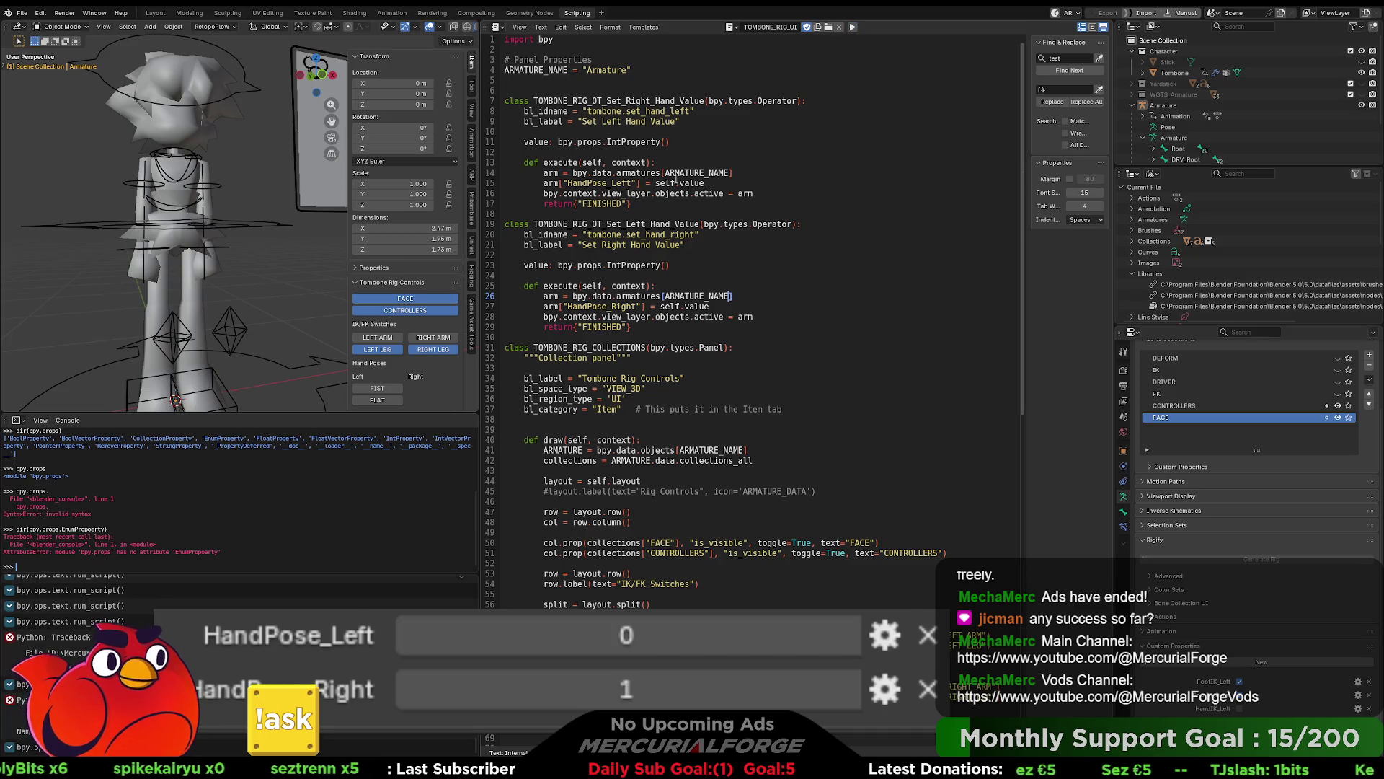
left_click(379, 388)
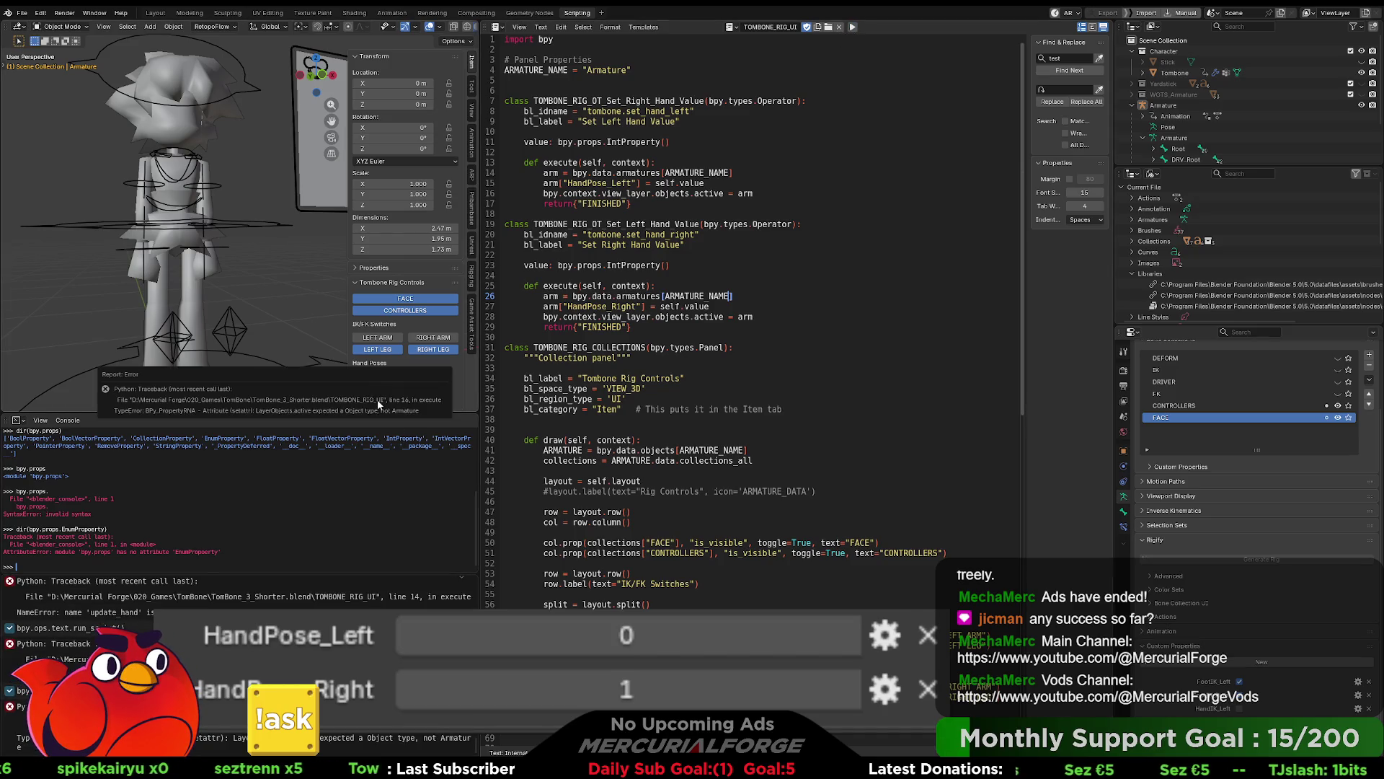